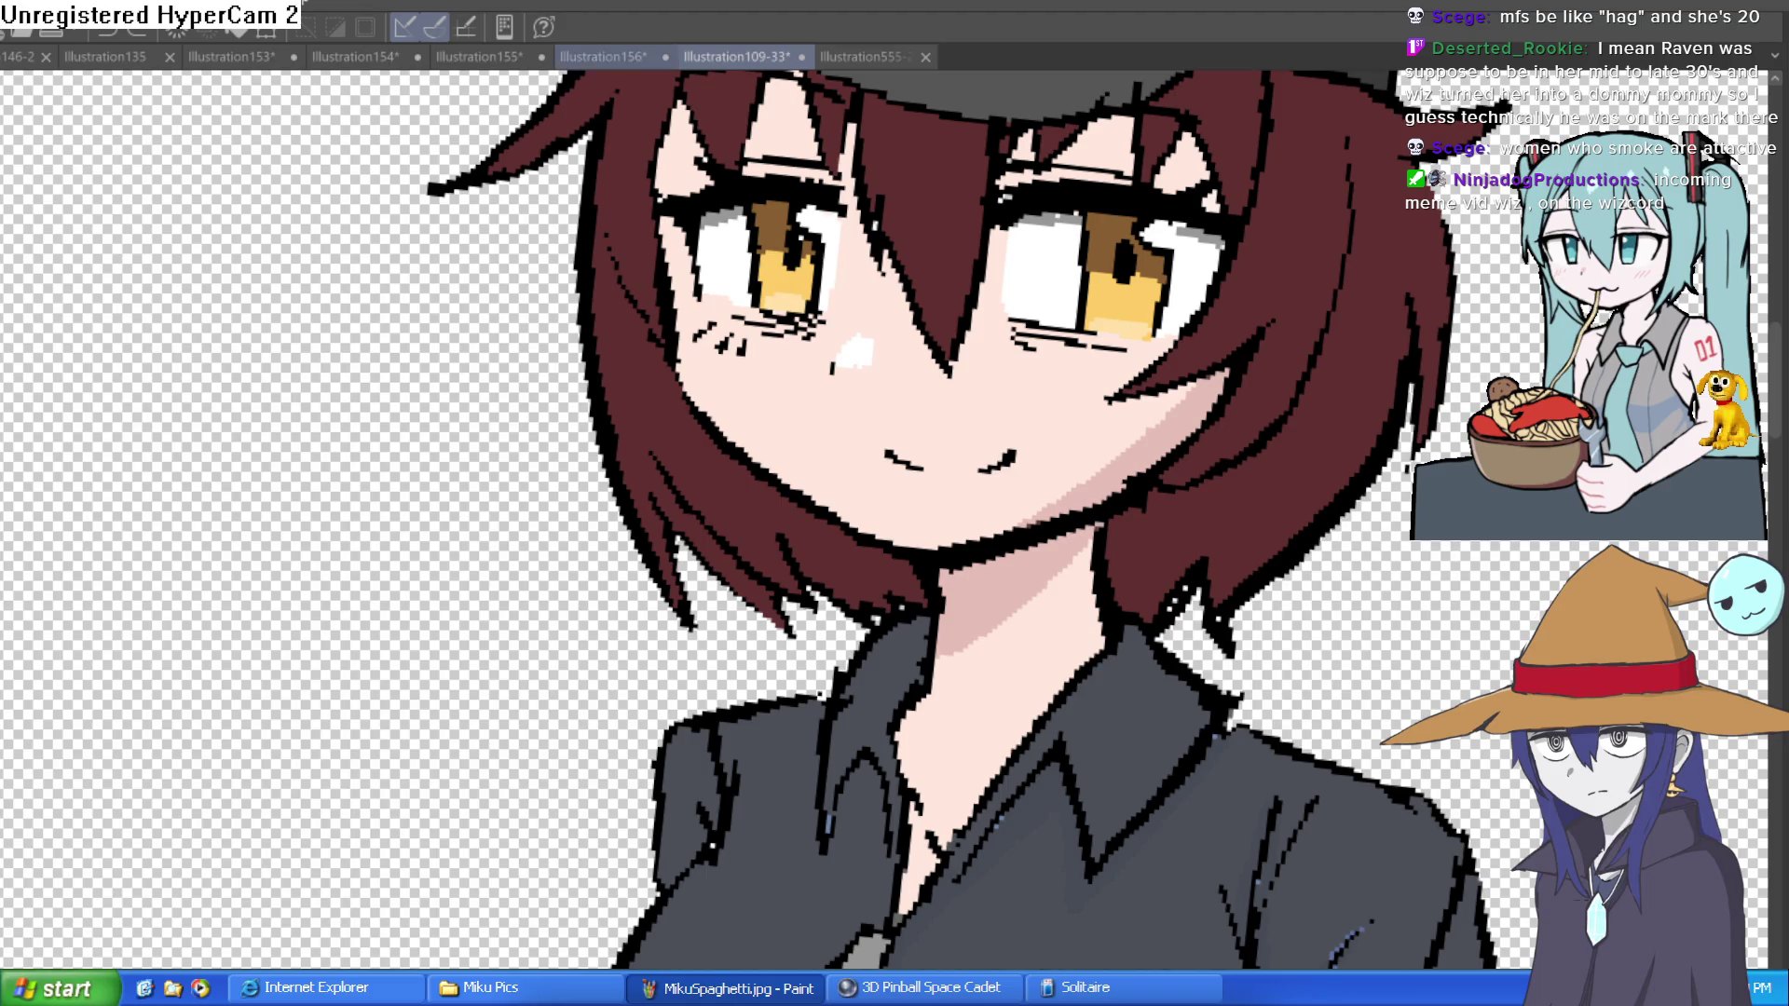
Step: Flip through the open illustrations from Illustration156 across to Illustration146-2
{"action": "left_click", "coordinate": [604, 57]}
{"action": "left_click", "coordinate": [479, 56]}
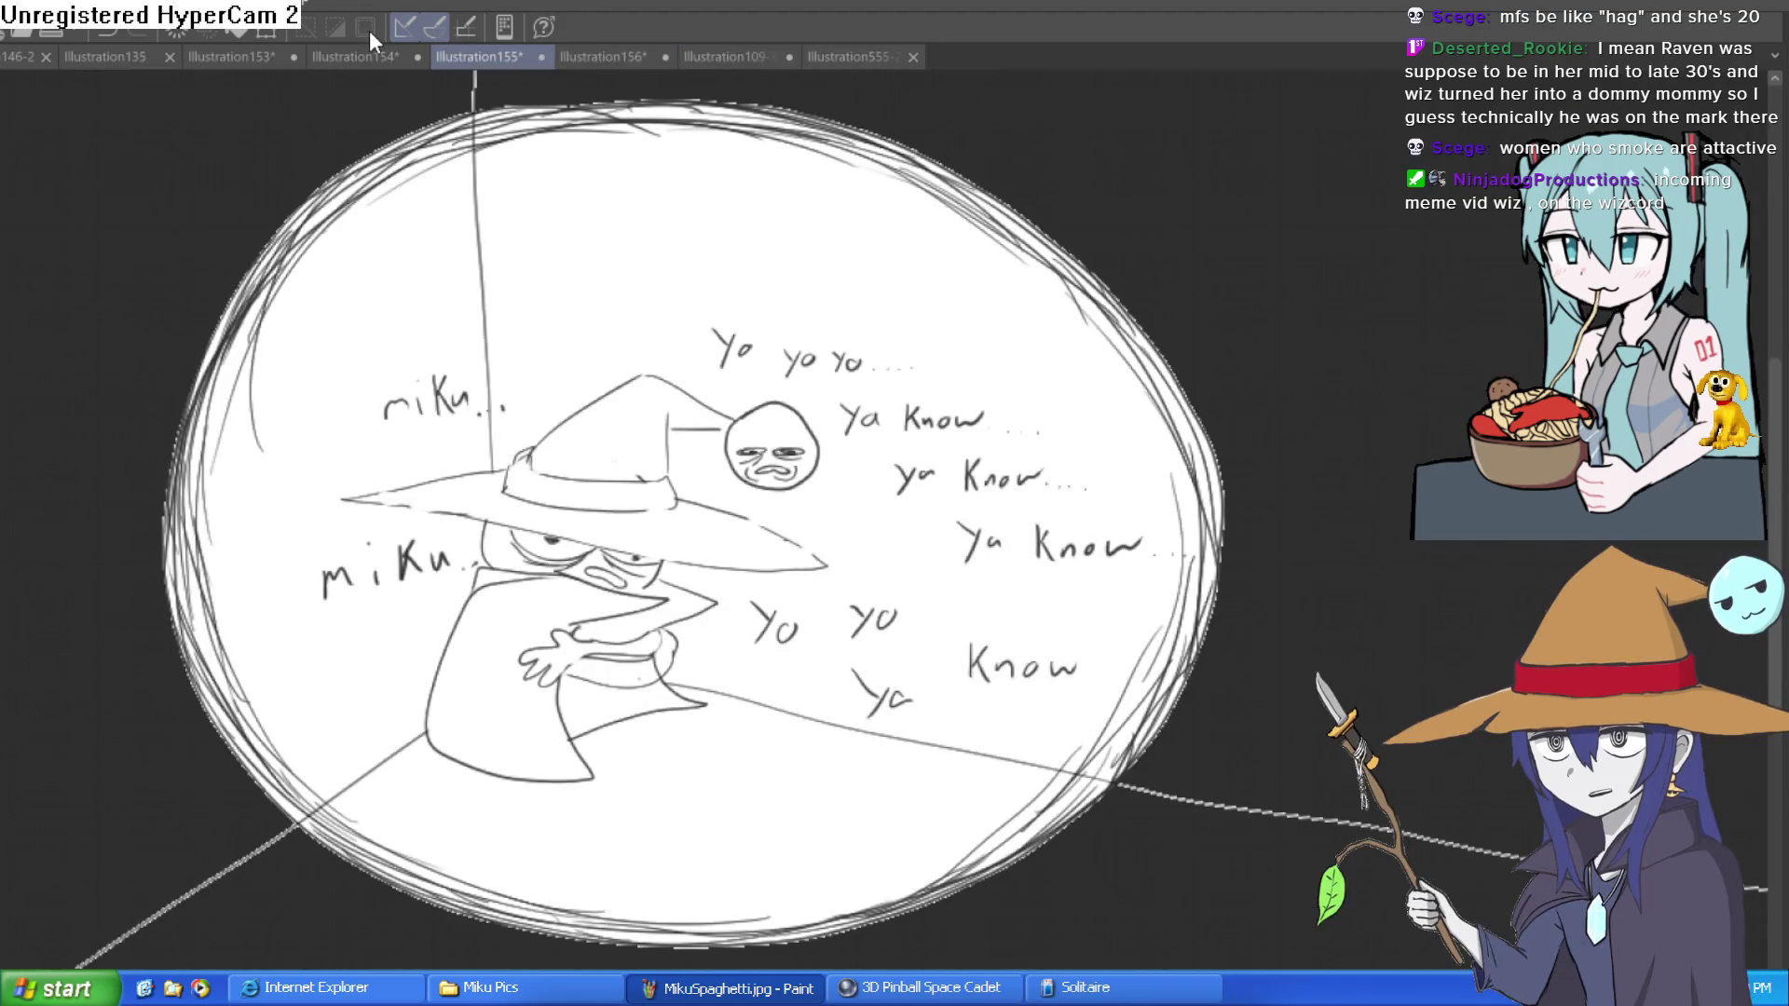
{"action": "left_click", "coordinate": [358, 56]}
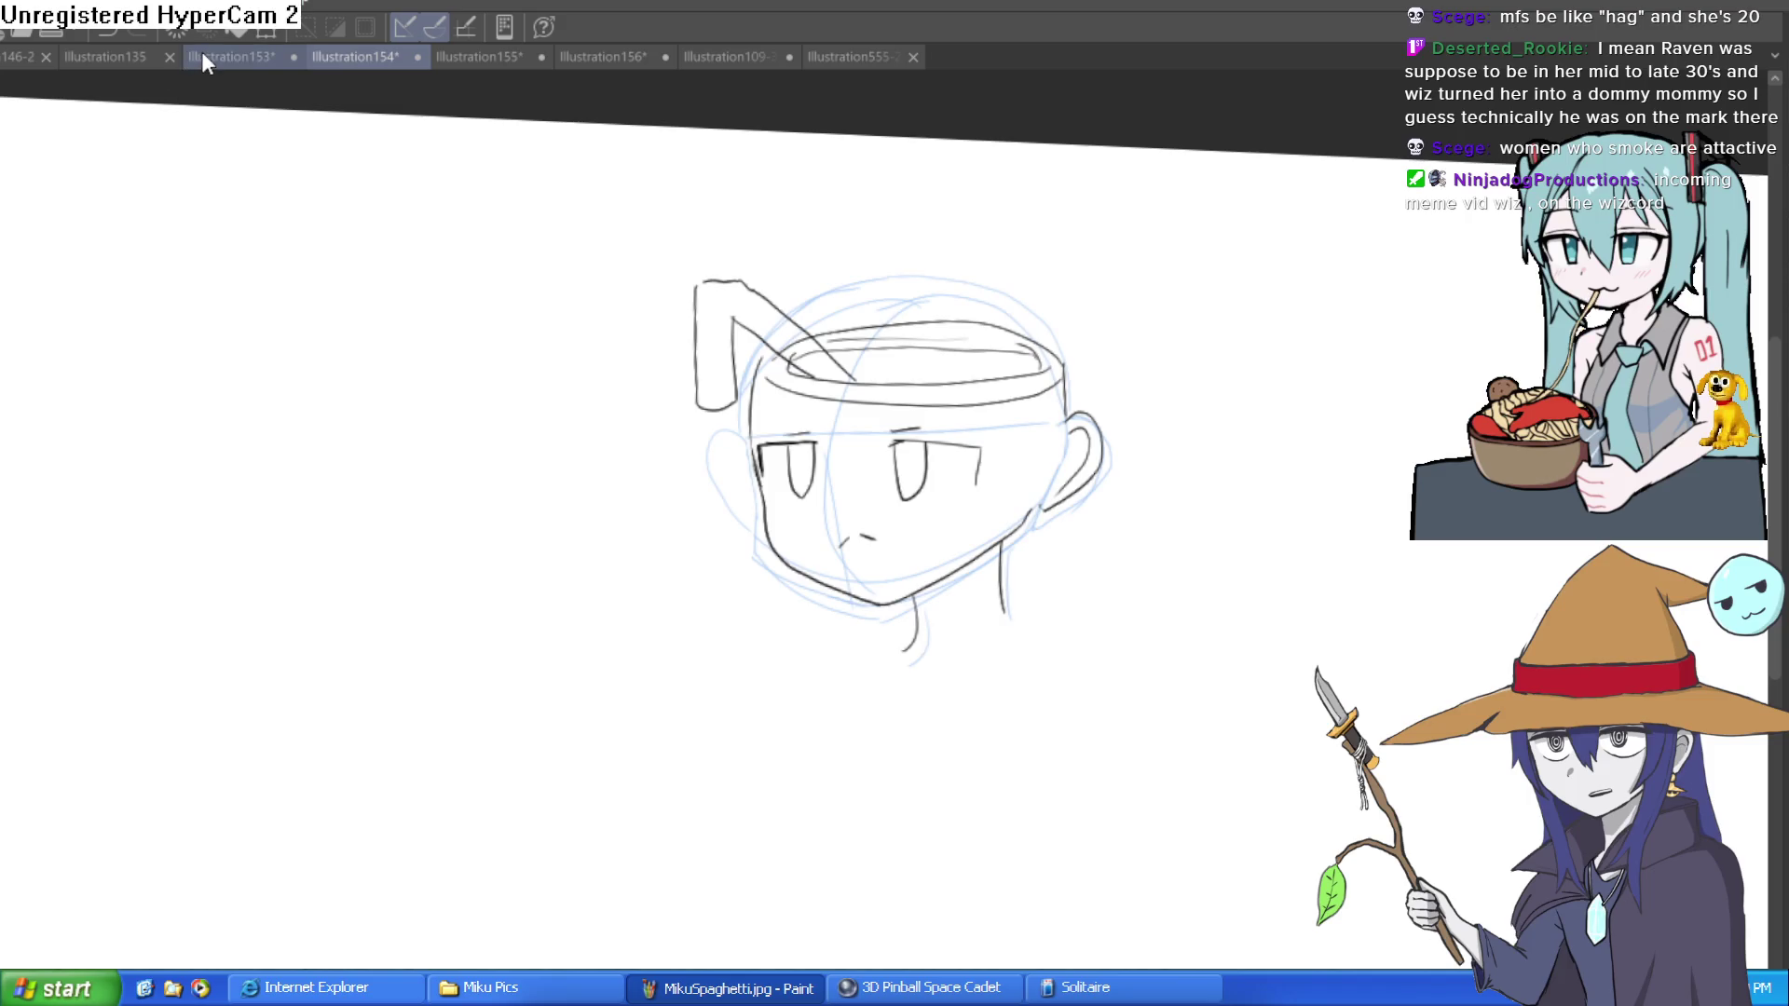
{"action": "left_click", "coordinate": [204, 58]}
{"action": "left_click", "coordinate": [106, 58]}
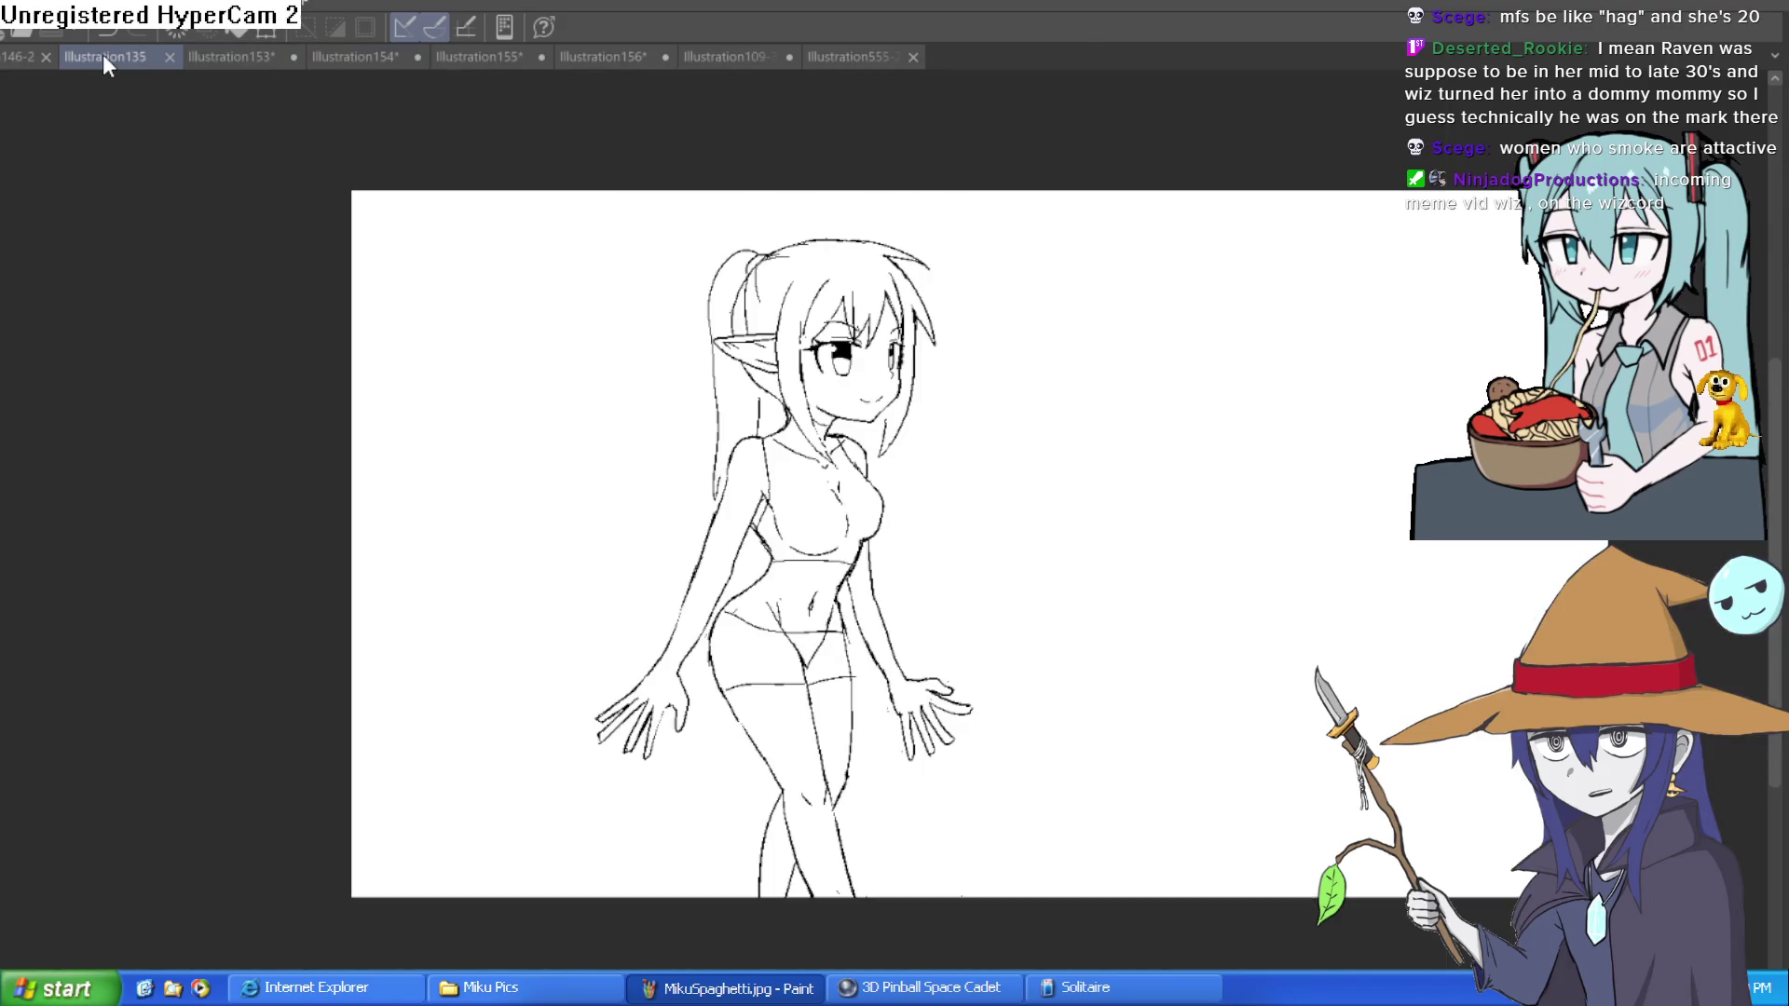
{"action": "left_click", "coordinate": [5, 57]}
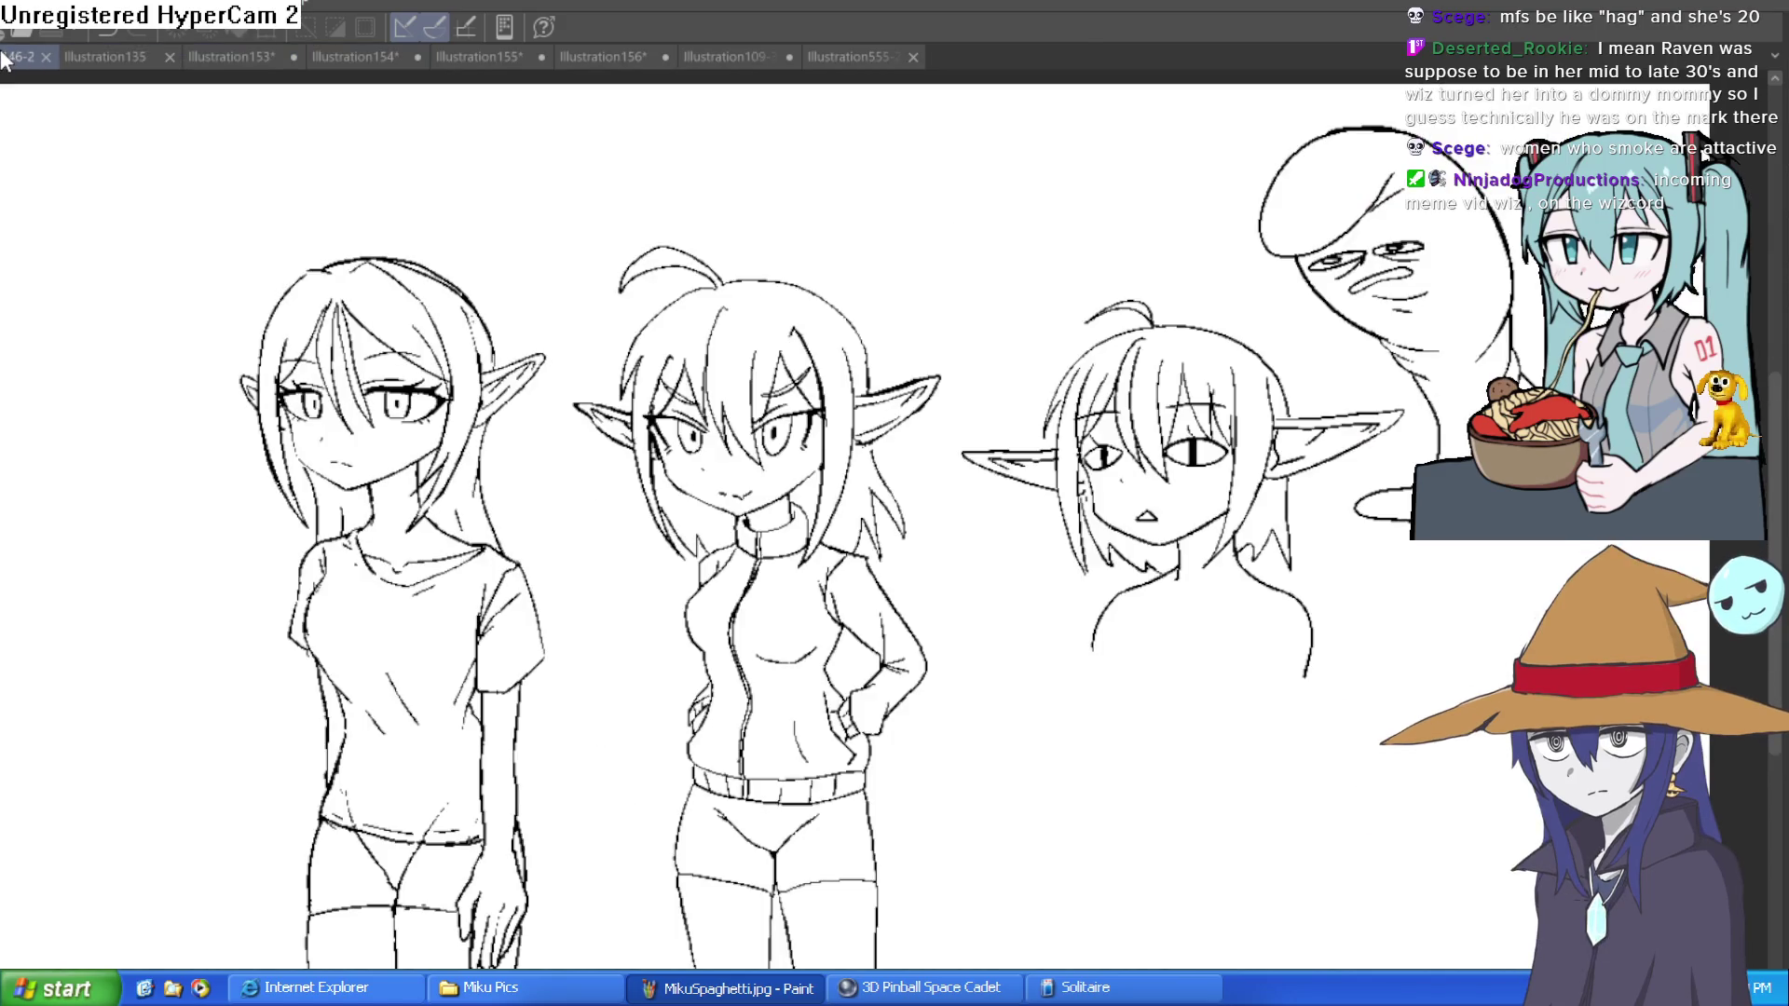
Step: Flip back through Illustration135, 153, 154, 155, 156 and 109-33 to the Illustration555 lineup
{"action": "left_click", "coordinate": [99, 58]}
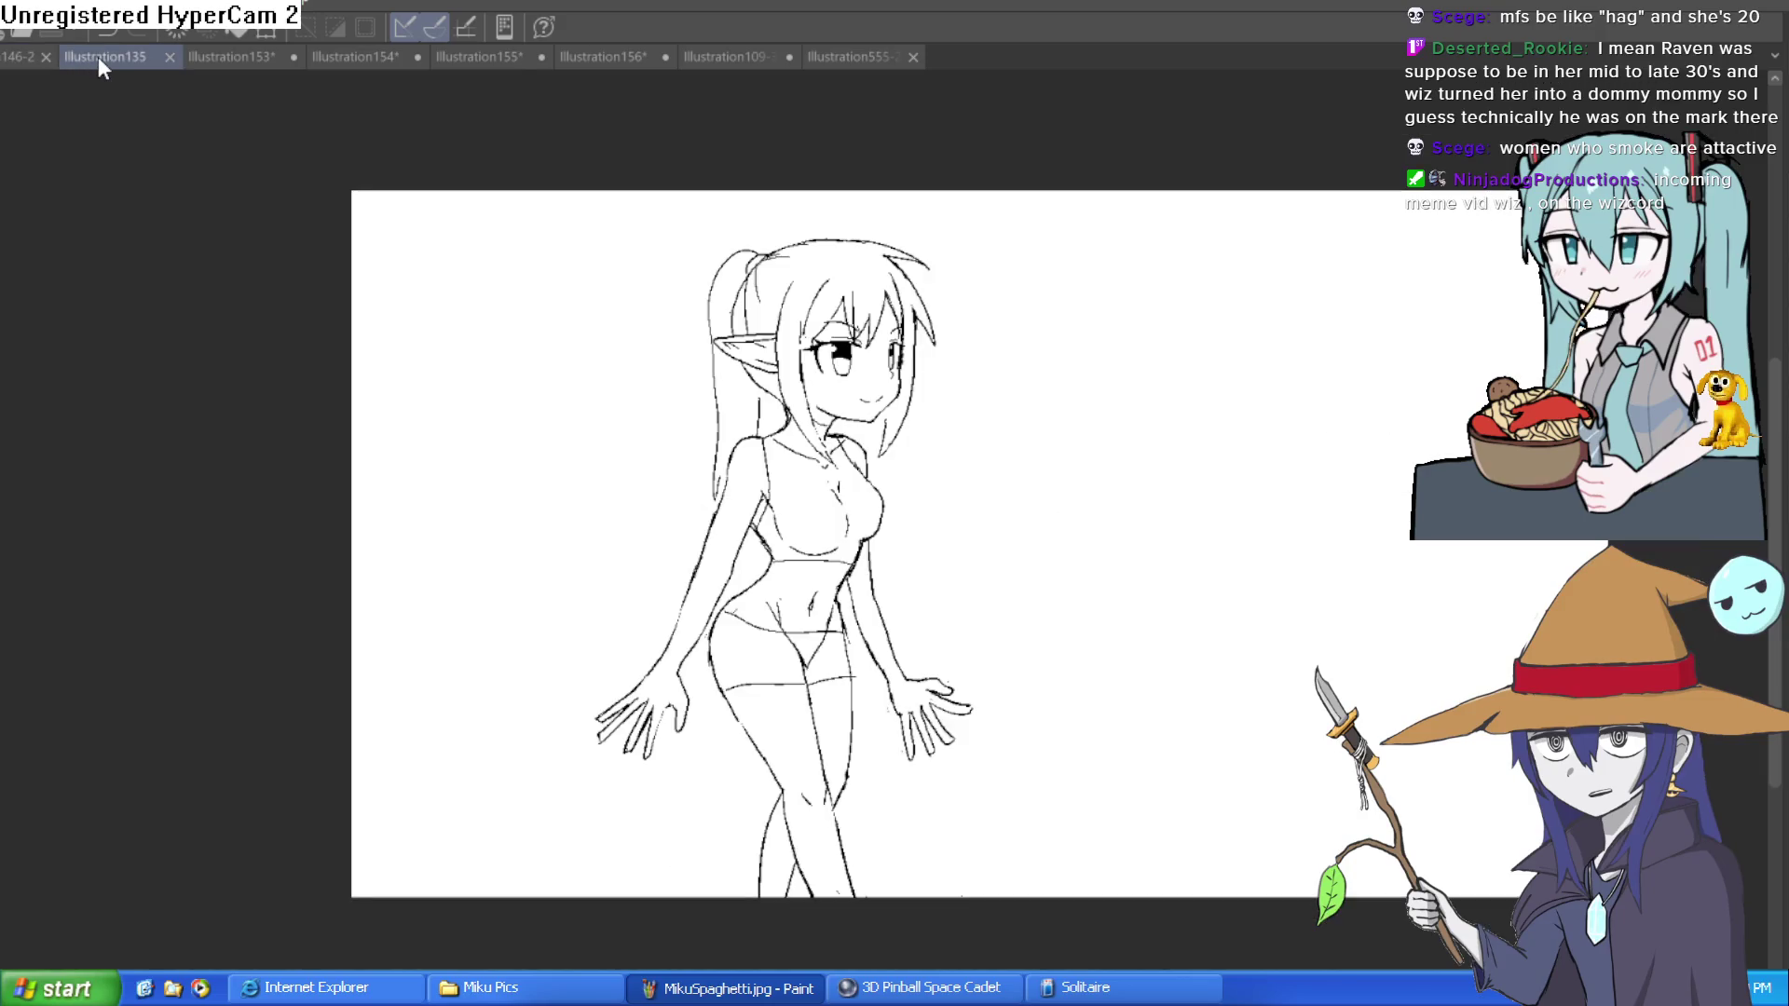
{"action": "left_click", "coordinate": [211, 64]}
{"action": "left_click", "coordinate": [346, 56]}
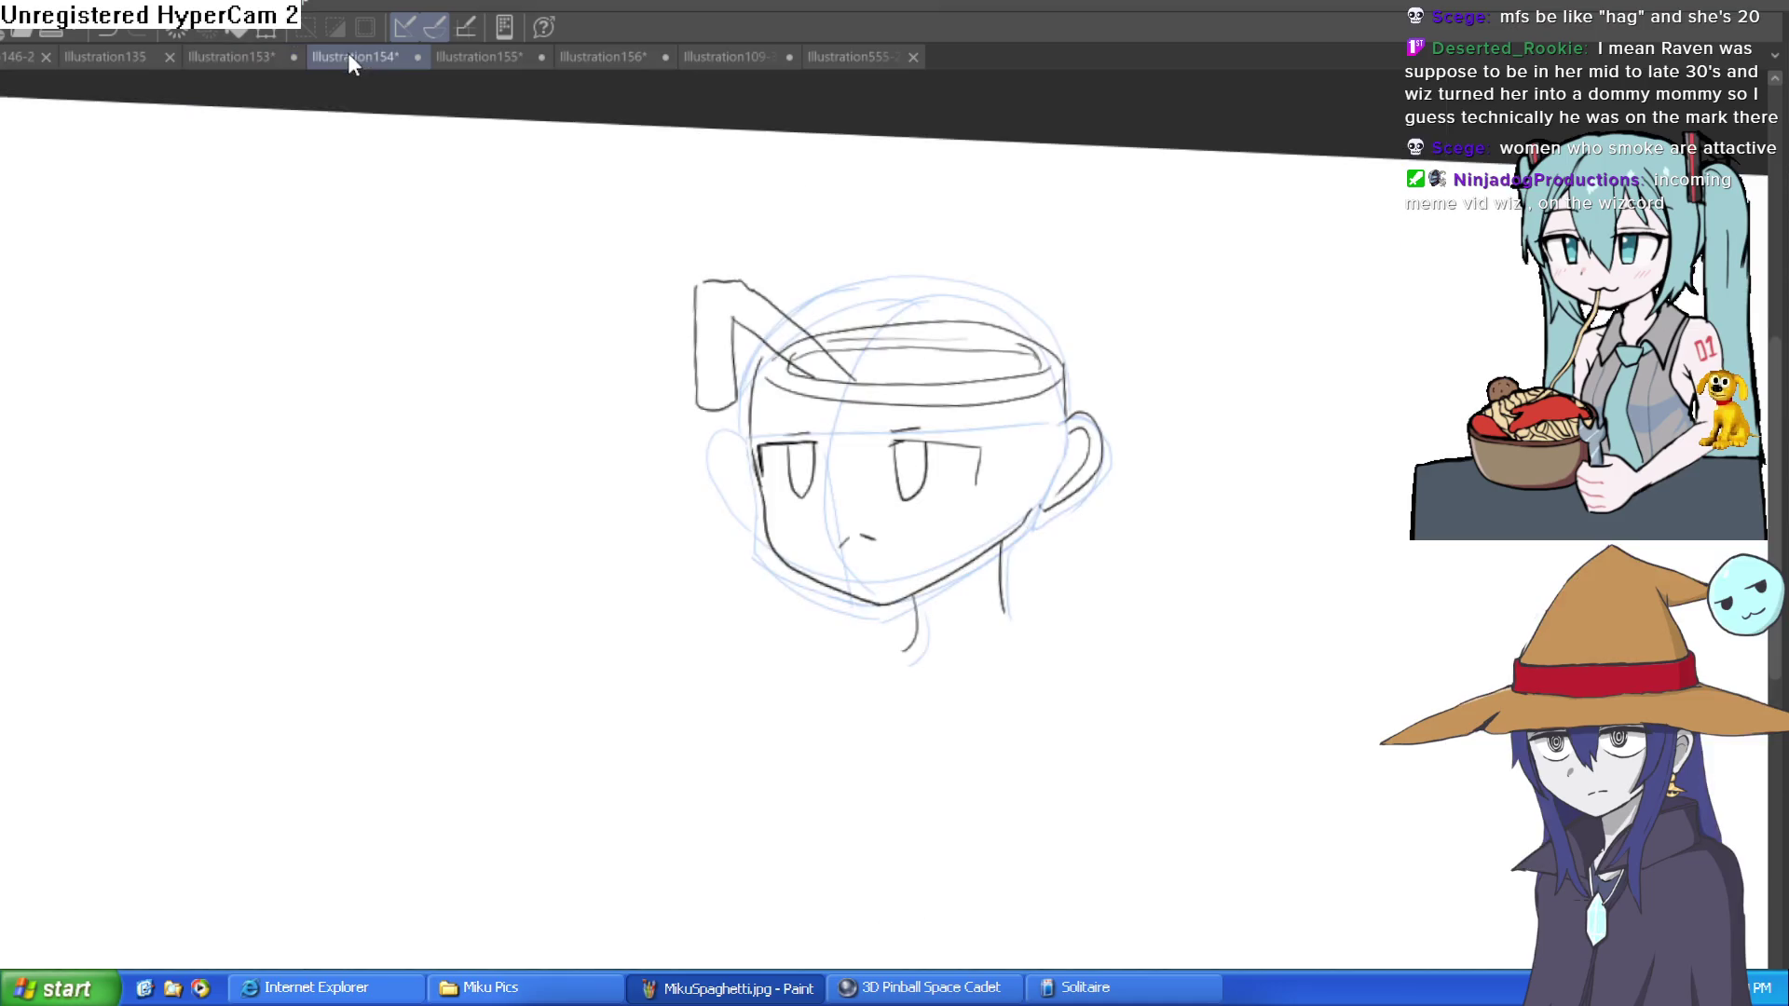
{"action": "left_click", "coordinate": [473, 56]}
{"action": "left_click", "coordinate": [610, 49]}
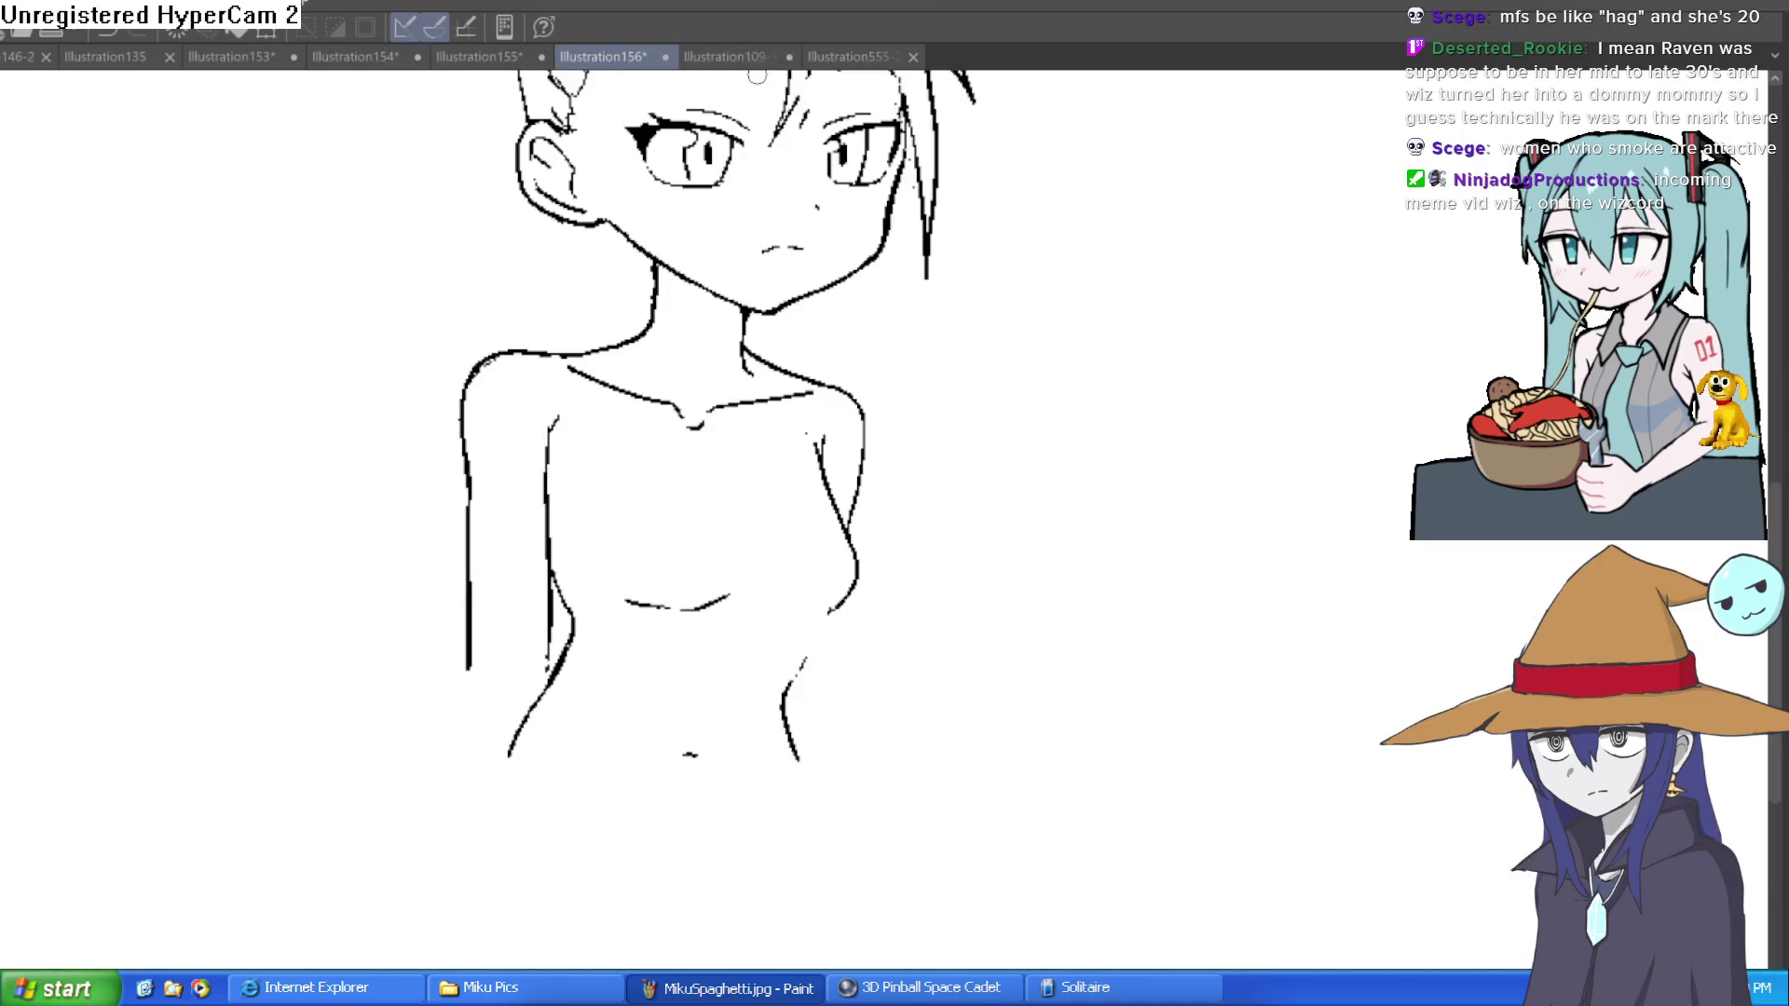
{"action": "left_click", "coordinate": [773, 56]}
{"action": "left_click", "coordinate": [864, 60]}
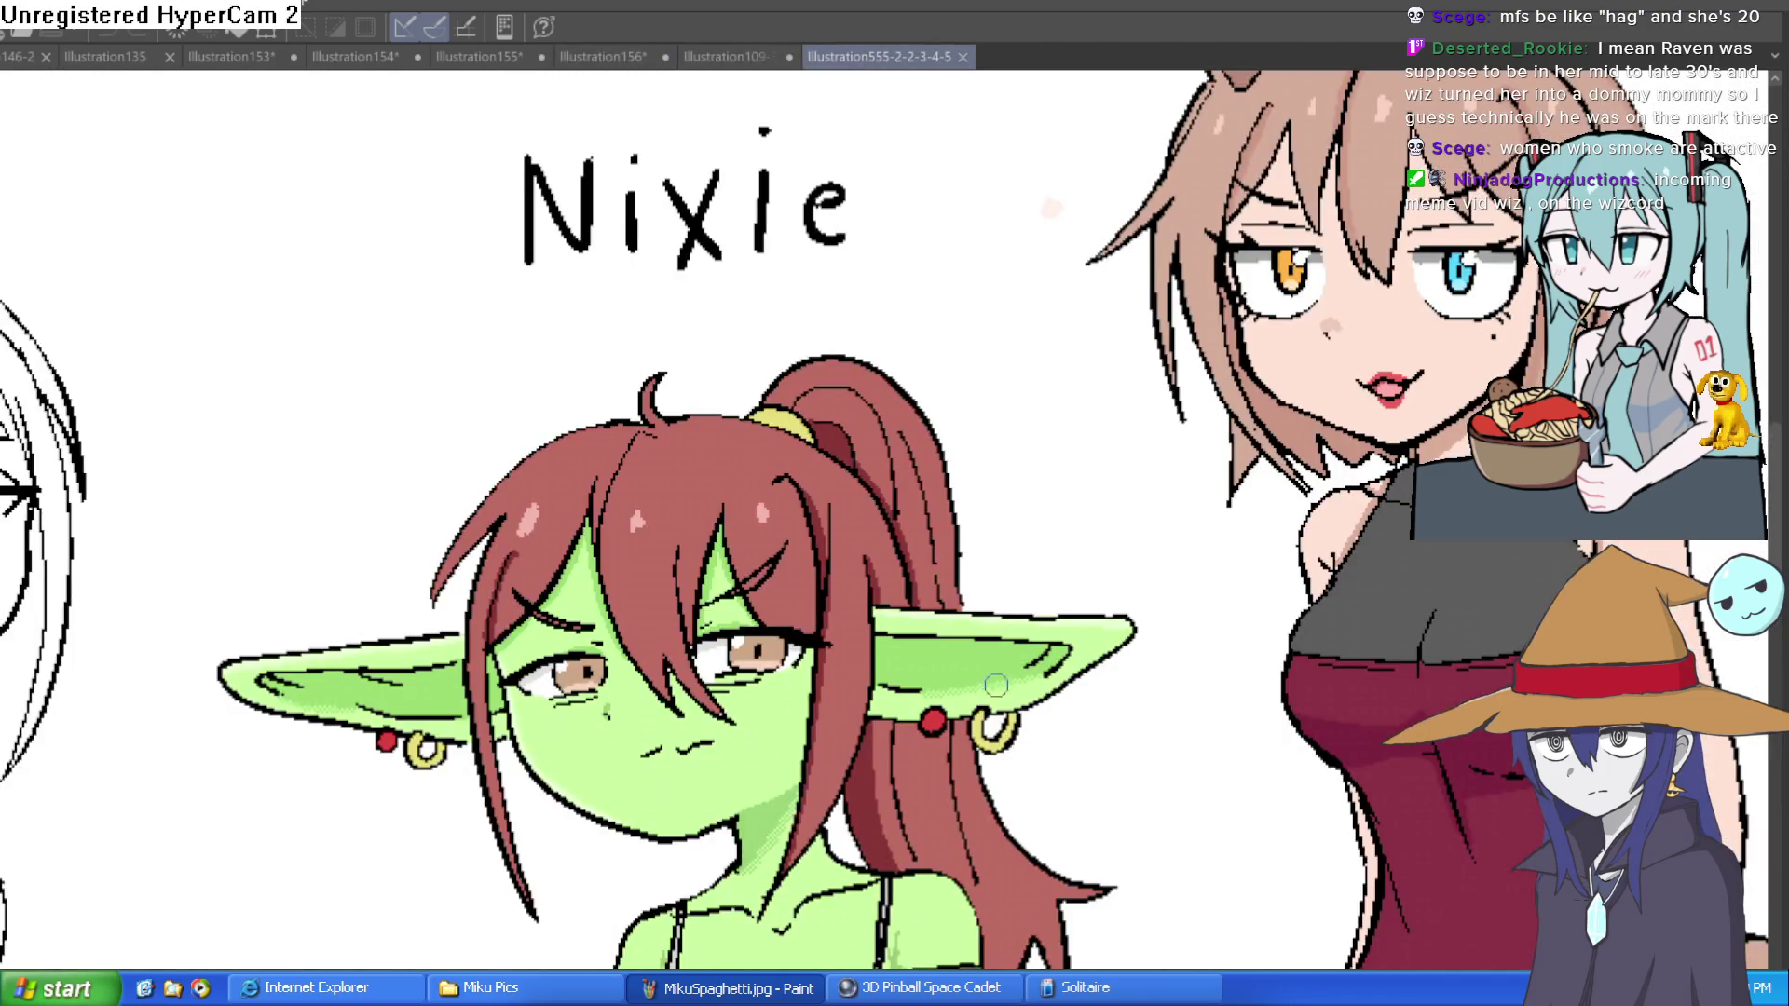
{"action": "scroll", "coordinate": [989, 818], "scroll_direction": "down", "scroll_amount": 3}
{"action": "scroll", "coordinate": [990, 818], "scroll_direction": "up", "scroll_amount": 2}
{"action": "left_click_drag", "start_coordinate": [989, 818], "coordinate": [564, 931]}
{"action": "scroll", "coordinate": [898, 597], "scroll_direction": "up", "scroll_amount": 5}
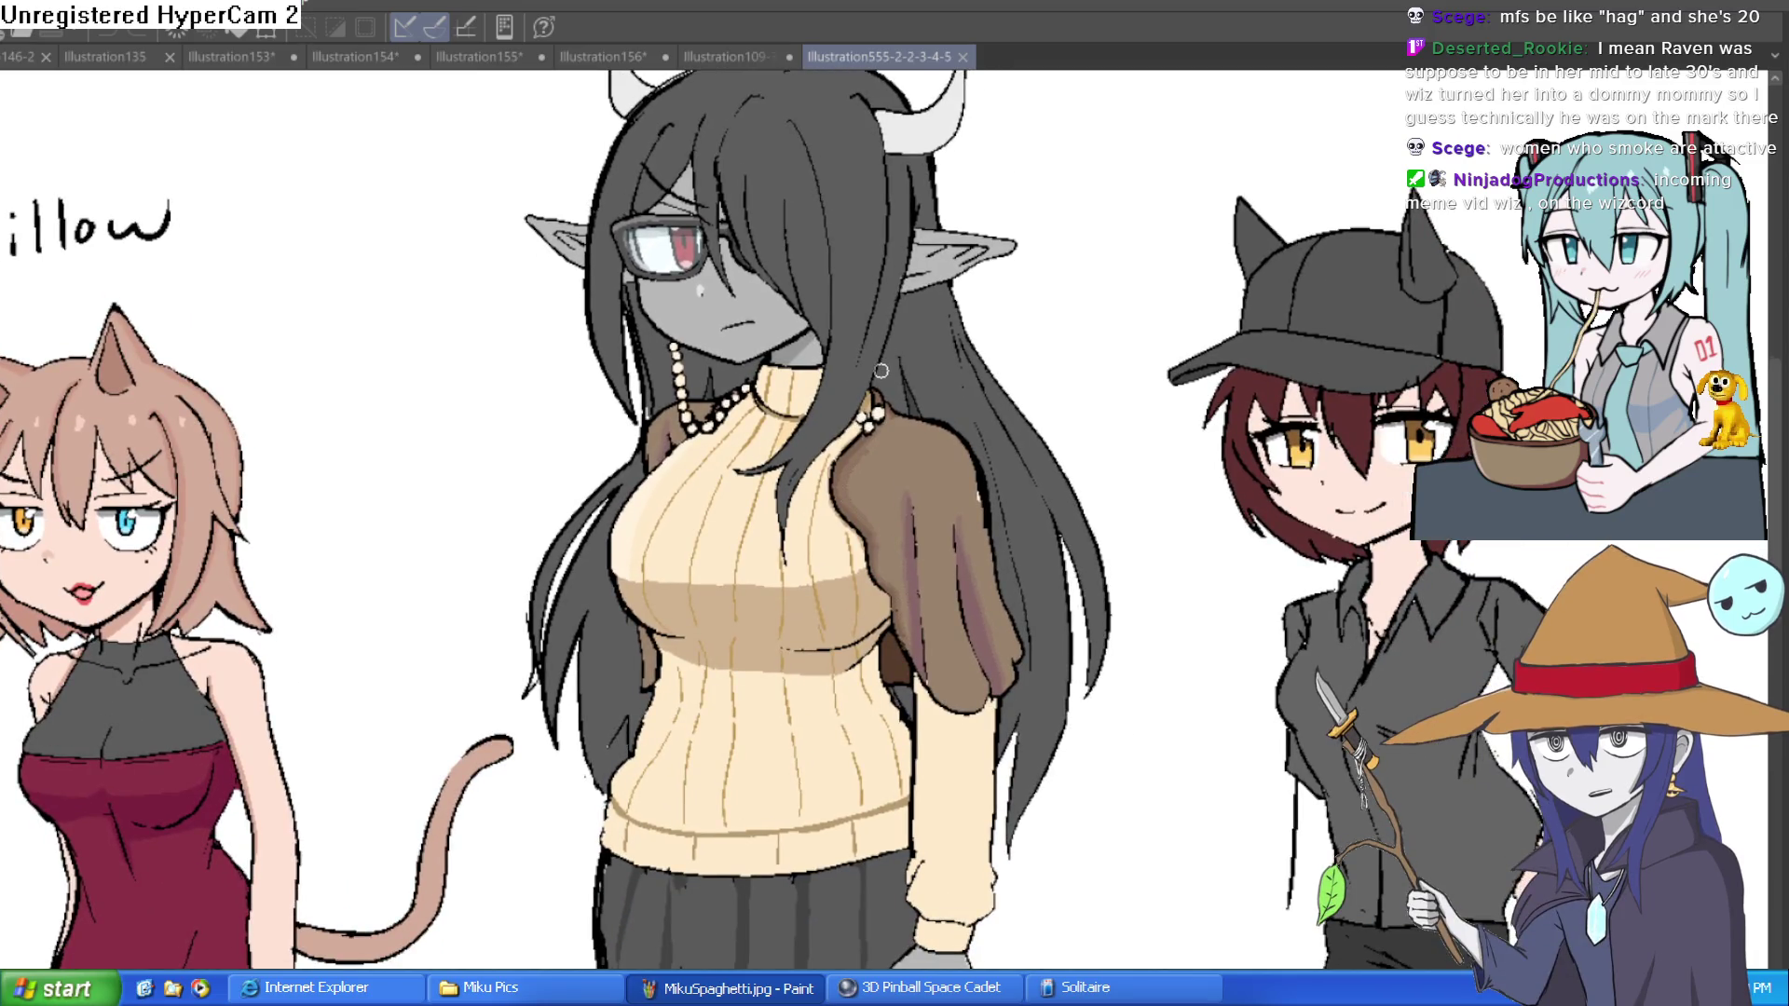
{"action": "scroll", "coordinate": [877, 370], "scroll_direction": "down", "scroll_amount": 2}
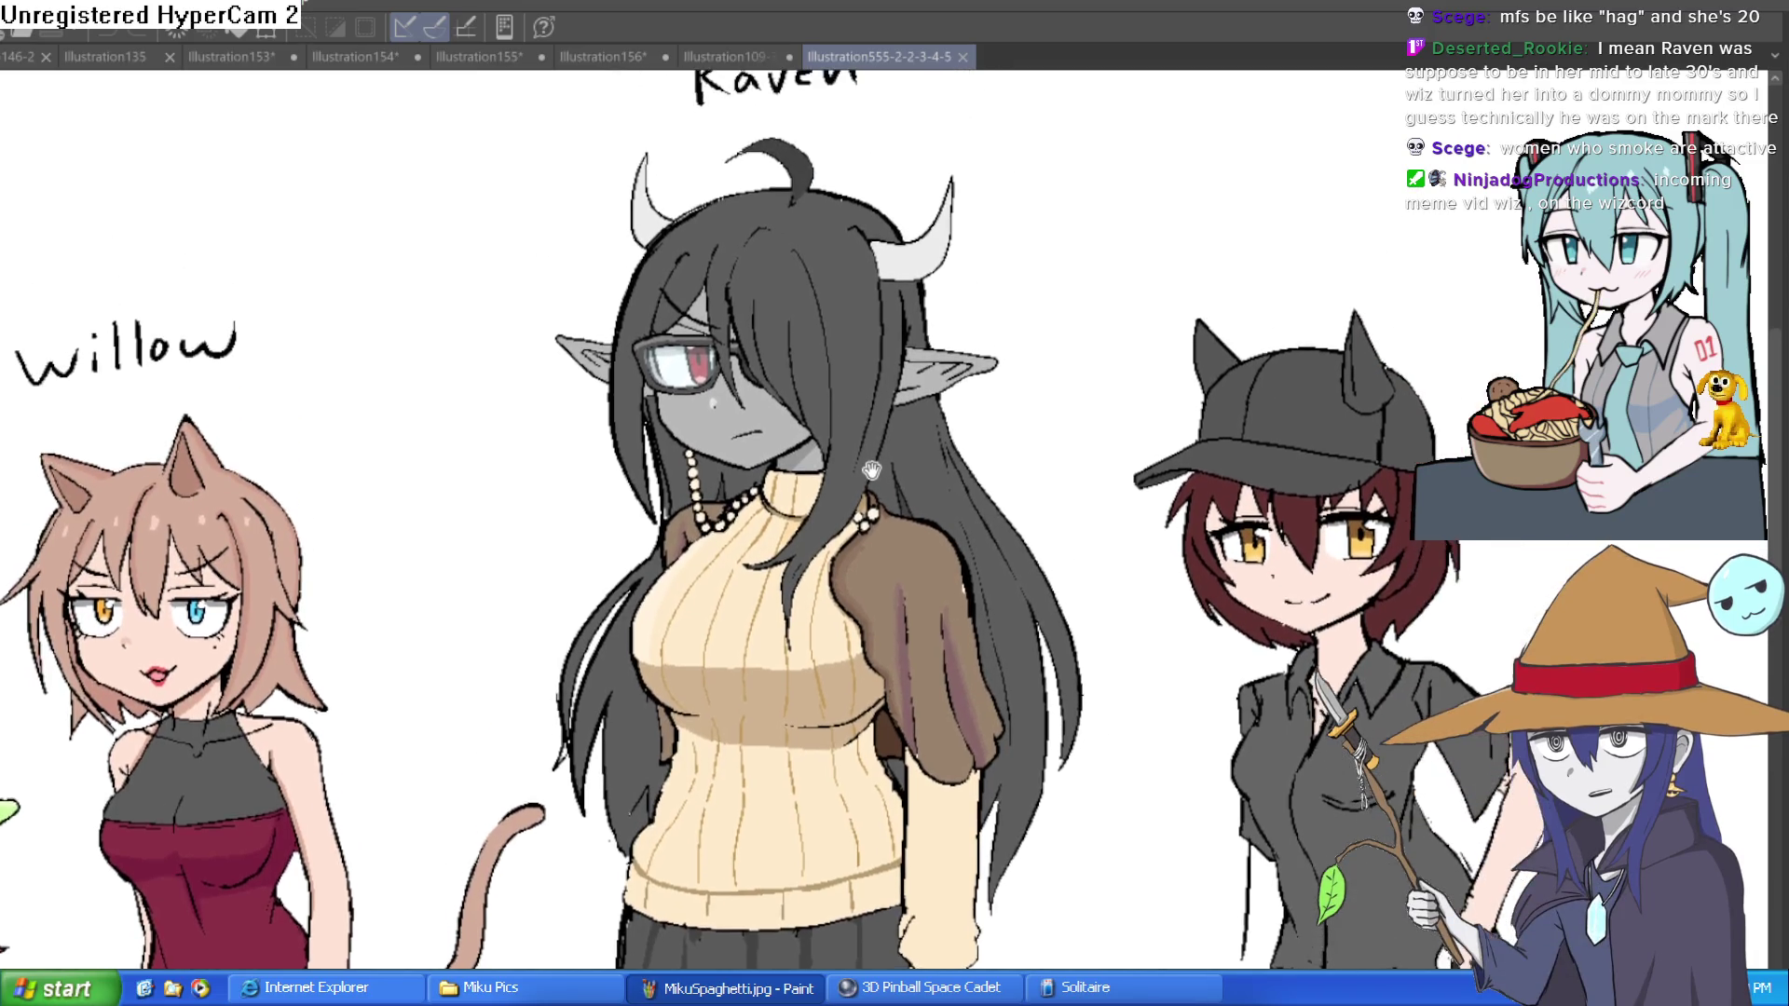
{"action": "scroll", "coordinate": [830, 489], "scroll_direction": "up", "scroll_amount": 3}
{"action": "scroll", "coordinate": [830, 489], "scroll_direction": "up", "scroll_amount": 2}
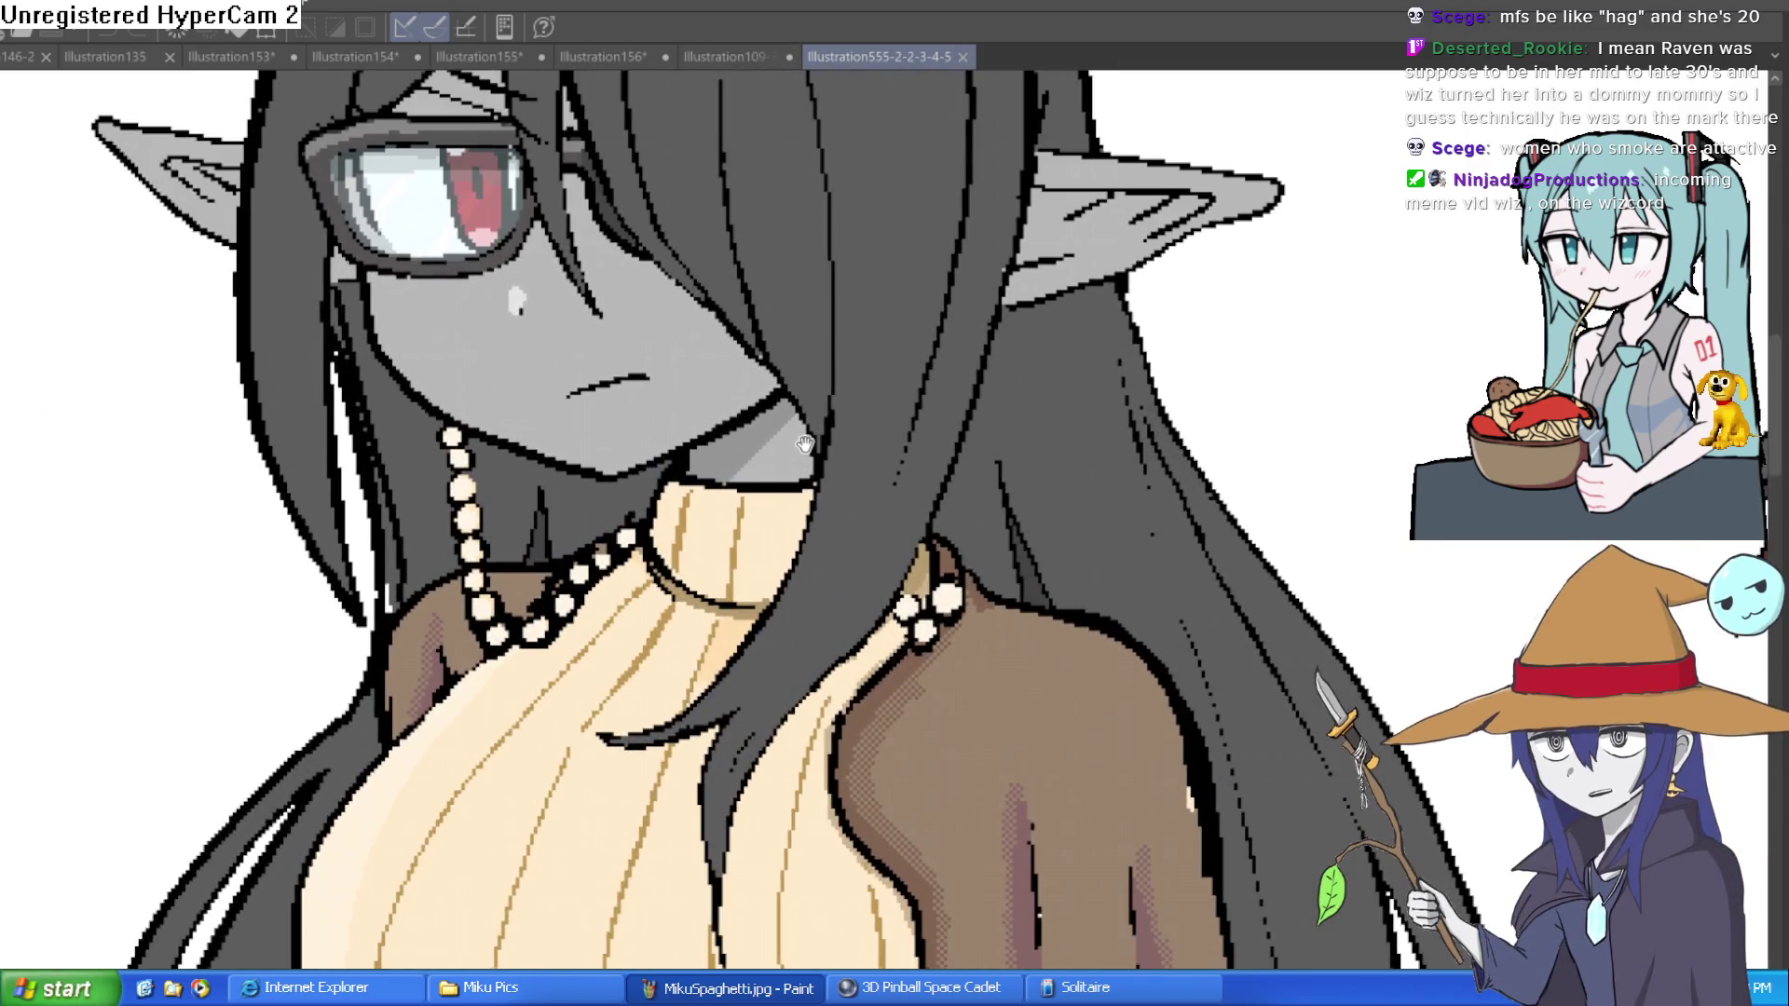
{"action": "scroll", "coordinate": [810, 522], "scroll_direction": "up", "scroll_amount": 2}
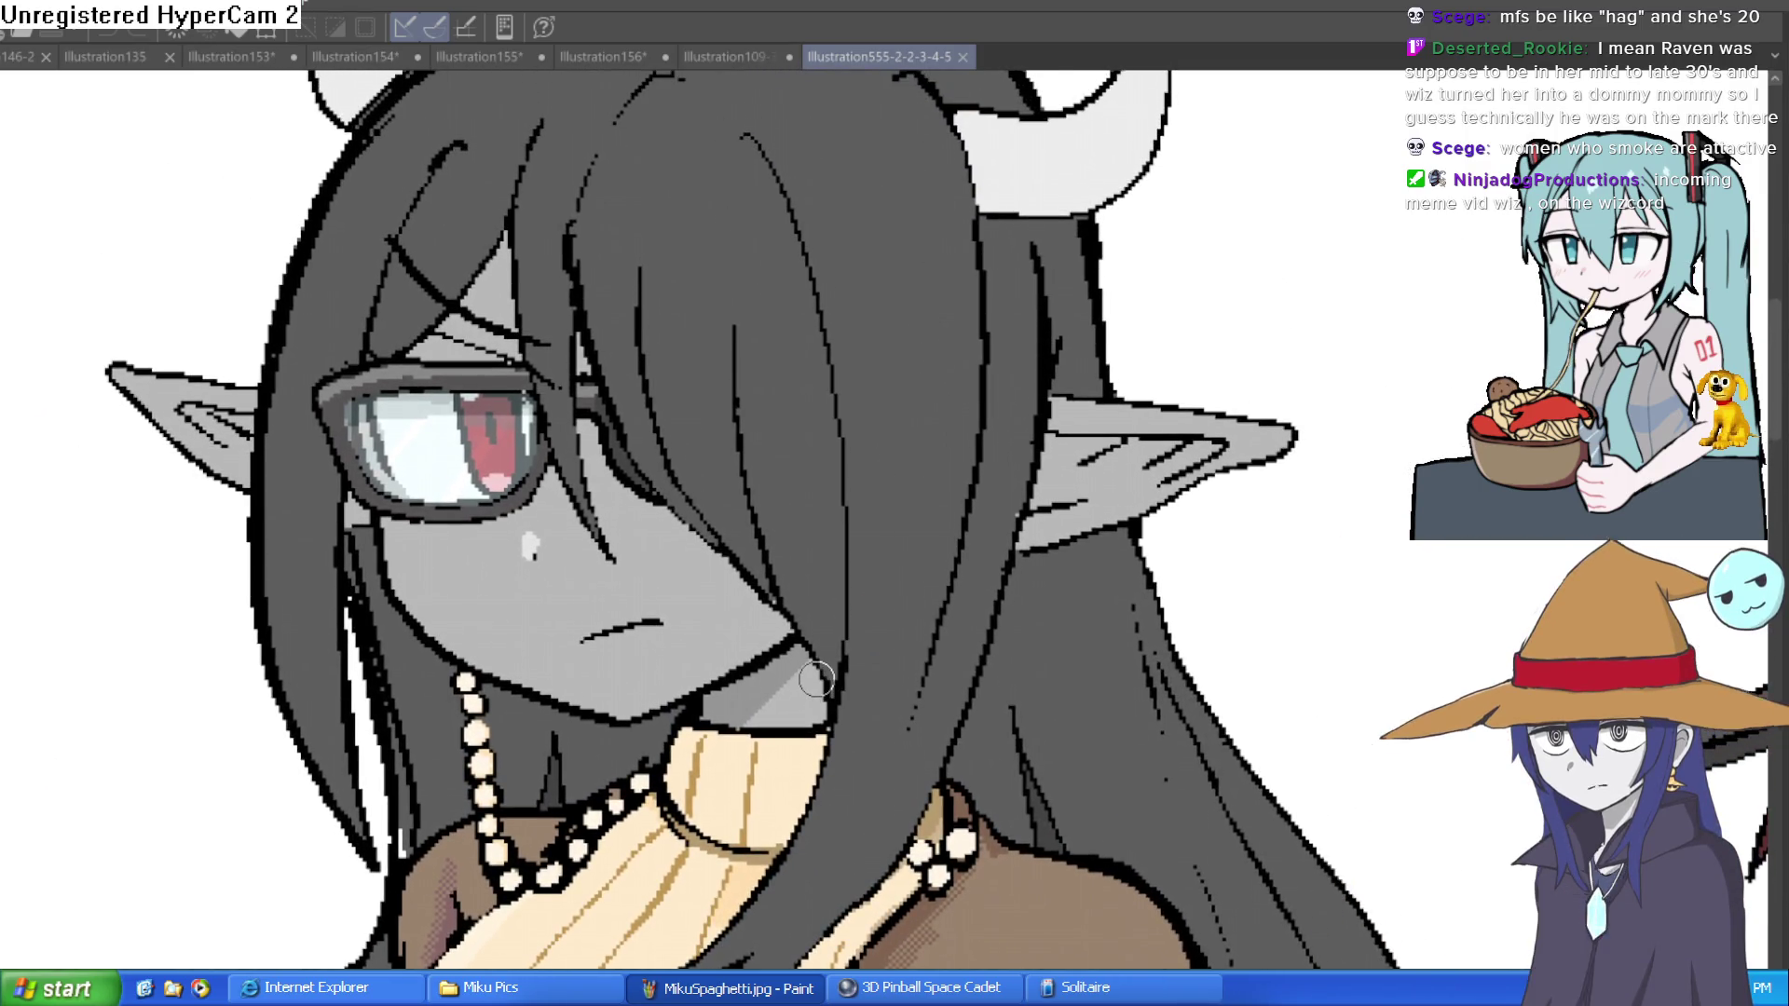
{"action": "scroll", "coordinate": [817, 672], "scroll_direction": "down", "scroll_amount": 1}
{"action": "scroll", "coordinate": [817, 672], "scroll_direction": "down", "scroll_amount": 1}
{"action": "scroll", "coordinate": [817, 672], "scroll_direction": "down", "scroll_amount": 2}
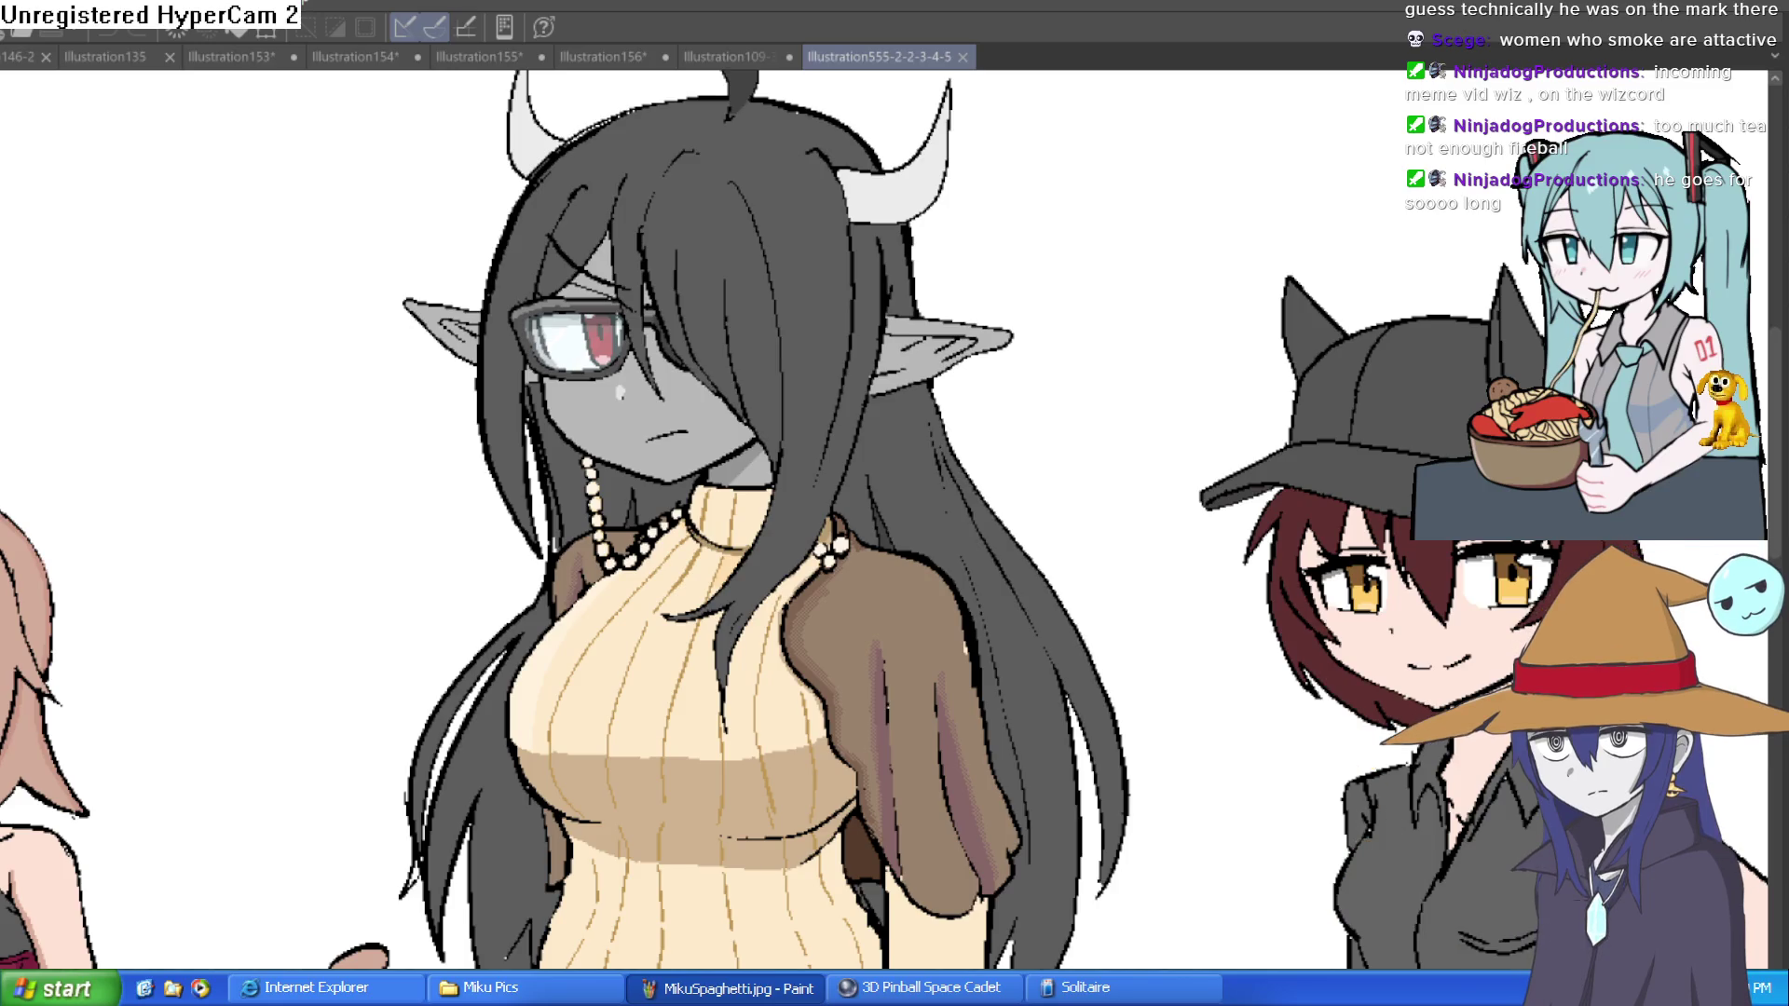
{"action": "scroll", "coordinate": [1130, 247], "scroll_direction": "down", "scroll_amount": 4}
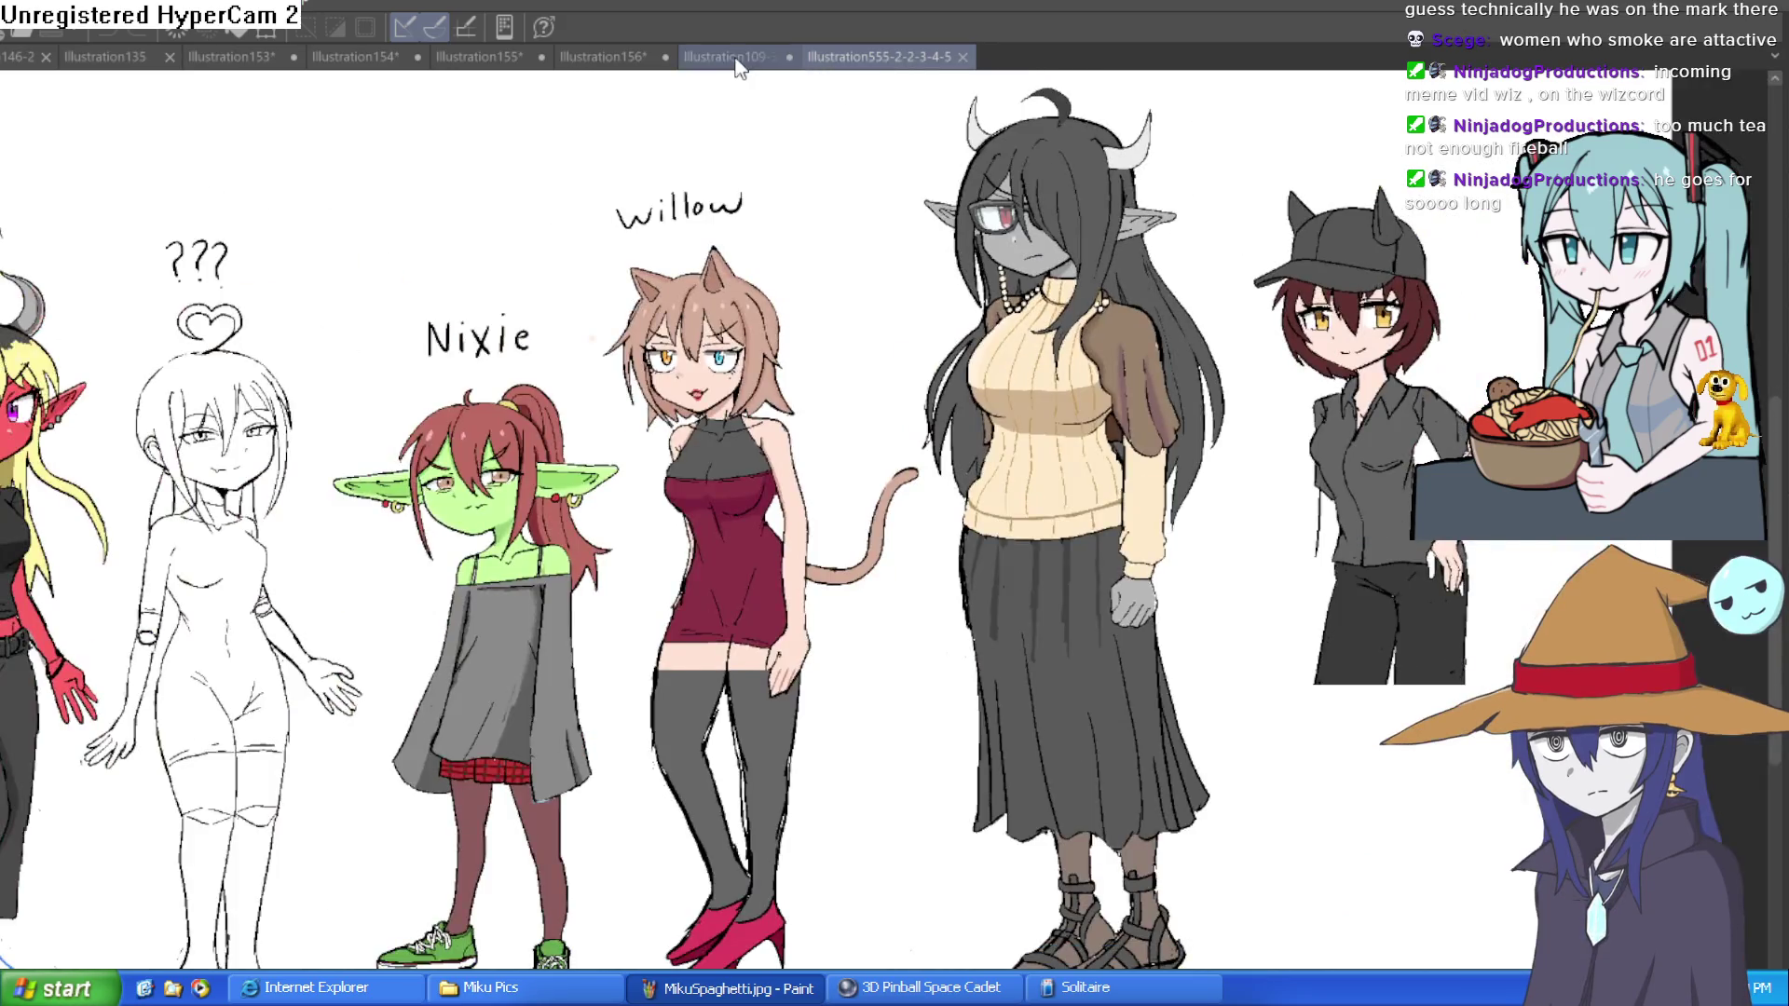
Step: Switch to Misty II, zoom in and hatch fine blush strokes under the eye
{"action": "left_click", "coordinate": [736, 58]}
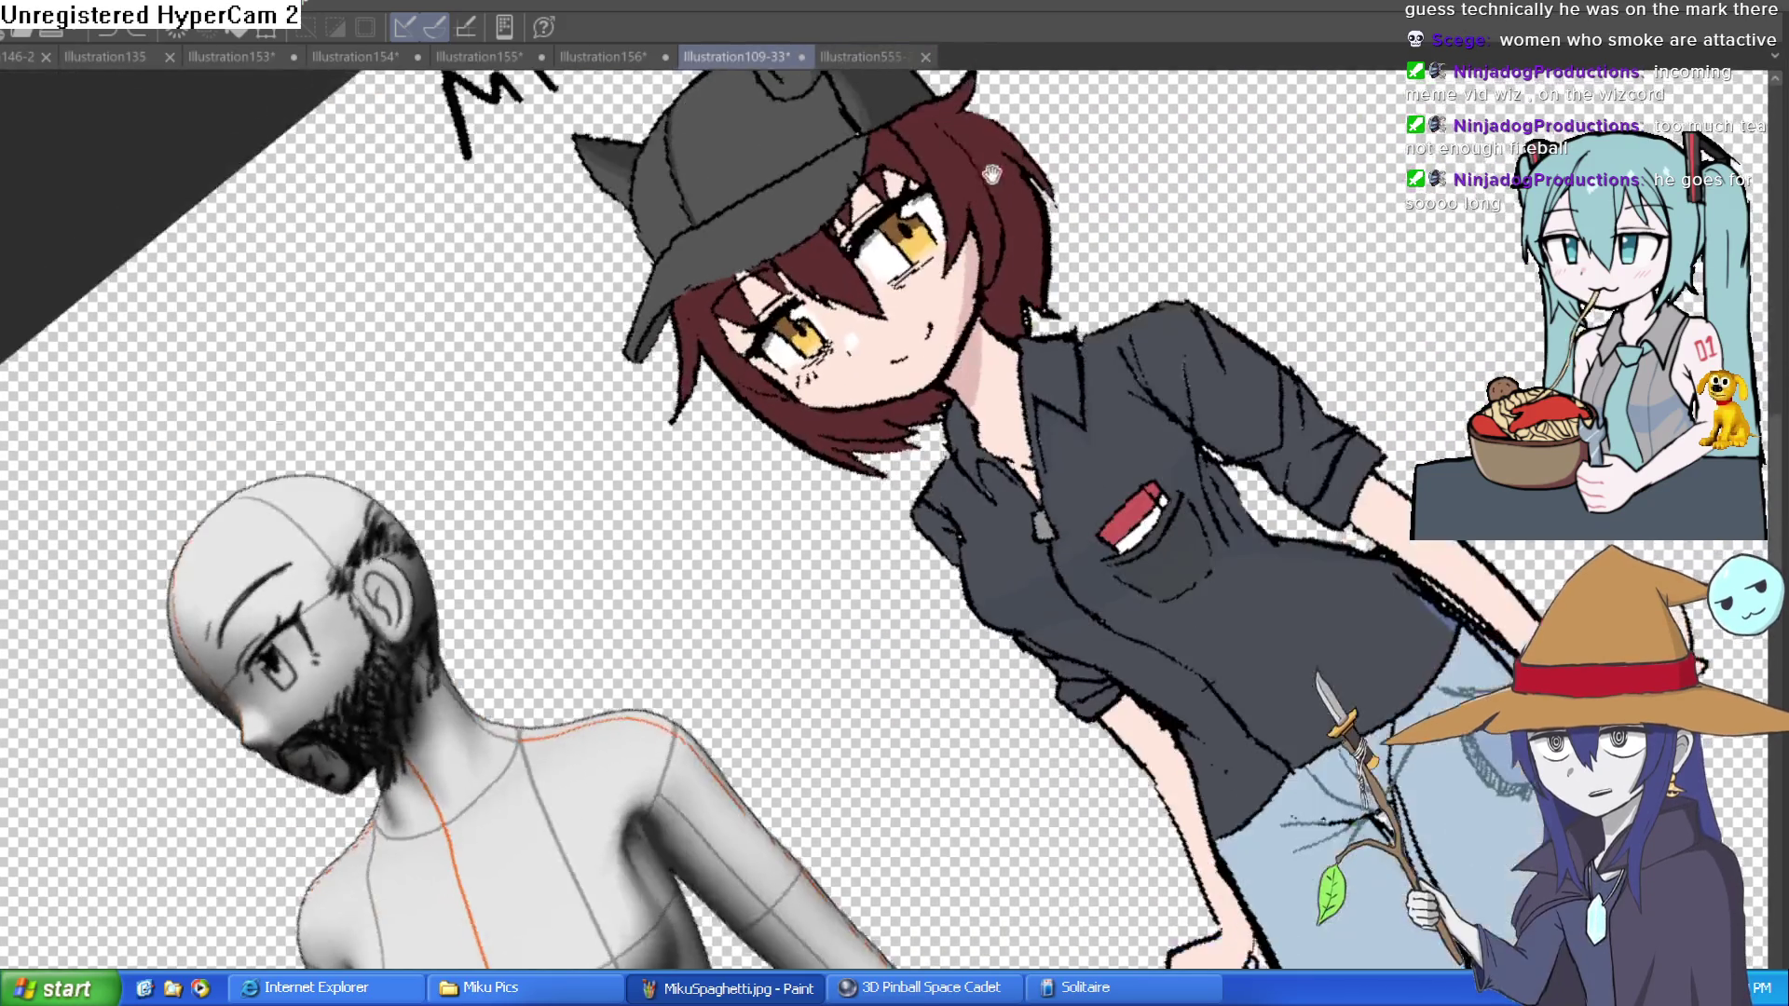
{"action": "scroll", "coordinate": [991, 174], "scroll_direction": "up", "scroll_amount": 5}
{"action": "left_click_drag", "start_coordinate": [932, 345], "coordinate": [842, 432]}
{"action": "left_click_drag", "start_coordinate": [987, 347], "coordinate": [802, 471]}
Step: Look around Misty's face, keeping the hatch strokes under both eyes
{"action": "scroll", "coordinate": [951, 429], "scroll_direction": "down", "scroll_amount": 5}
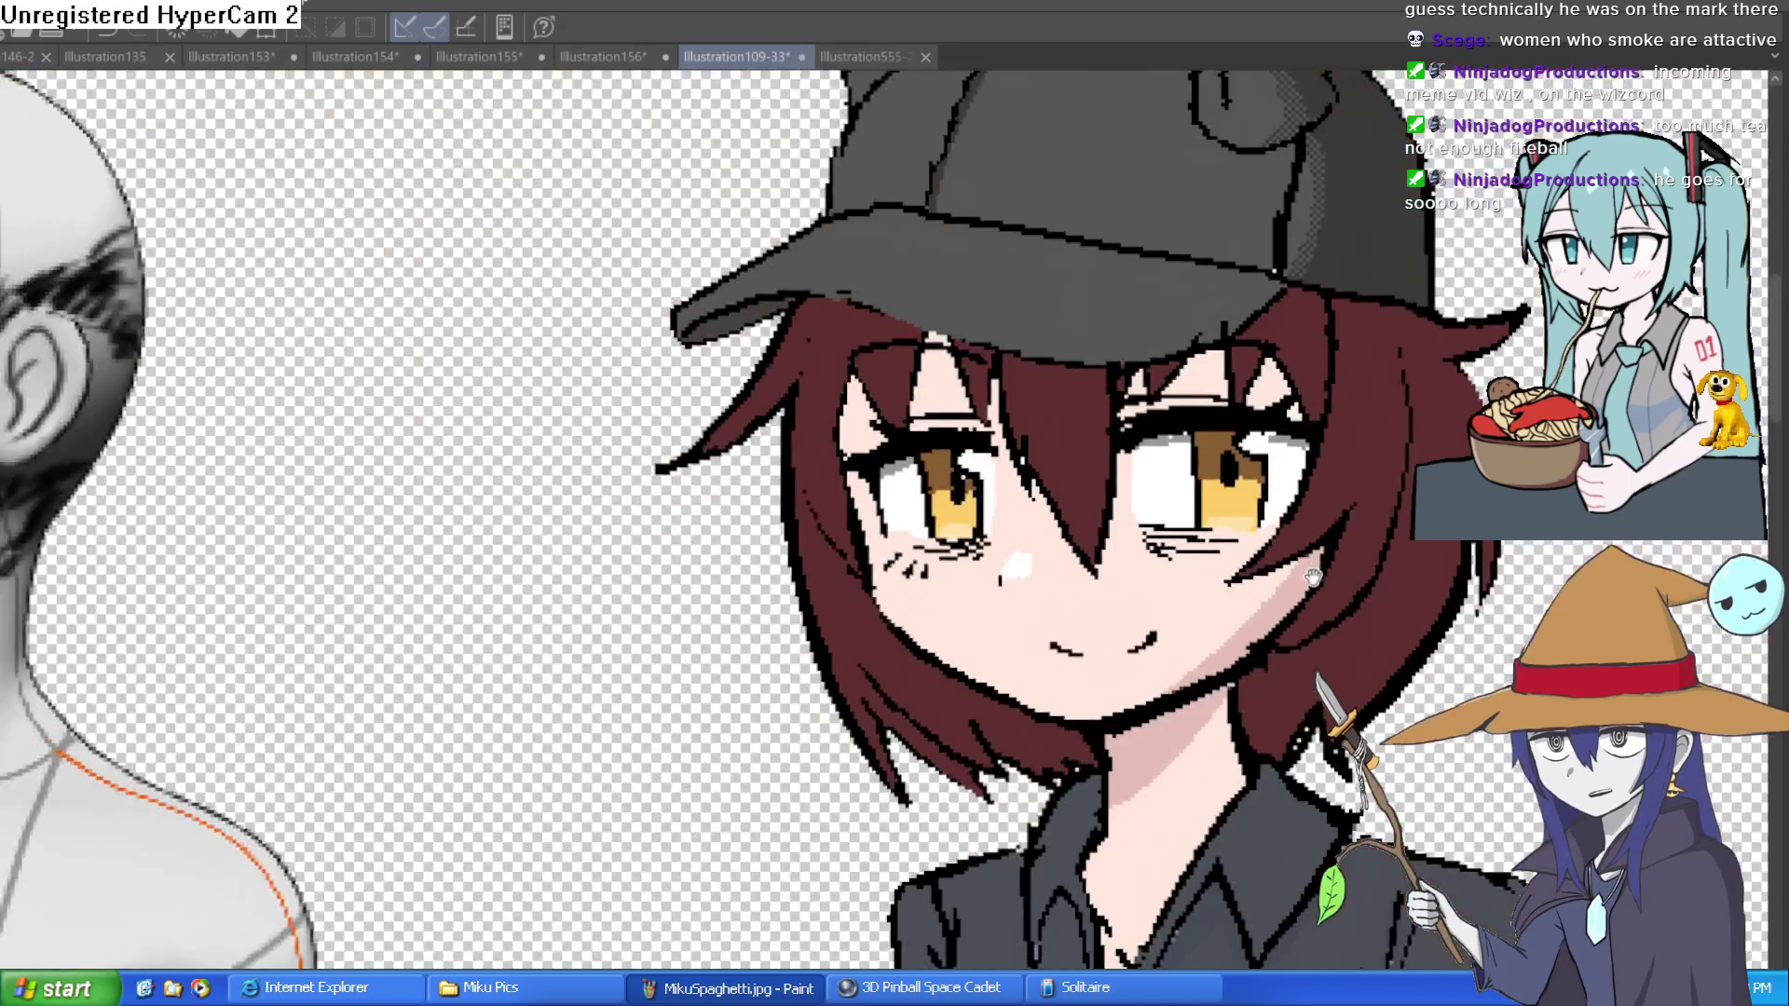
{"action": "scroll", "coordinate": [874, 515], "scroll_direction": "up", "scroll_amount": 2}
{"action": "scroll", "coordinate": [874, 515], "scroll_direction": "up", "scroll_amount": 3}
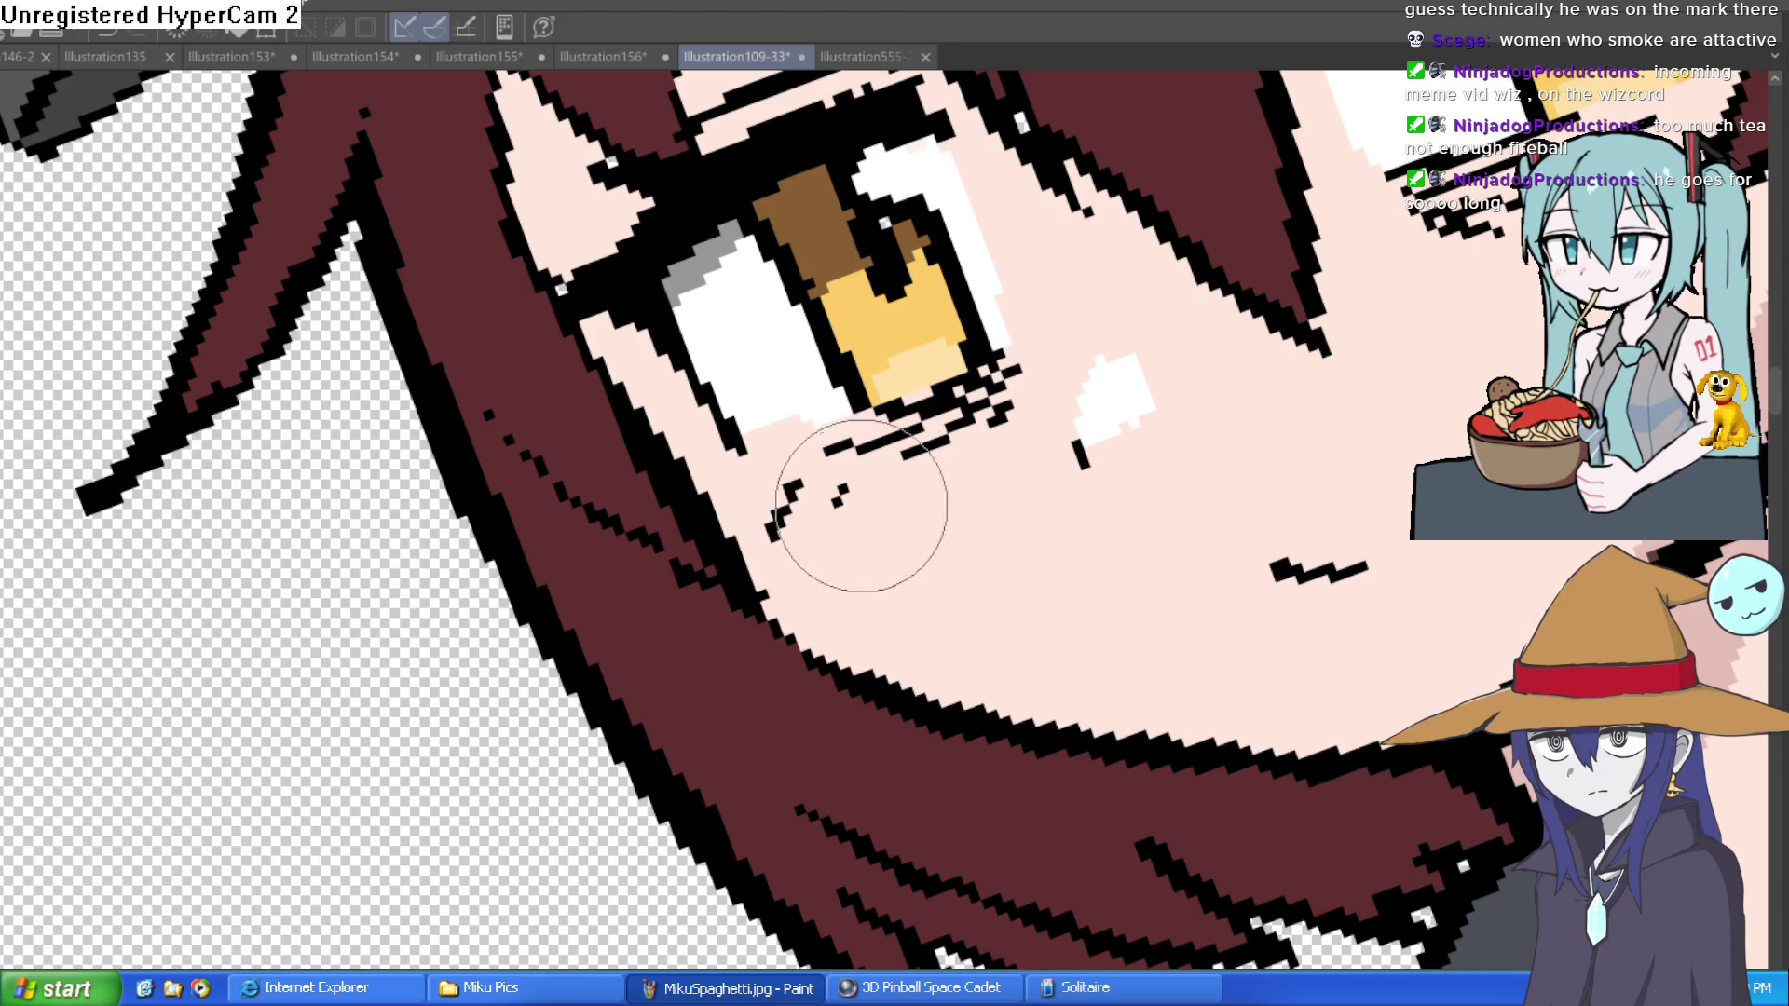
{"action": "scroll", "coordinate": [990, 517], "scroll_direction": "down", "scroll_amount": 10}
{"action": "left_click_drag", "start_coordinate": [1081, 485], "coordinate": [1165, 503]}
{"action": "scroll", "coordinate": [1146, 438], "scroll_direction": "up", "scroll_amount": 4}
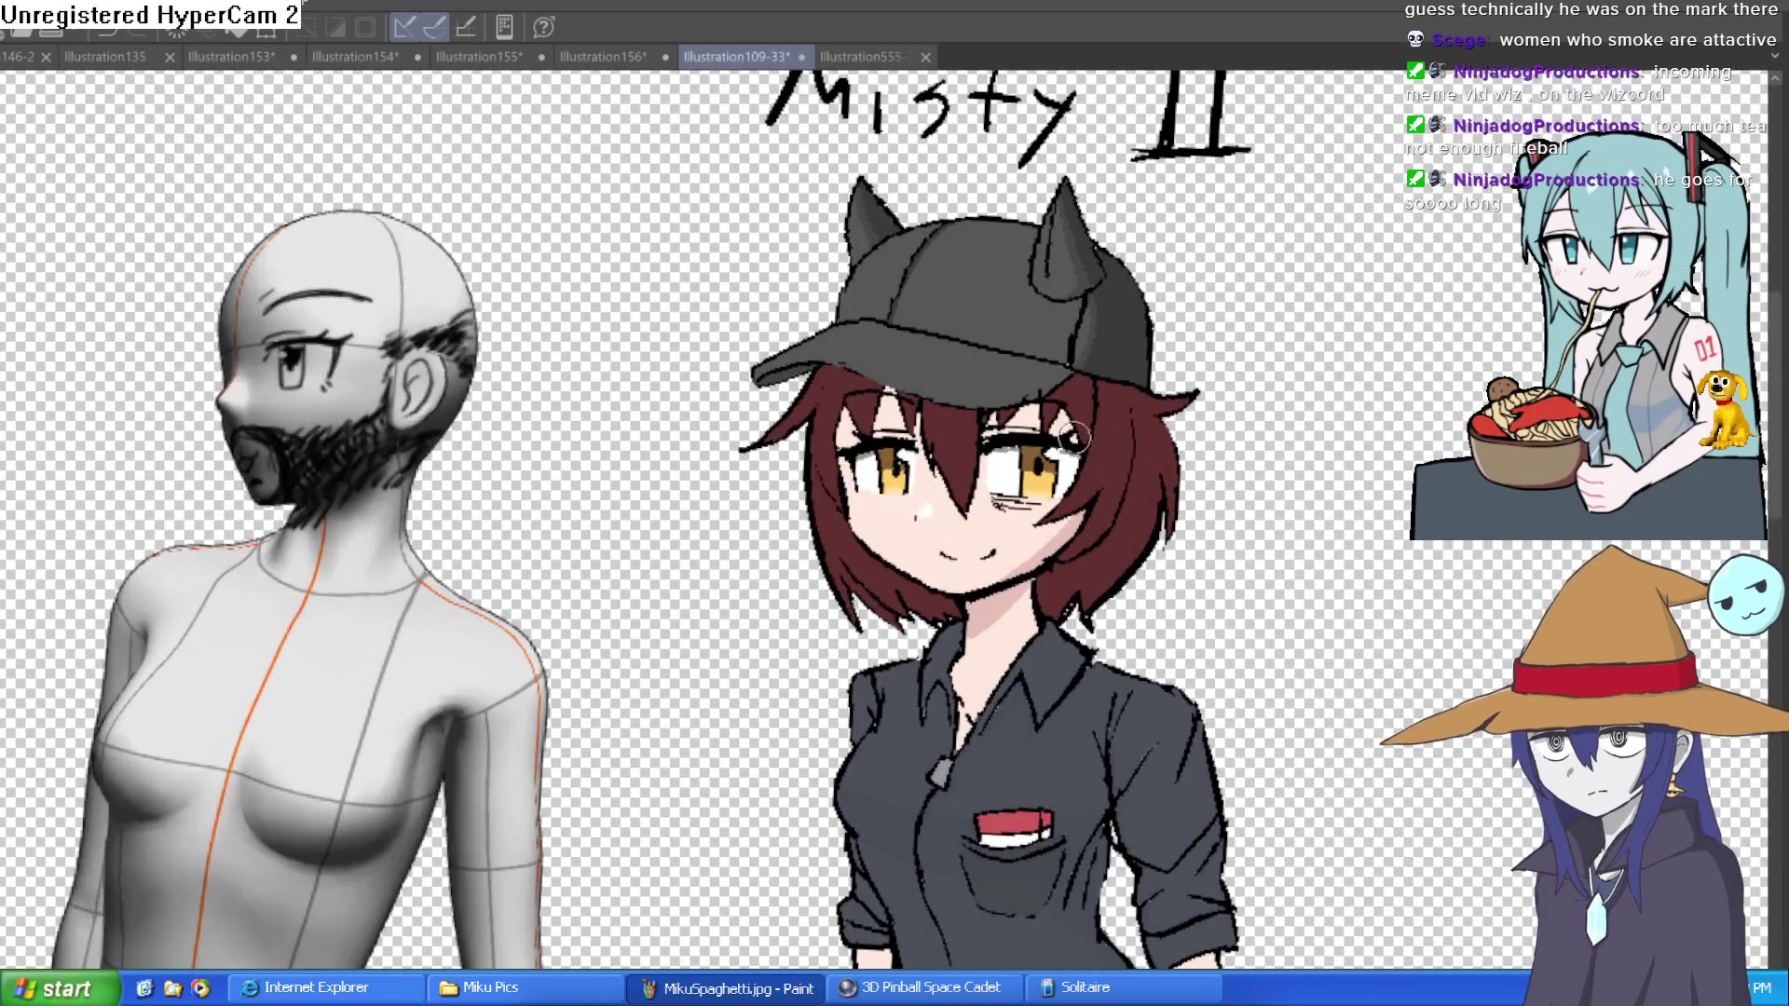
{"action": "scroll", "coordinate": [1235, 447], "scroll_direction": "up", "scroll_amount": 2}
{"action": "left_click_drag", "start_coordinate": [1289, 461], "coordinate": [1191, 496]}
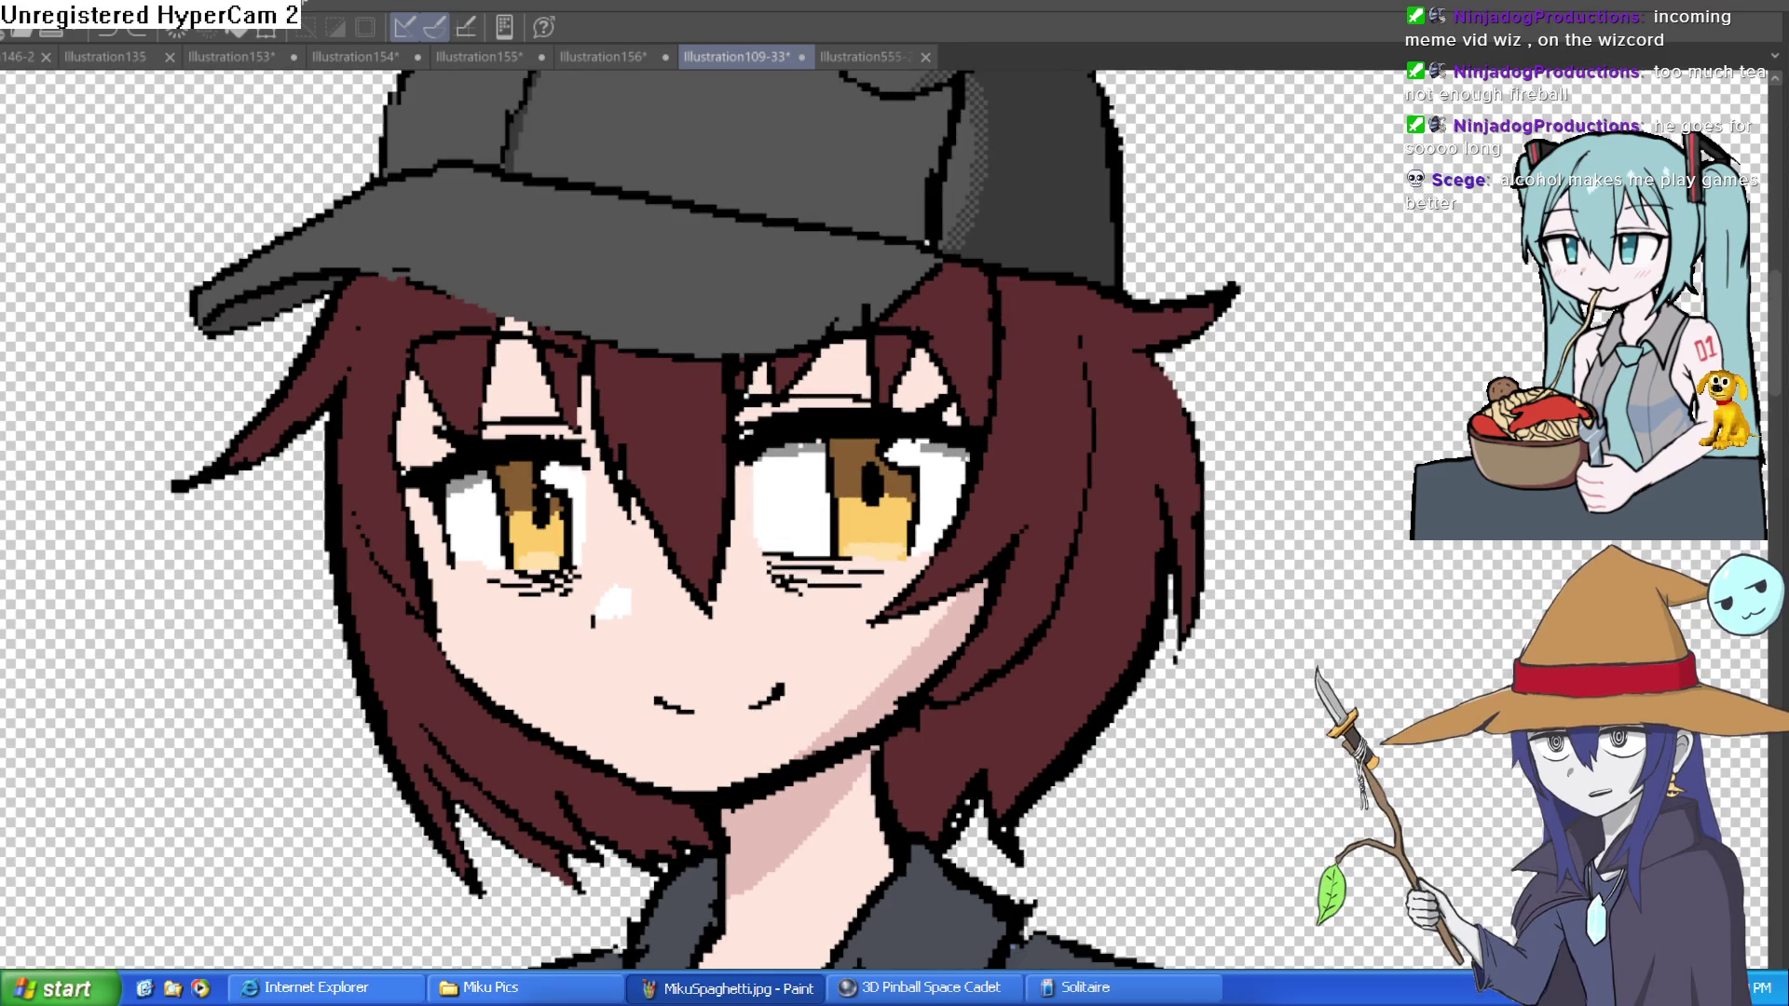
{"action": "scroll", "coordinate": [932, 504], "scroll_direction": "down", "scroll_amount": 2}
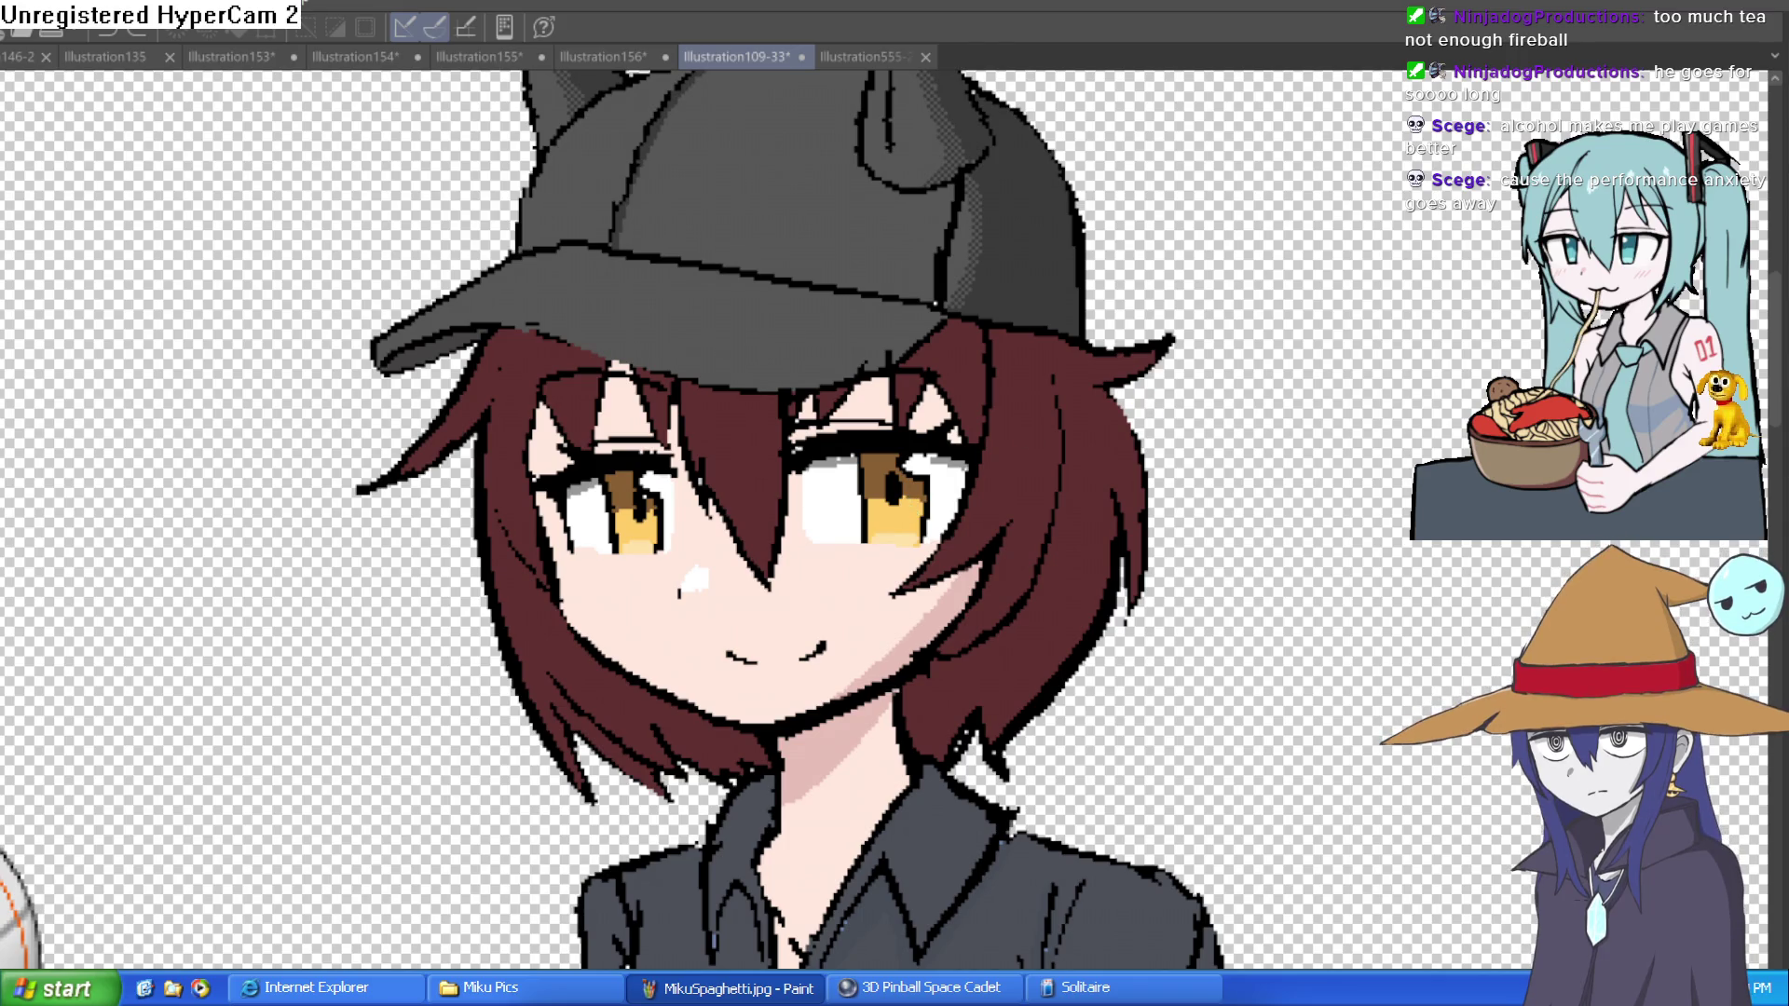
{"action": "key", "text": "ctrl+z"}
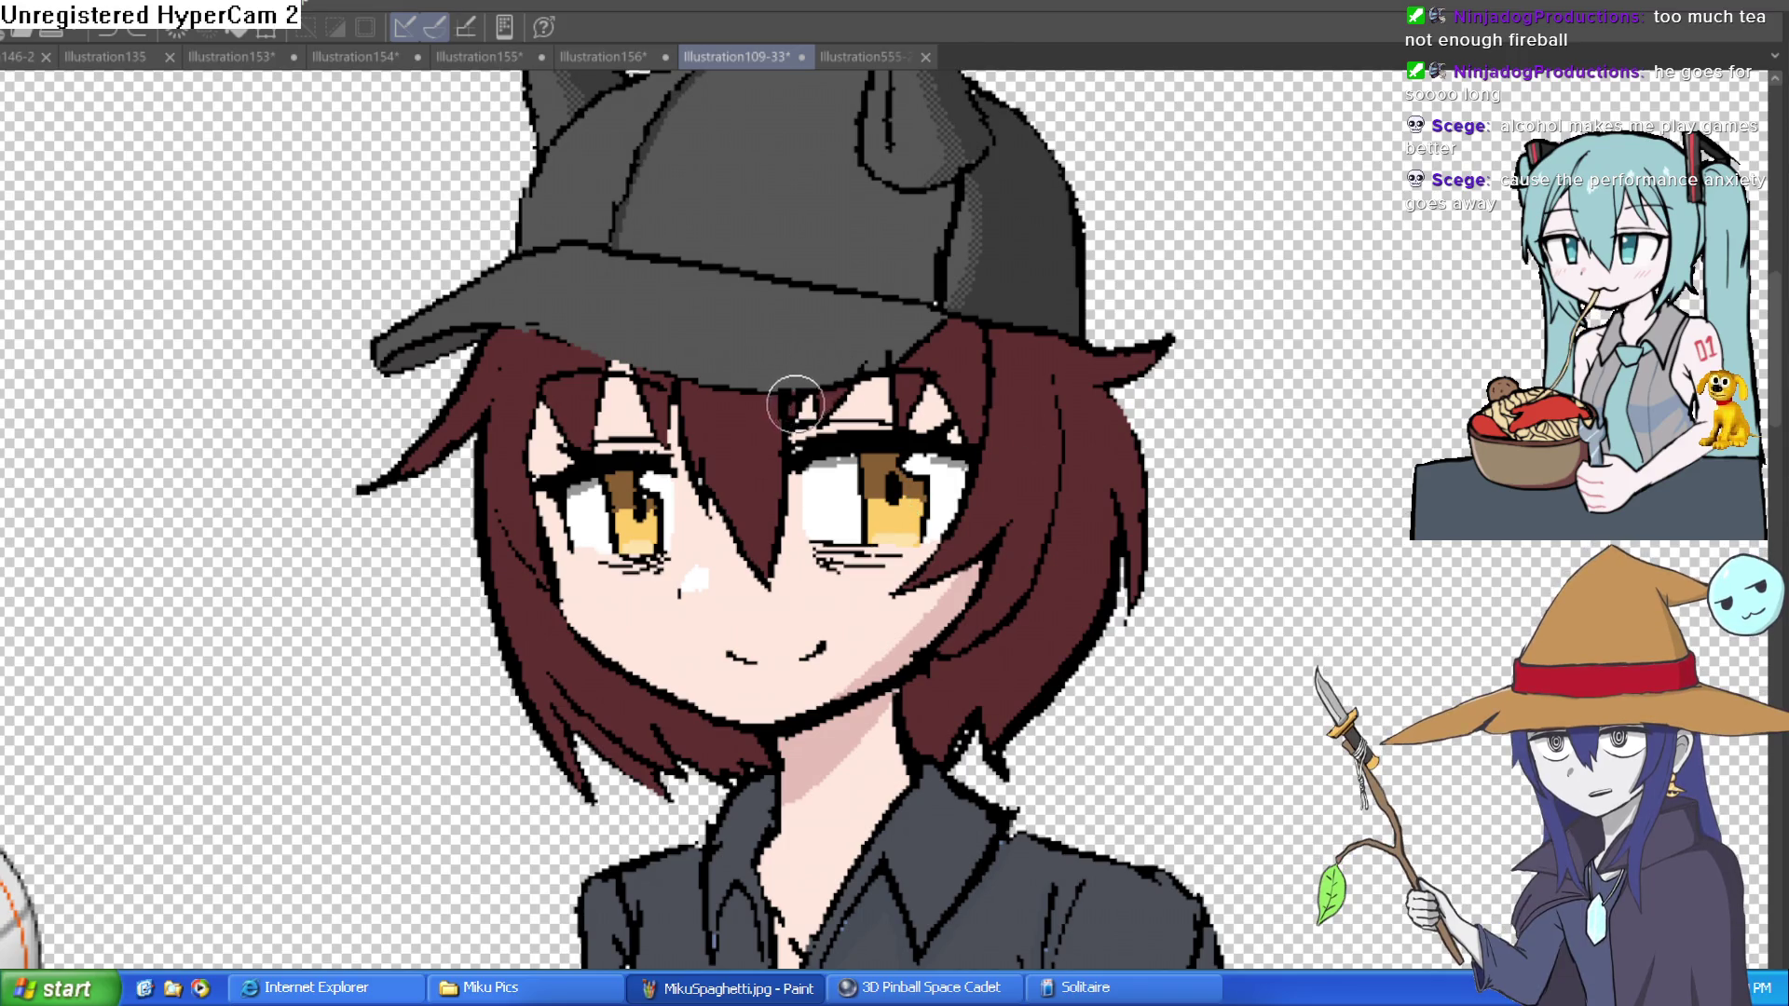
{"action": "scroll", "coordinate": [797, 499], "scroll_direction": "down", "scroll_amount": 1}
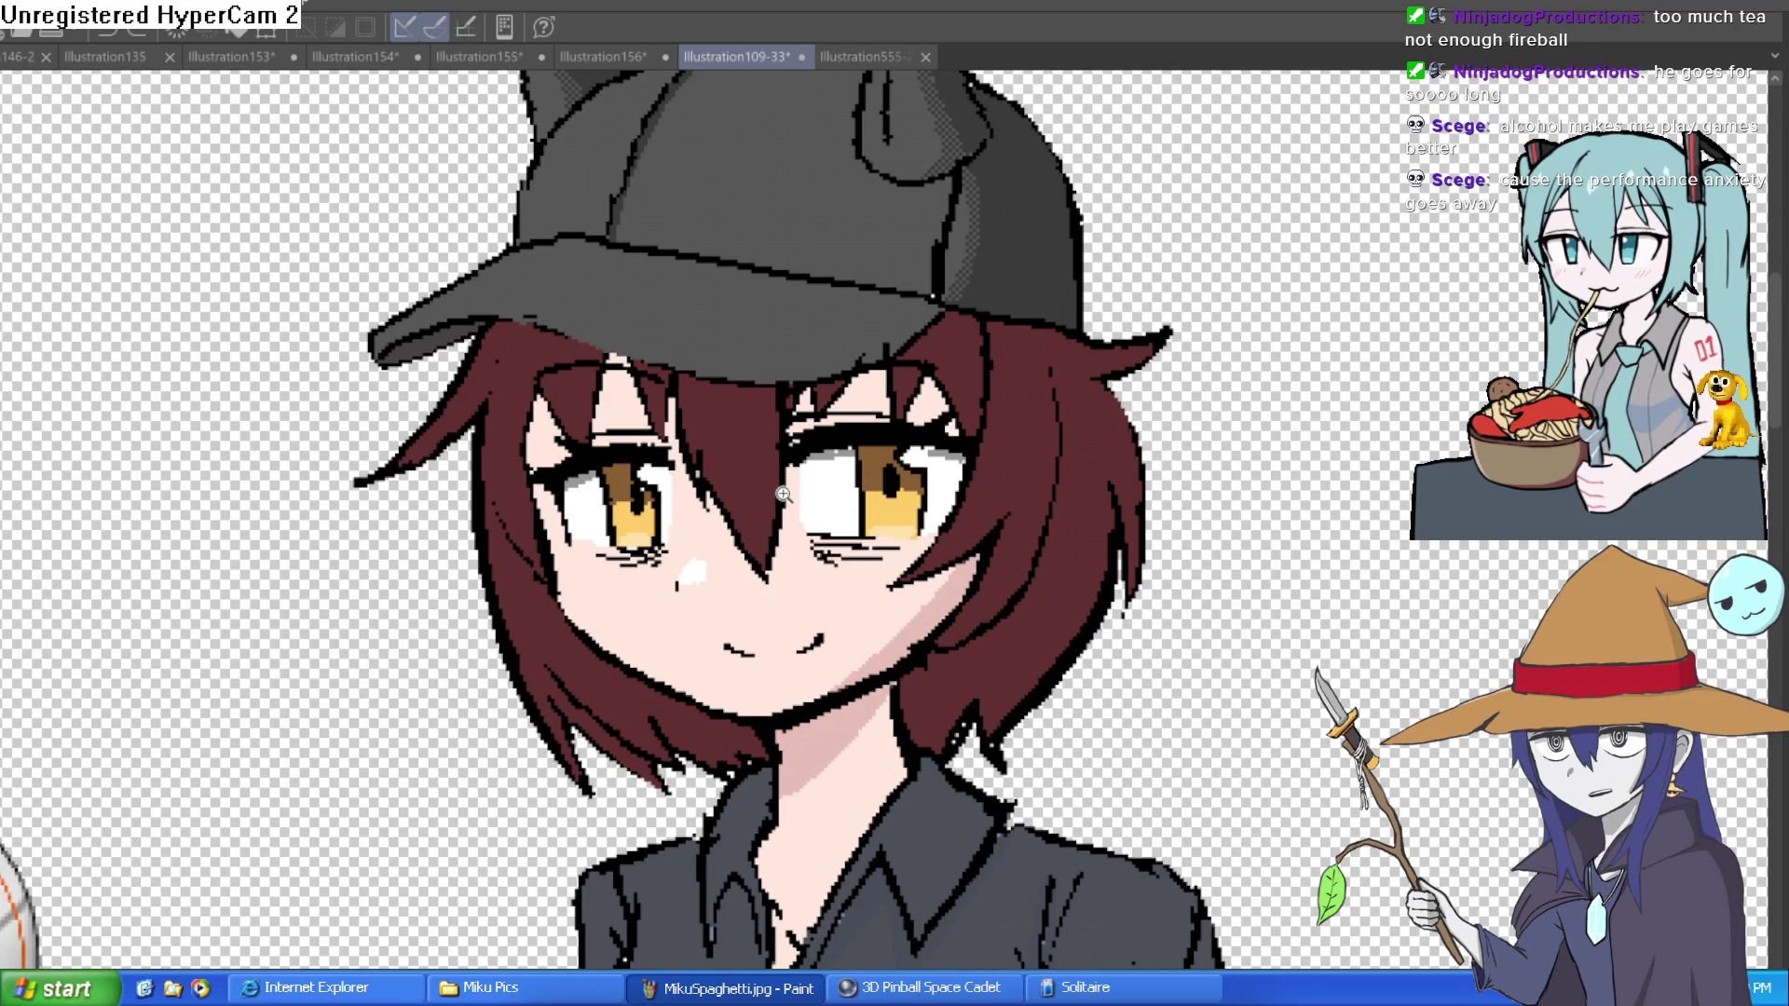
{"action": "scroll", "coordinate": [783, 494], "scroll_direction": "down", "scroll_amount": 2}
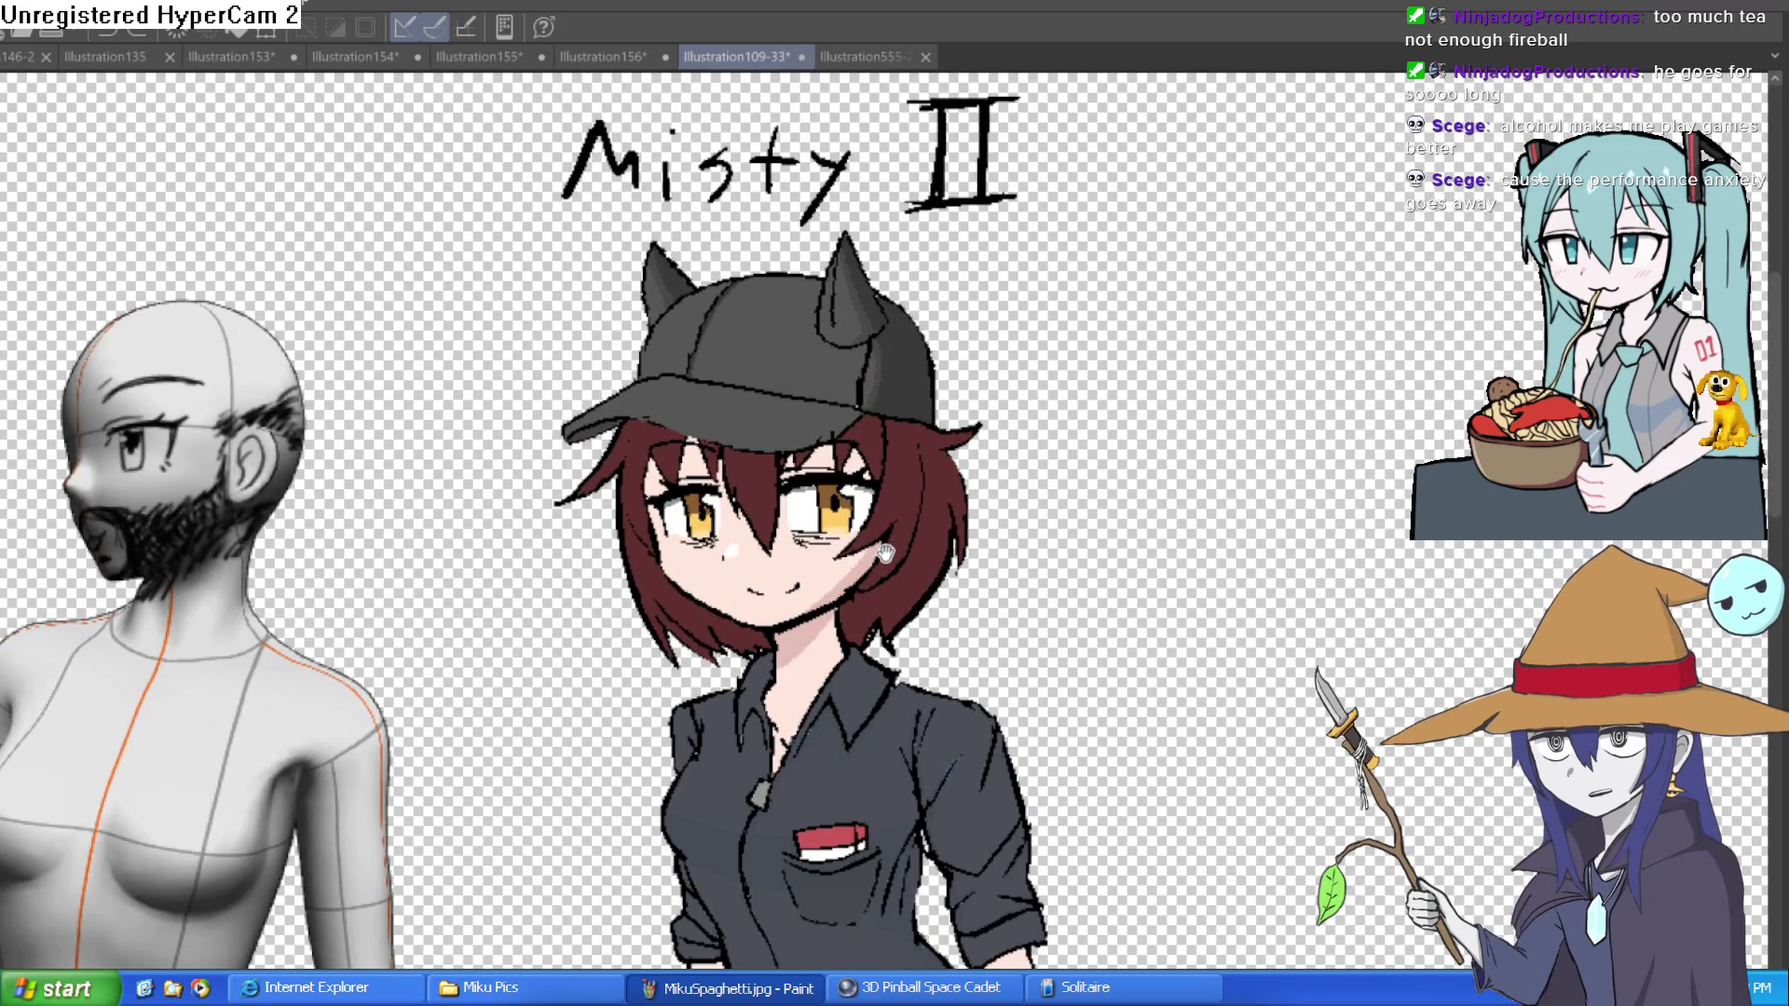
{"action": "scroll", "coordinate": [886, 552], "scroll_direction": "down", "scroll_amount": 4}
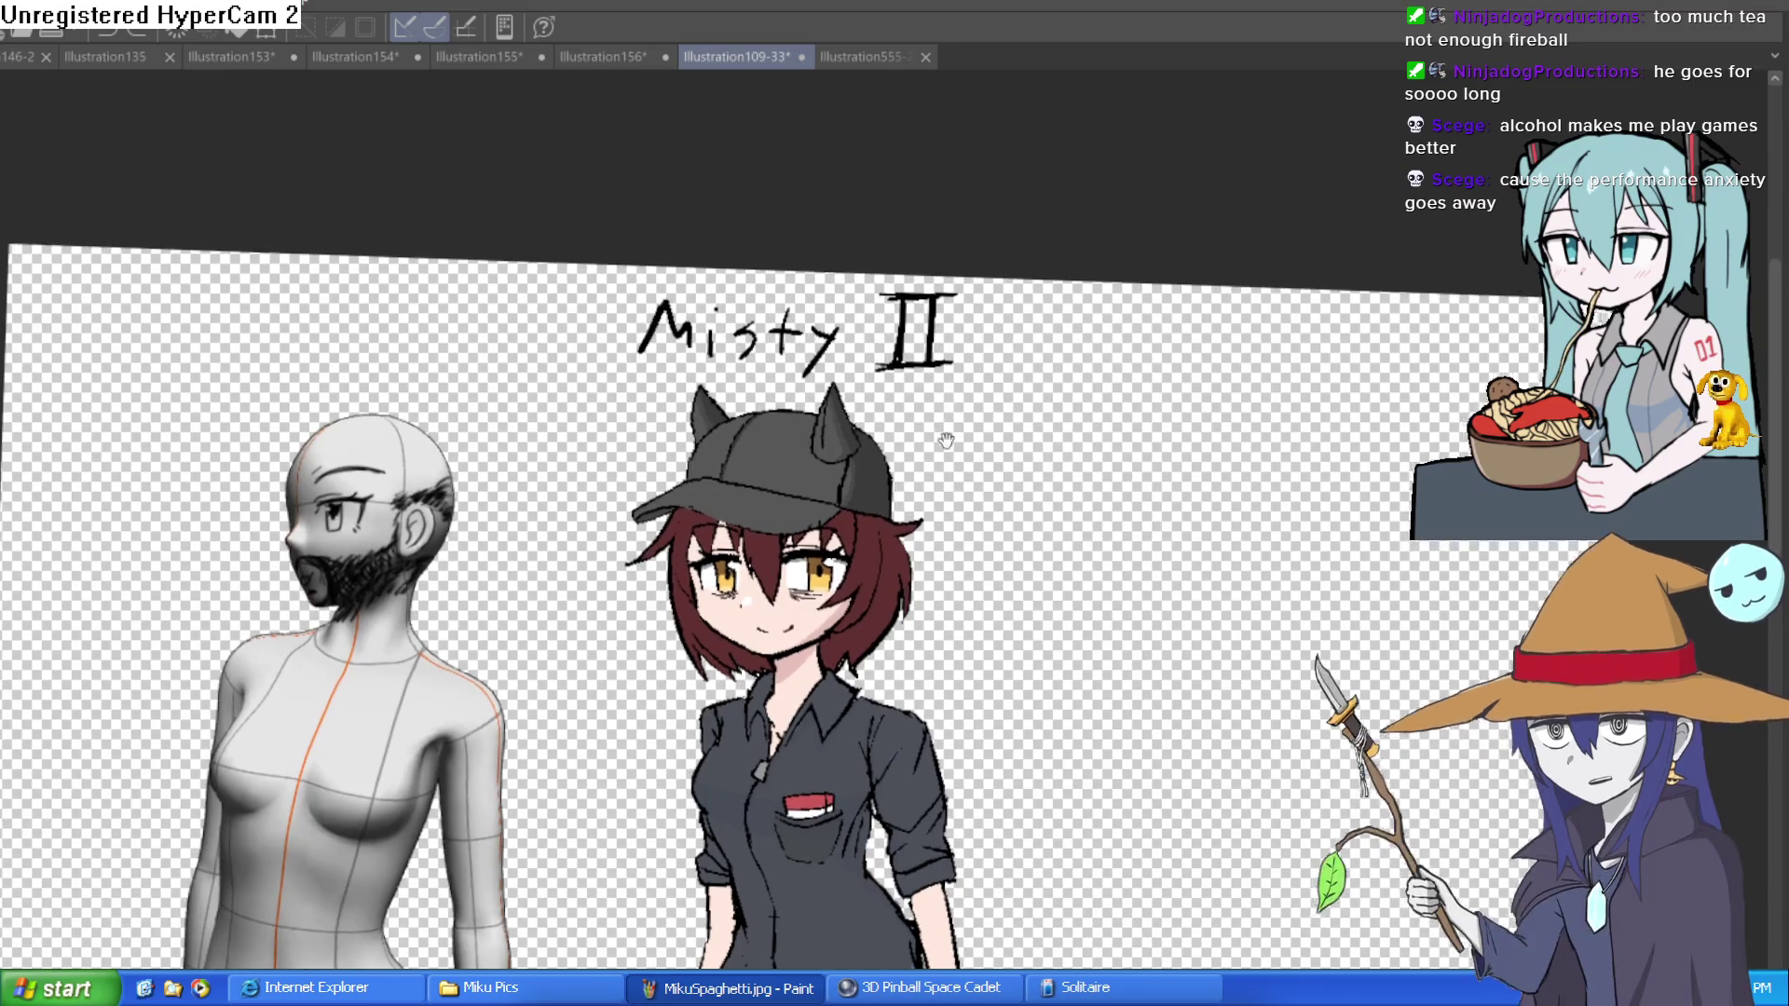
{"action": "scroll", "coordinate": [895, 578], "scroll_direction": "up", "scroll_amount": 4}
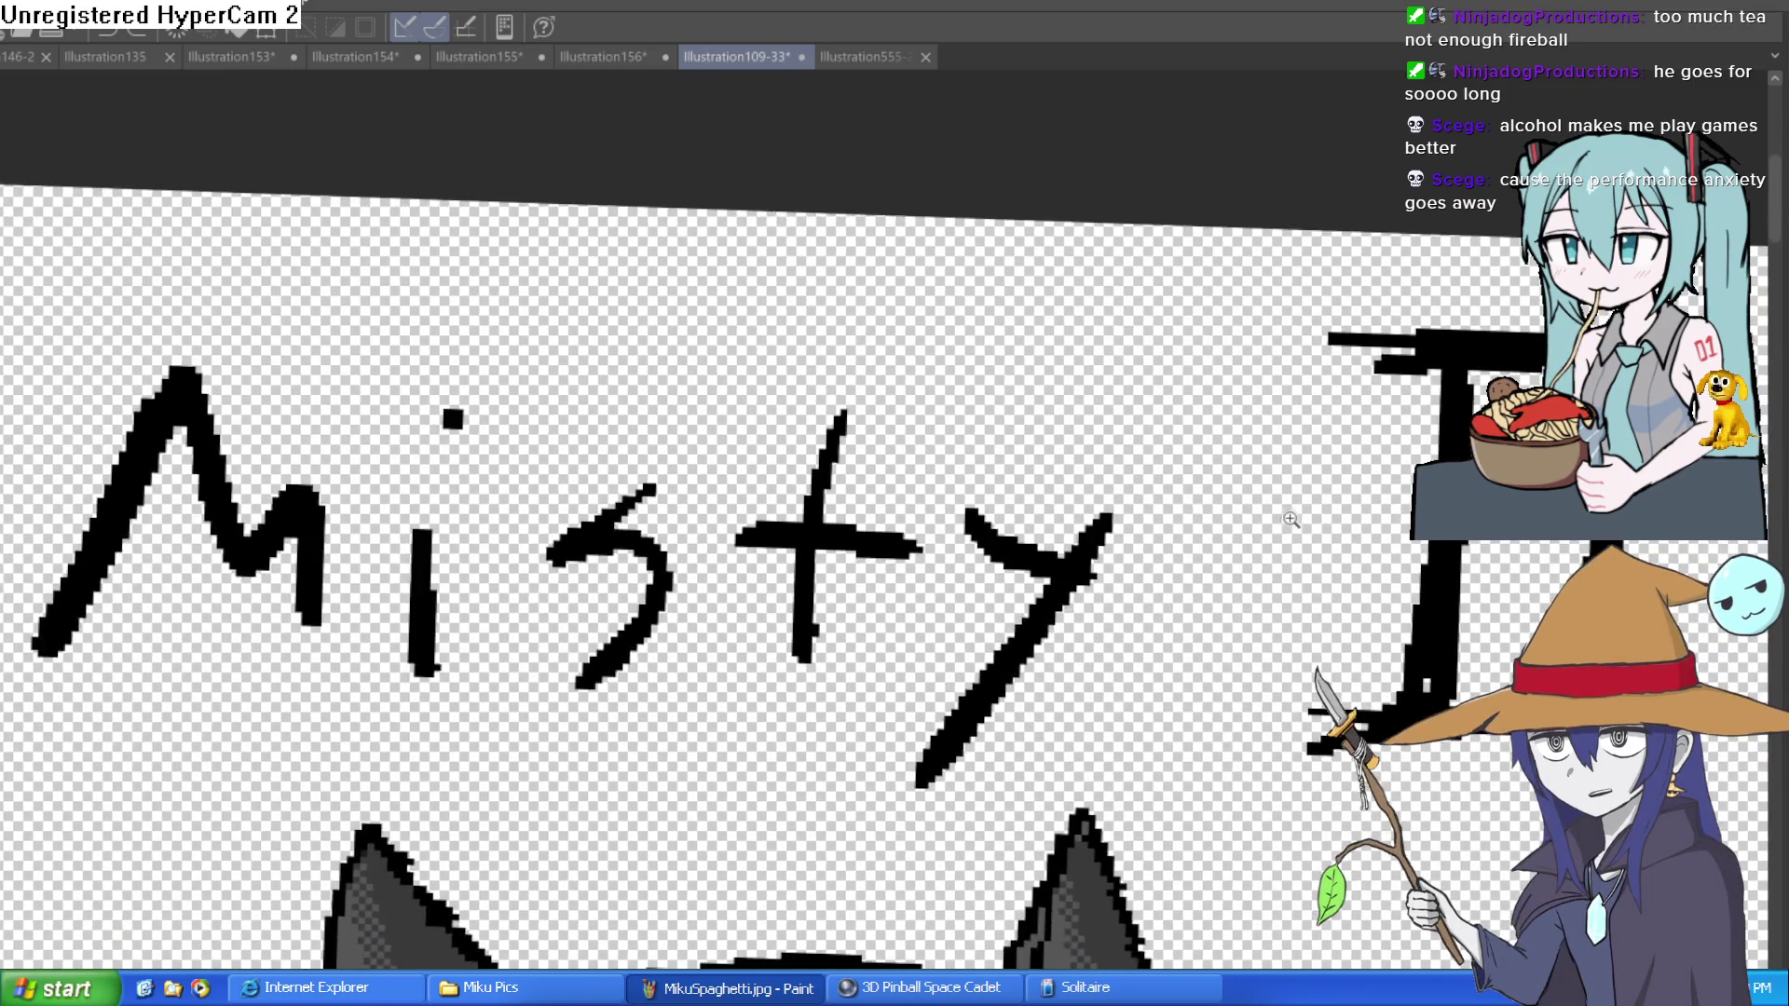
{"action": "scroll", "coordinate": [1291, 520], "scroll_direction": "down", "scroll_amount": 3}
{"action": "scroll", "coordinate": [1277, 559], "scroll_direction": "up", "scroll_amount": 3}
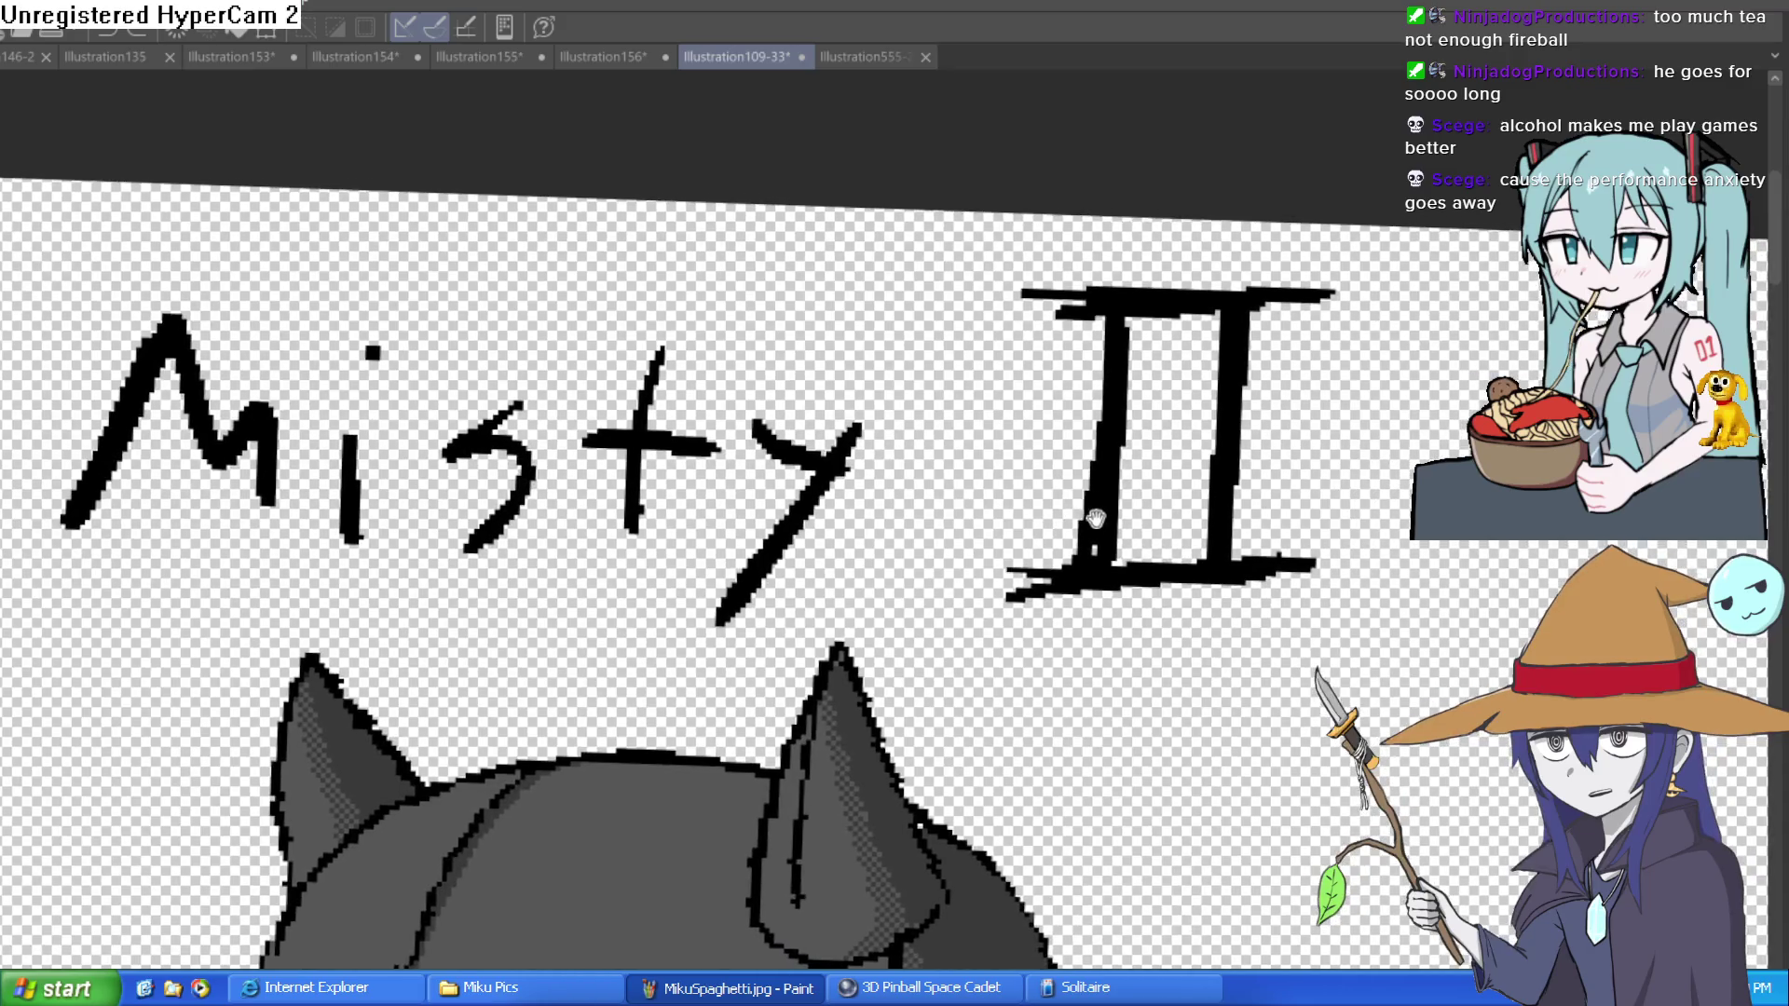
{"action": "scroll", "coordinate": [1096, 518], "scroll_direction": "down", "scroll_amount": 3}
{"action": "scroll", "coordinate": [1118, 518], "scroll_direction": "up", "scroll_amount": 2}
{"action": "scroll", "coordinate": [1138, 518], "scroll_direction": "down", "scroll_amount": 1}
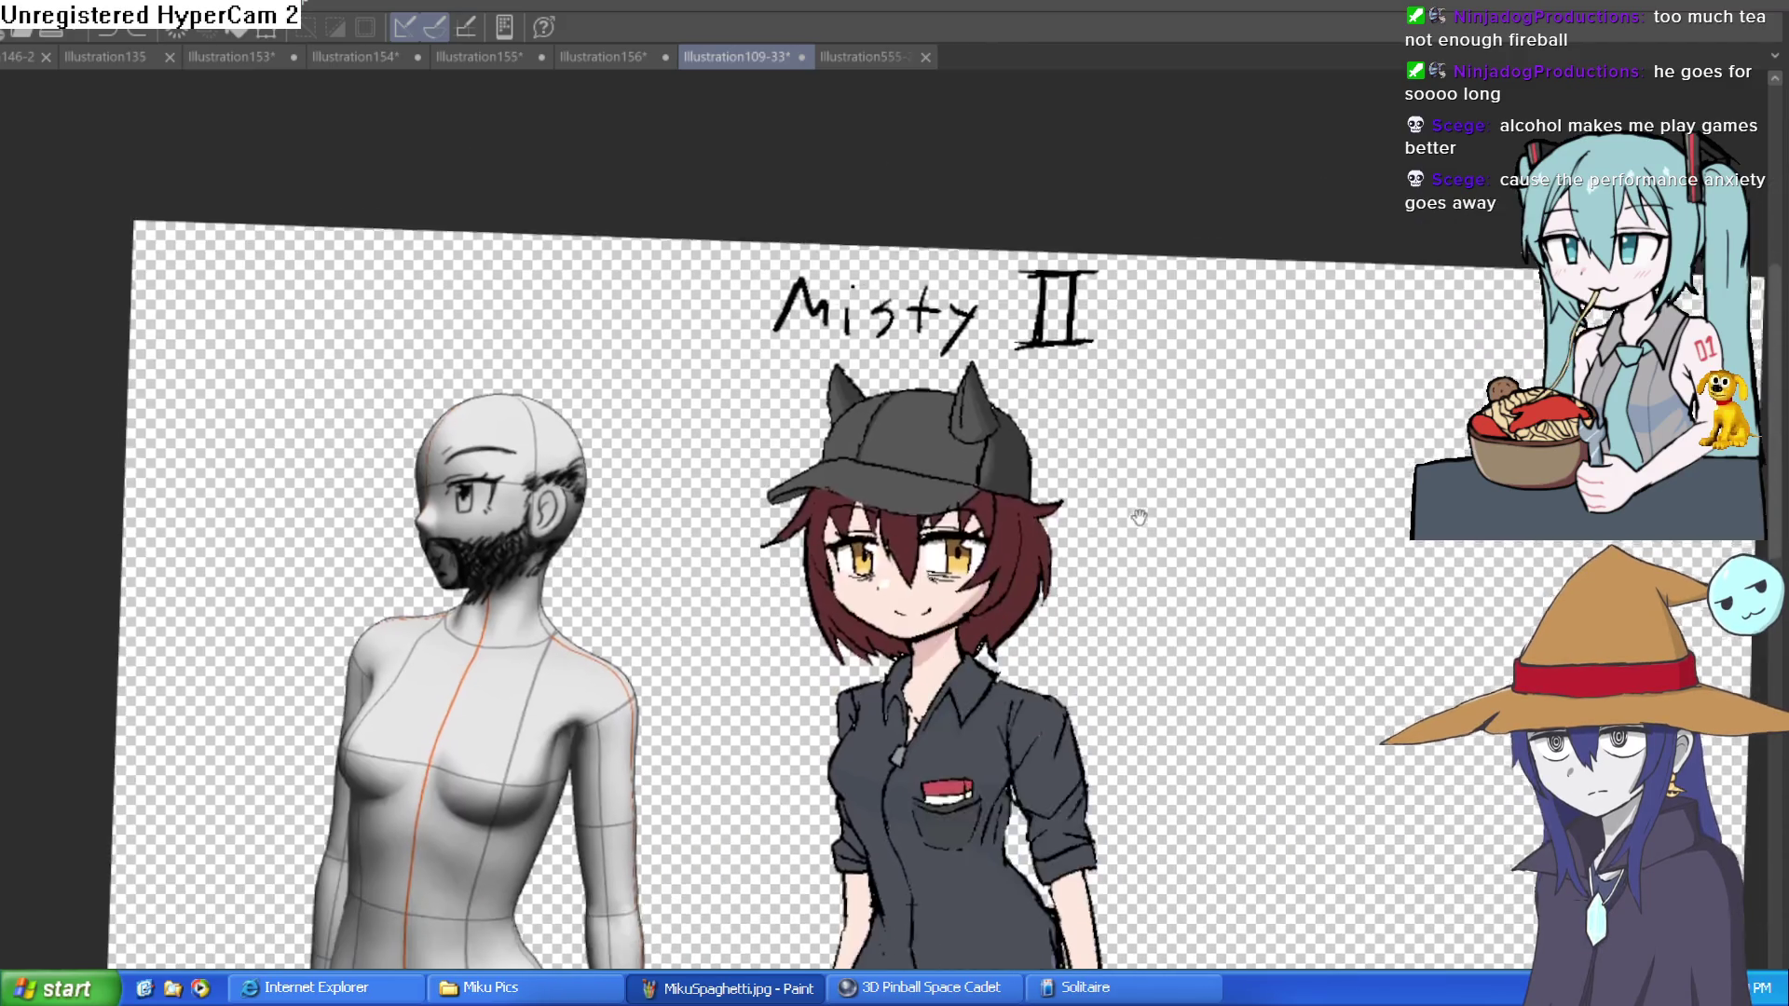
{"action": "scroll", "coordinate": [1138, 518], "scroll_direction": "down", "scroll_amount": 3}
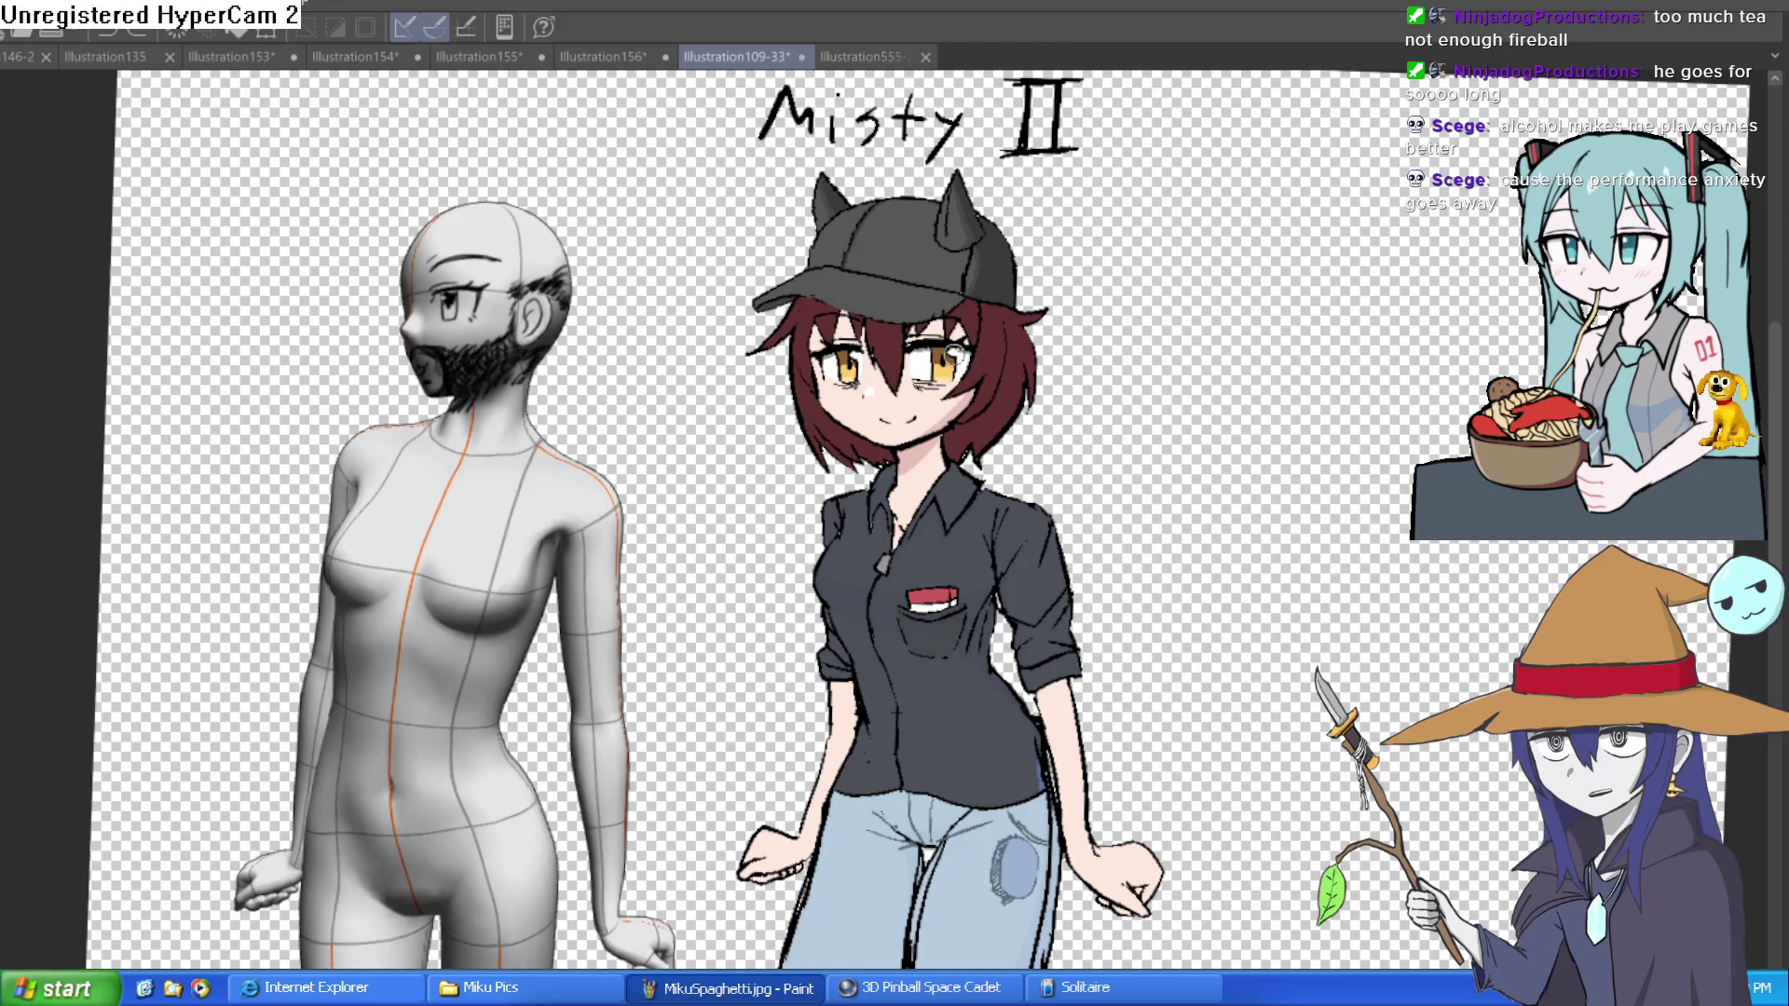
{"action": "scroll", "coordinate": [951, 352], "scroll_direction": "up", "scroll_amount": 5}
{"action": "scroll", "coordinate": [1109, 408], "scroll_direction": "down", "scroll_amount": 5}
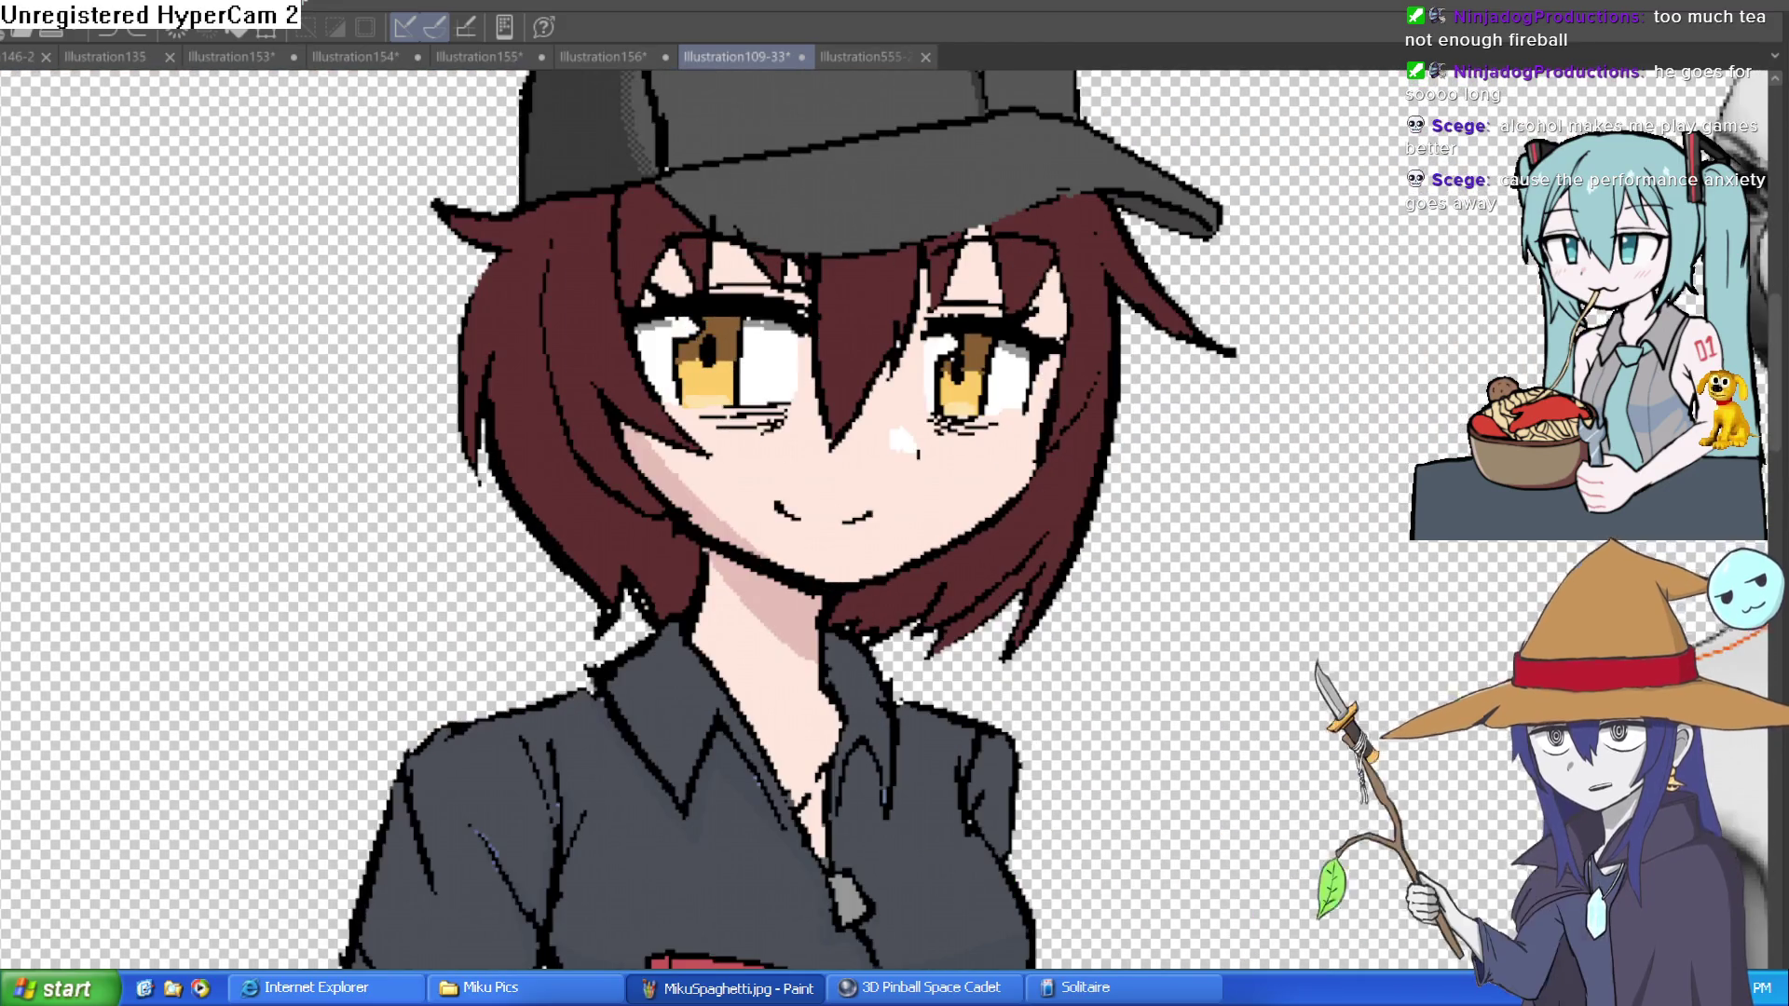
{"action": "key", "text": "h"}
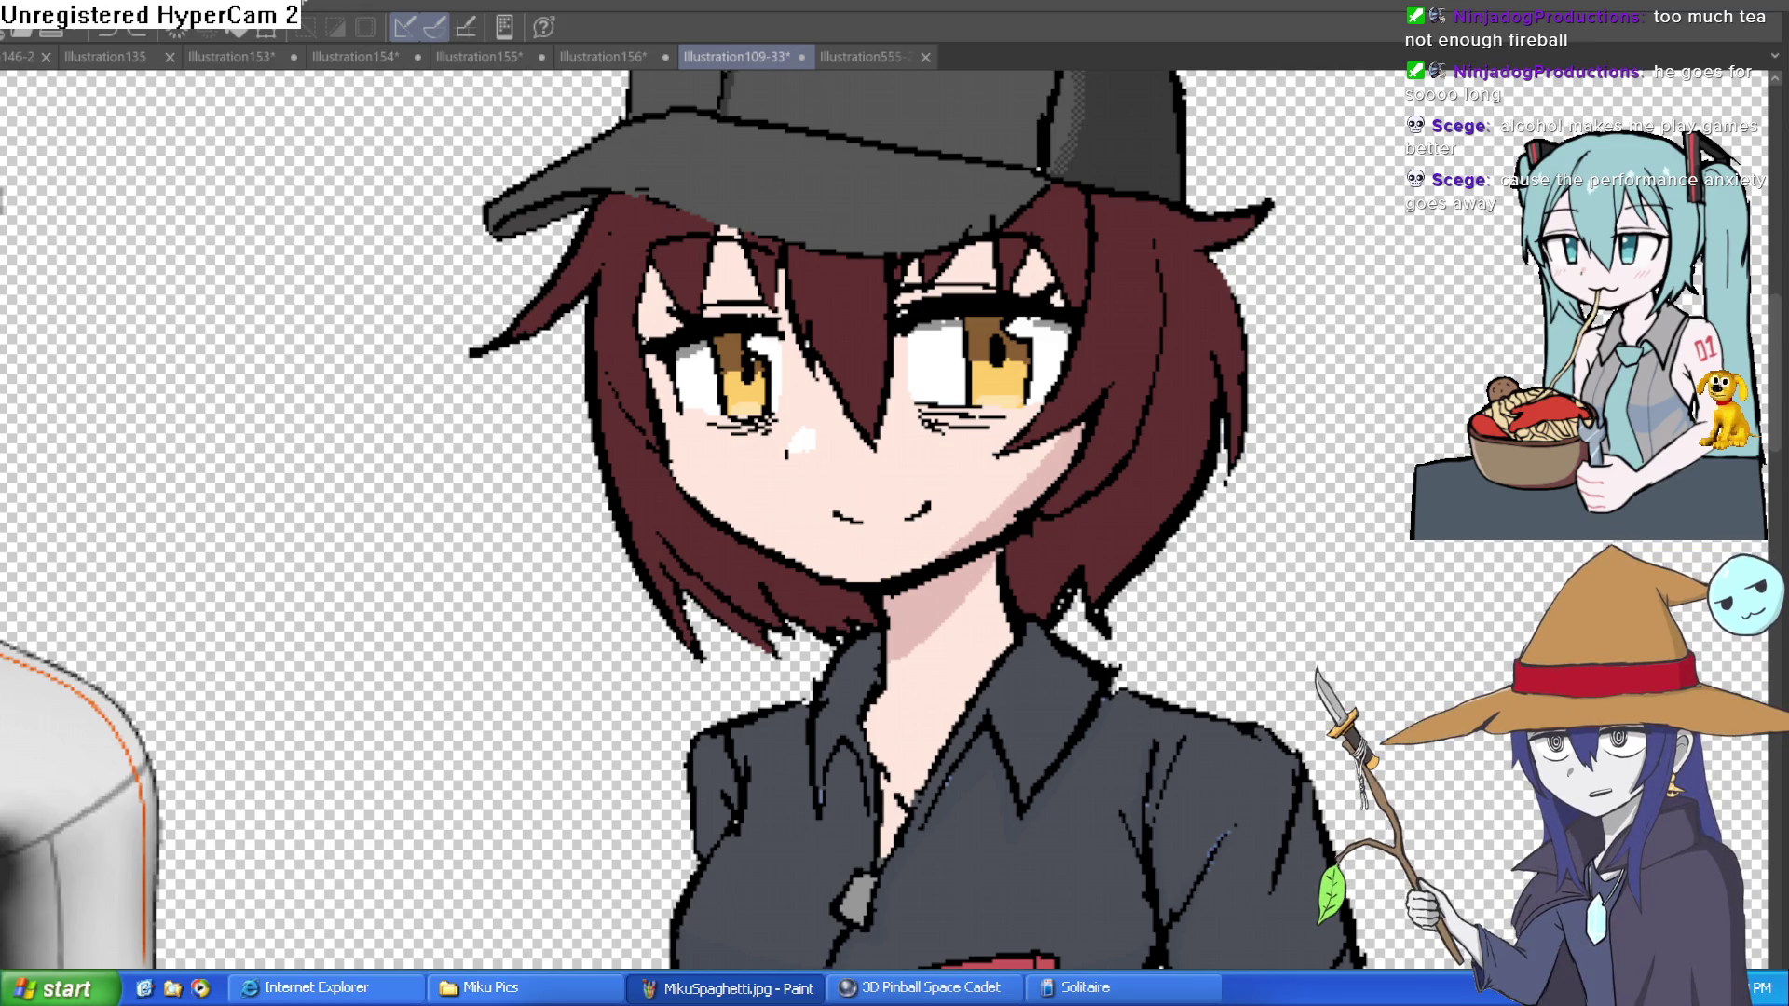
{"action": "scroll", "coordinate": [1284, 436], "scroll_direction": "down", "scroll_amount": 2}
Step: Try long and short smile strokes at the cap girl's mouth corner, undoing each
{"action": "mouse_move", "coordinate": [1281, 461]}
{"action": "left_mouse_down"}
{"action": "mouse_move", "coordinate": [1248, 405]}
{"action": "mouse_move", "coordinate": [1274, 343]}
{"action": "left_mouse_up"}
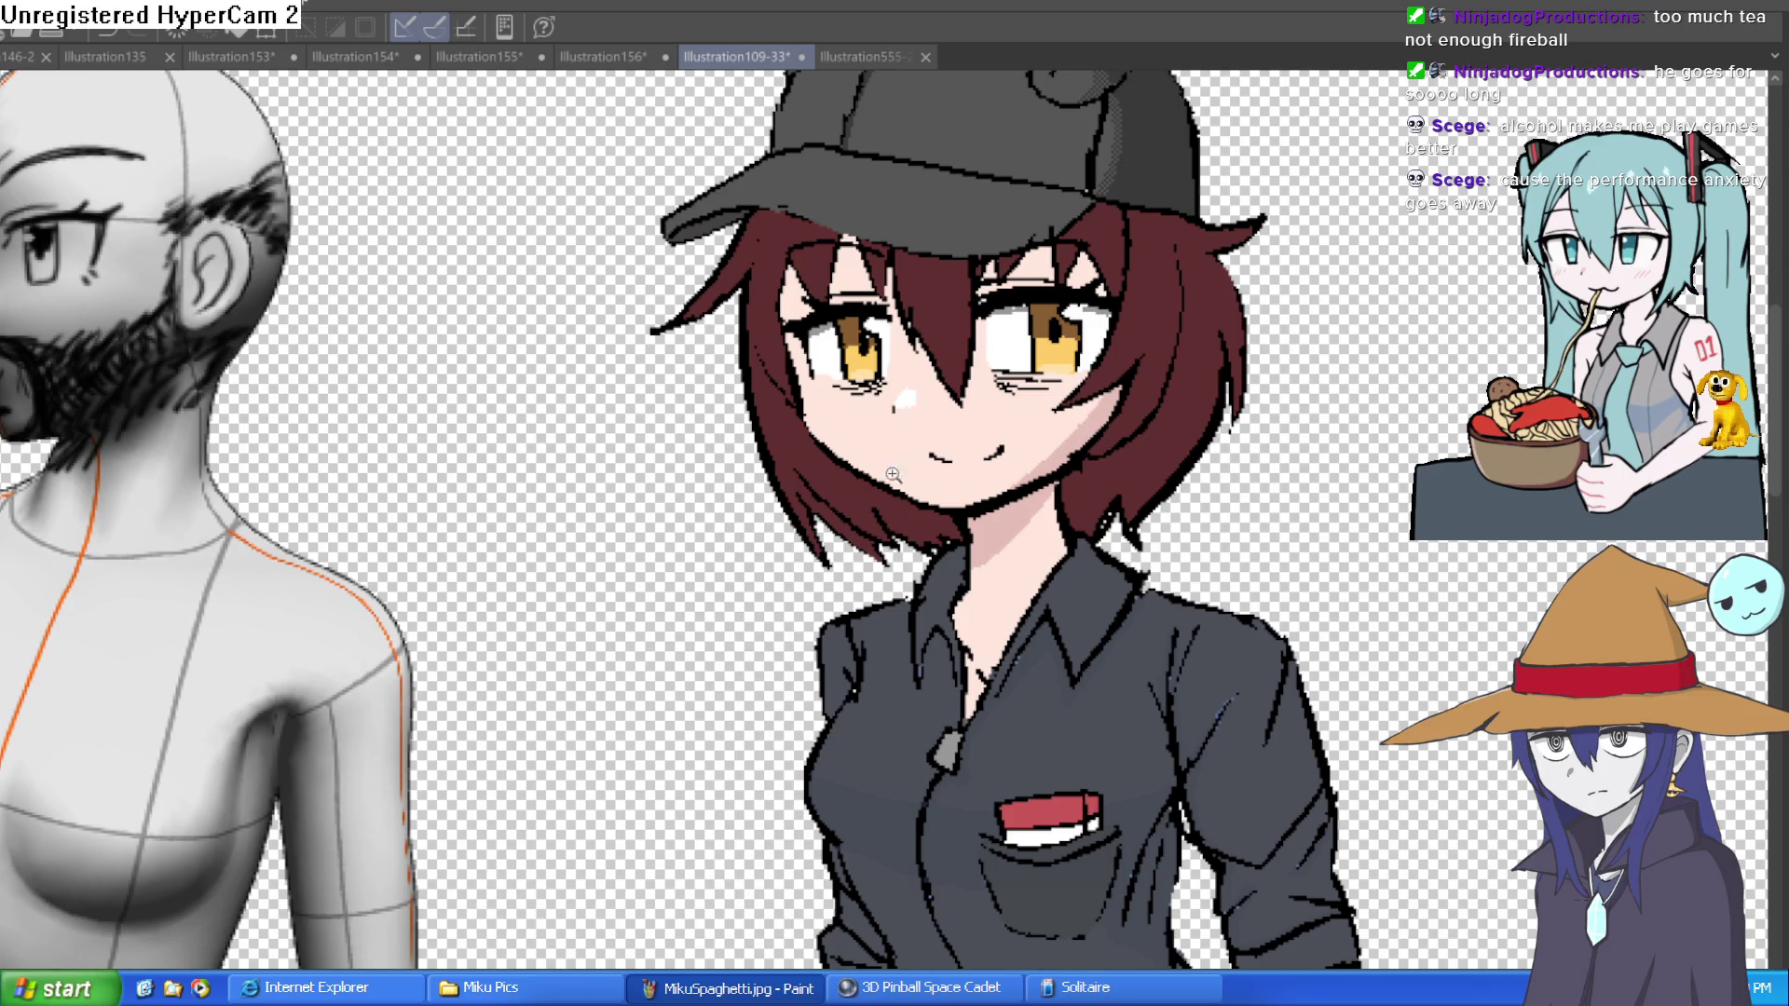
{"action": "scroll", "coordinate": [900, 480], "scroll_direction": "up", "scroll_amount": 5}
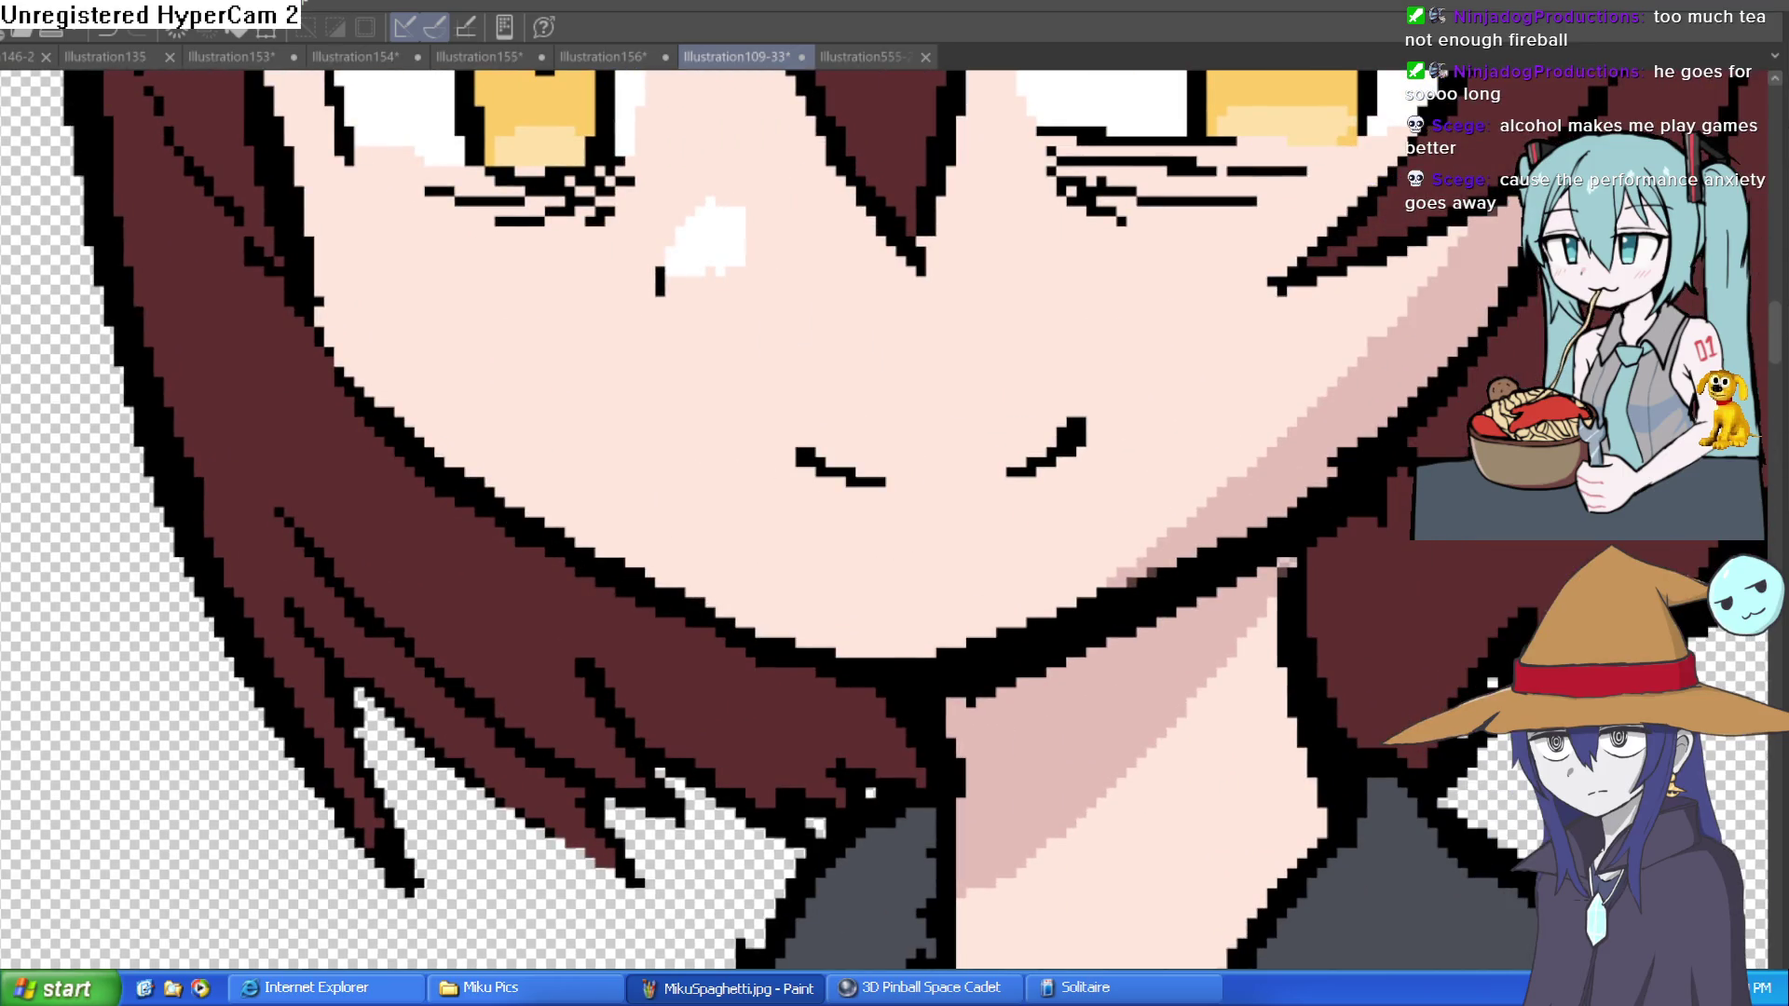
{"action": "left_click_drag", "start_coordinate": [818, 477], "coordinate": [607, 587]}
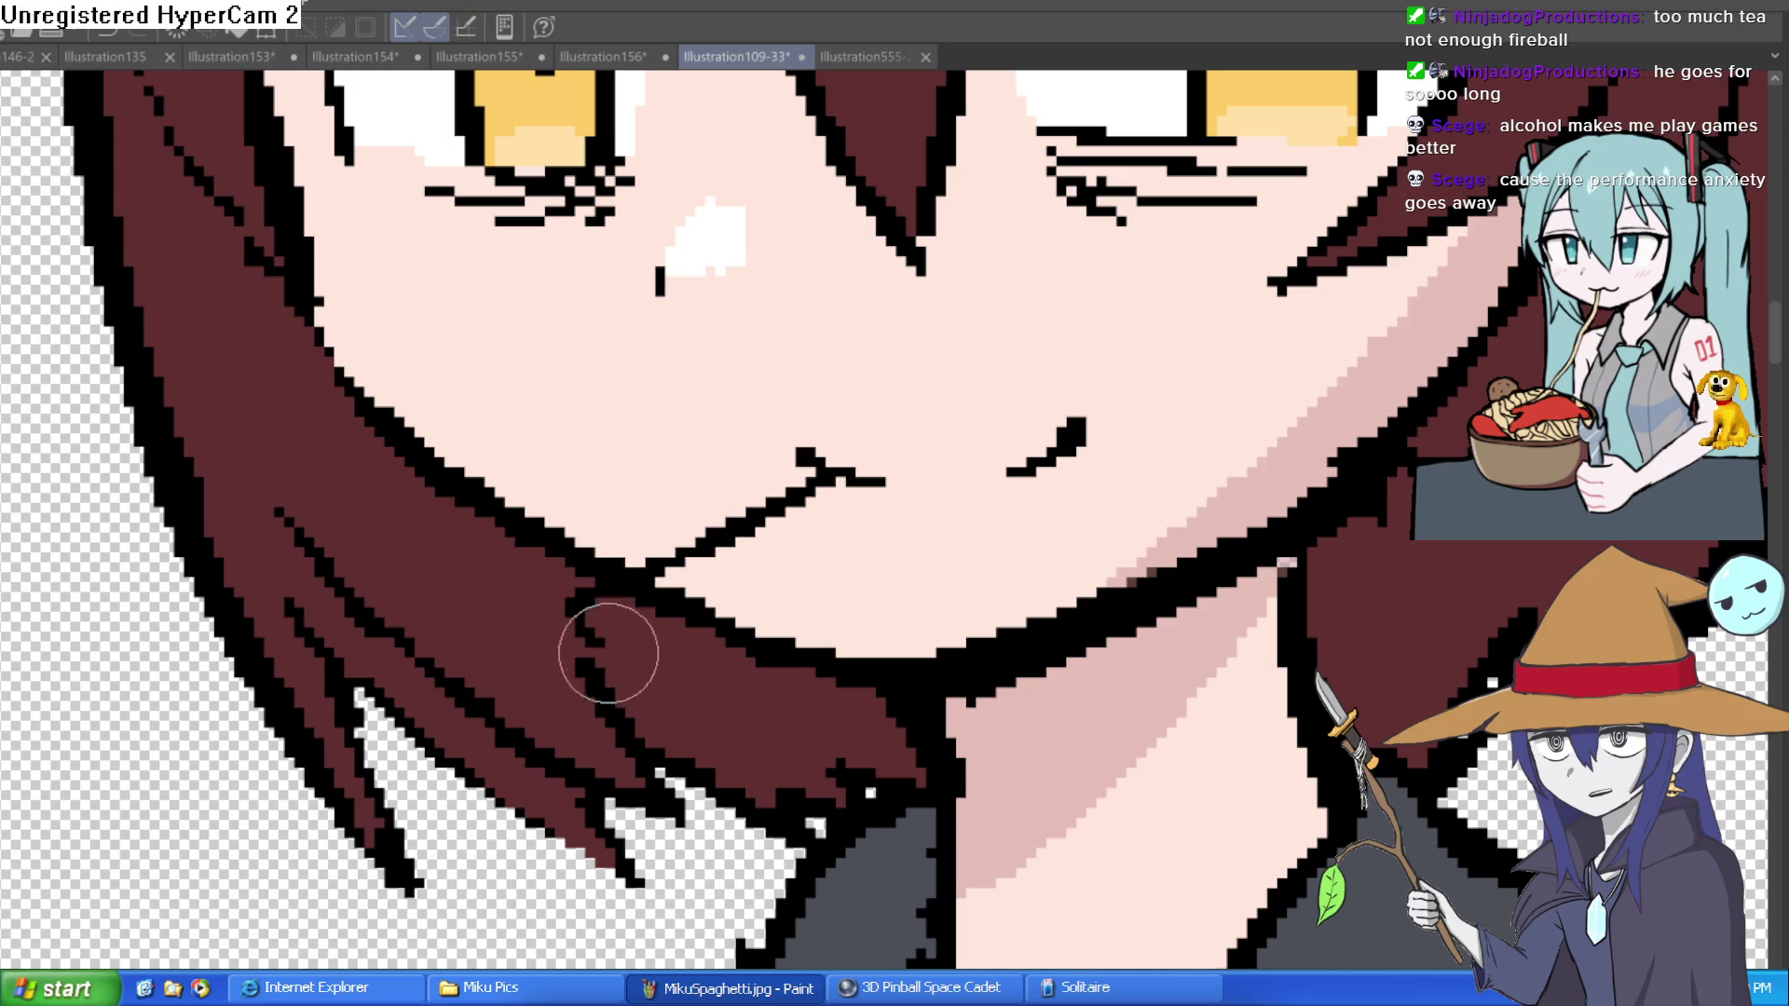
{"action": "key", "text": "ctrl+z"}
{"action": "left_click_drag", "start_coordinate": [811, 464], "coordinate": [714, 523]}
{"action": "key", "text": "ctrl+z"}
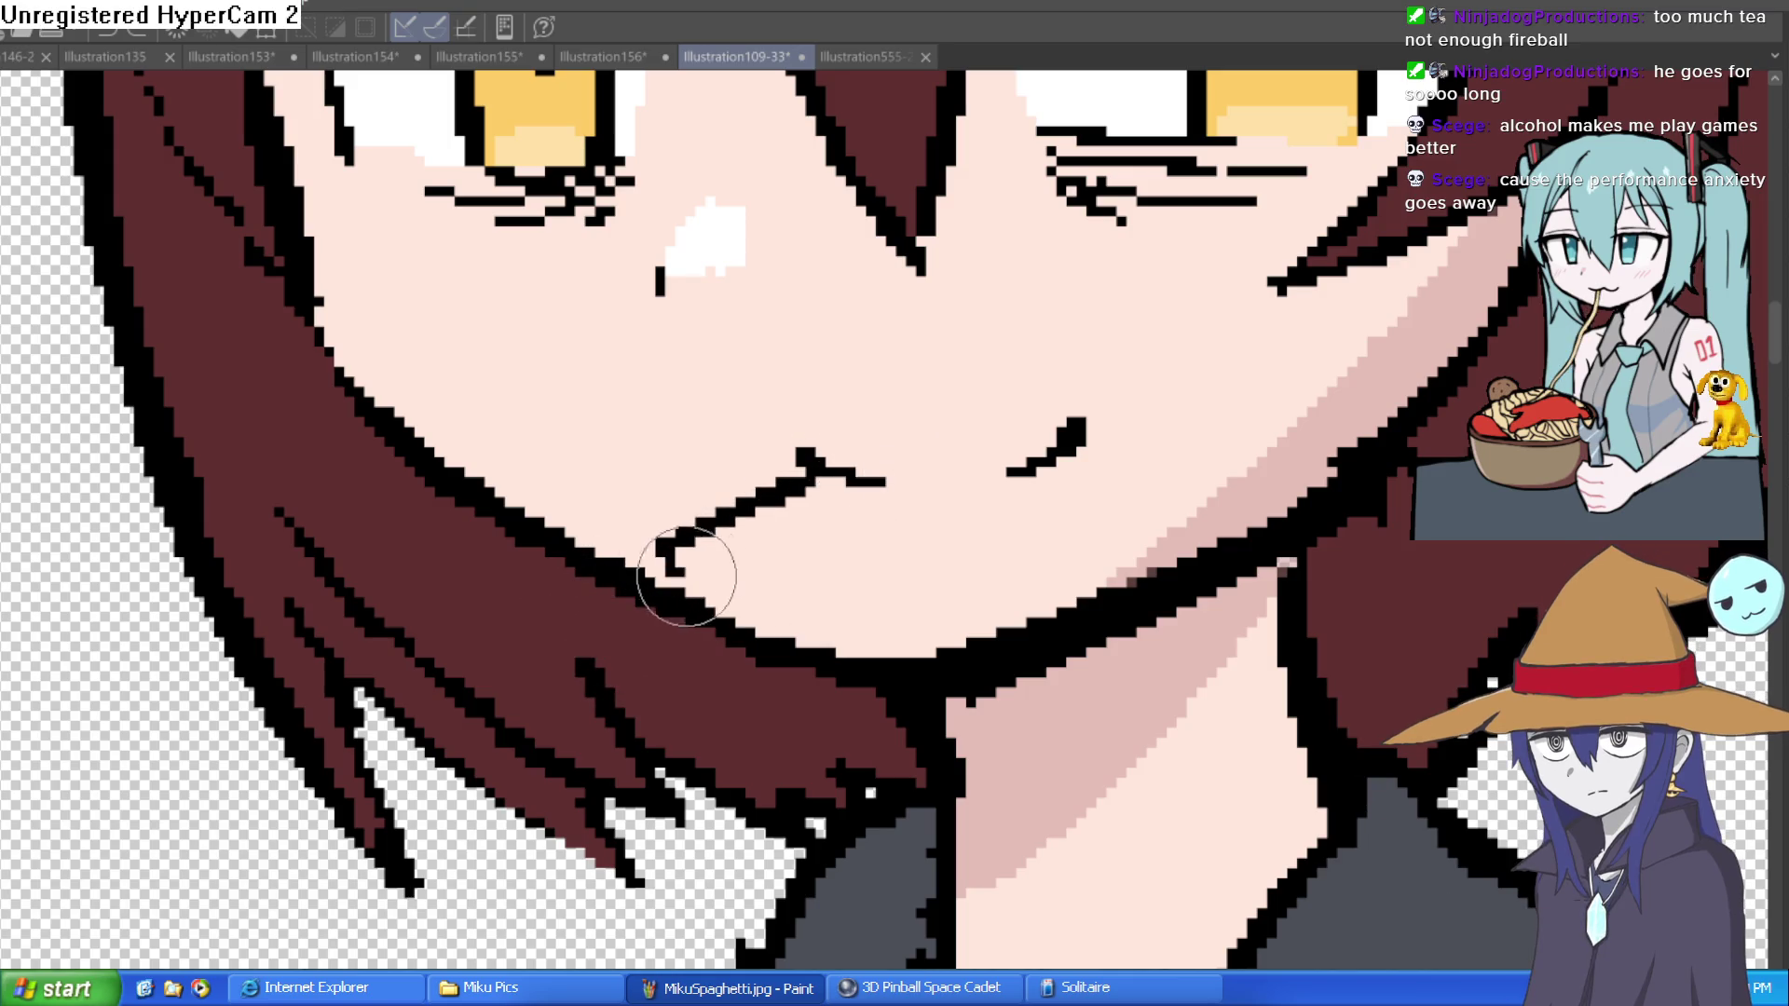
{"action": "left_click_drag", "start_coordinate": [601, 517], "coordinate": [820, 461]}
{"action": "key", "text": "ctrl+z"}
Step: Zoom out and bring up the Illustration555-2-2-3-4-5 lineup sheet
{"action": "scroll", "coordinate": [836, 477], "scroll_direction": "down", "scroll_amount": 2}
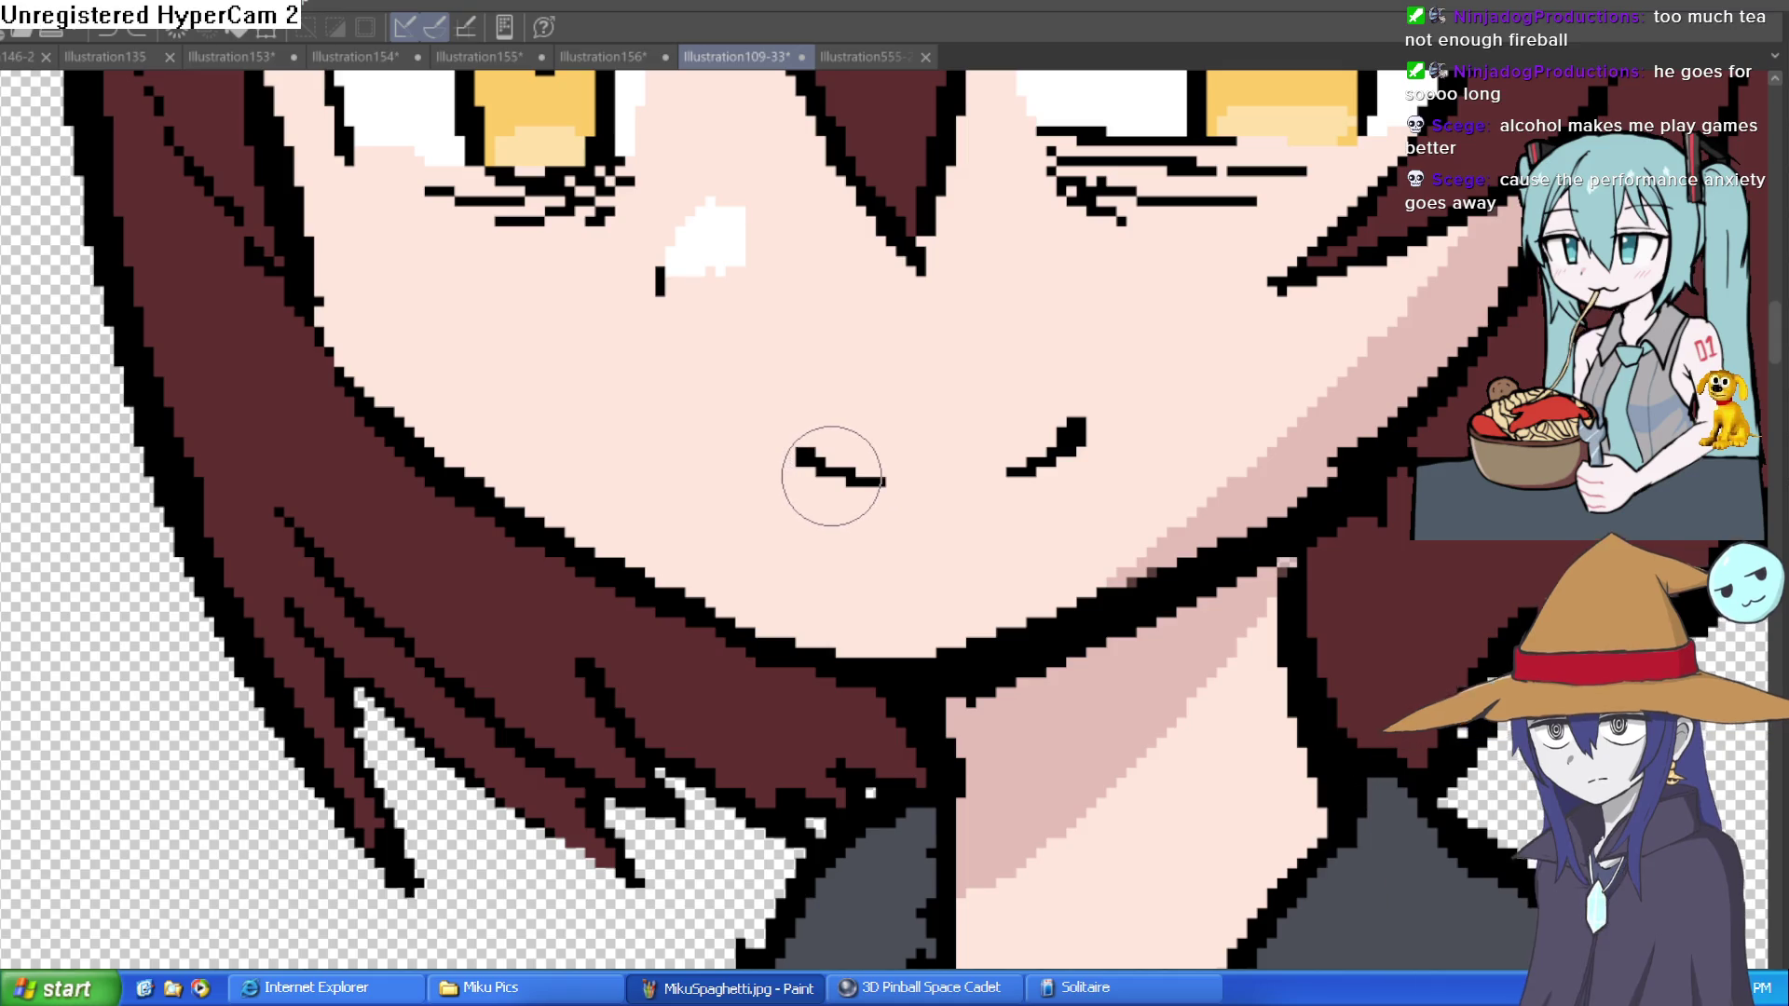
{"action": "scroll", "coordinate": [1154, 406], "scroll_direction": "down", "scroll_amount": 3}
{"action": "scroll", "coordinate": [1153, 406], "scroll_direction": "down", "scroll_amount": 1}
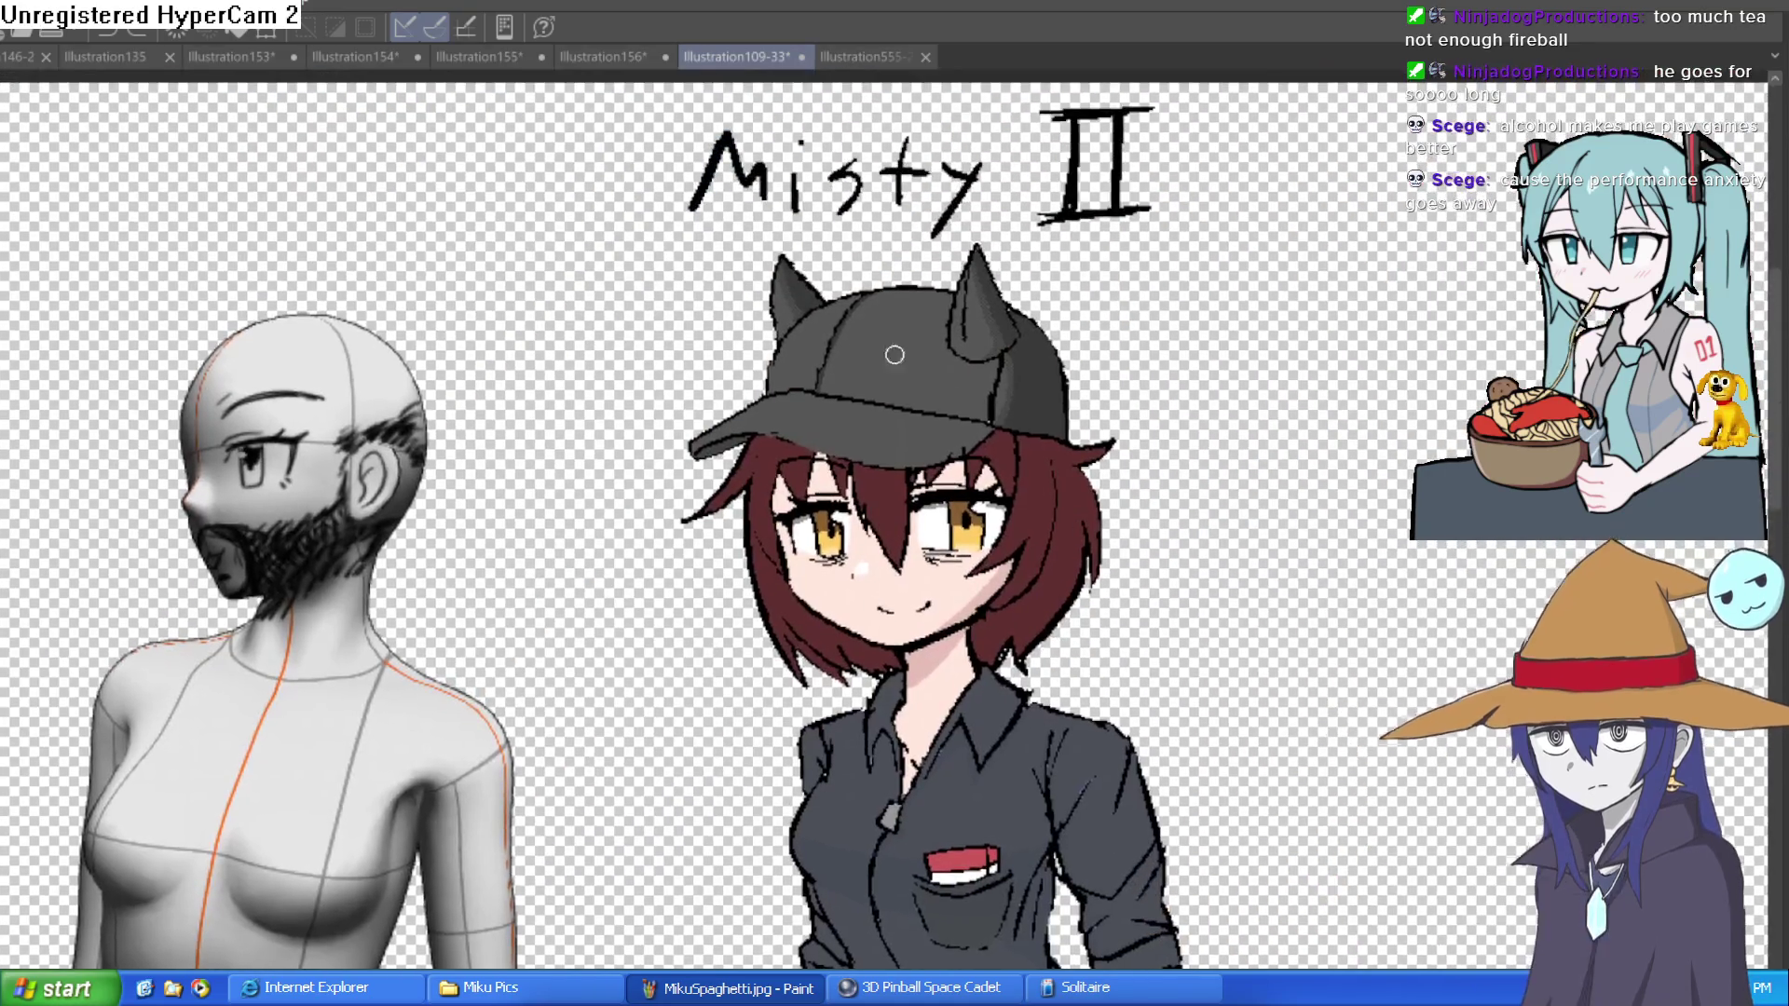
{"action": "left_click", "coordinate": [885, 58]}
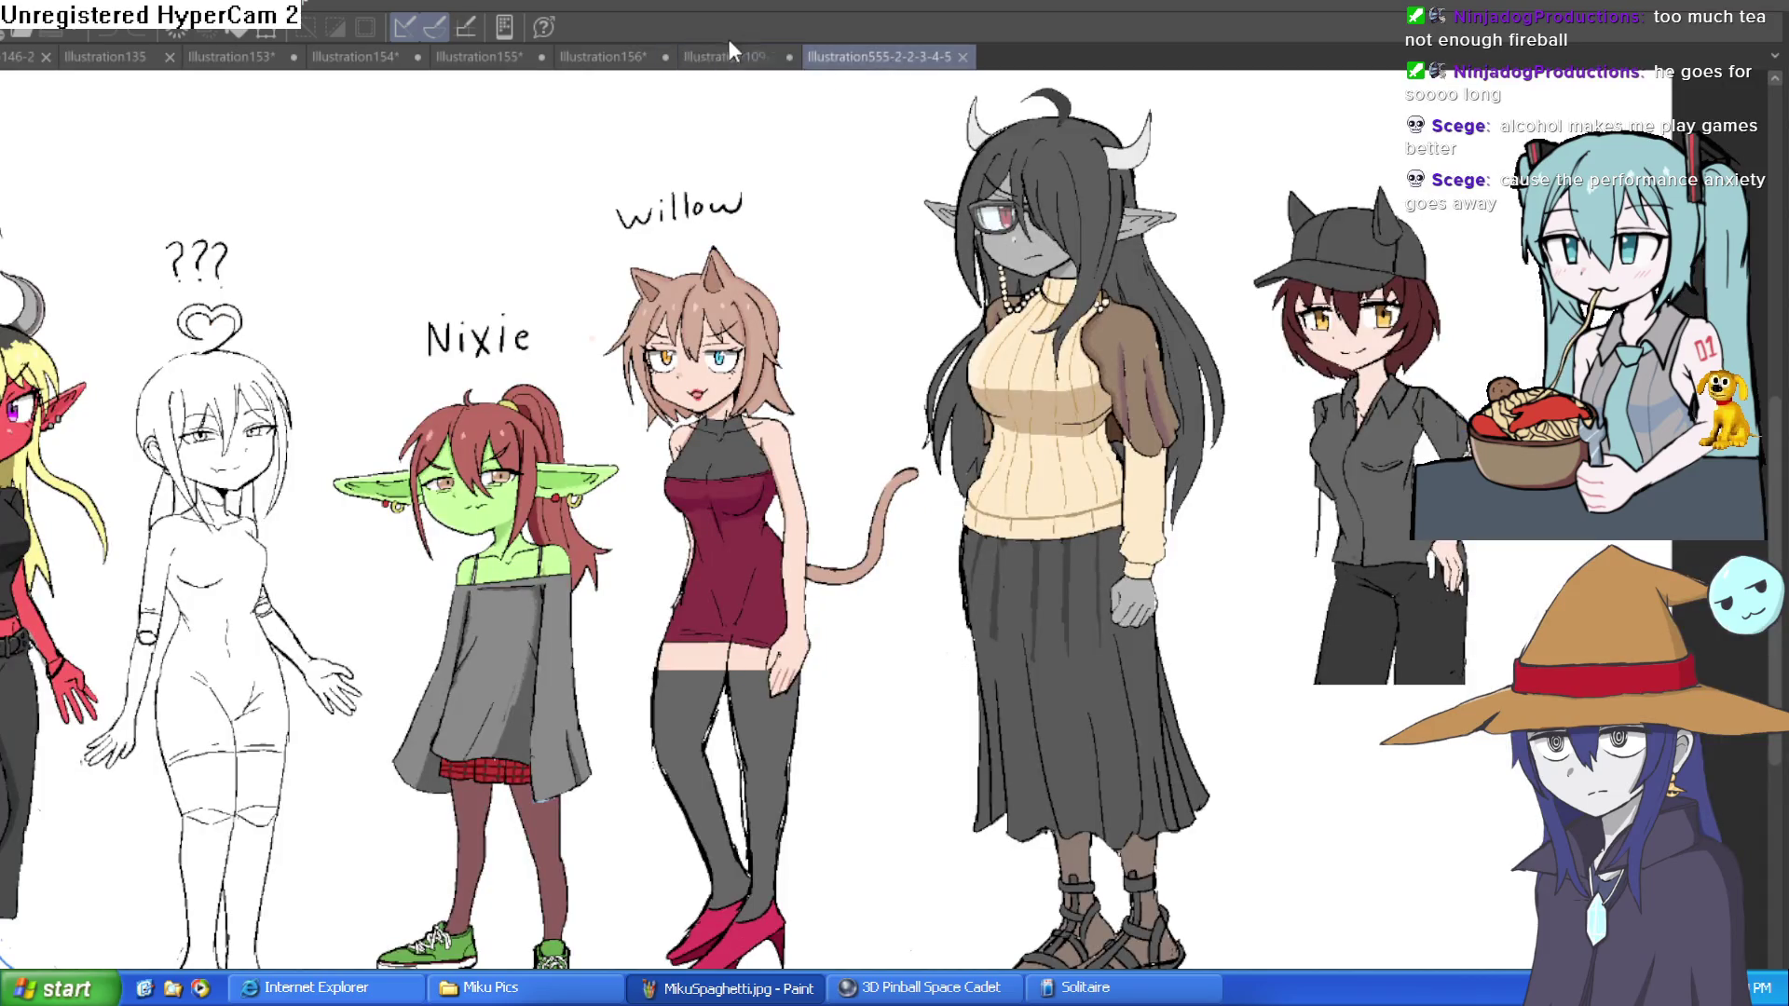
Step: Return to the Illustration109-33 canvas of the cap-wearing Misty II girl
{"action": "left_click", "coordinate": [751, 58]}
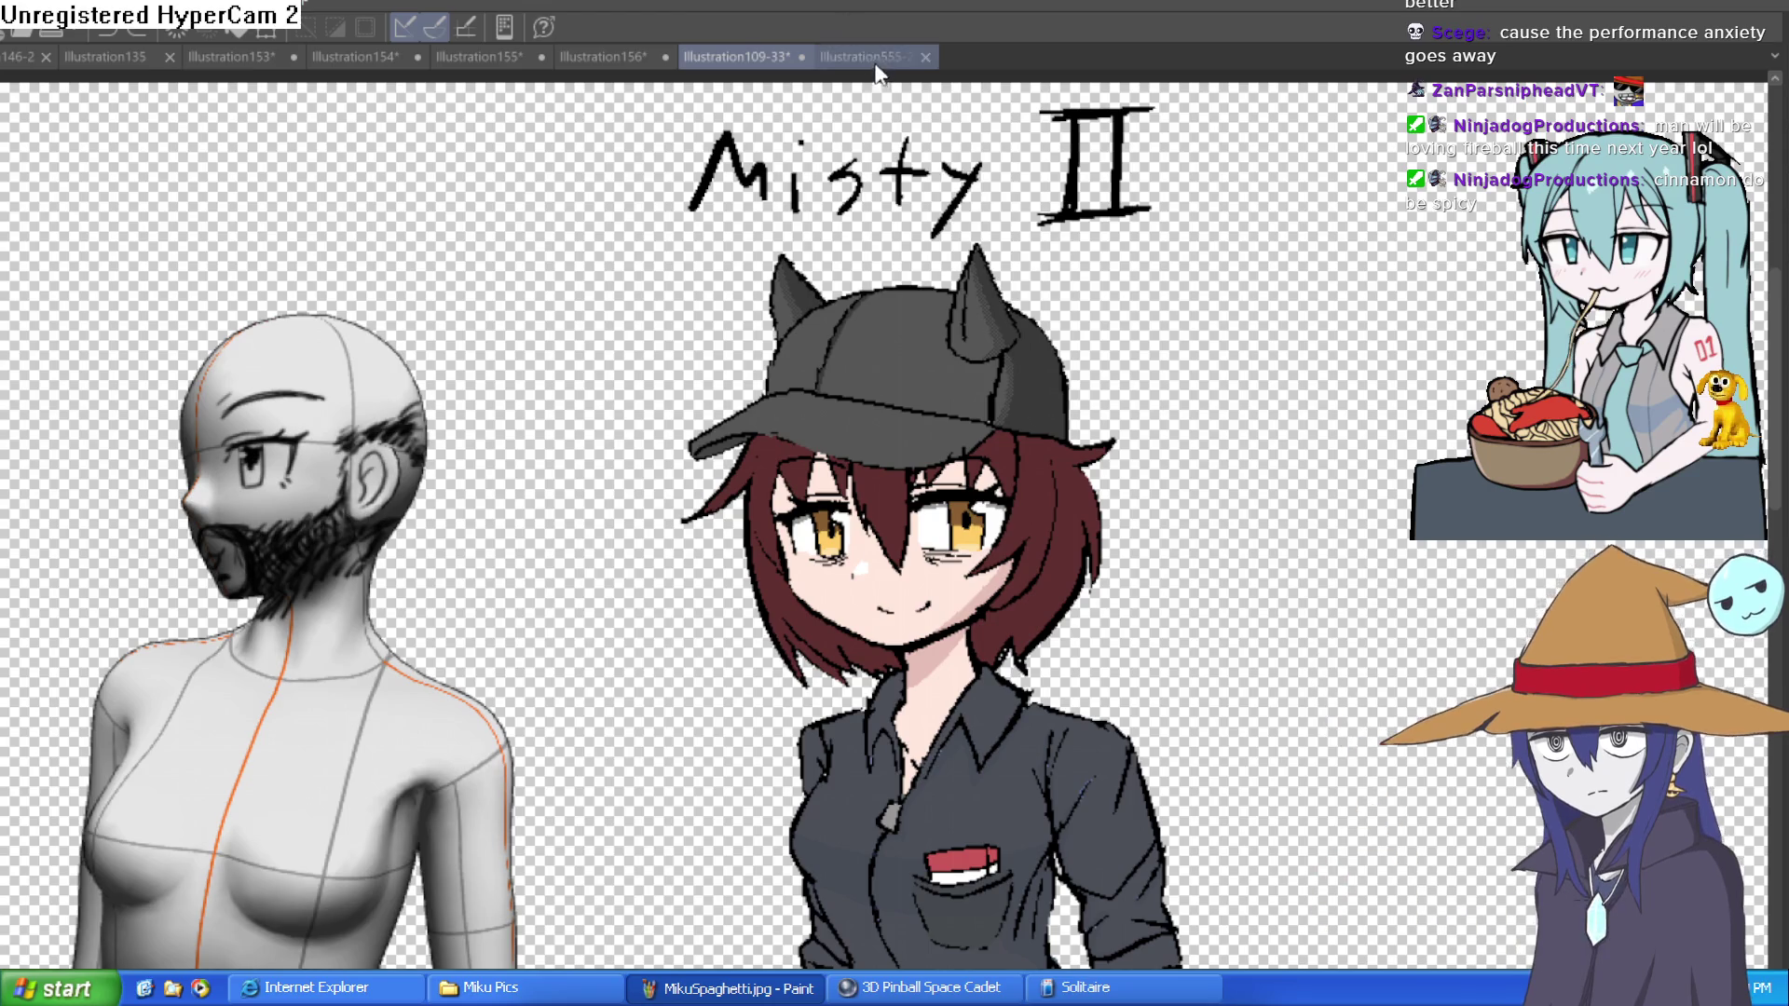
Step: Cycle to the lineup drawing and pan over to Moira
{"action": "key", "text": "ctrl+Tab"}
{"action": "left_click_drag", "start_coordinate": [463, 551], "coordinate": [994, 336]}
{"action": "scroll", "coordinate": [993, 336], "scroll_direction": "down", "scroll_amount": 2}
{"action": "scroll", "coordinate": [1119, 420], "scroll_direction": "up", "scroll_amount": 5}
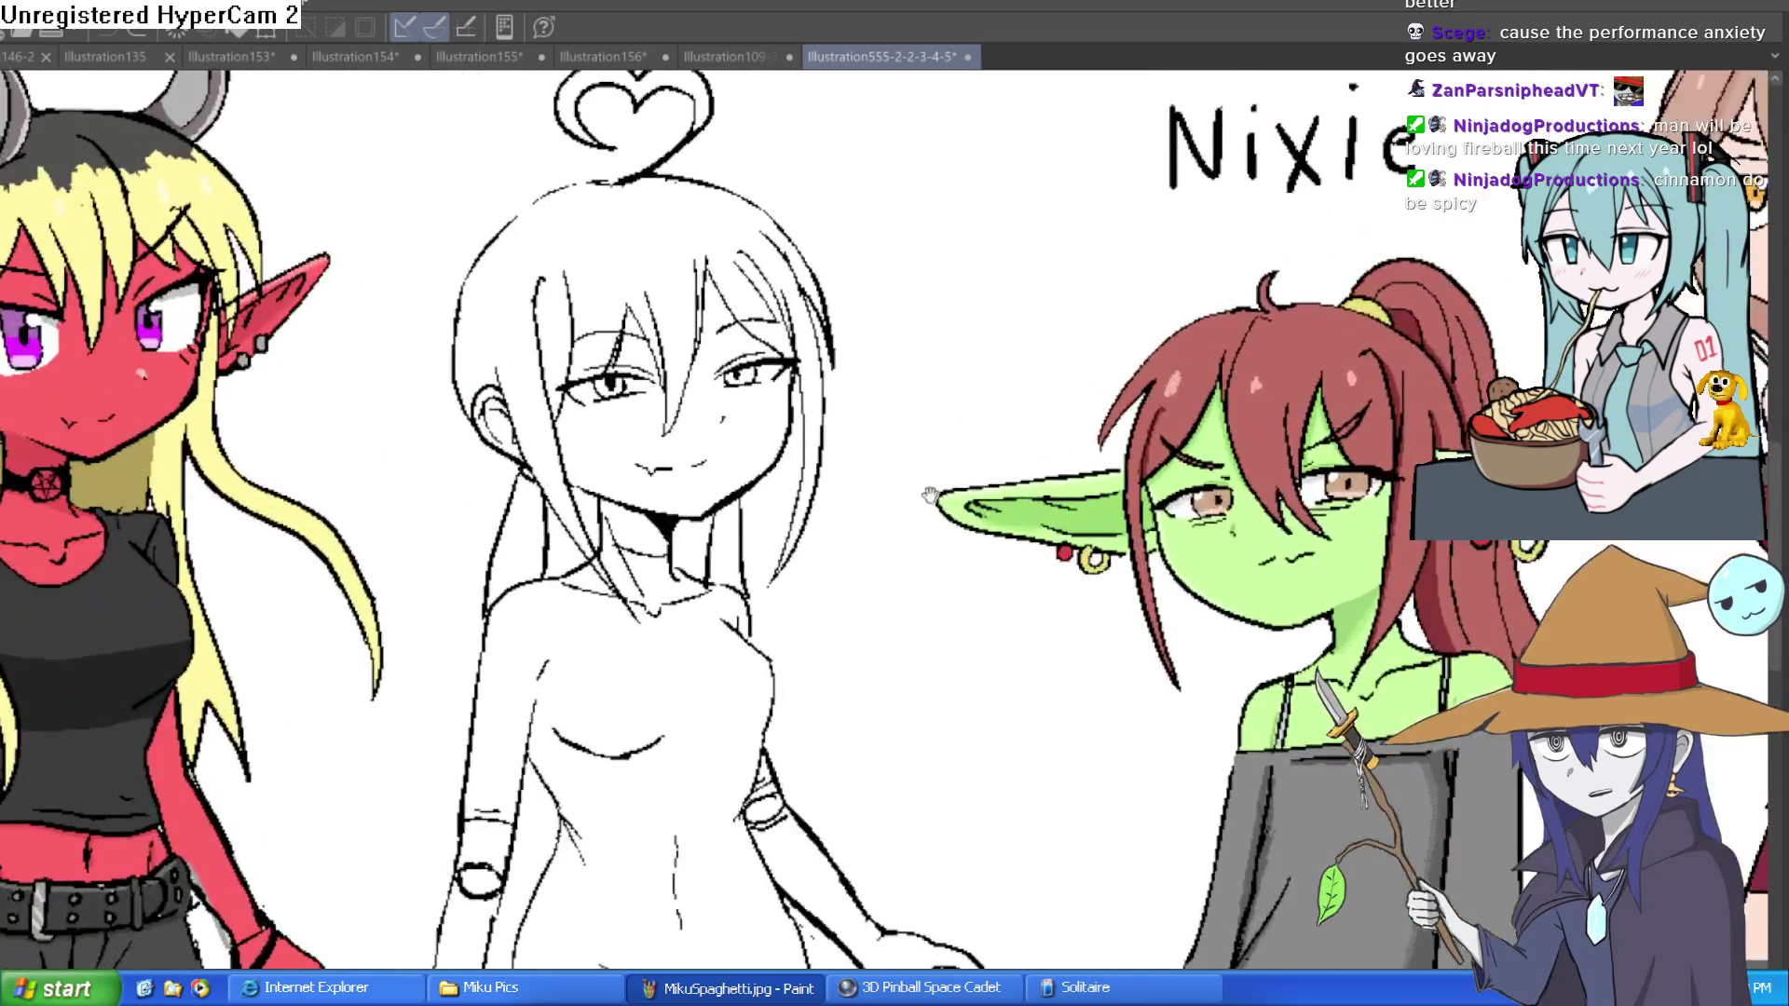
{"action": "scroll", "coordinate": [1362, 517], "scroll_direction": "down", "scroll_amount": 1}
{"action": "scroll", "coordinate": [1362, 517], "scroll_direction": "down", "scroll_amount": 1}
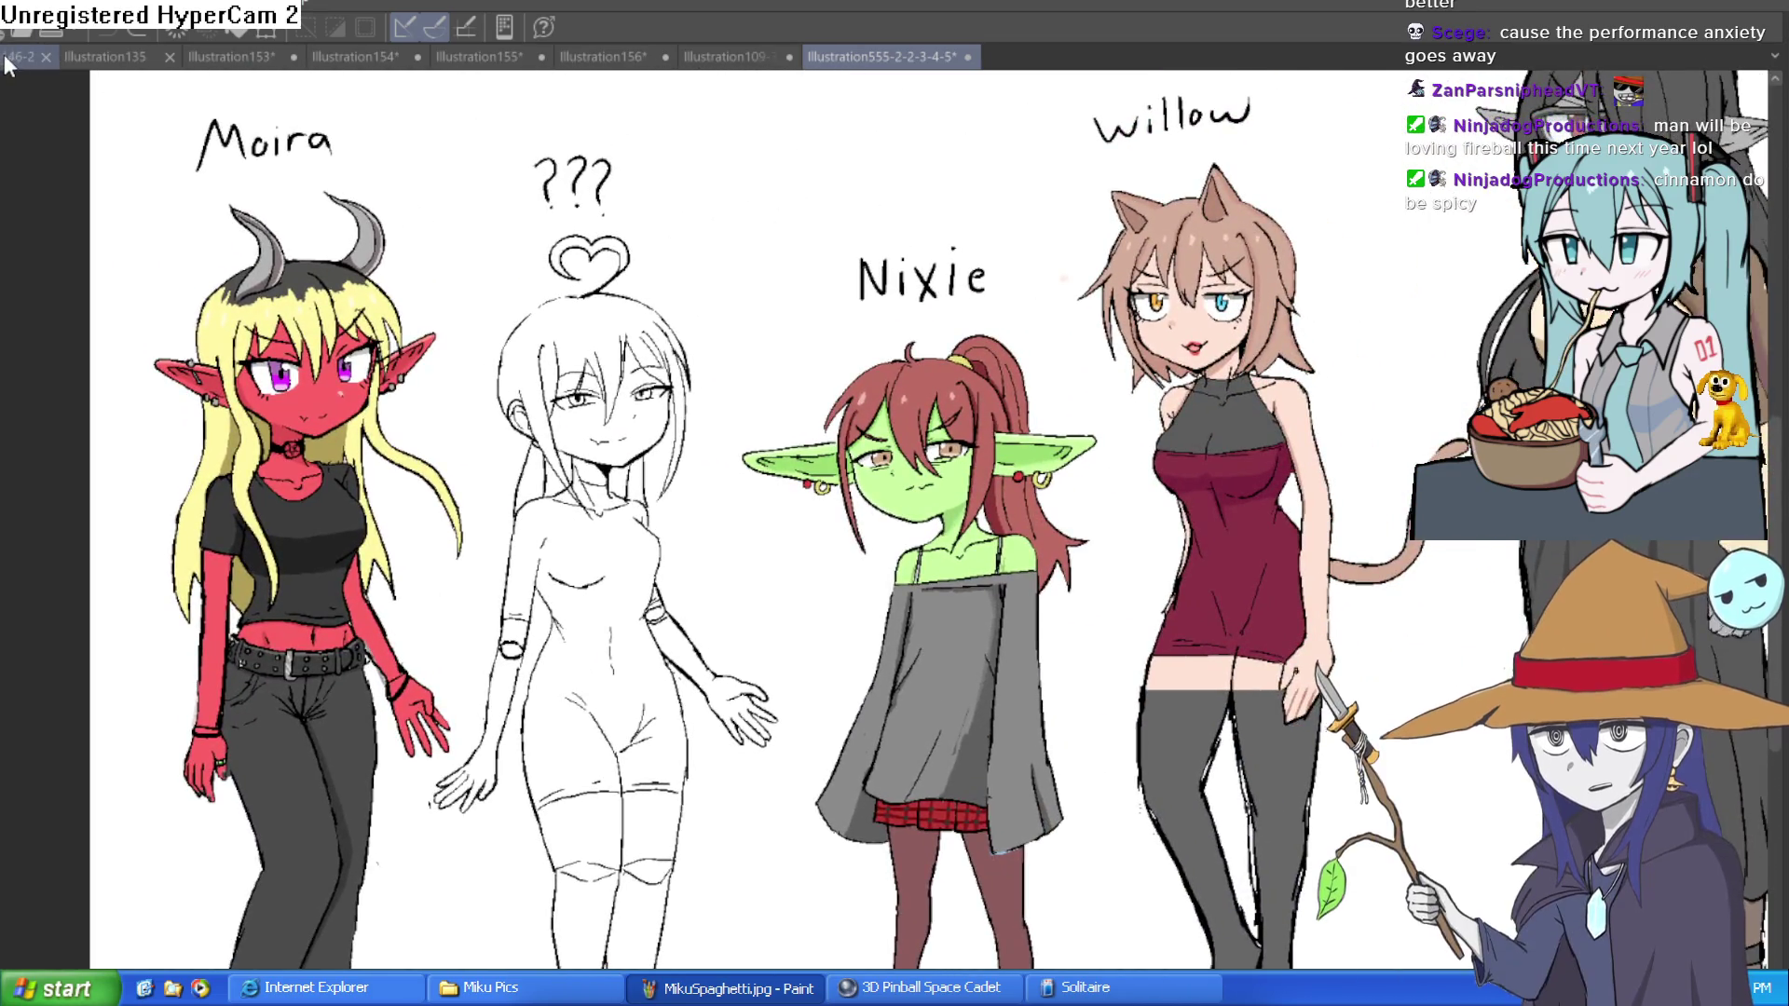
Step: Move to the 146-2 drawing, pan to the sheet's left edge and mirror the view
{"action": "key", "text": "ctrl+Tab"}
{"action": "left_click_drag", "start_coordinate": [1006, 527], "coordinate": [999, 501]}
{"action": "left_click_drag", "start_coordinate": [1183, 482], "coordinate": [1160, 519]}
{"action": "left_click_drag", "start_coordinate": [1023, 631], "coordinate": [1178, 572]}
{"action": "scroll", "coordinate": [1035, 531], "scroll_direction": "up", "scroll_amount": 3}
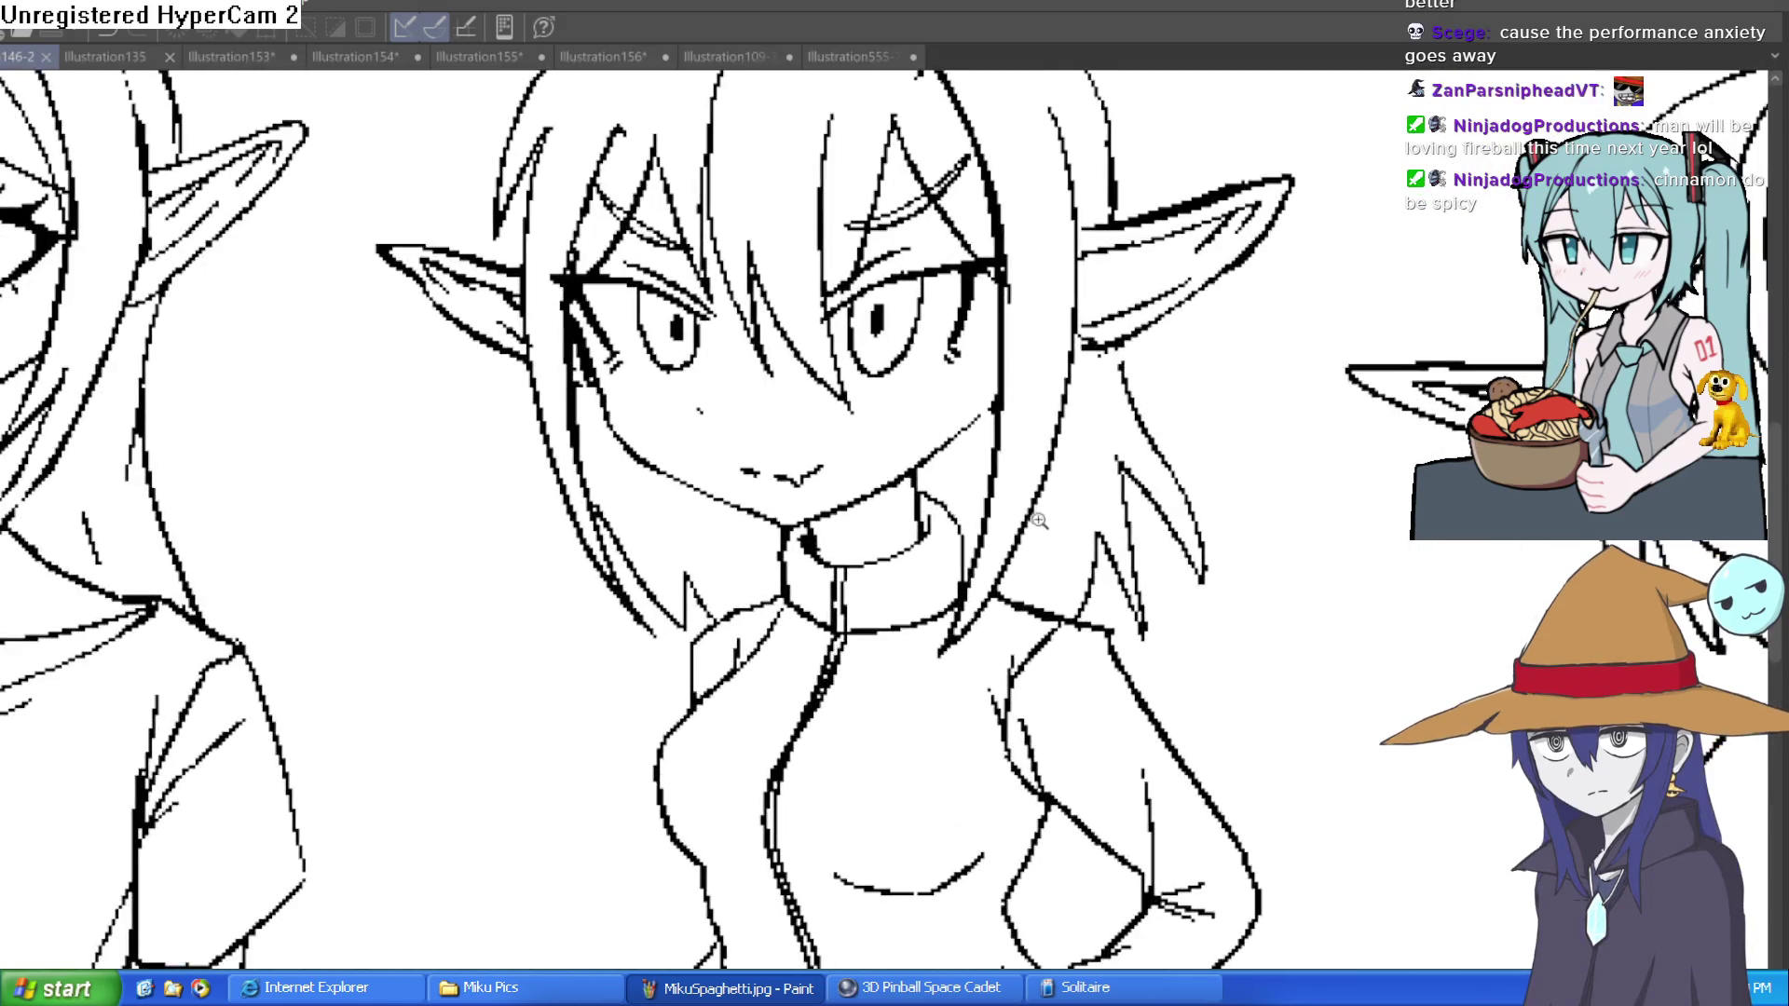
{"action": "key", "text": "h"}
{"action": "key", "text": "h"}
{"action": "key", "text": "h"}
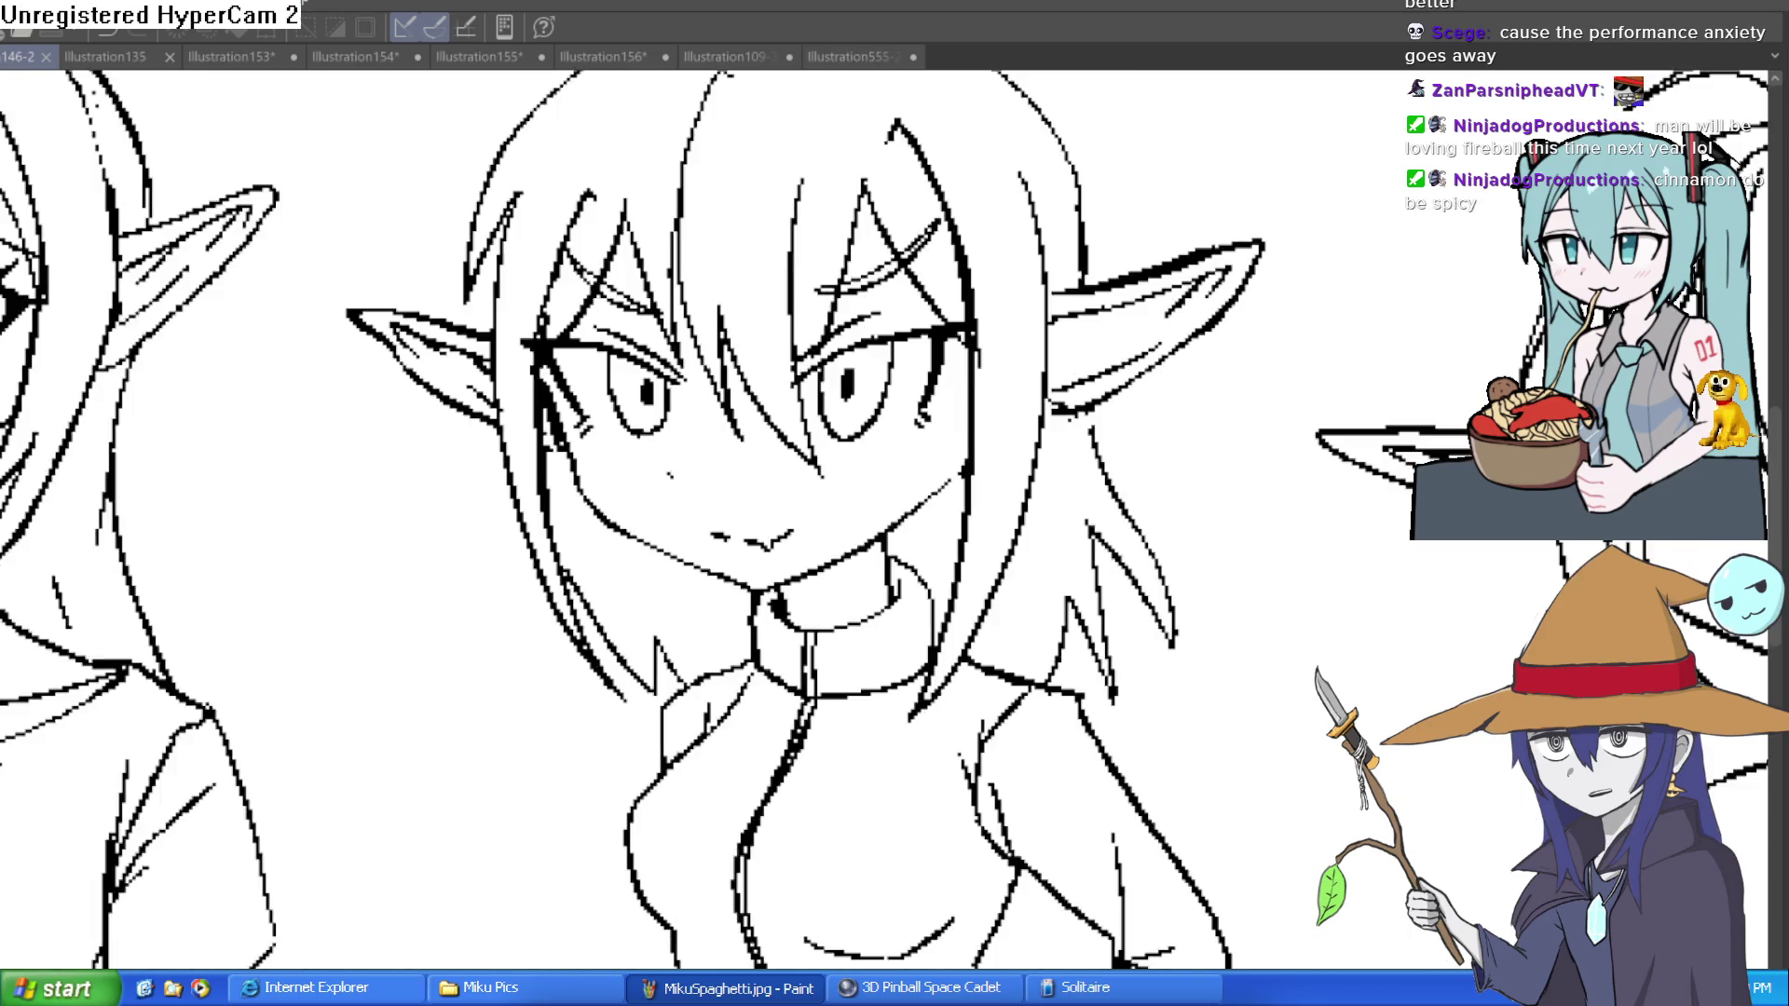
{"action": "scroll", "coordinate": [1046, 631], "scroll_direction": "down", "scroll_amount": 5}
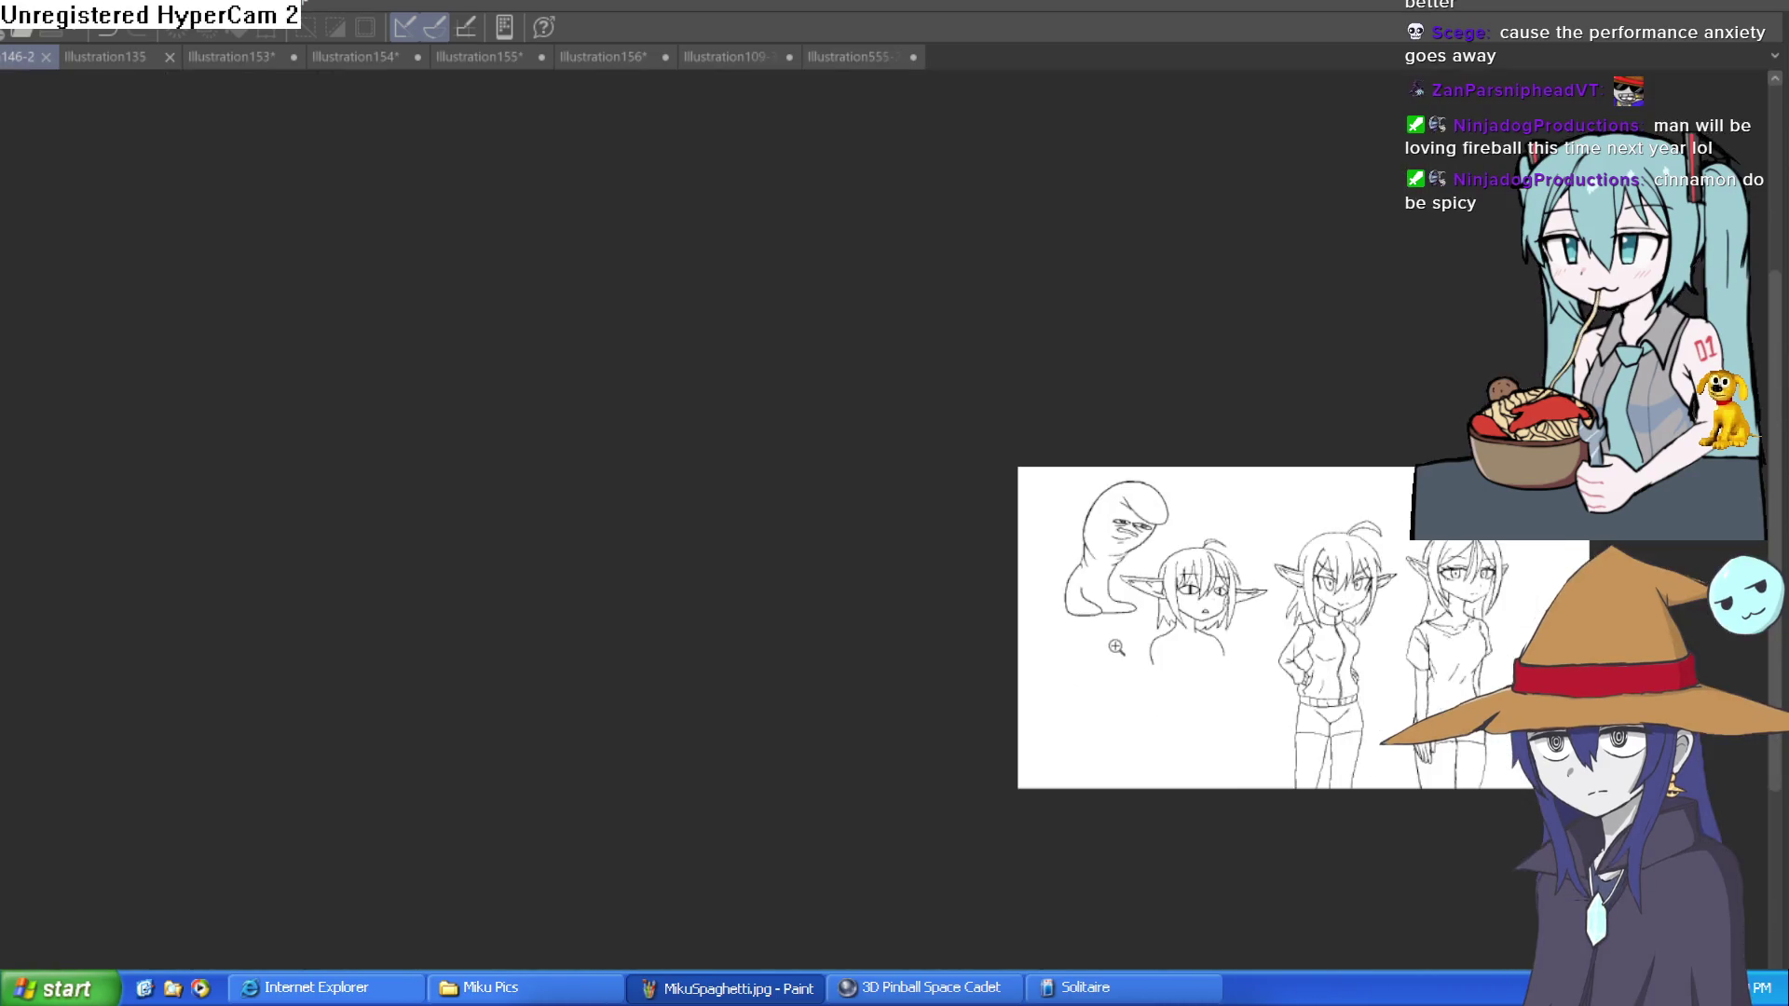
Step: Pan to the middle elf girls and mirror the view back and forth to check proportions
{"action": "left_click_drag", "start_coordinate": [1451, 644], "coordinate": [1052, 668]}
{"action": "scroll", "coordinate": [1100, 620], "scroll_direction": "up", "scroll_amount": 5}
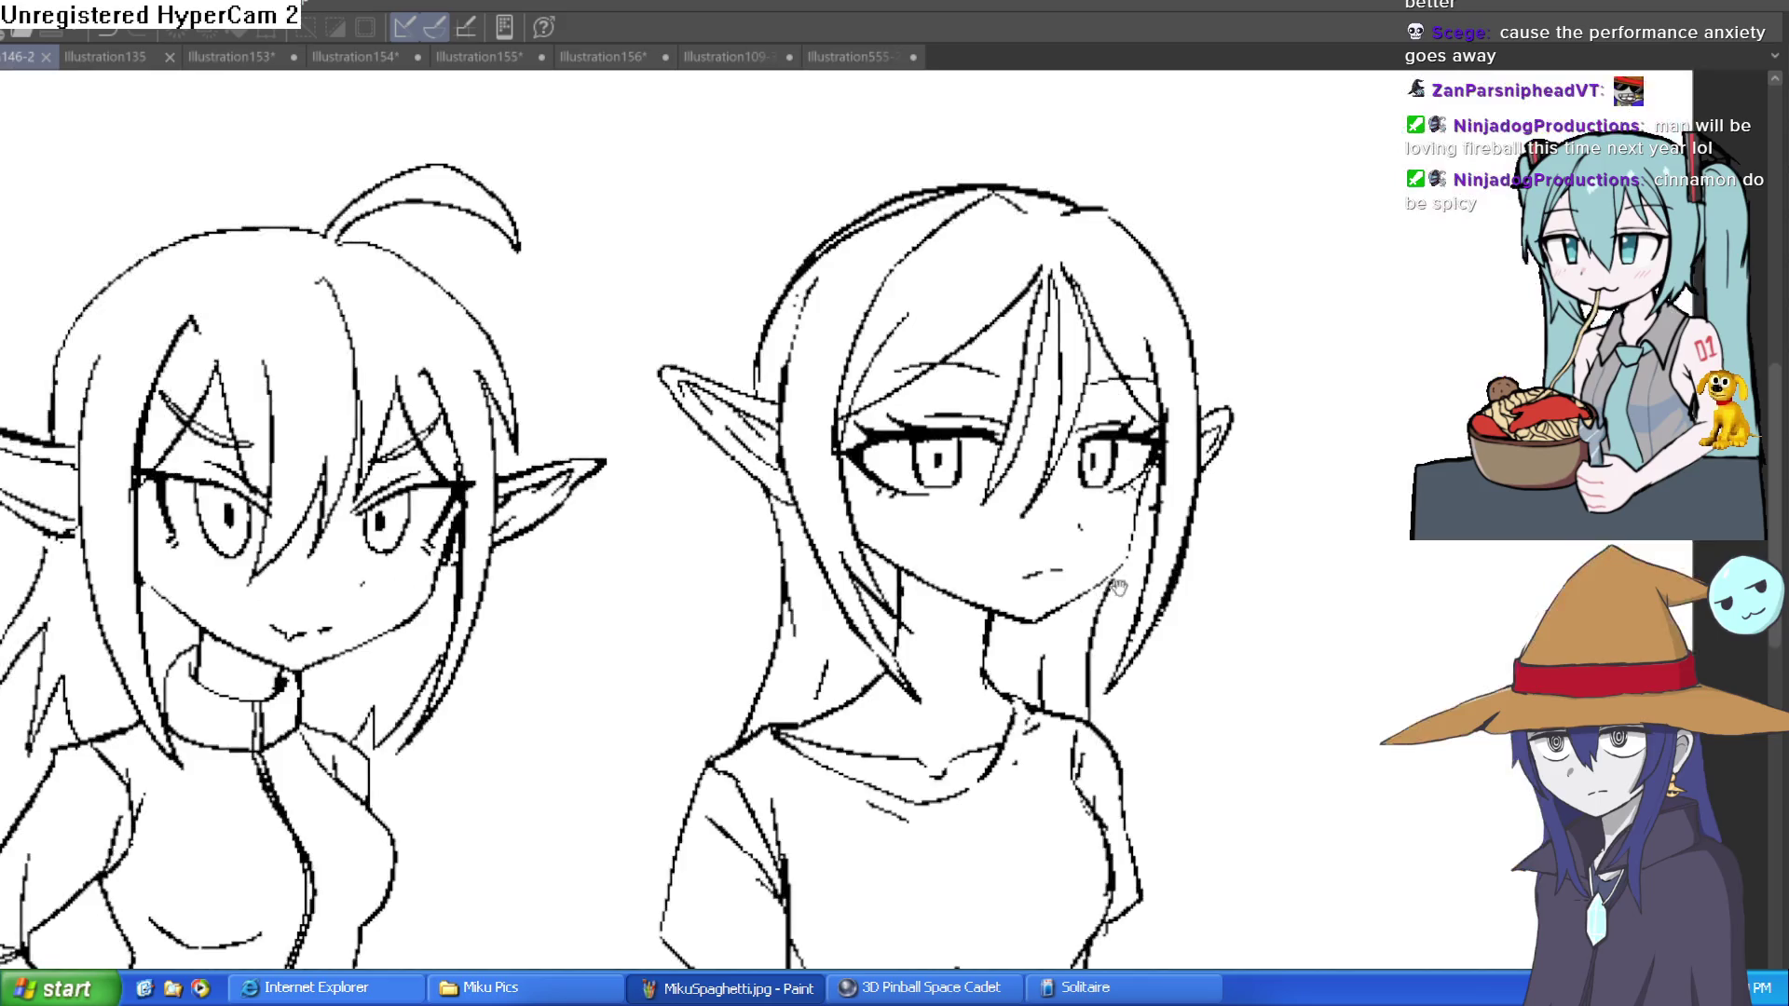
{"action": "key", "text": "h"}
{"action": "key", "text": "h"}
{"action": "key", "text": "h"}
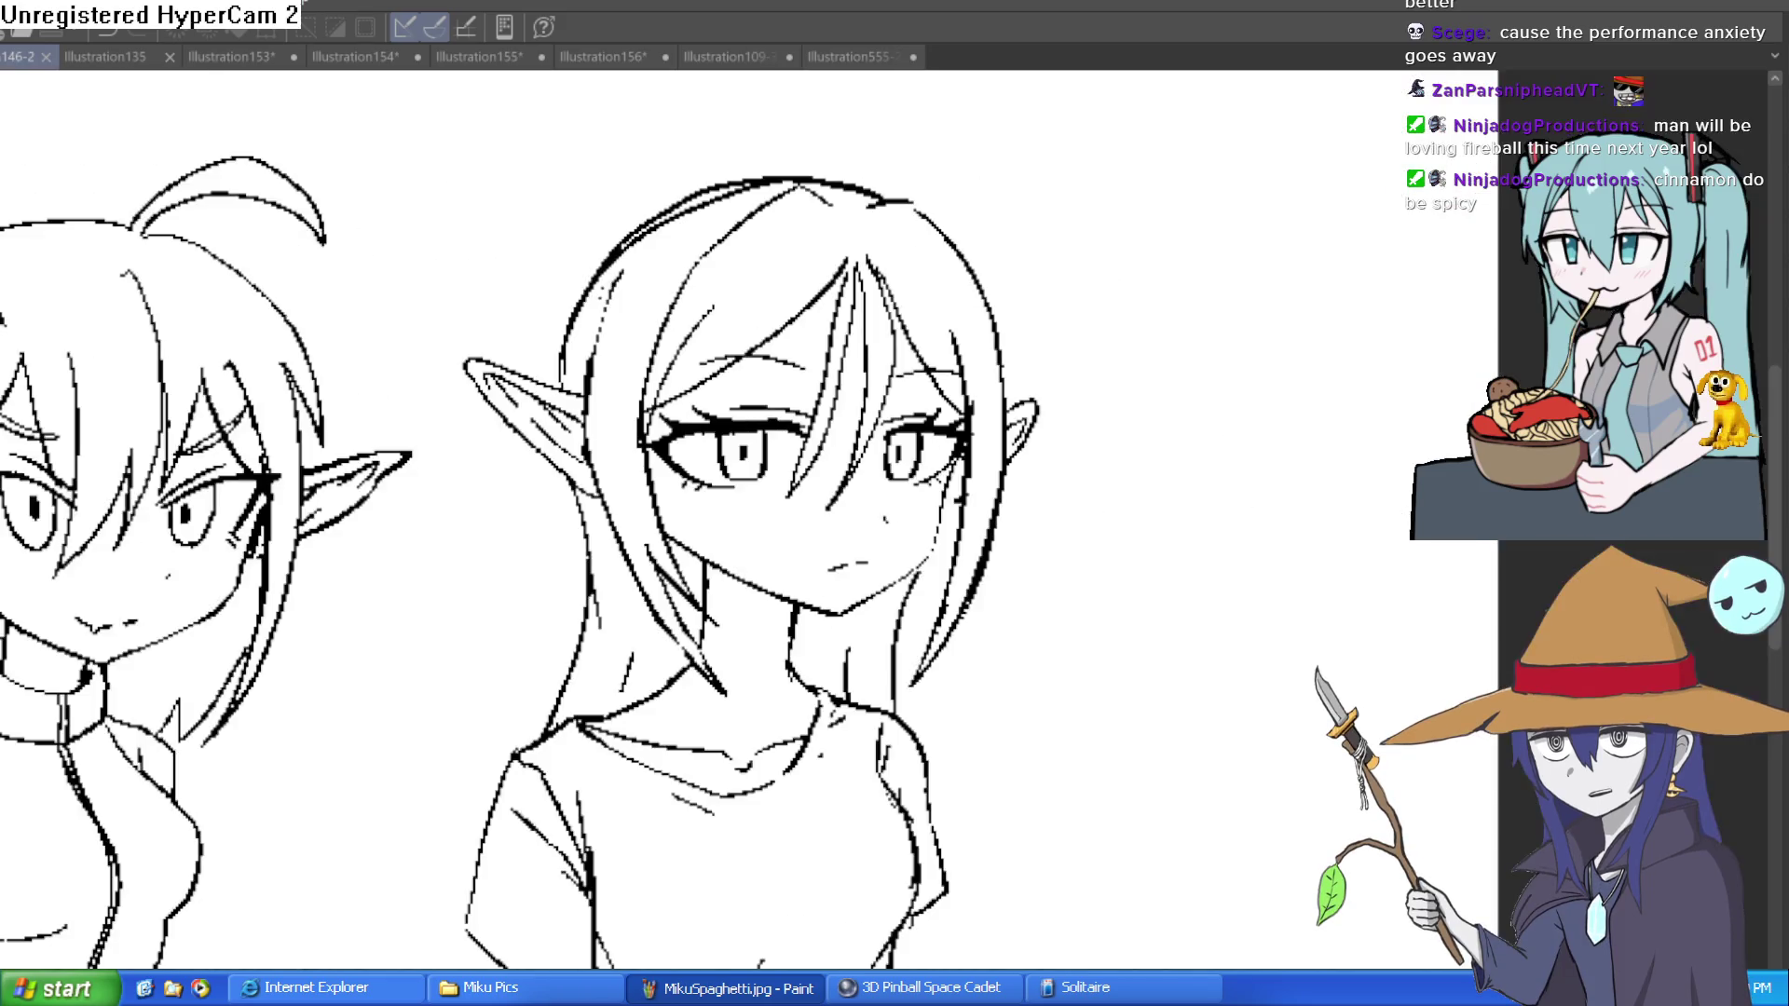
{"action": "key", "text": "h"}
{"action": "key", "text": "h"}
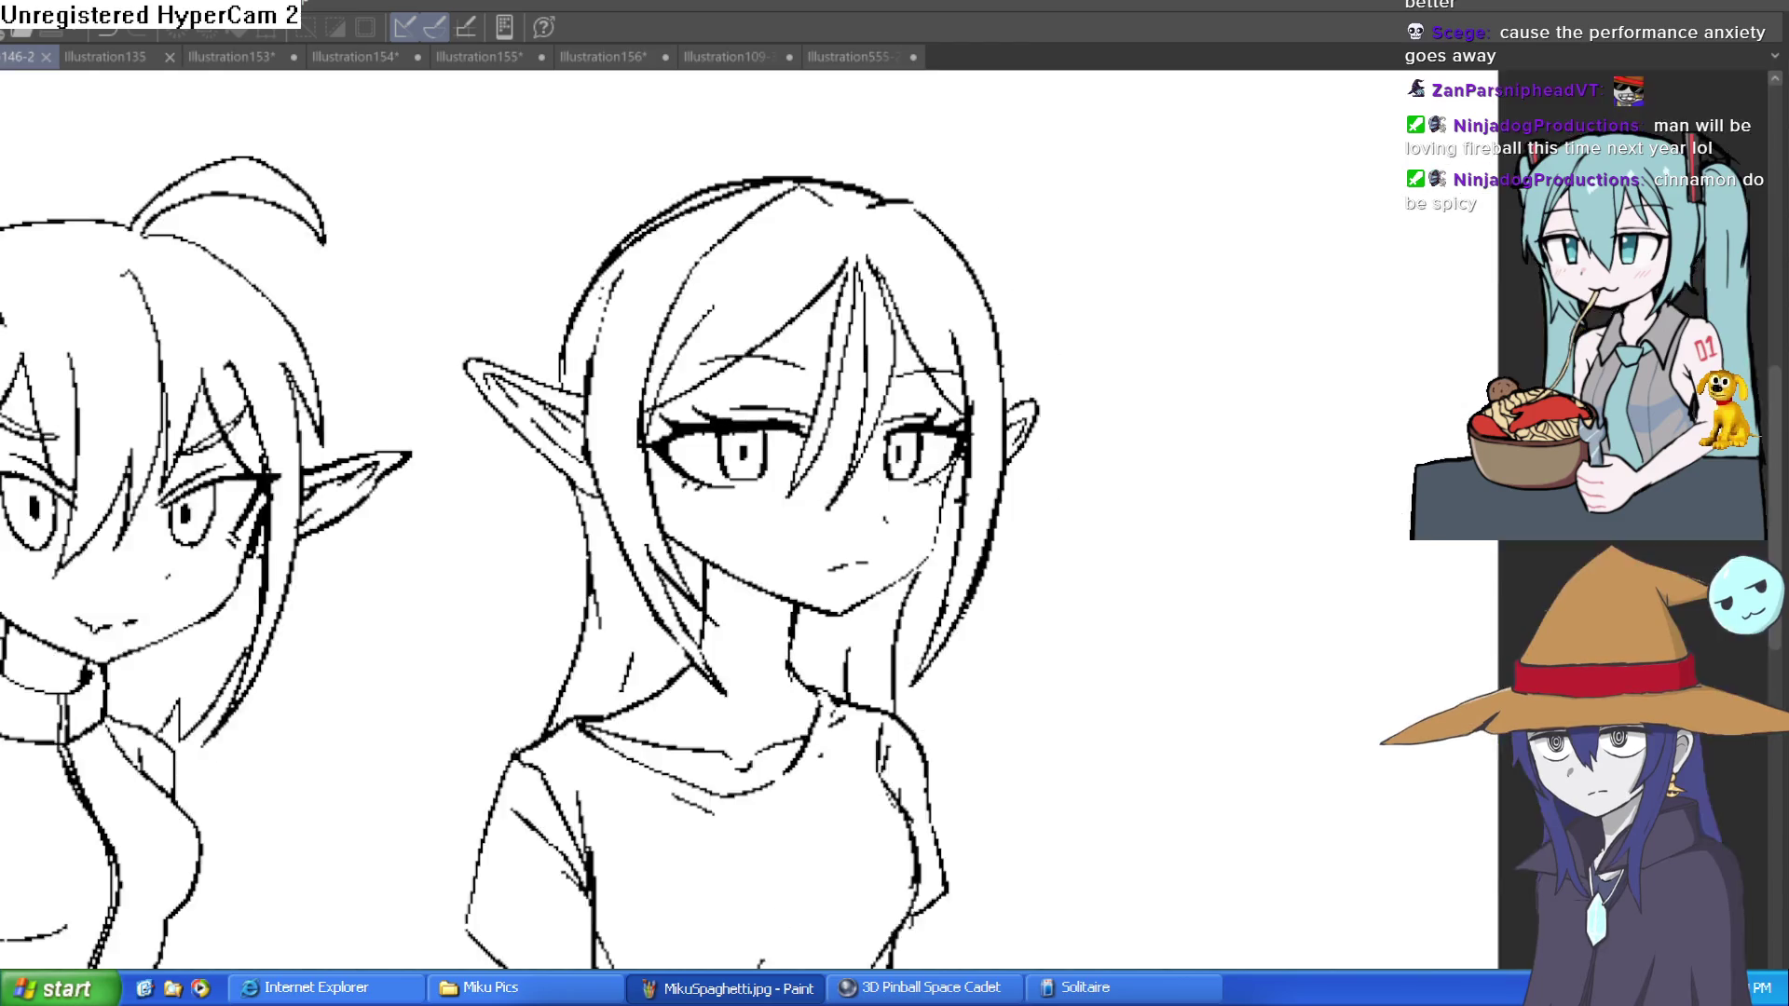
{"action": "key", "text": "h"}
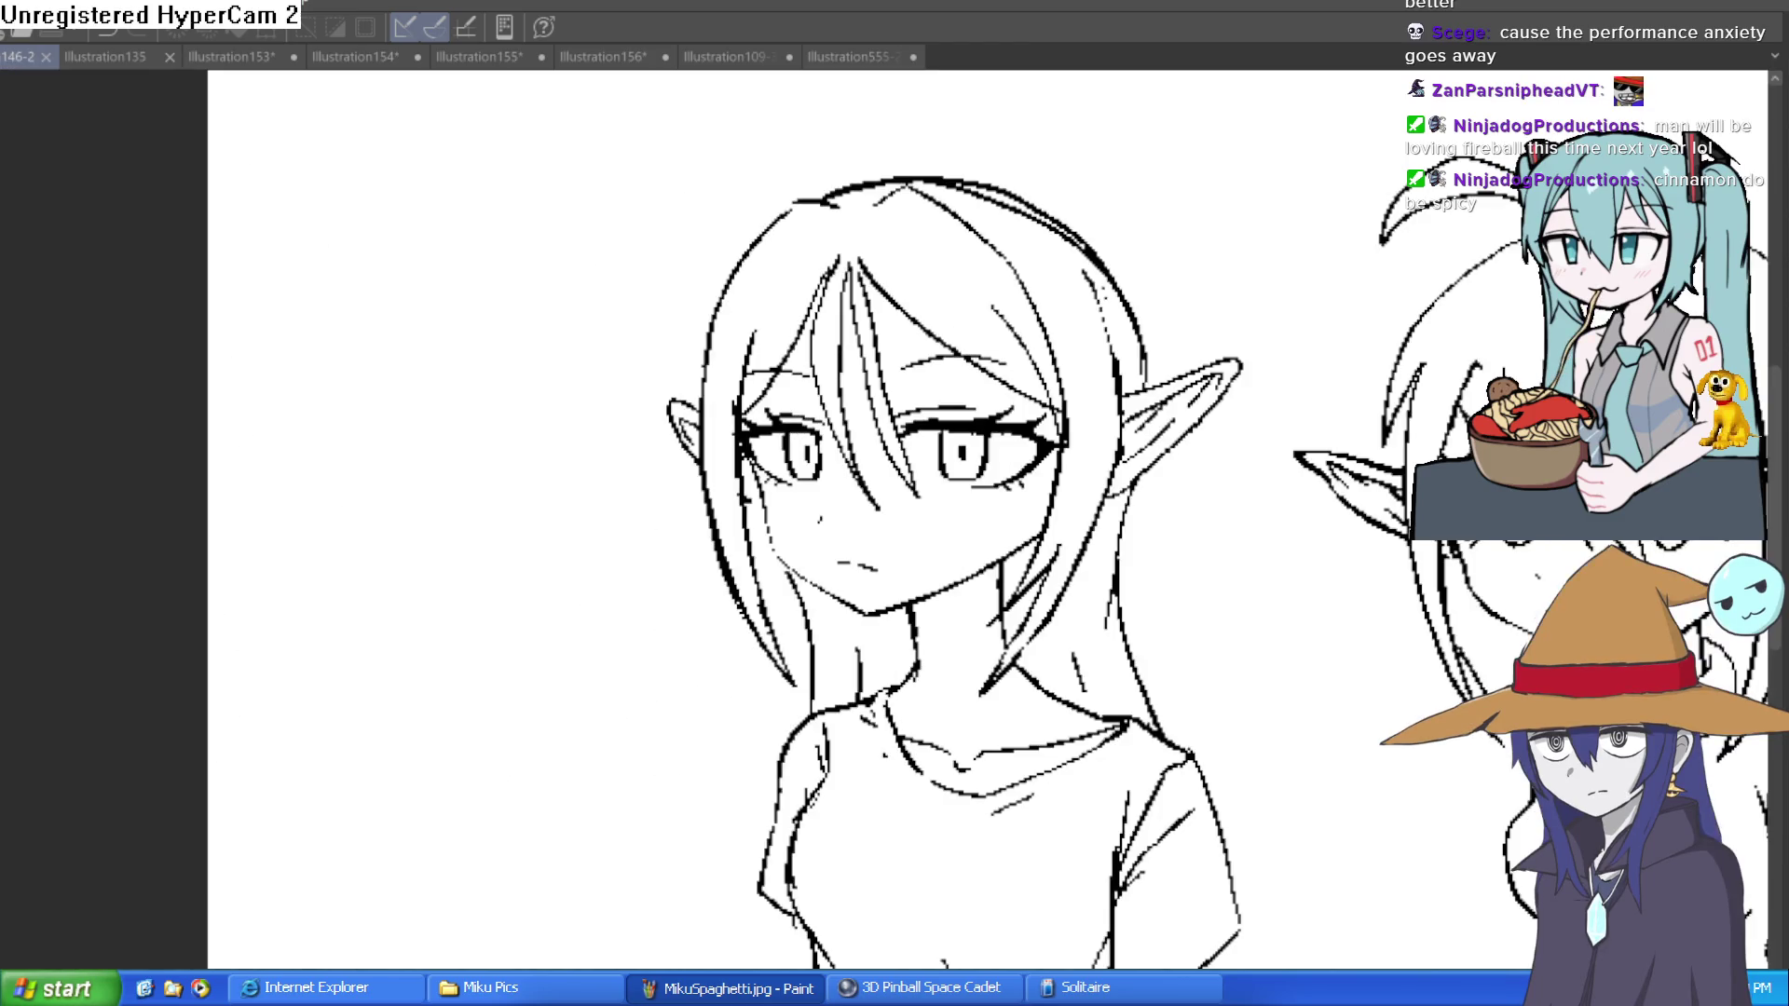
{"action": "scroll", "coordinate": [1230, 680], "scroll_direction": "down", "scroll_amount": 5}
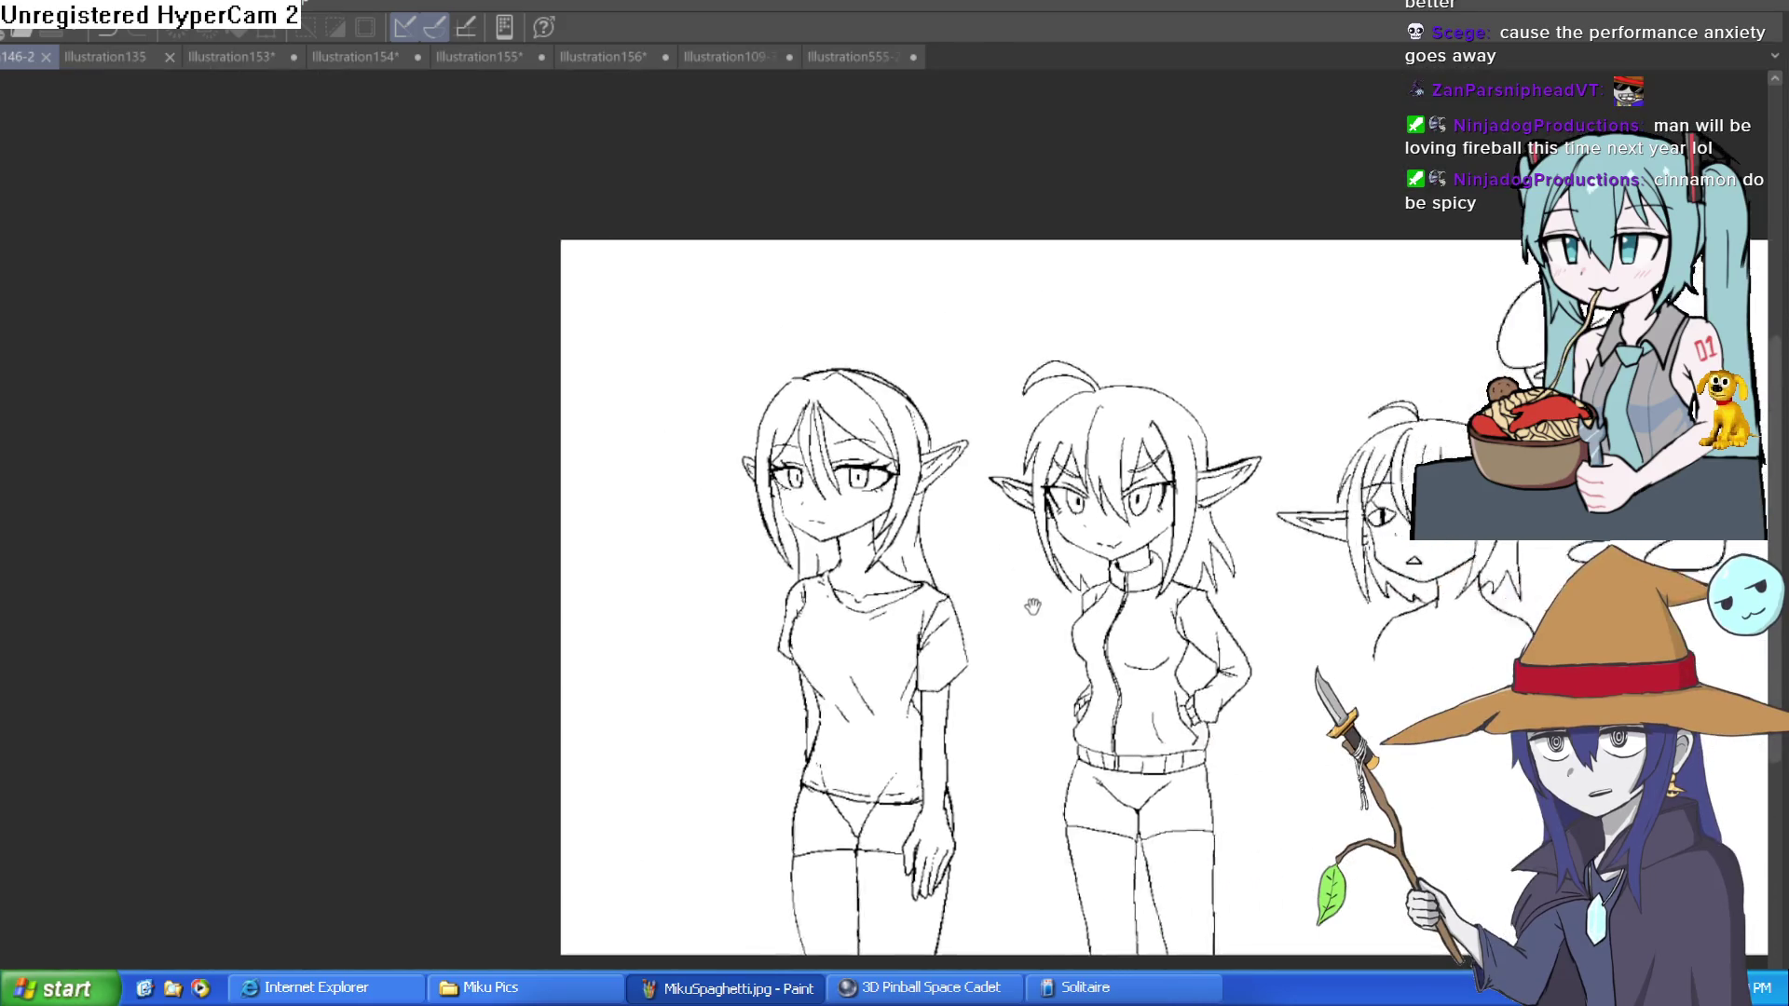
Step: Look over the third girl's face, then bring up the Illustration135 elf sketch
{"action": "left_click_drag", "start_coordinate": [960, 599], "coordinate": [671, 610]}
{"action": "scroll", "coordinate": [932, 605], "scroll_direction": "up", "scroll_amount": 5}
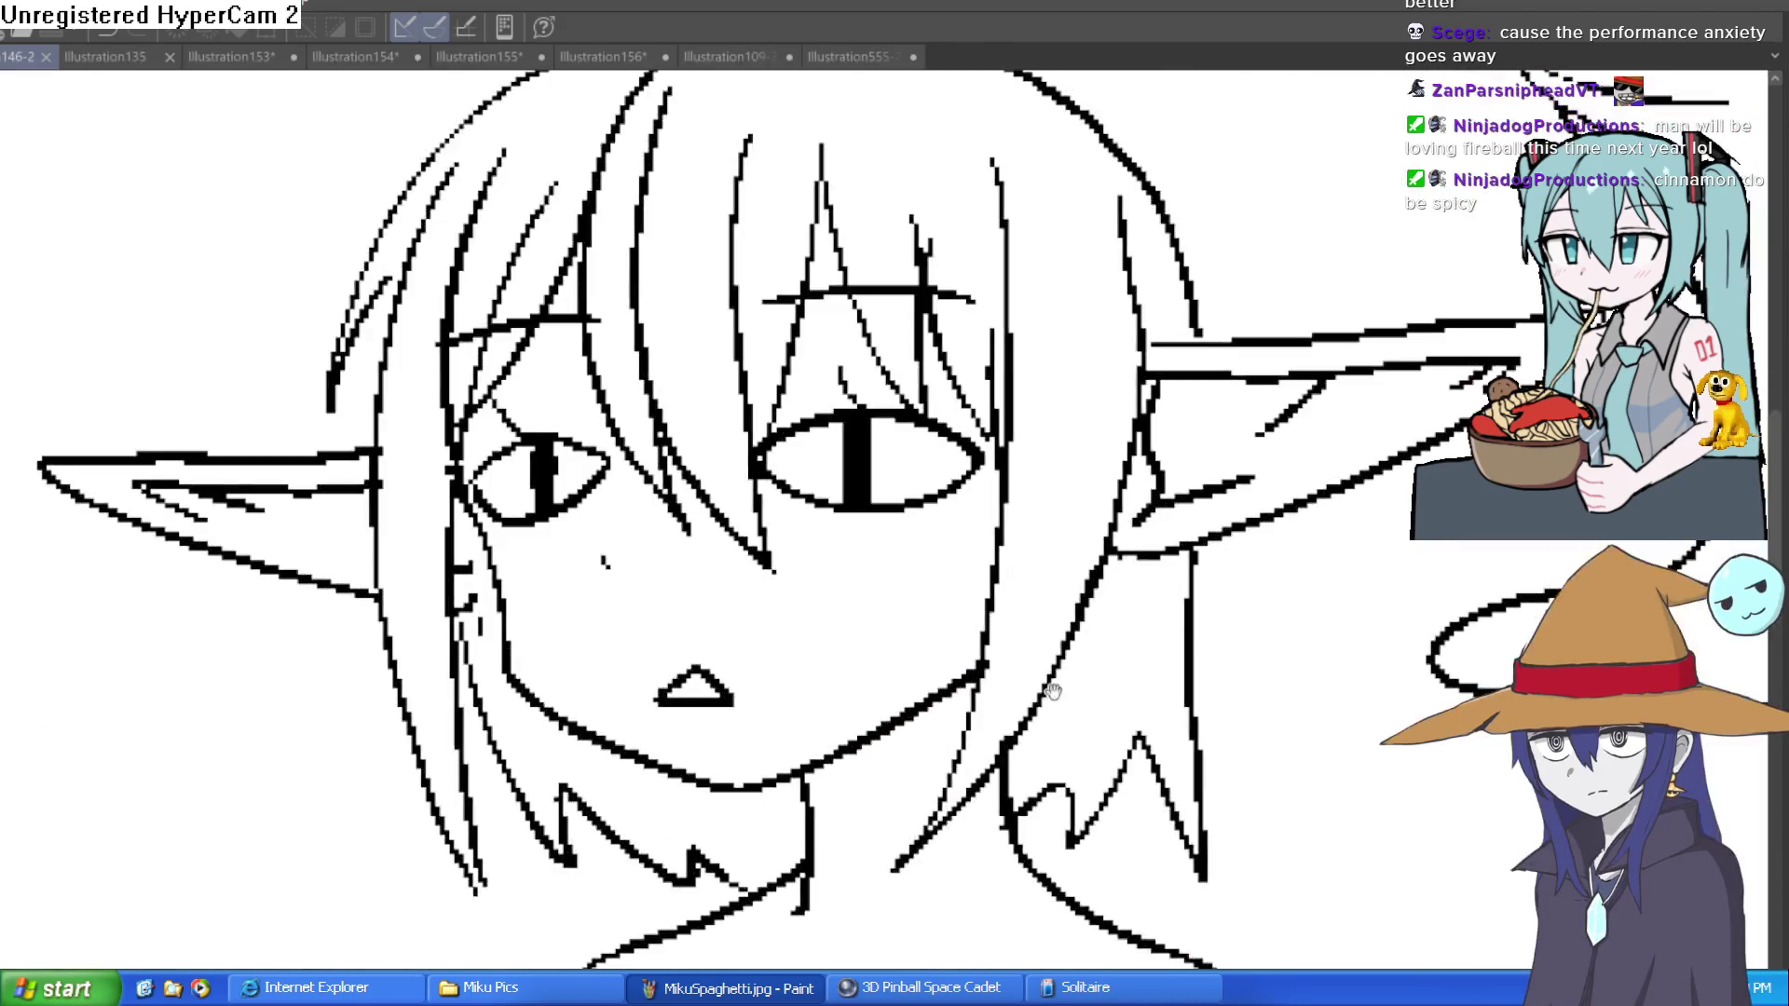
{"action": "scroll", "coordinate": [1023, 529], "scroll_direction": "down", "scroll_amount": 3}
{"action": "scroll", "coordinate": [1044, 578], "scroll_direction": "up", "scroll_amount": 1}
{"action": "scroll", "coordinate": [1071, 372], "scroll_direction": "down", "scroll_amount": 1}
{"action": "key", "text": "ctrl+Tab"}
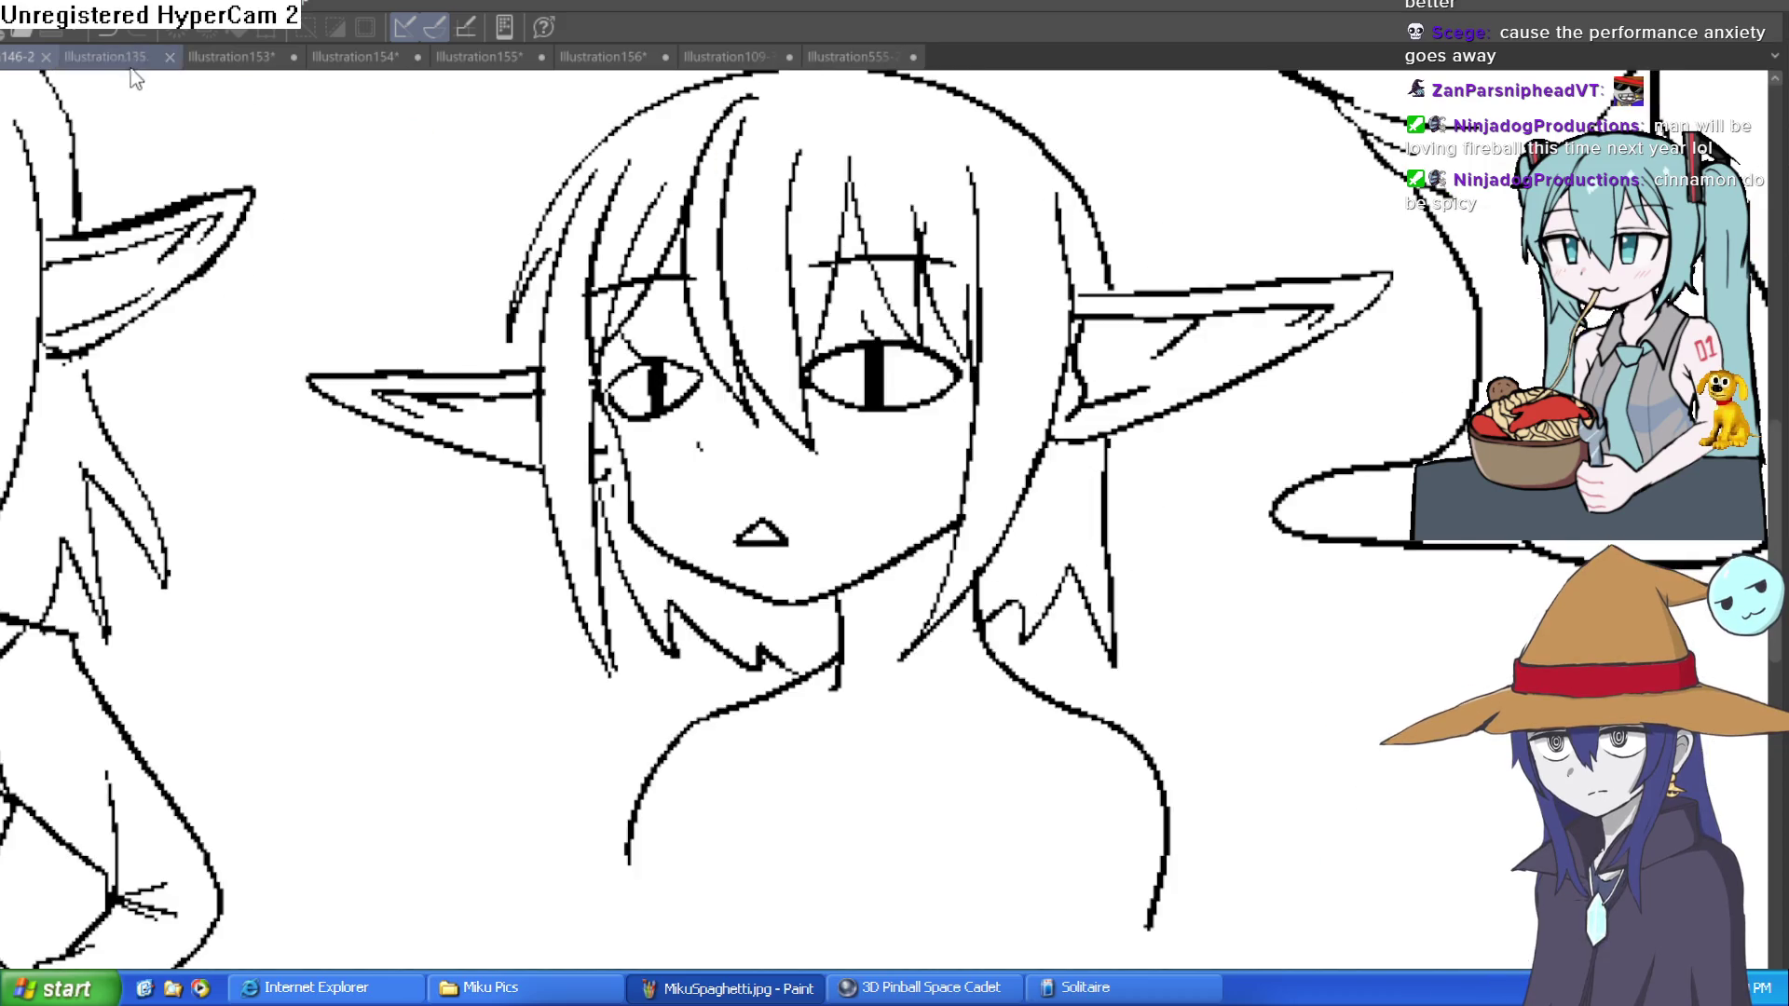
{"action": "left_click_drag", "start_coordinate": [1396, 197], "coordinate": [1378, 239]}
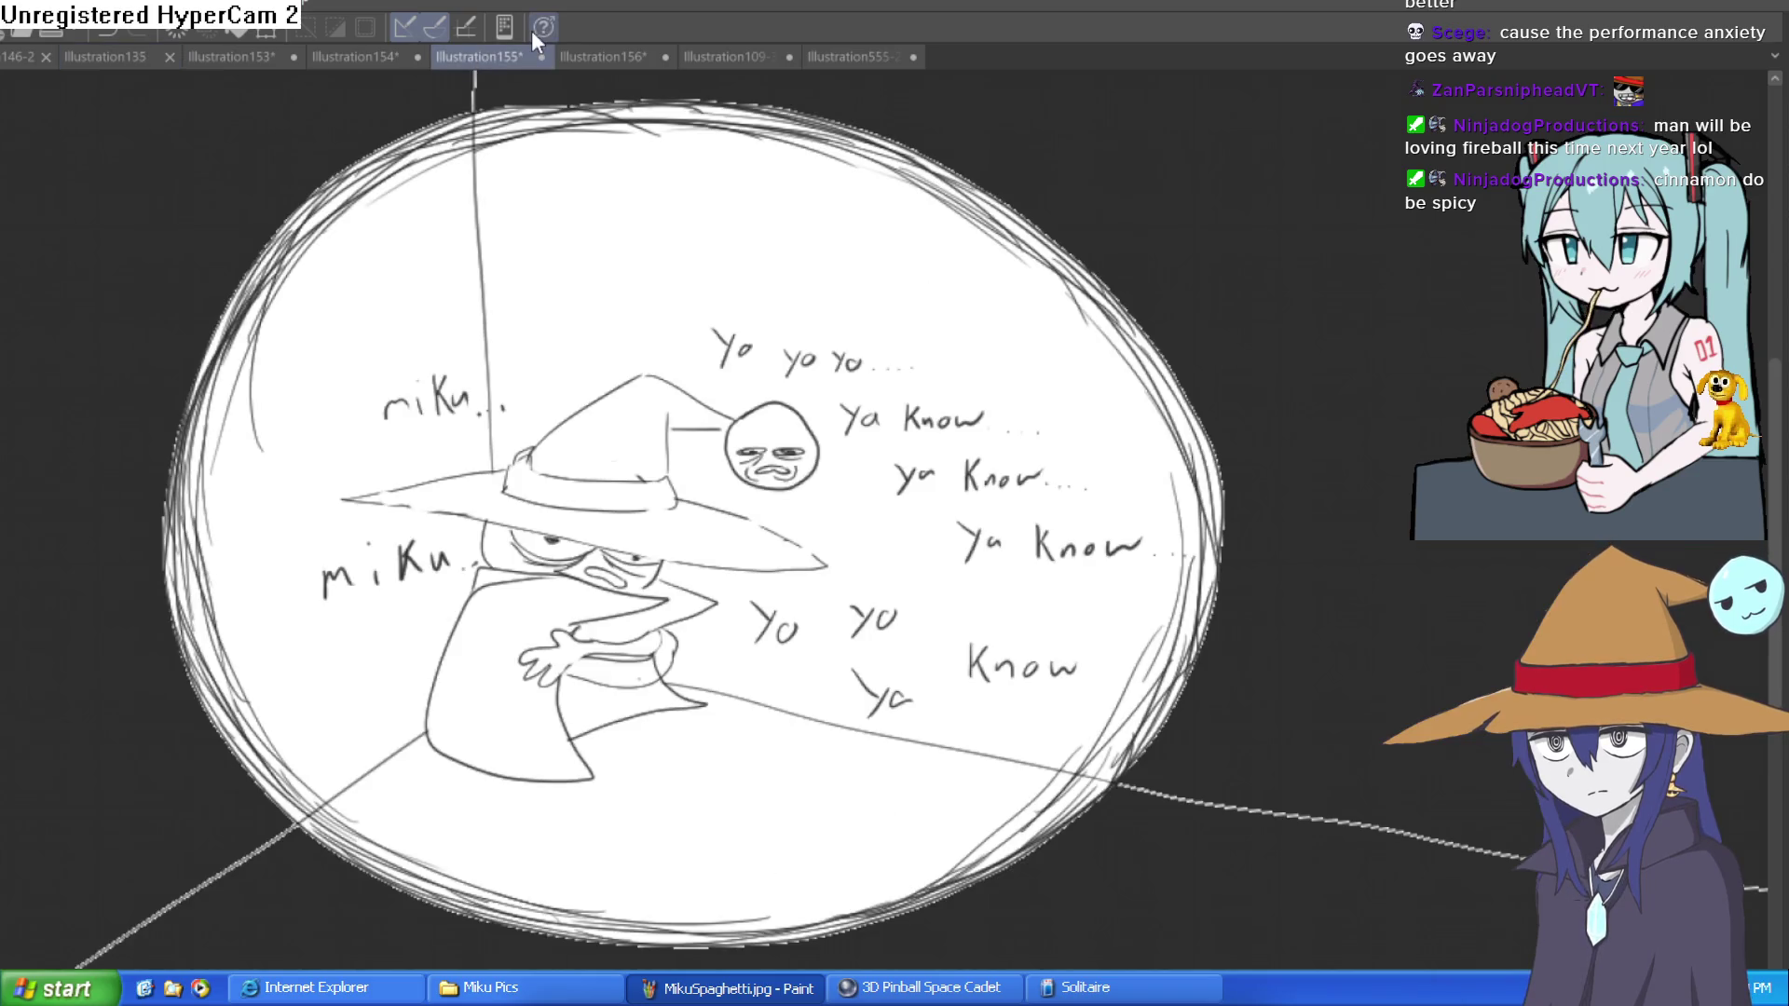
Step: Go via Illustration155 to Illustration156 and frame the bun-haired girl's whole upper body
{"action": "left_click", "coordinate": [521, 56]}
{"action": "left_click", "coordinate": [633, 54]}
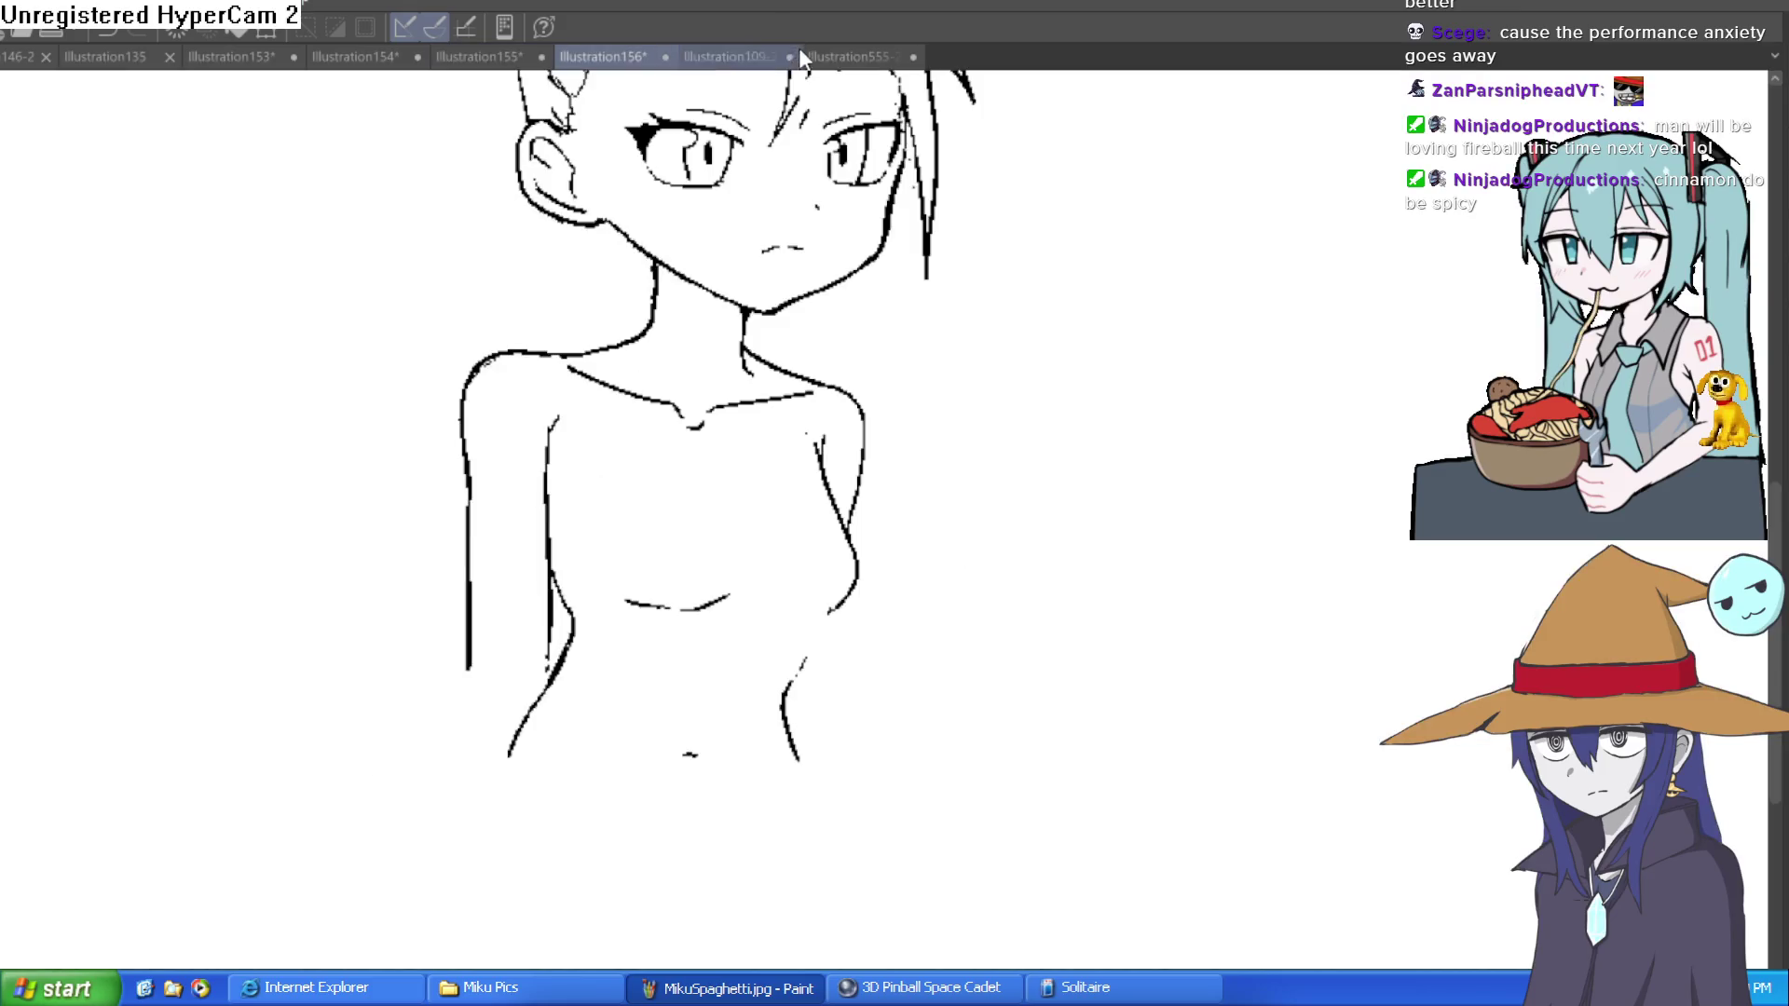
{"action": "scroll", "coordinate": [868, 425], "scroll_direction": "down", "scroll_amount": 3}
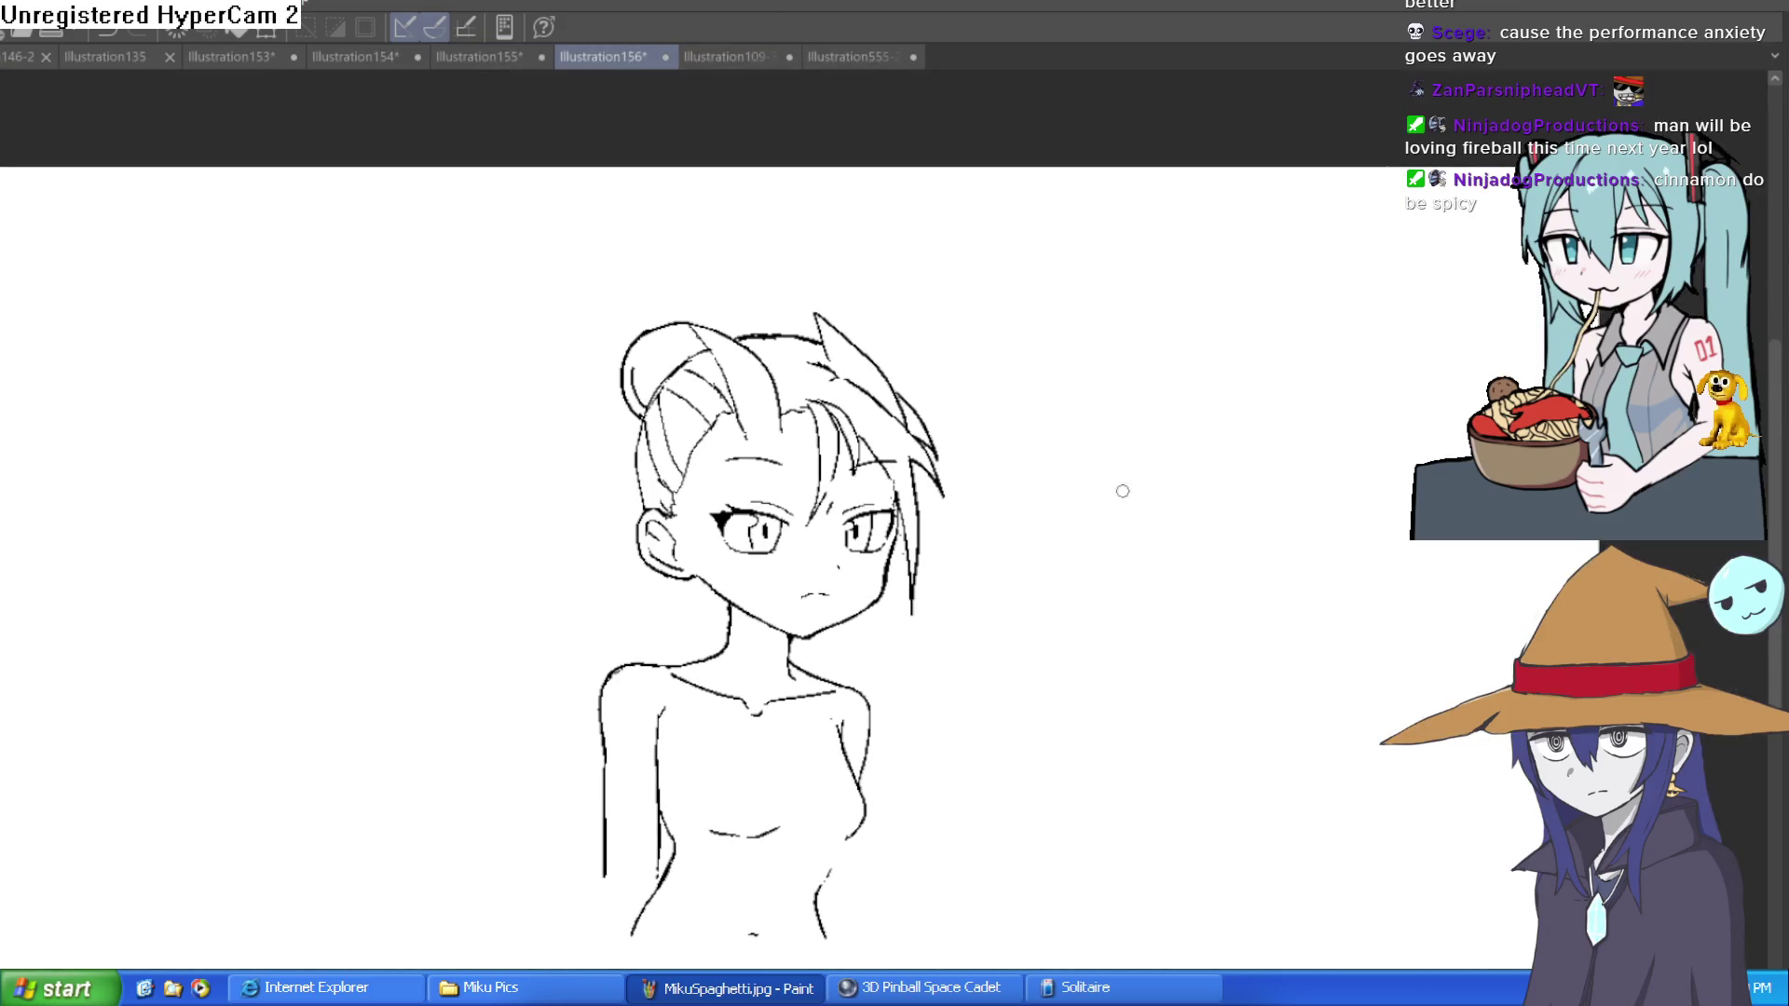
{"action": "scroll", "coordinate": [828, 568], "scroll_direction": "down", "scroll_amount": 2}
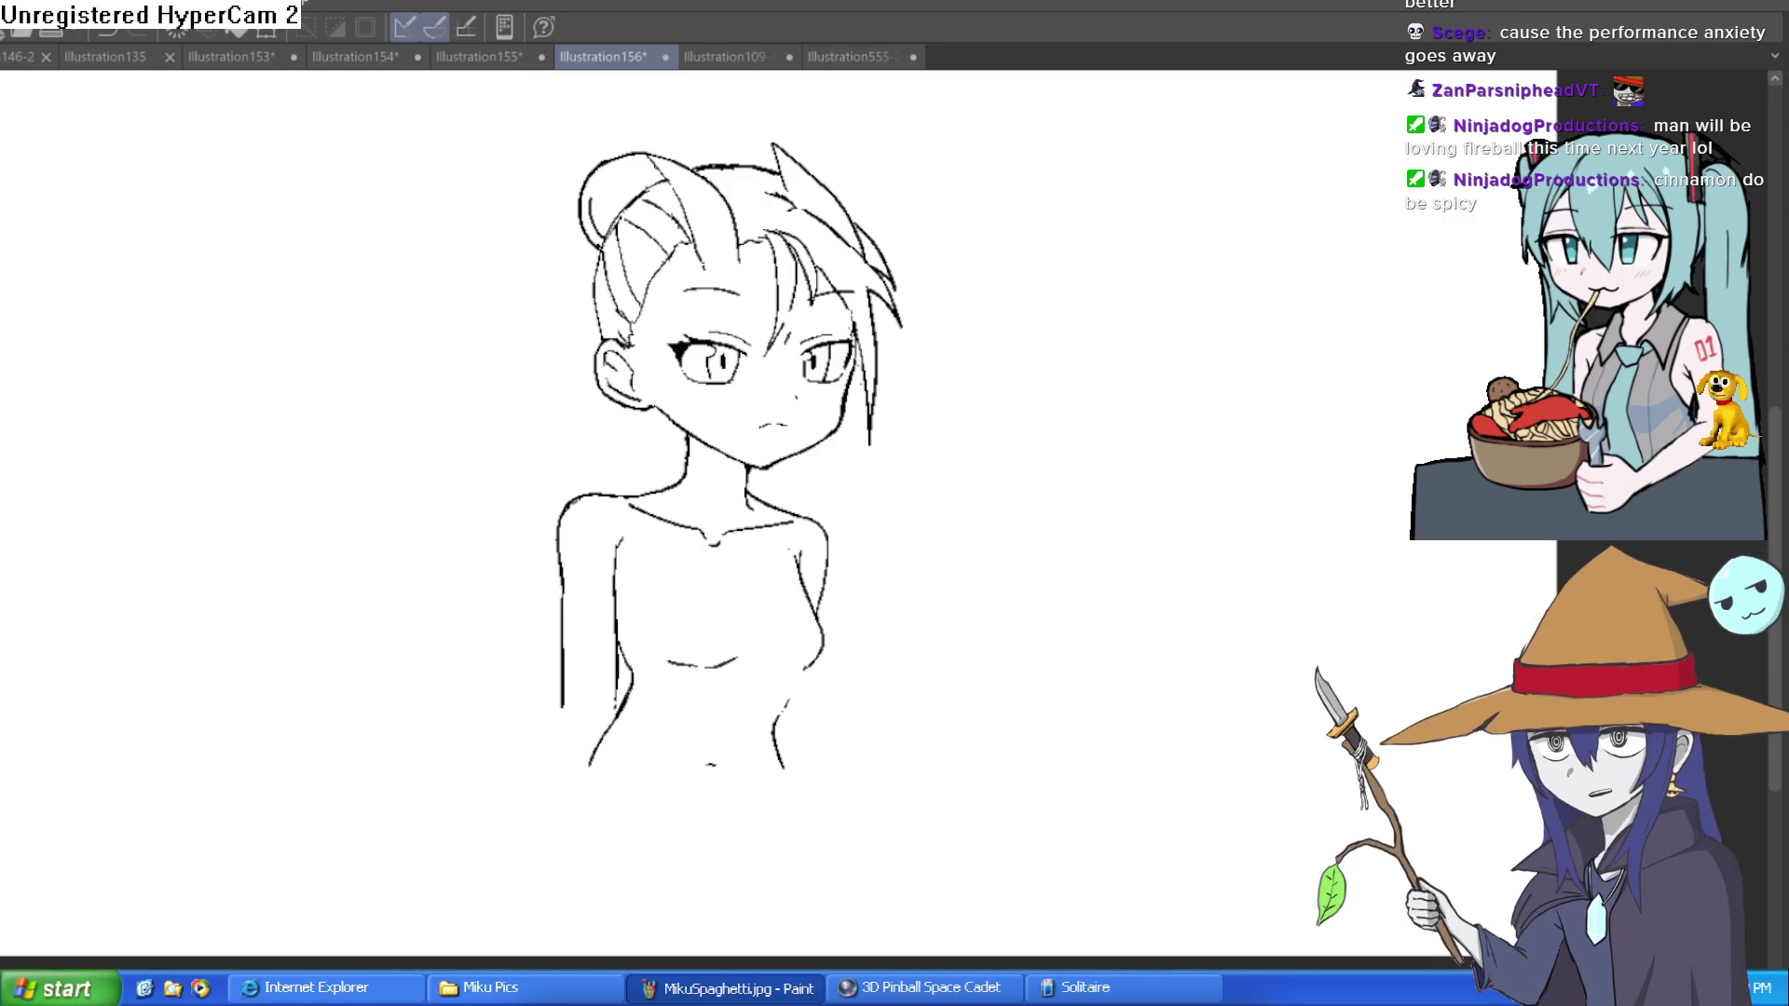
{"action": "mouse_move", "coordinate": [721, 649]}
{"action": "left_mouse_down"}
{"action": "mouse_move", "coordinate": [799, 679]}
{"action": "mouse_move", "coordinate": [809, 586]}
{"action": "mouse_move", "coordinate": [822, 657]}
{"action": "left_mouse_up"}
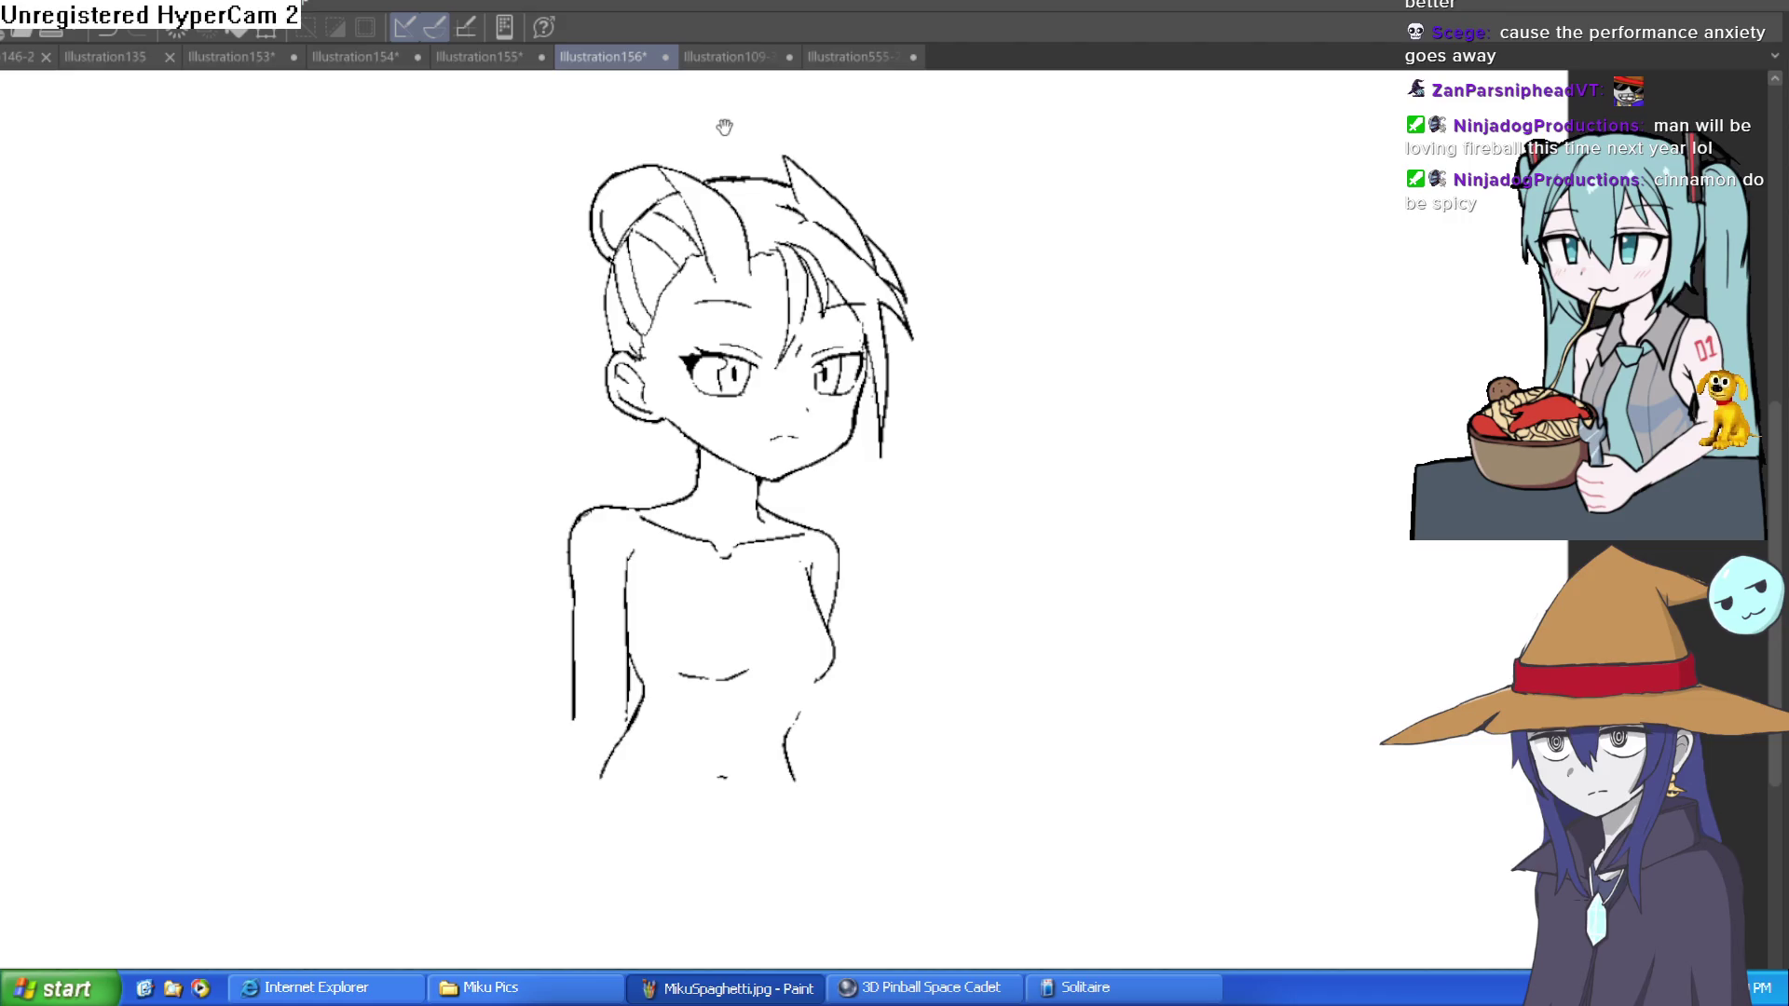
{"action": "left_click_drag", "start_coordinate": [723, 124], "coordinate": [723, 233]}
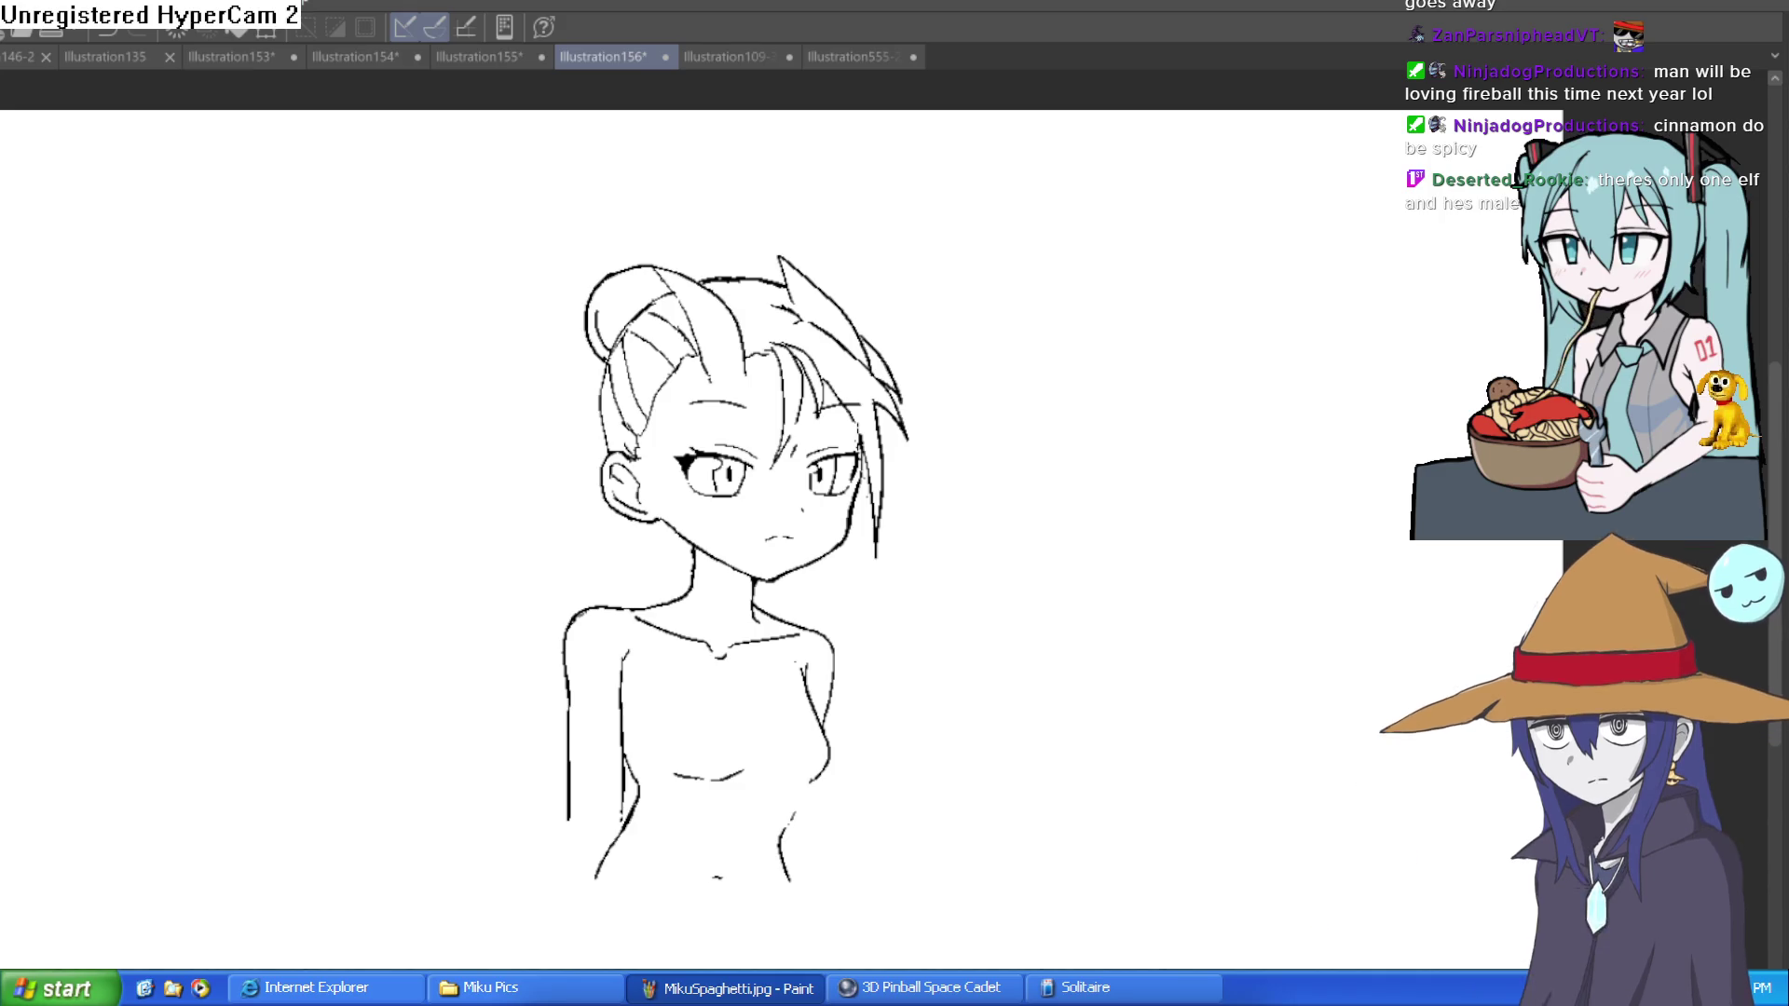
Step: Test the pen, then ink along the torso's curved line and mirror the view
{"action": "left_click_drag", "start_coordinate": [923, 574], "coordinate": [998, 548]}
{"action": "key", "text": "ctrl+z"}
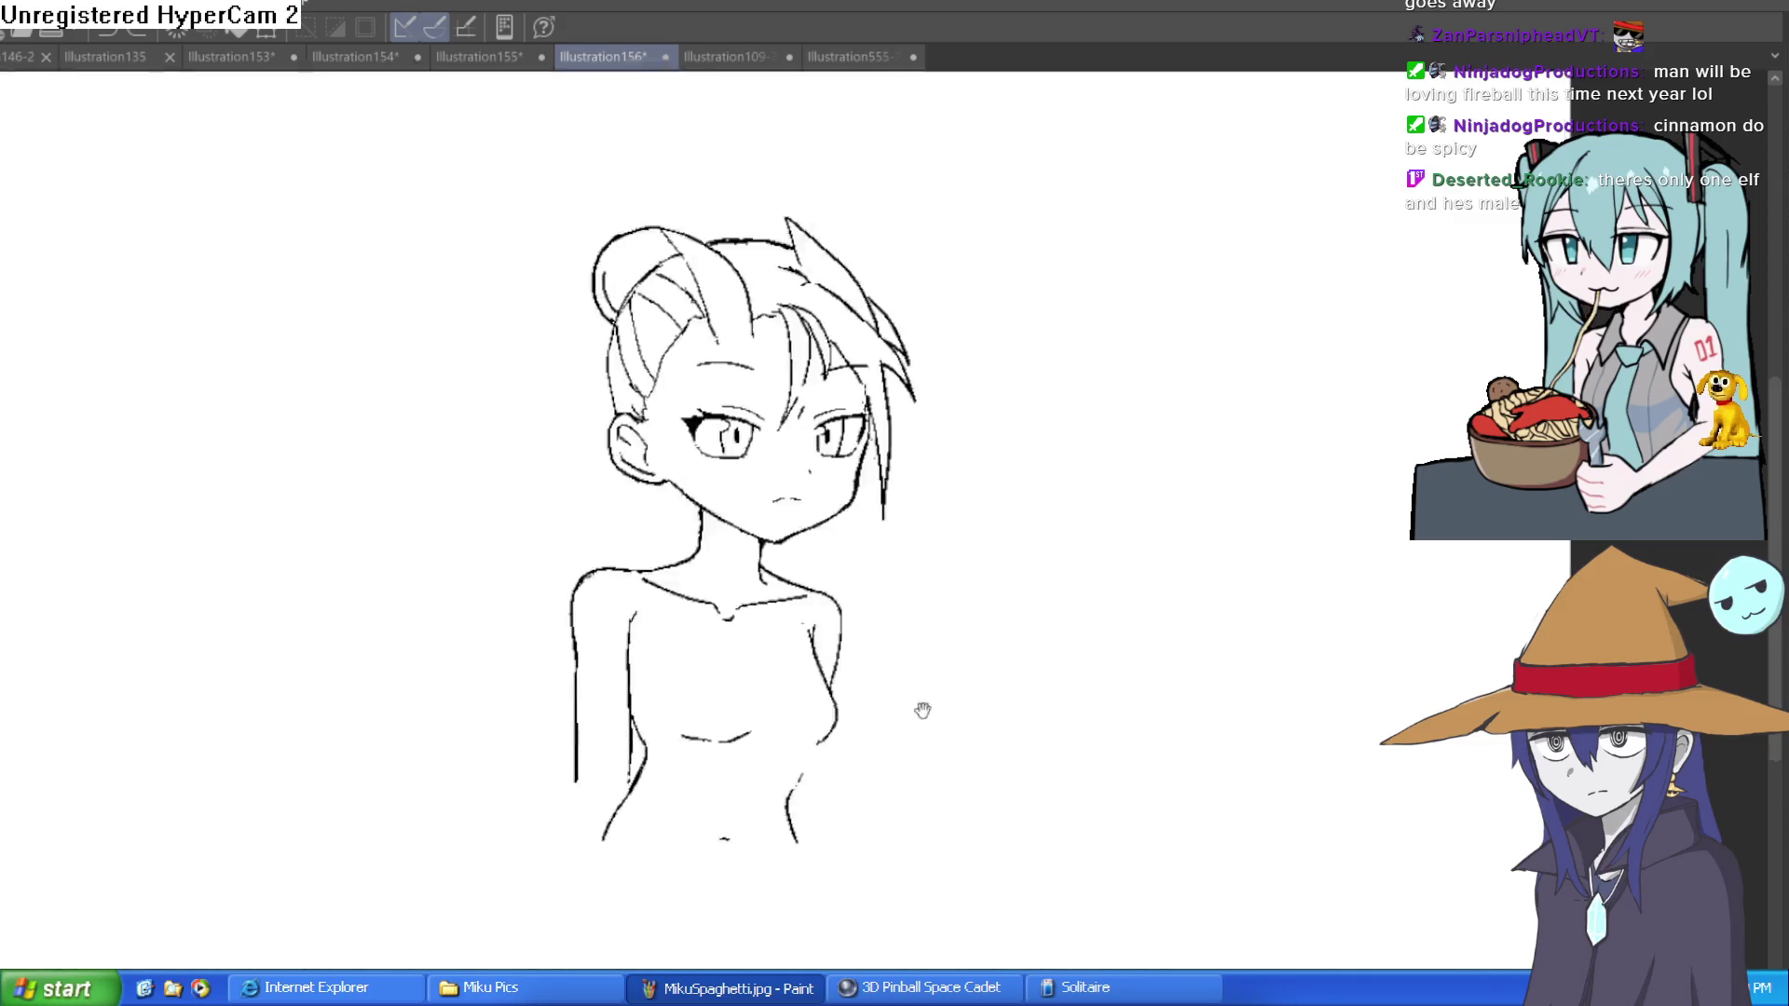
{"action": "scroll", "coordinate": [923, 707], "scroll_direction": "up", "scroll_amount": 3}
{"action": "left_click_drag", "start_coordinate": [877, 513], "coordinate": [937, 669]}
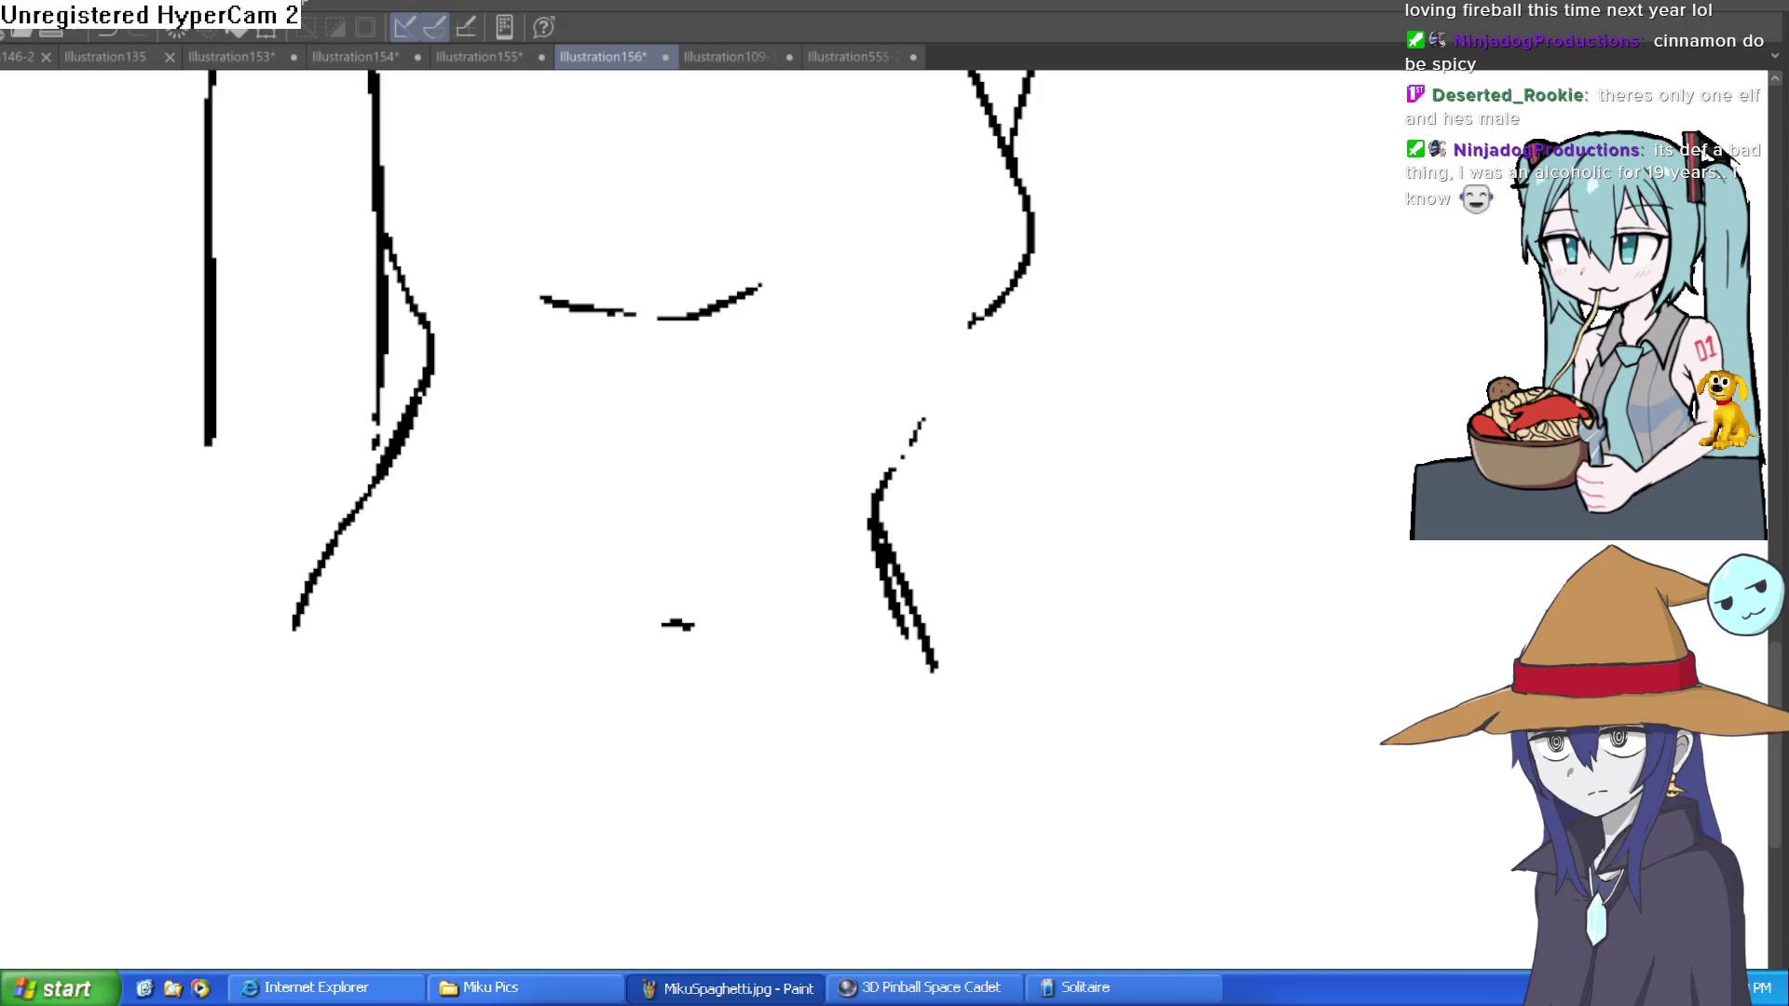
{"action": "key", "text": "h"}
{"action": "left_click_drag", "start_coordinate": [1018, 708], "coordinate": [831, 650]}
Step: Thicken the right torso contour and extend both torso contours downward
{"action": "mouse_move", "coordinate": [1141, 191]}
{"action": "left_mouse_down"}
{"action": "mouse_move", "coordinate": [1103, 340]}
{"action": "mouse_move", "coordinate": [1190, 428]}
{"action": "mouse_move", "coordinate": [1237, 531]}
{"action": "mouse_move", "coordinate": [1236, 622]}
{"action": "left_mouse_up"}
{"action": "left_click_drag", "start_coordinate": [753, 402], "coordinate": [718, 479]}
{"action": "mouse_move", "coordinate": [524, 326]}
{"action": "left_mouse_down"}
{"action": "mouse_move", "coordinate": [619, 487]}
{"action": "mouse_move", "coordinate": [611, 606]}
{"action": "mouse_move", "coordinate": [662, 818]}
{"action": "left_mouse_up"}
{"action": "left_click_drag", "start_coordinate": [778, 843], "coordinate": [775, 839]}
{"action": "scroll", "coordinate": [671, 711], "scroll_direction": "down", "scroll_amount": 4}
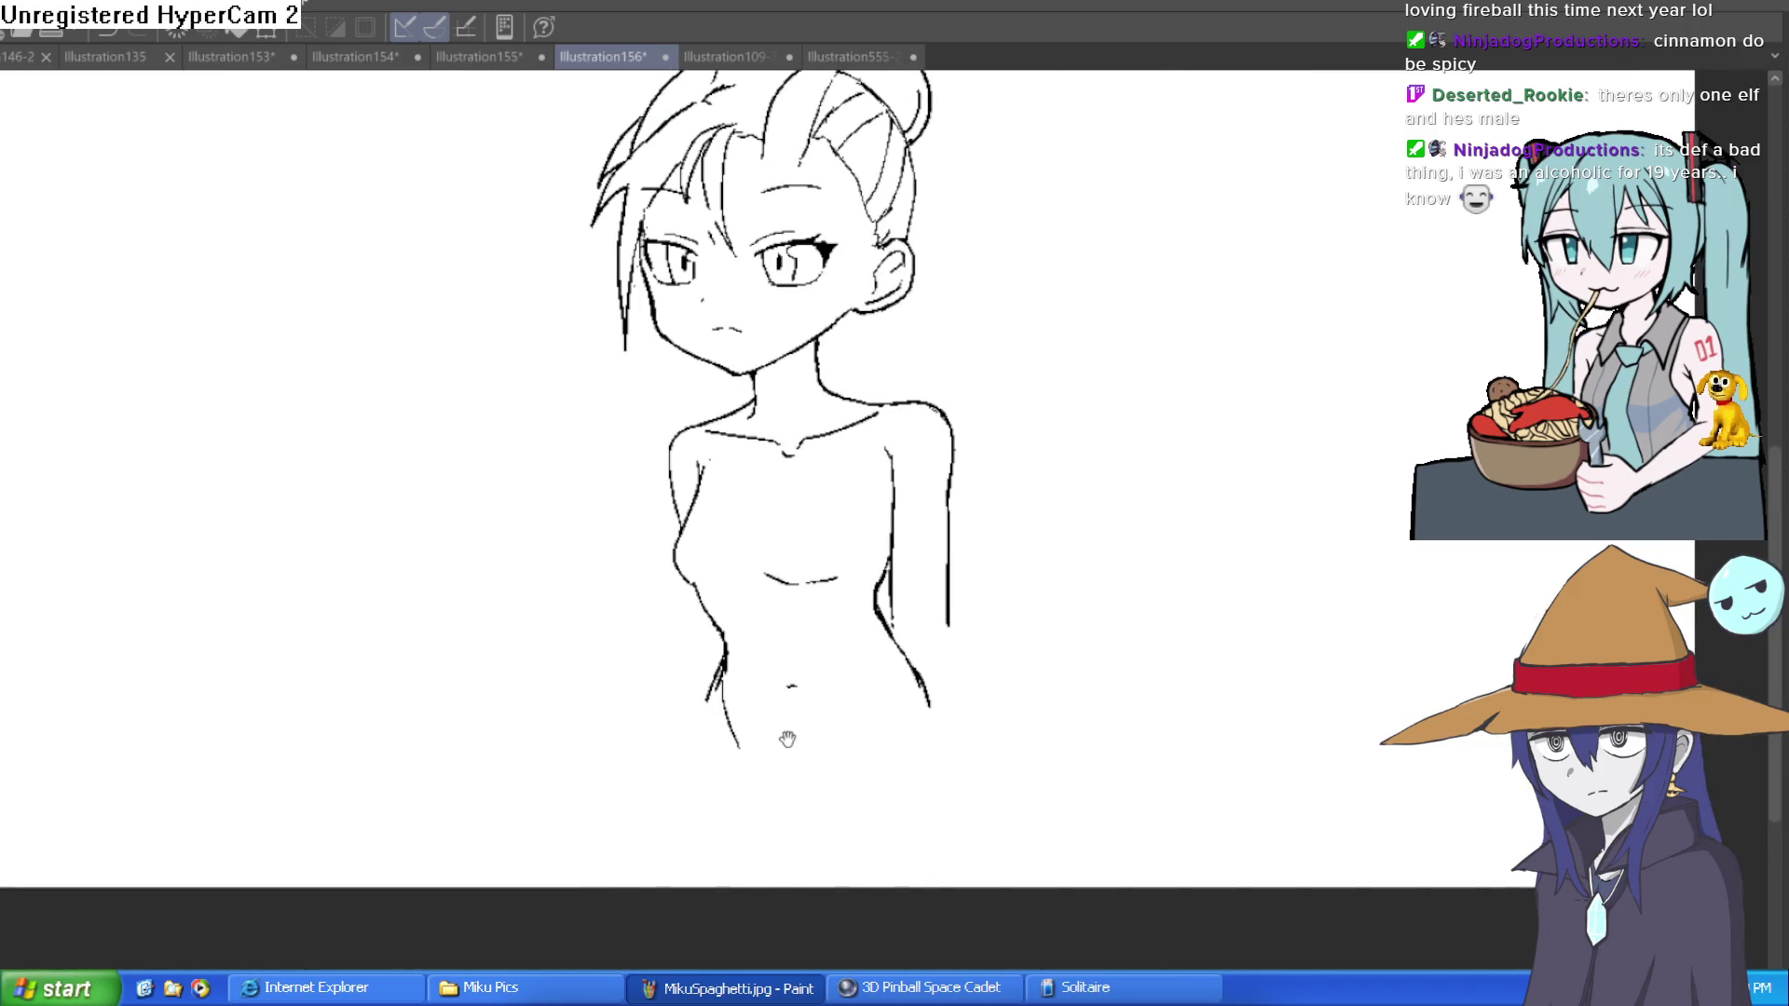
{"action": "left_click_drag", "start_coordinate": [787, 739], "coordinate": [767, 711]}
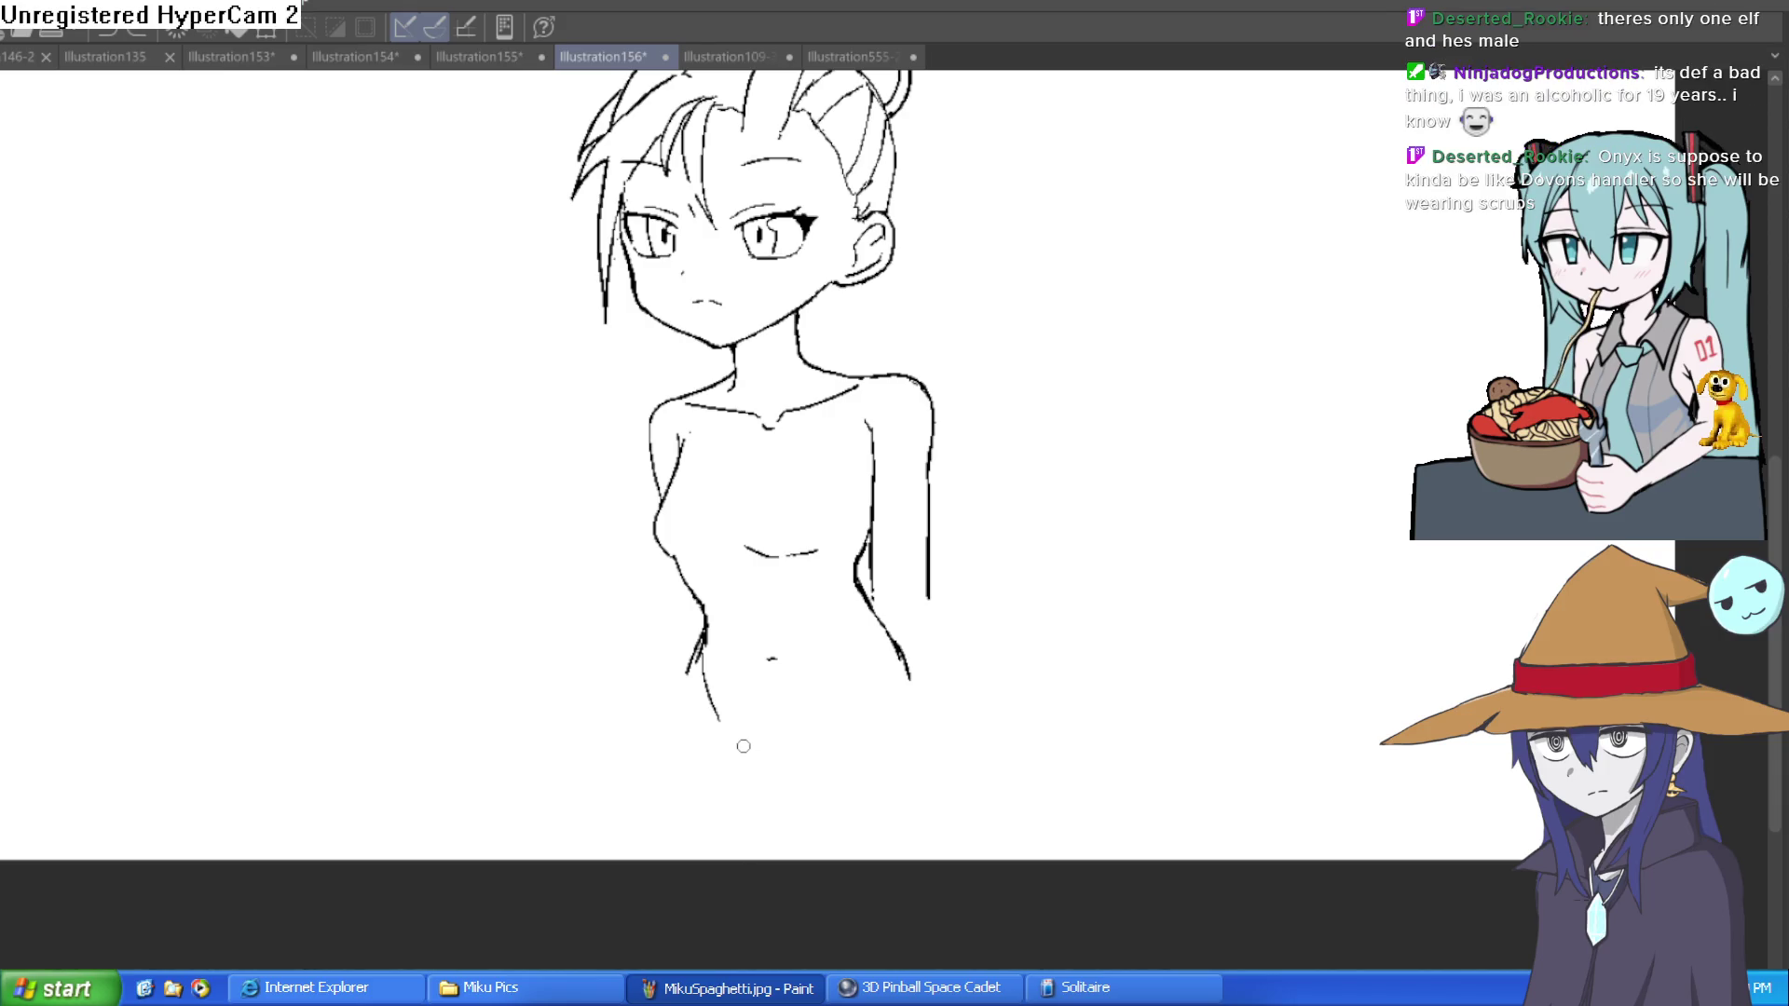
Step: Redraw the crotch as a V and extend both leg lines downward
{"action": "key", "text": "ctrl+z"}
{"action": "mouse_move", "coordinate": [736, 742]}
{"action": "left_mouse_down"}
{"action": "mouse_move", "coordinate": [794, 786]}
{"action": "mouse_move", "coordinate": [853, 688]}
{"action": "mouse_move", "coordinate": [838, 649]}
{"action": "left_mouse_up"}
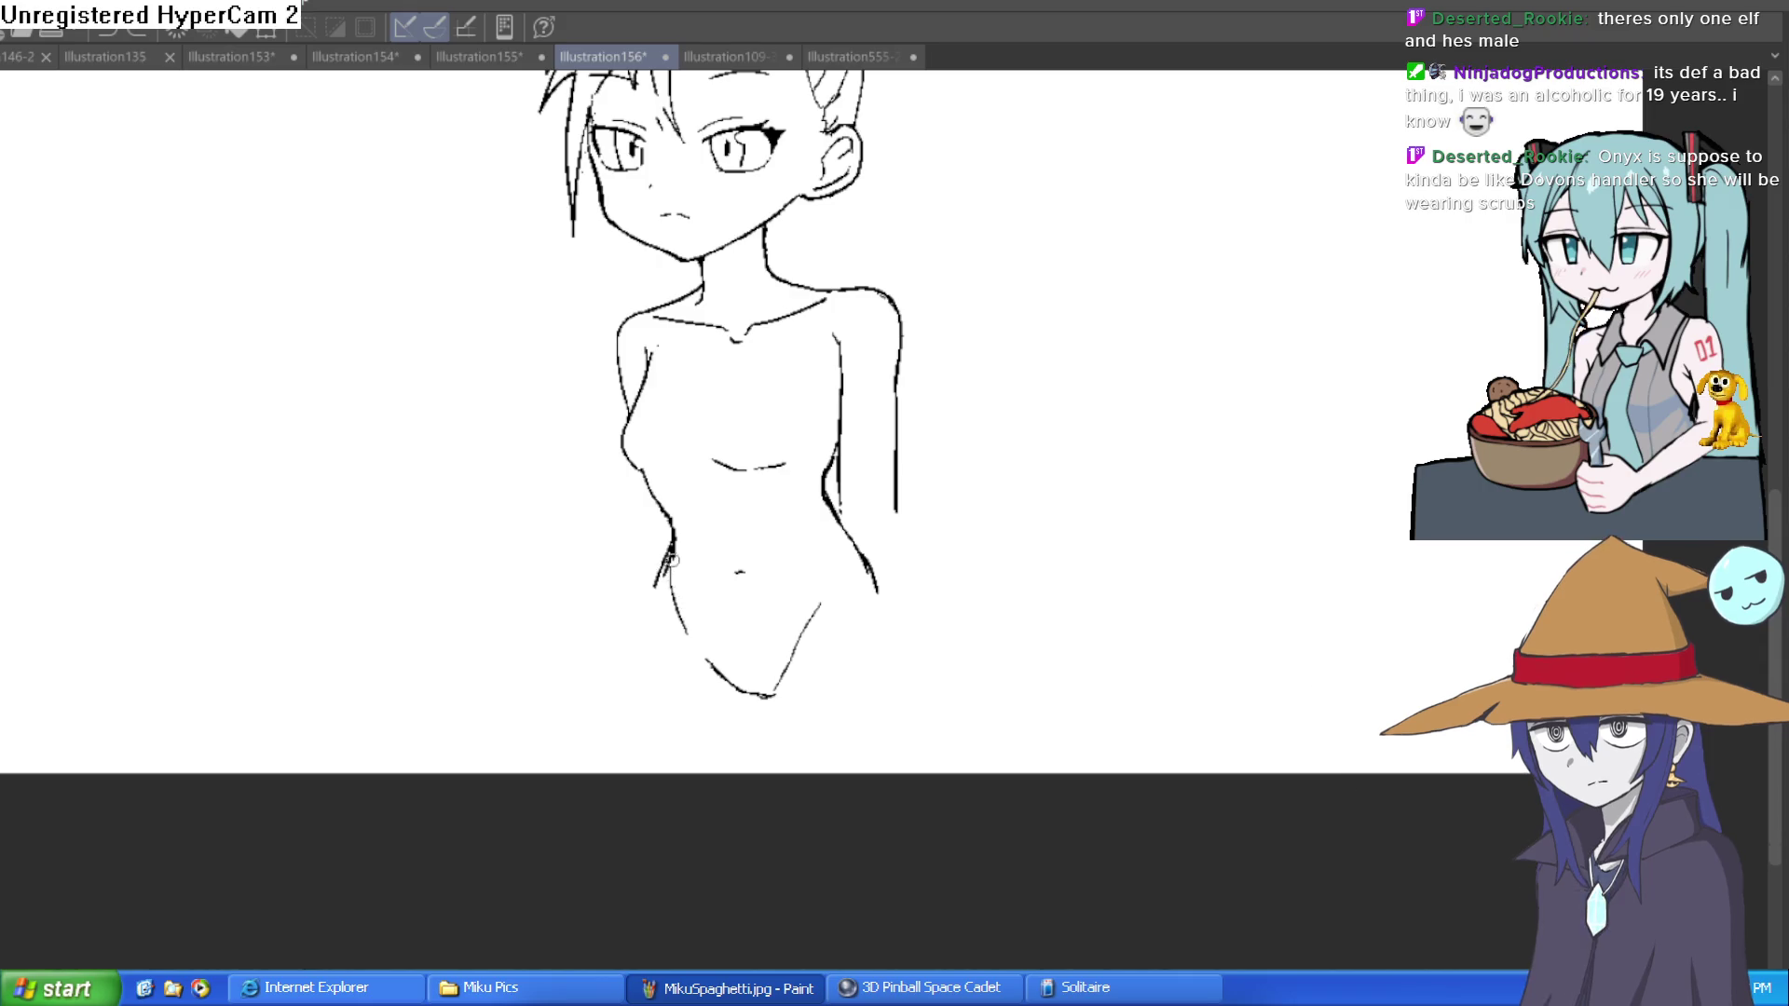
{"action": "scroll", "coordinate": [791, 677], "scroll_direction": "up", "scroll_amount": 3}
{"action": "left_click_drag", "start_coordinate": [801, 637], "coordinate": [746, 895]}
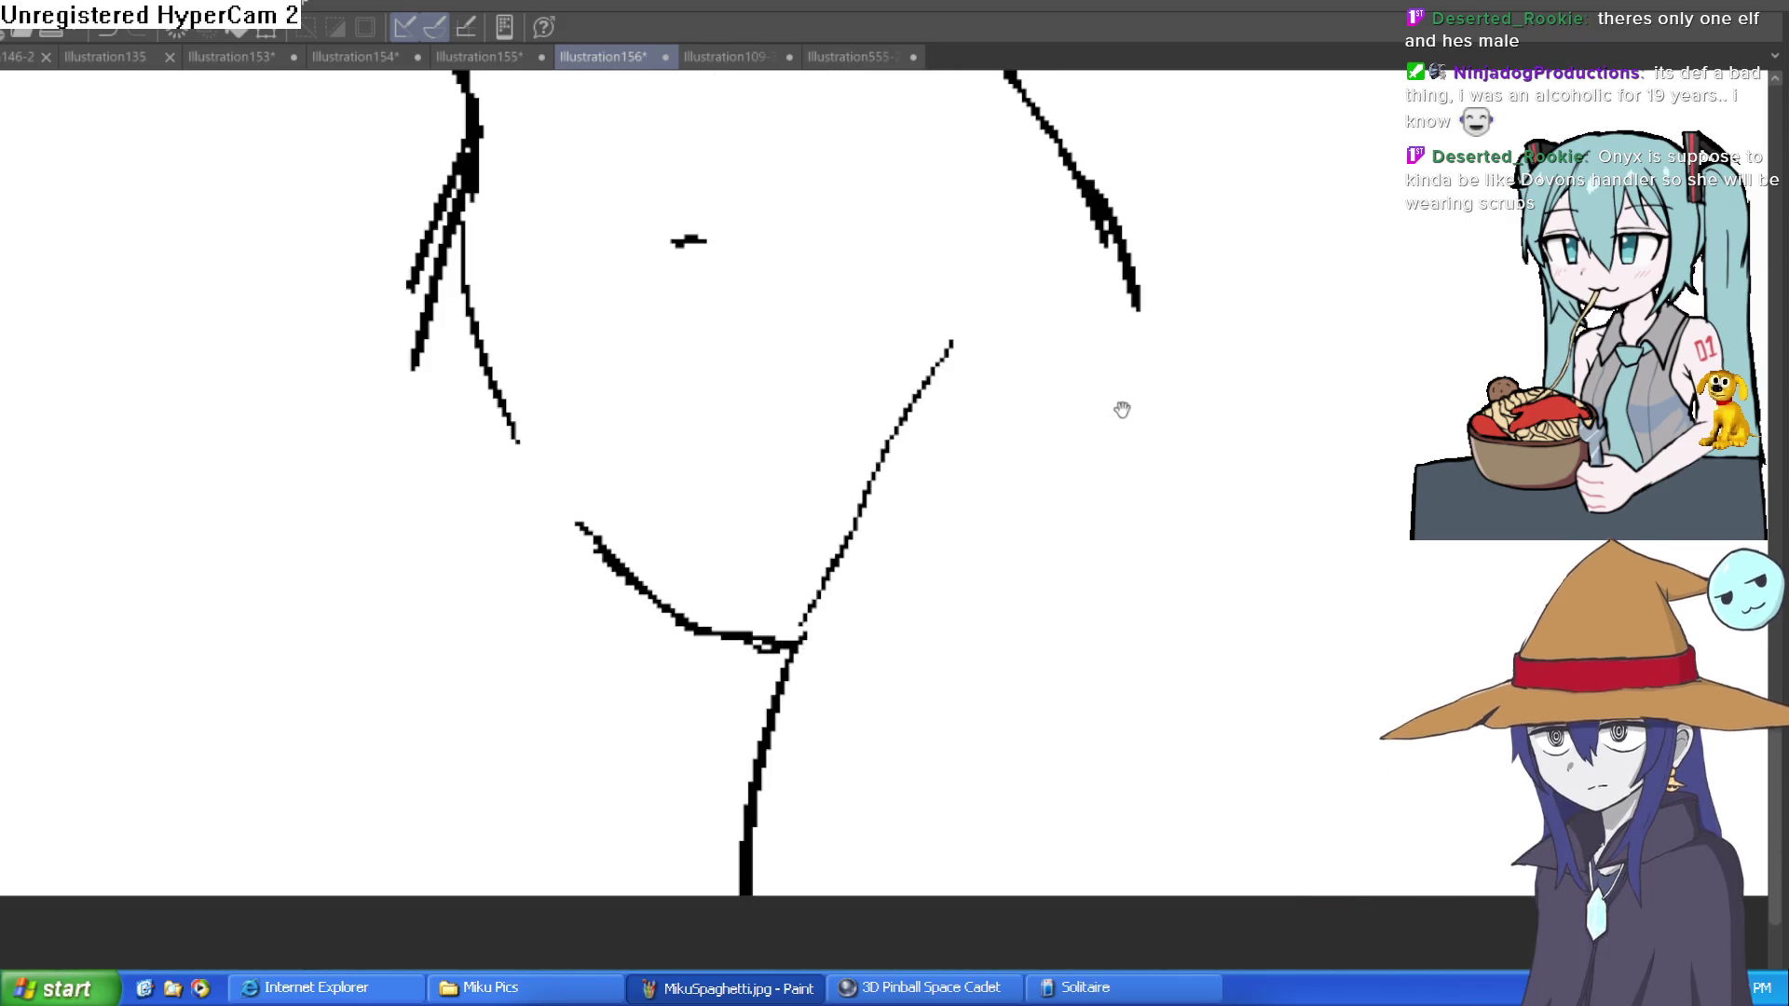
{"action": "left_click_drag", "start_coordinate": [1122, 410], "coordinate": [917, 699]}
{"action": "mouse_move", "coordinate": [947, 578]}
{"action": "left_mouse_down"}
{"action": "mouse_move", "coordinate": [999, 885]}
{"action": "mouse_move", "coordinate": [982, 571]}
{"action": "mouse_move", "coordinate": [969, 838]}
{"action": "left_mouse_up"}
{"action": "left_click_drag", "start_coordinate": [714, 579], "coordinate": [1015, 679]}
{"action": "left_click_drag", "start_coordinate": [468, 396], "coordinate": [353, 932]}
Step: Extend the right outer arm line and erase a stray inner-arm stroke
{"action": "scroll", "coordinate": [699, 686], "scroll_direction": "down", "scroll_amount": 3}
{"action": "mouse_move", "coordinate": [1042, 534]}
{"action": "left_mouse_down"}
{"action": "mouse_move", "coordinate": [953, 799]}
{"action": "mouse_move", "coordinate": [915, 651]}
{"action": "mouse_move", "coordinate": [811, 559]}
{"action": "mouse_move", "coordinate": [818, 795]}
{"action": "left_mouse_up"}
{"action": "scroll", "coordinate": [820, 554], "scroll_direction": "up", "scroll_amount": 2}
{"action": "key", "text": "ctrl+z"}
{"action": "left_click_drag", "start_coordinate": [877, 550], "coordinate": [892, 796]}
{"action": "left_click_drag", "start_coordinate": [803, 561], "coordinate": [824, 789]}
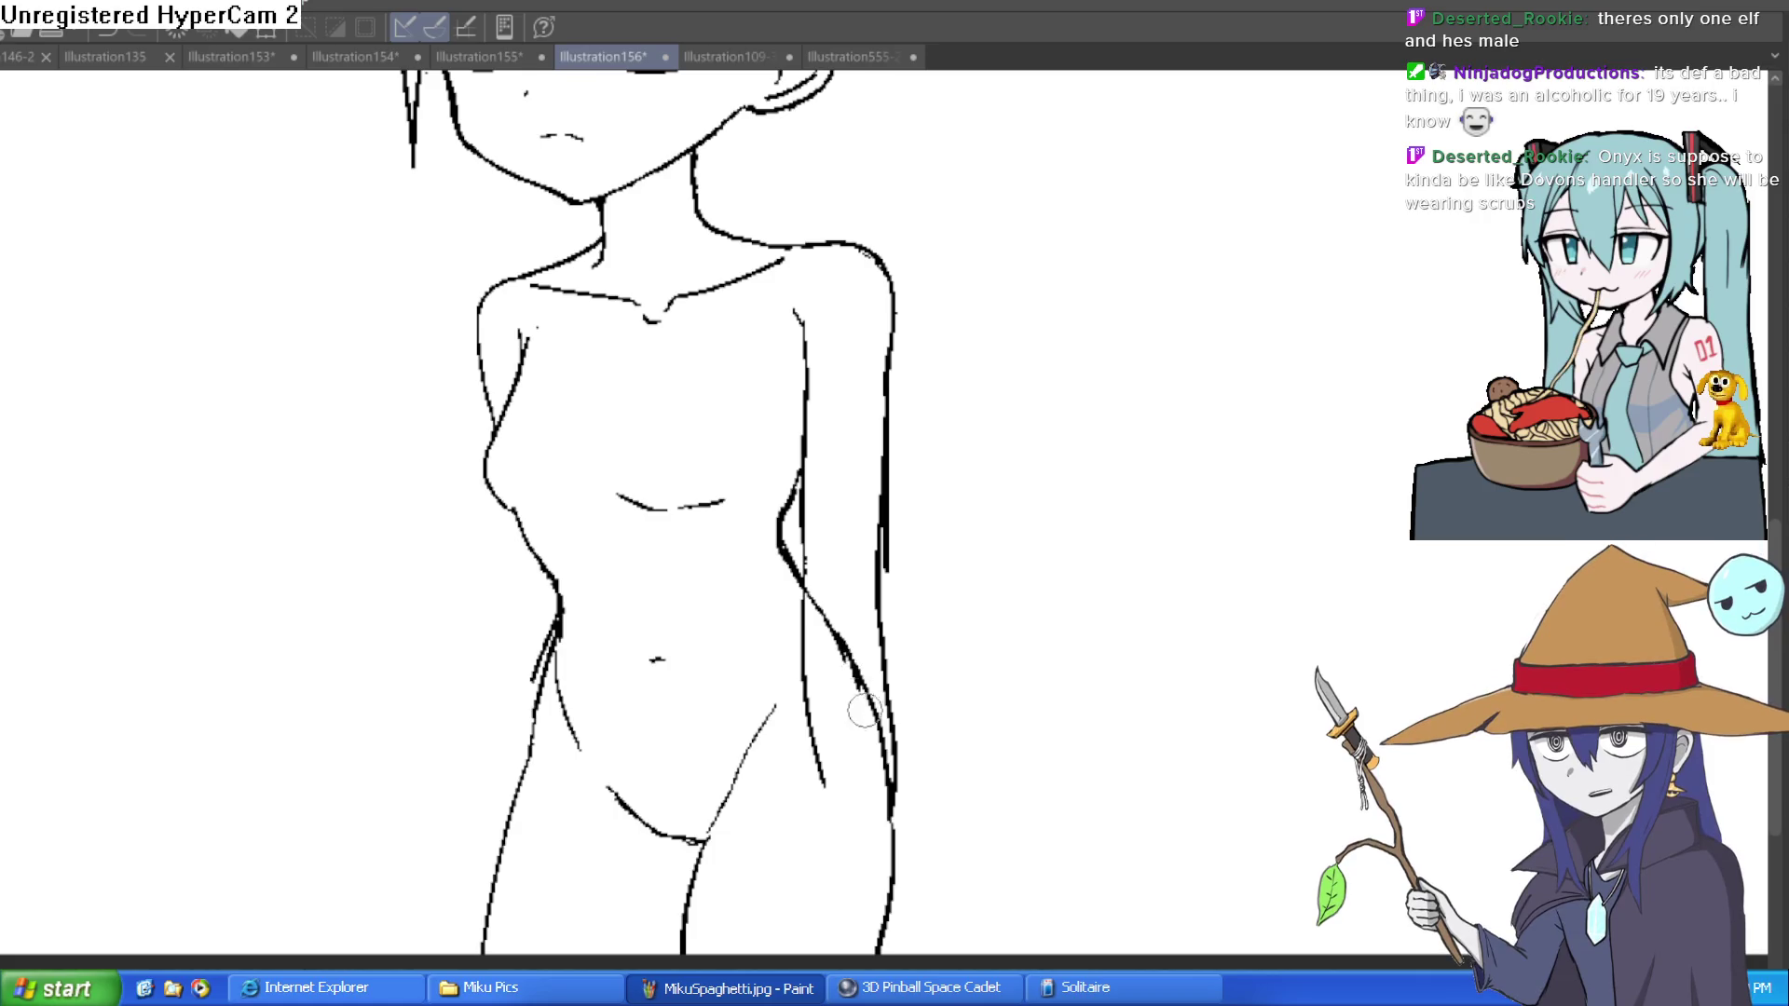
{"action": "left_click_drag", "start_coordinate": [850, 657], "coordinate": [886, 786]}
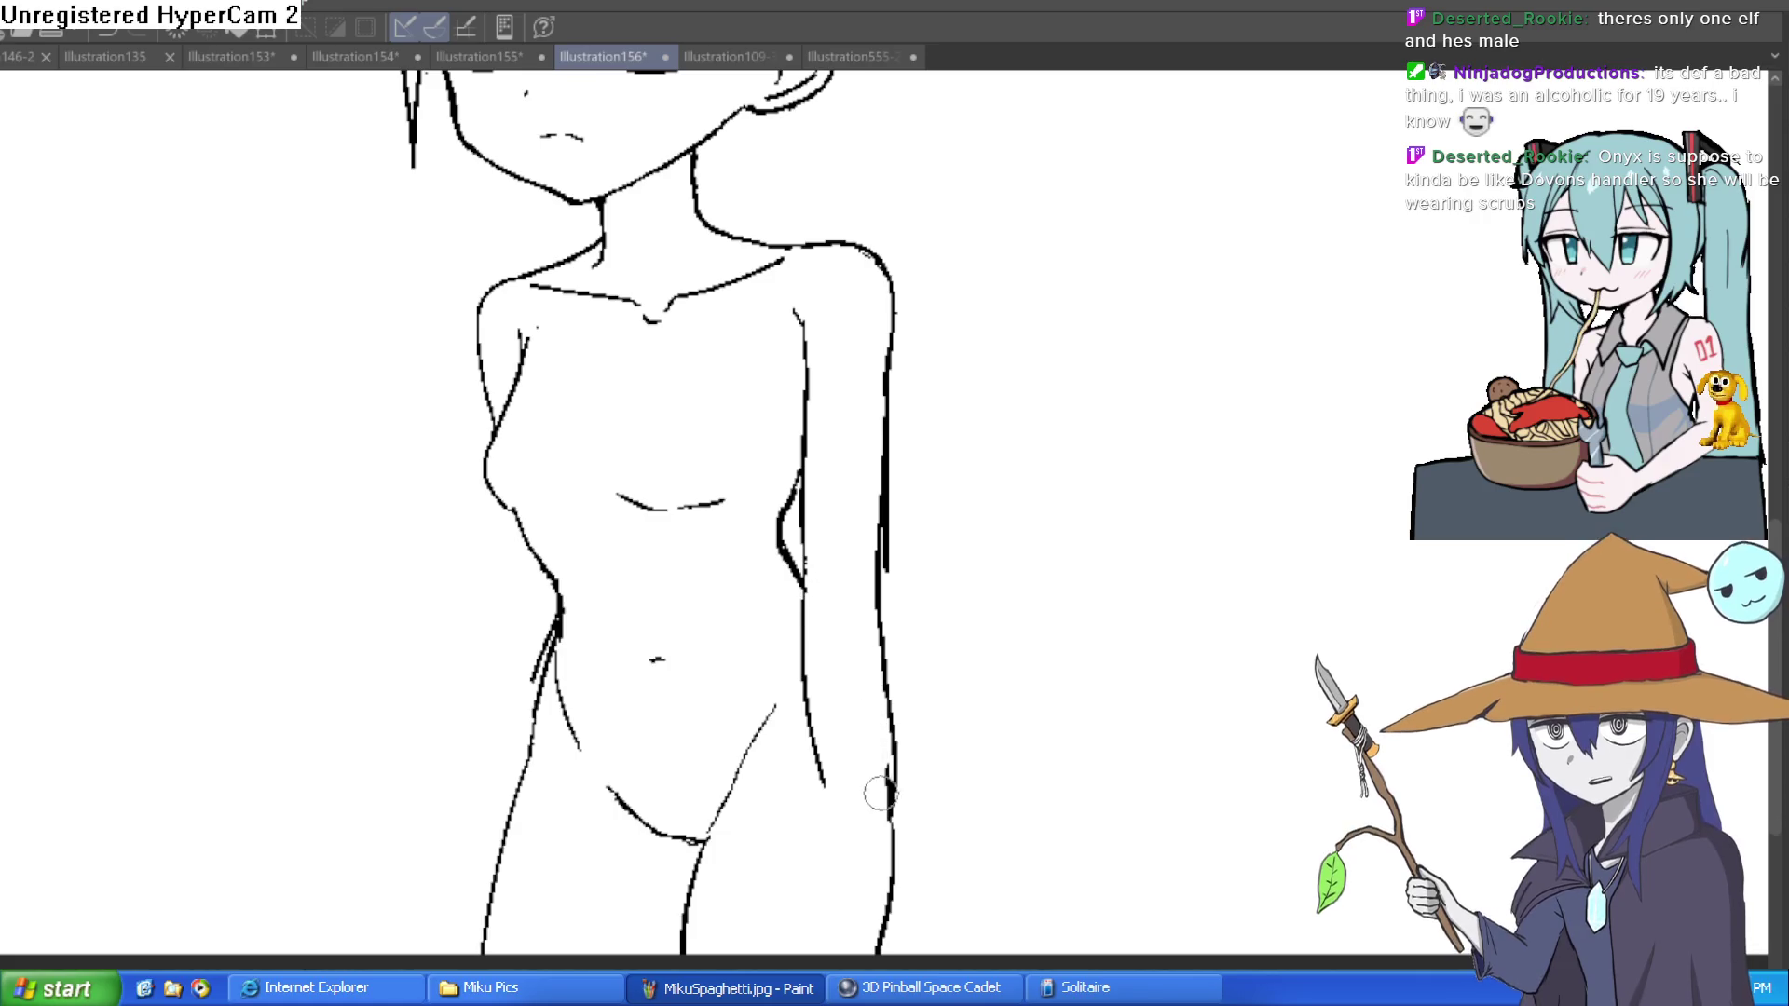
Step: Erase parts of the right arm outline and shoulder curve, then switch to Illustration135
{"action": "scroll", "coordinate": [886, 786], "scroll_direction": "down", "scroll_amount": 3}
{"action": "scroll", "coordinate": [897, 647], "scroll_direction": "up", "scroll_amount": 3}
{"action": "left_click_drag", "start_coordinate": [930, 711], "coordinate": [930, 427]}
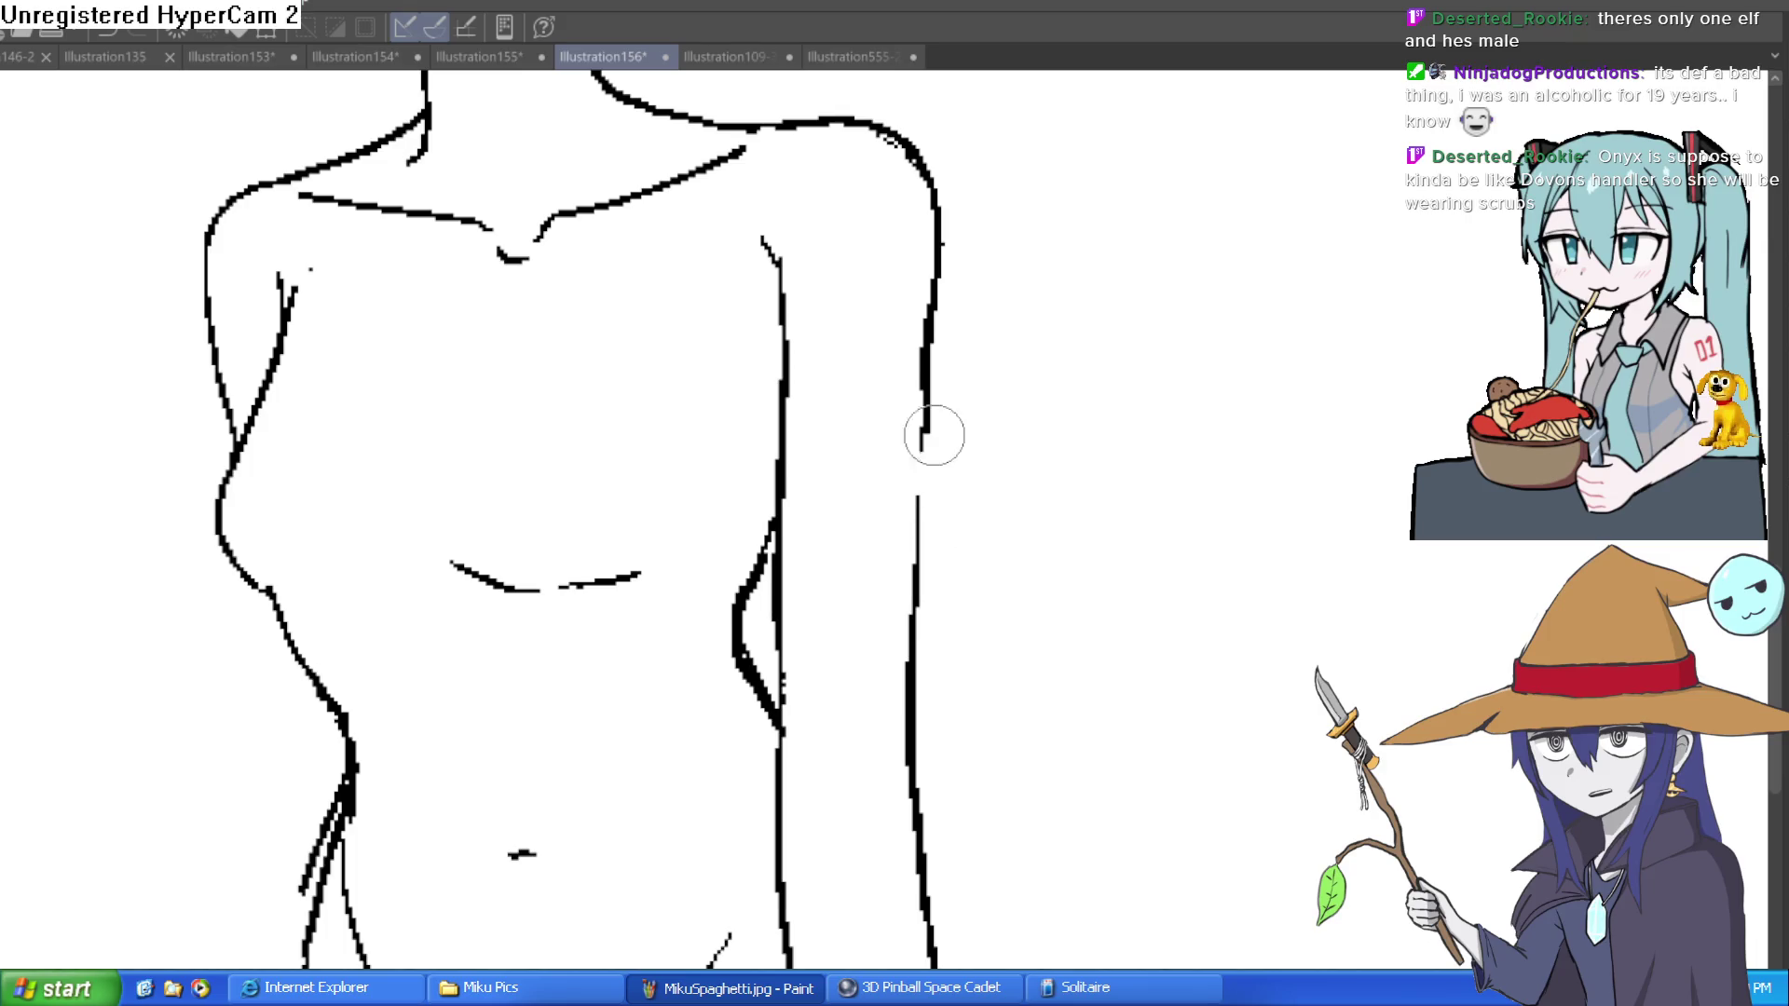
{"action": "mouse_move", "coordinate": [944, 269]}
{"action": "left_mouse_down"}
{"action": "mouse_move", "coordinate": [879, 121]}
{"action": "mouse_move", "coordinate": [895, 159]}
{"action": "left_mouse_up"}
{"action": "left_click_drag", "start_coordinate": [995, 248], "coordinate": [964, 317]}
{"action": "mouse_move", "coordinate": [851, 192]}
{"action": "left_mouse_down"}
{"action": "mouse_move", "coordinate": [914, 243]}
{"action": "mouse_move", "coordinate": [955, 439]}
{"action": "mouse_move", "coordinate": [950, 716]}
{"action": "left_mouse_up"}
{"action": "scroll", "coordinate": [1094, 611], "scroll_direction": "down", "scroll_amount": 3}
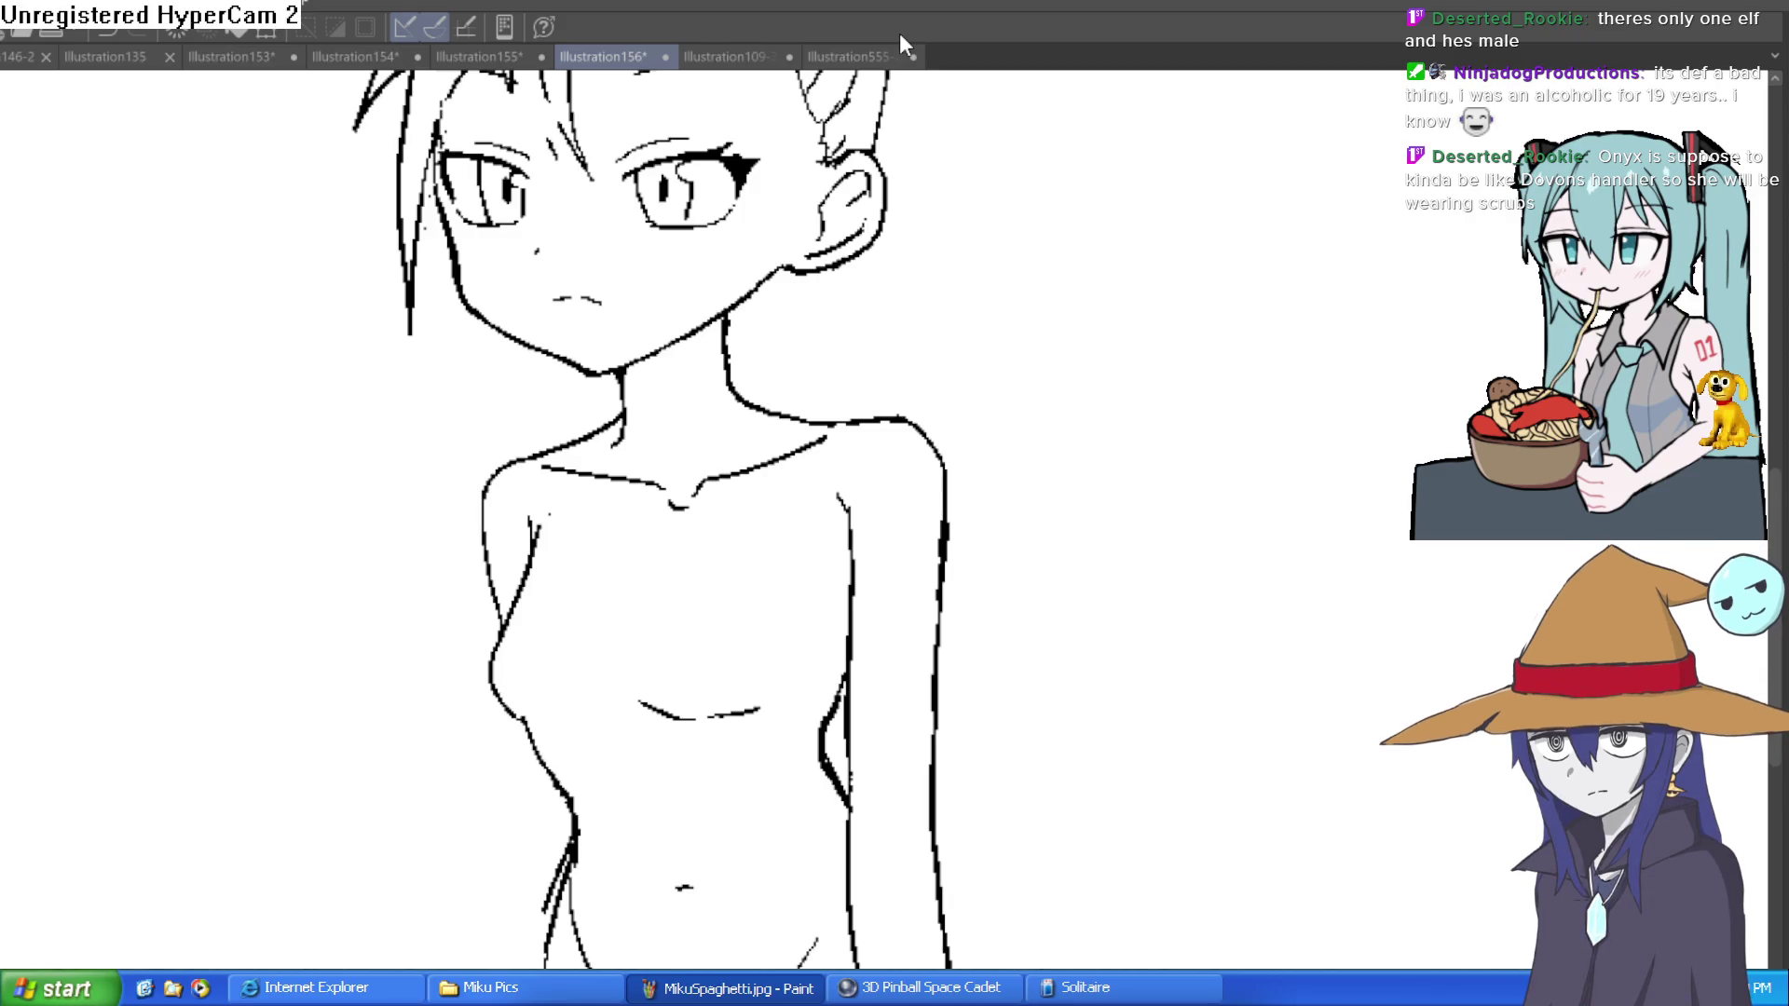
{"action": "left_click", "coordinate": [131, 48]}
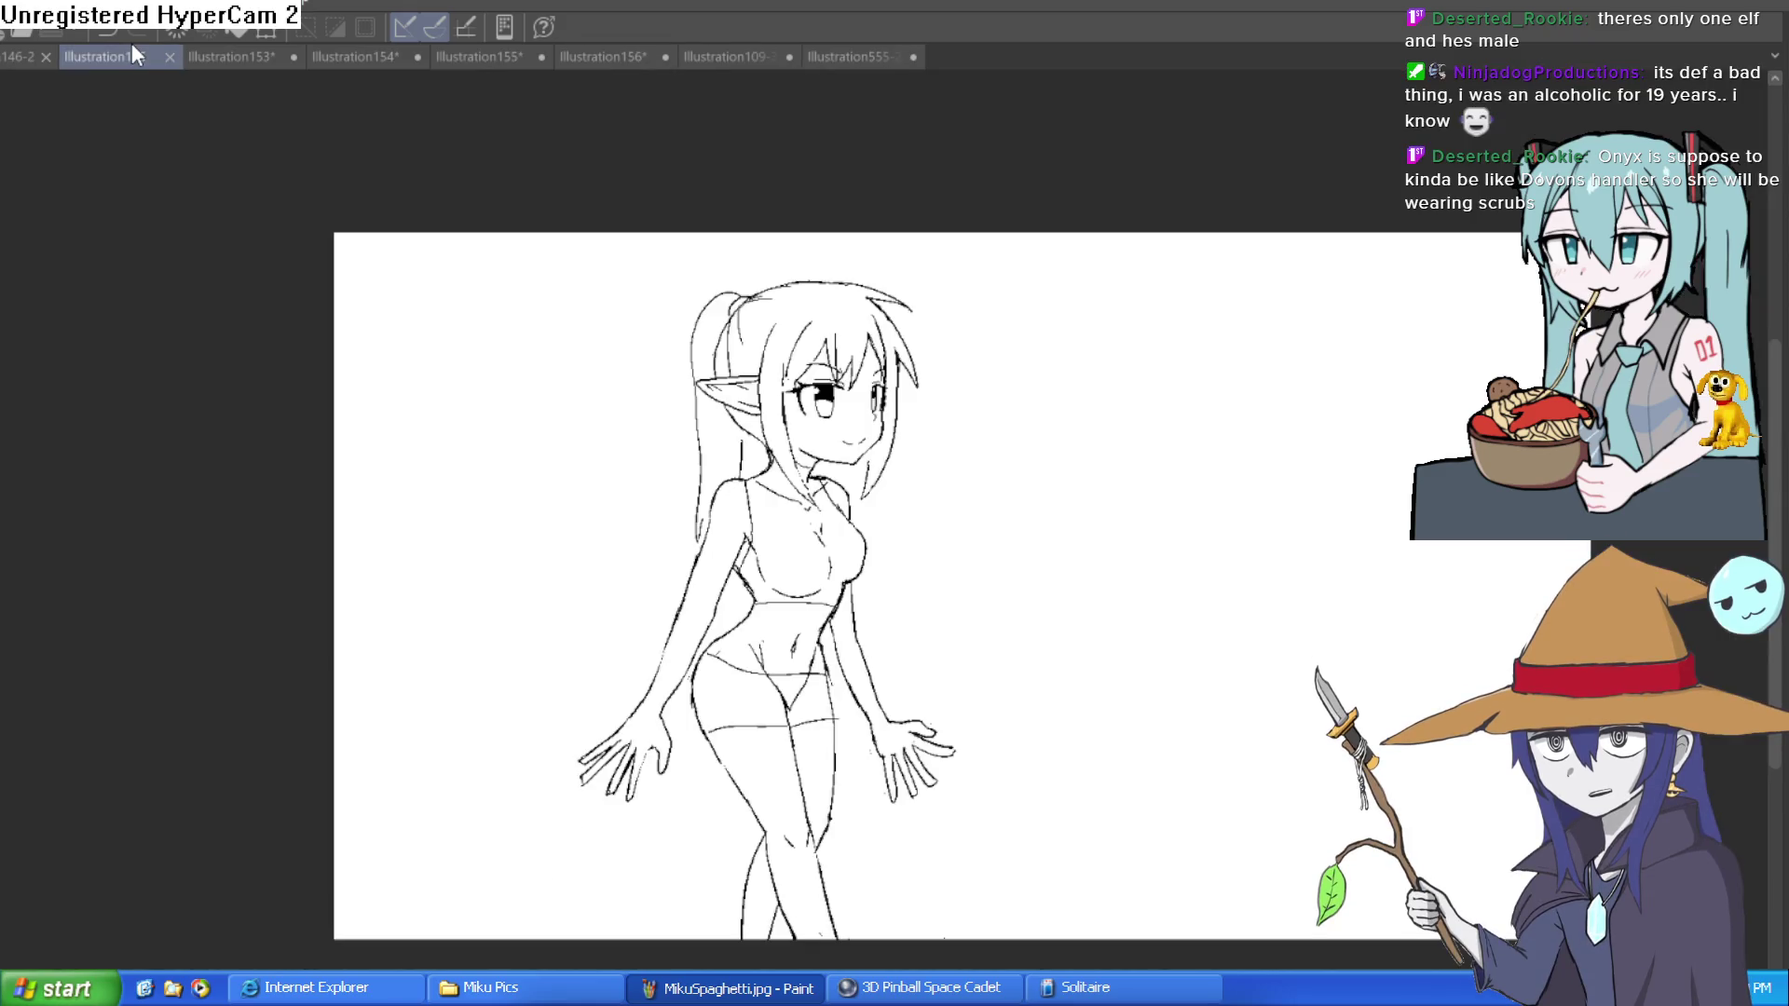
Step: Look over the 146-2 elf drawings and mirror the view of Hyra
{"action": "left_click", "coordinate": [18, 56]}
{"action": "mouse_move", "coordinate": [424, 456]}
{"action": "left_mouse_down"}
{"action": "mouse_move", "coordinate": [1290, 456]}
{"action": "mouse_move", "coordinate": [1197, 443]}
{"action": "left_mouse_up"}
{"action": "scroll", "coordinate": [1288, 456], "scroll_direction": "down", "scroll_amount": 4}
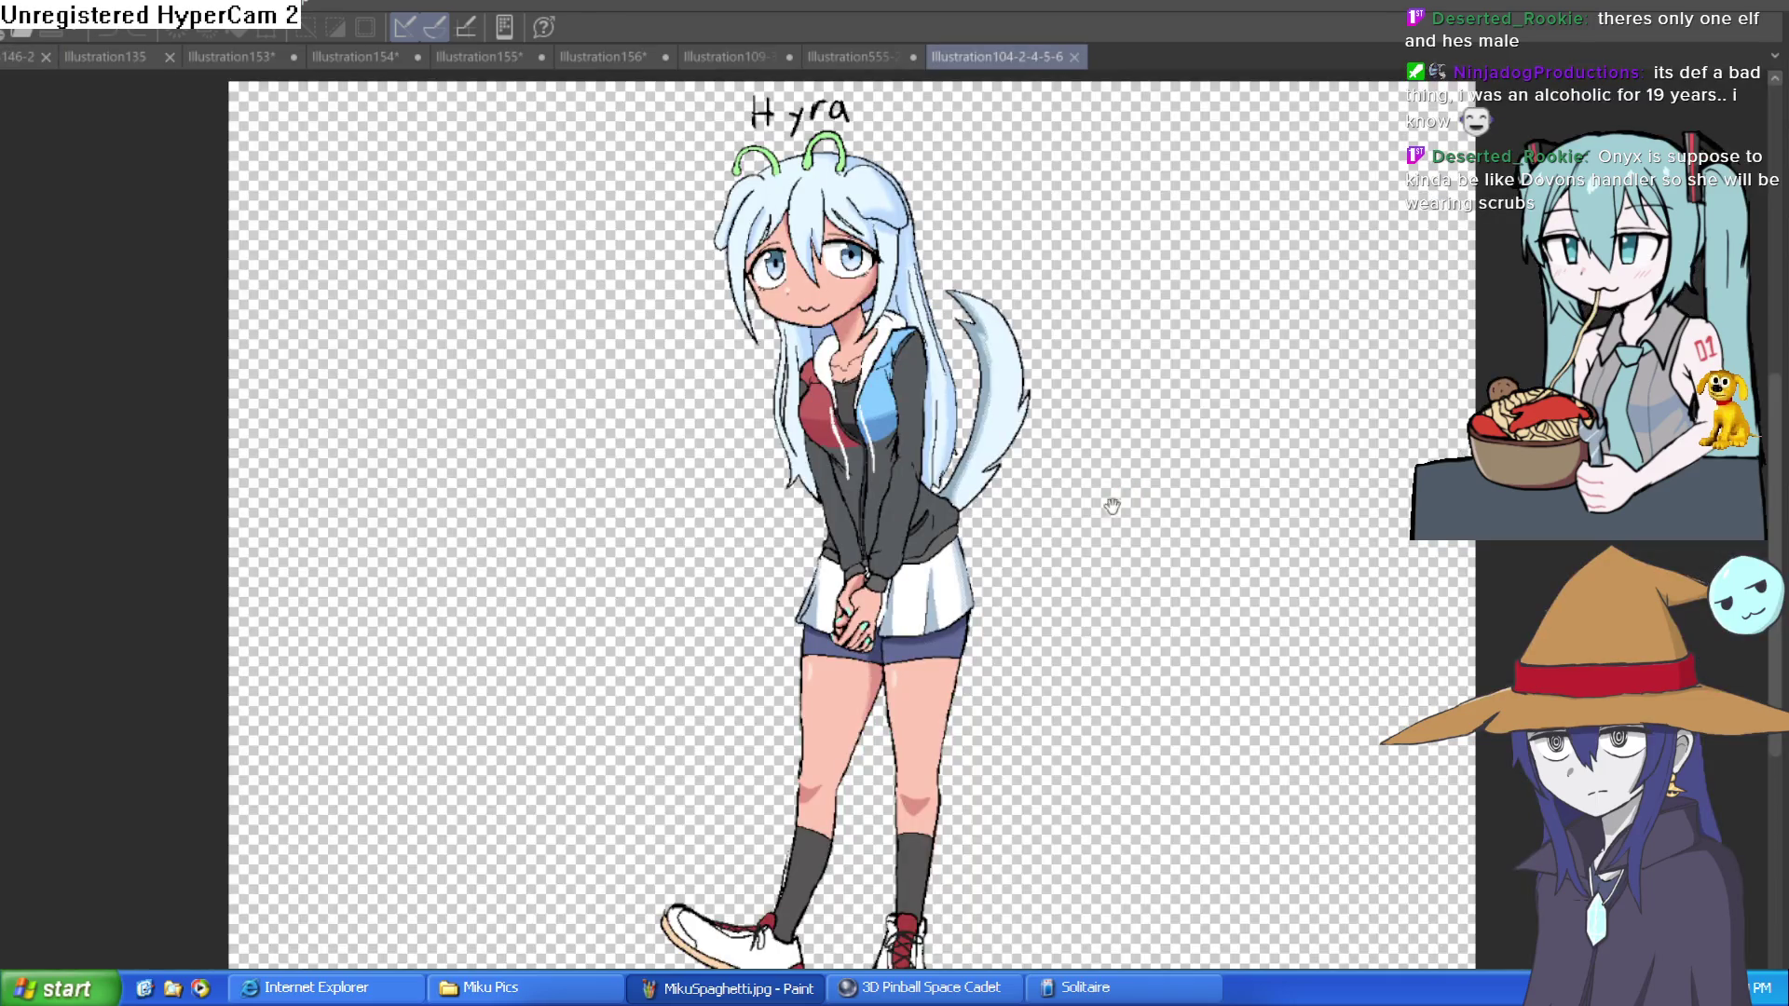
{"action": "left_click_drag", "start_coordinate": [1112, 505], "coordinate": [1110, 548]}
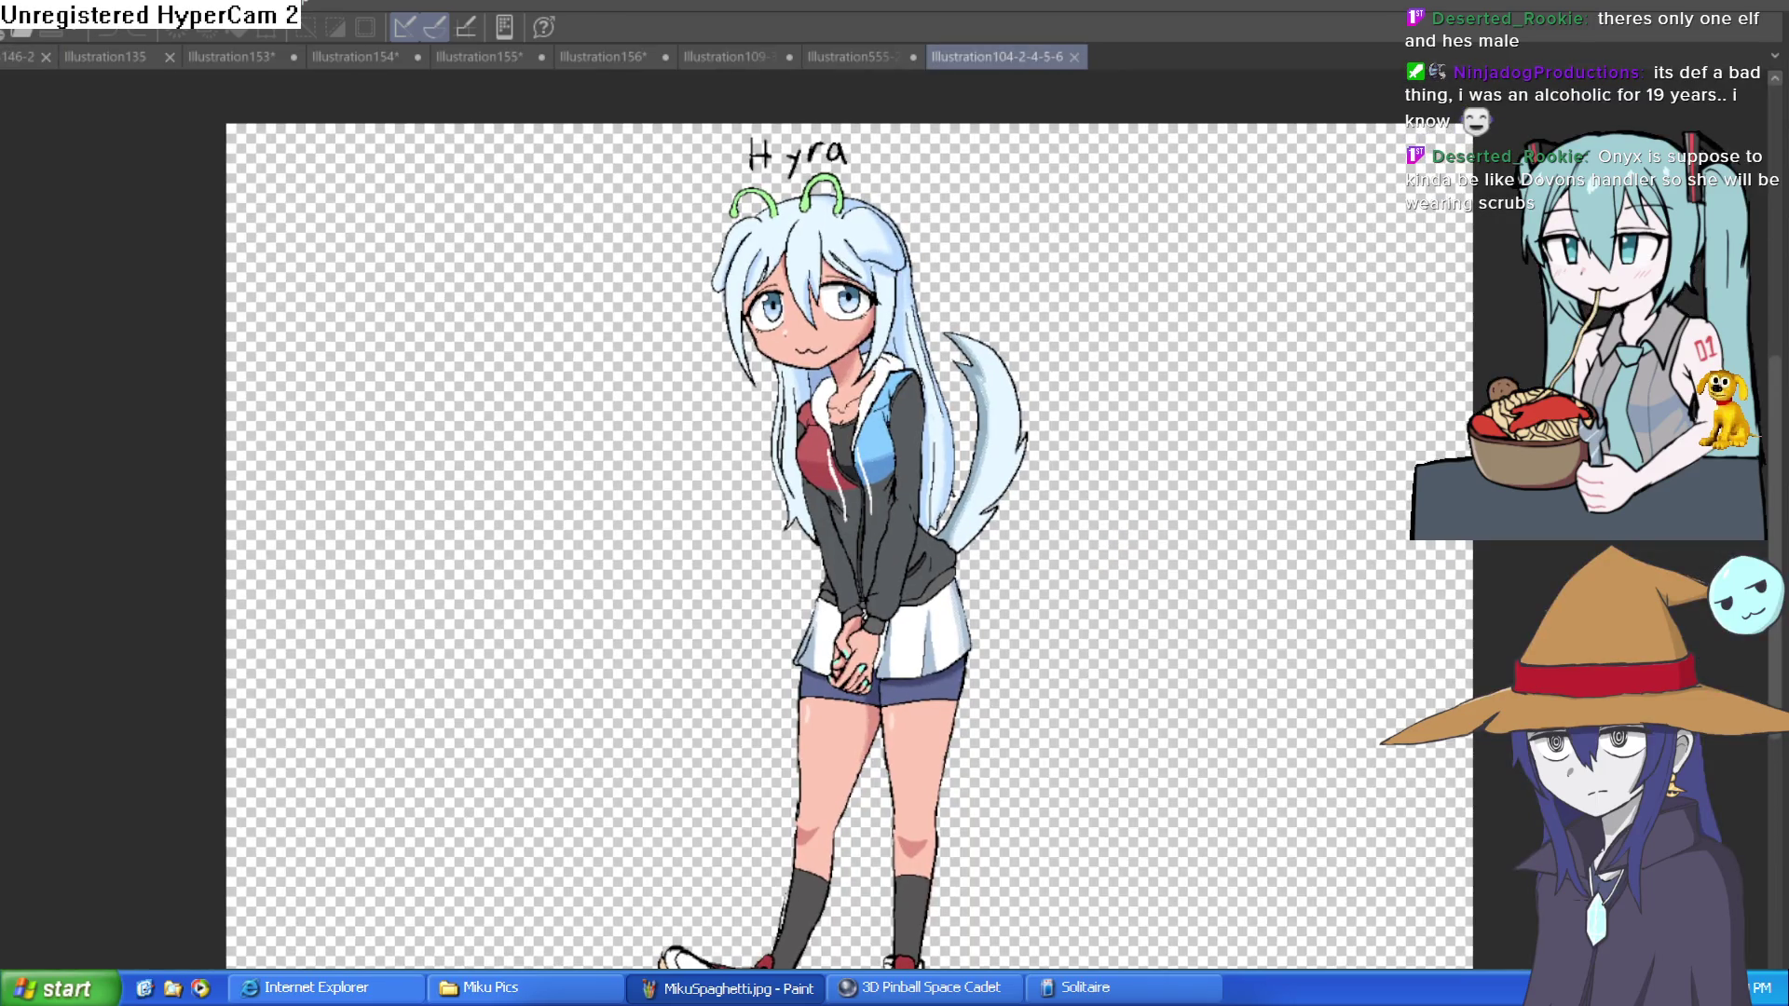
{"action": "key", "text": "h"}
{"action": "key", "text": "h"}
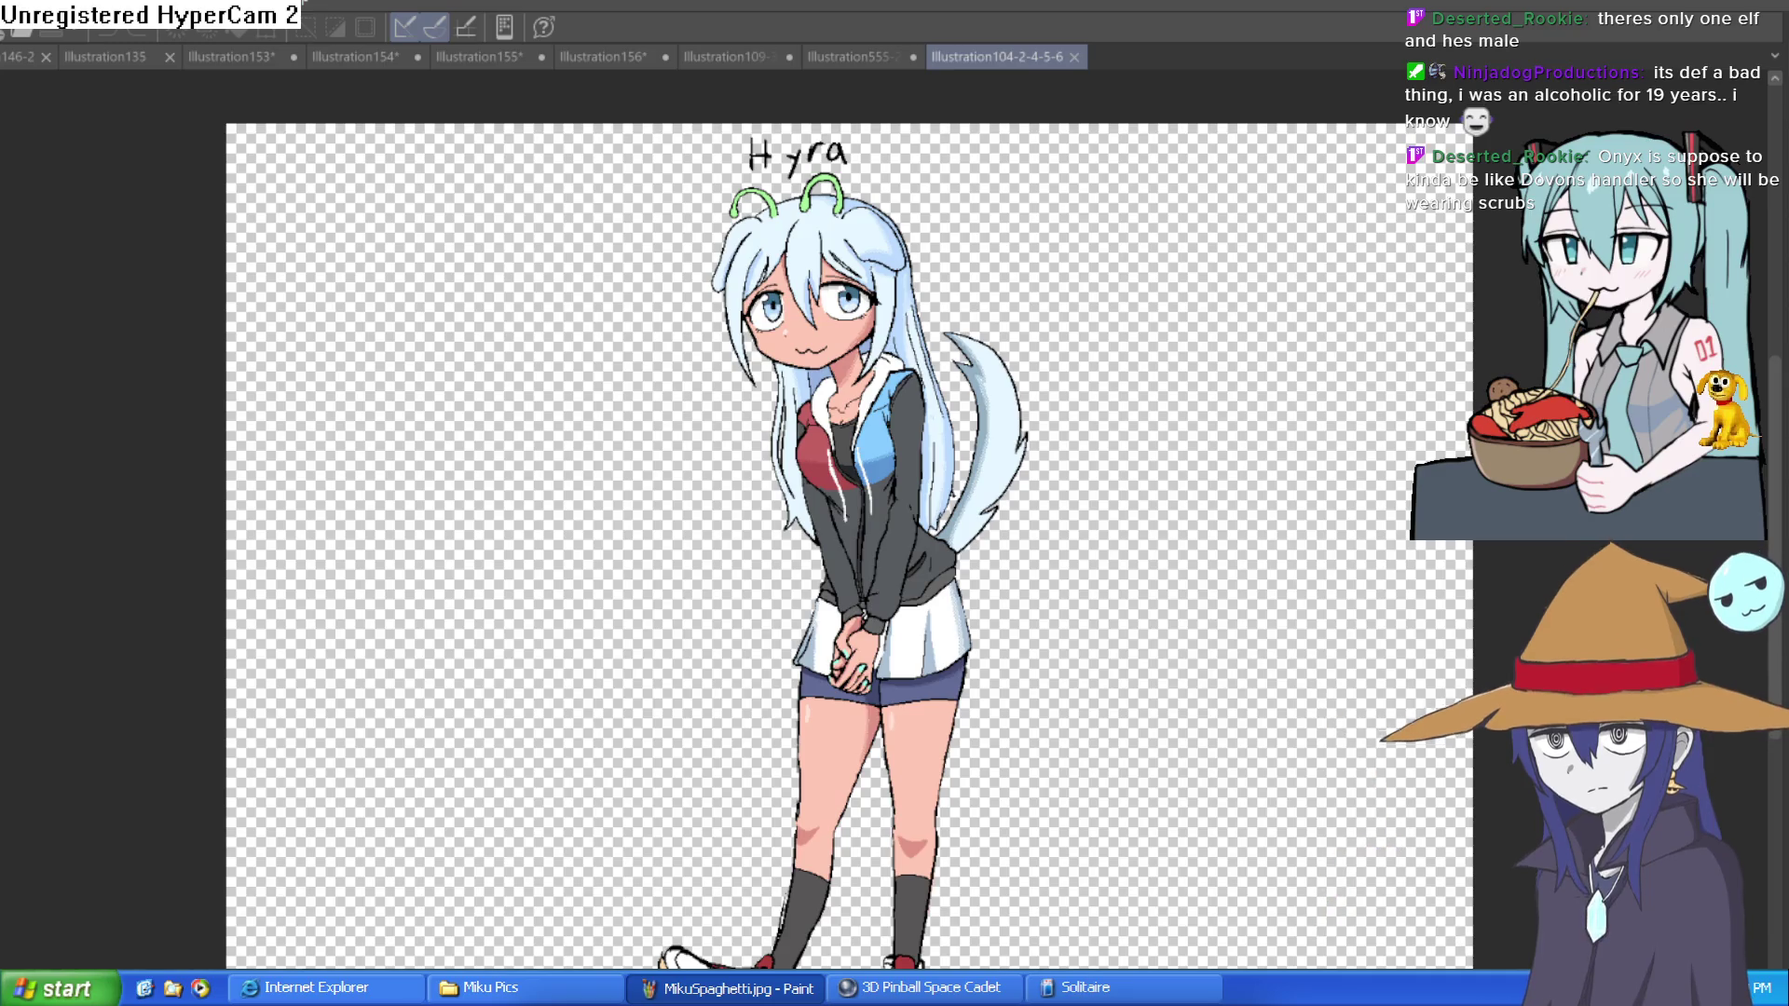
{"action": "left_click_drag", "start_coordinate": [455, 132], "coordinate": [424, 81]}
Step: Flip through Illustration135 and Hyra to the Illustration555 lineup and zoom around it
{"action": "left_click", "coordinate": [104, 57]}
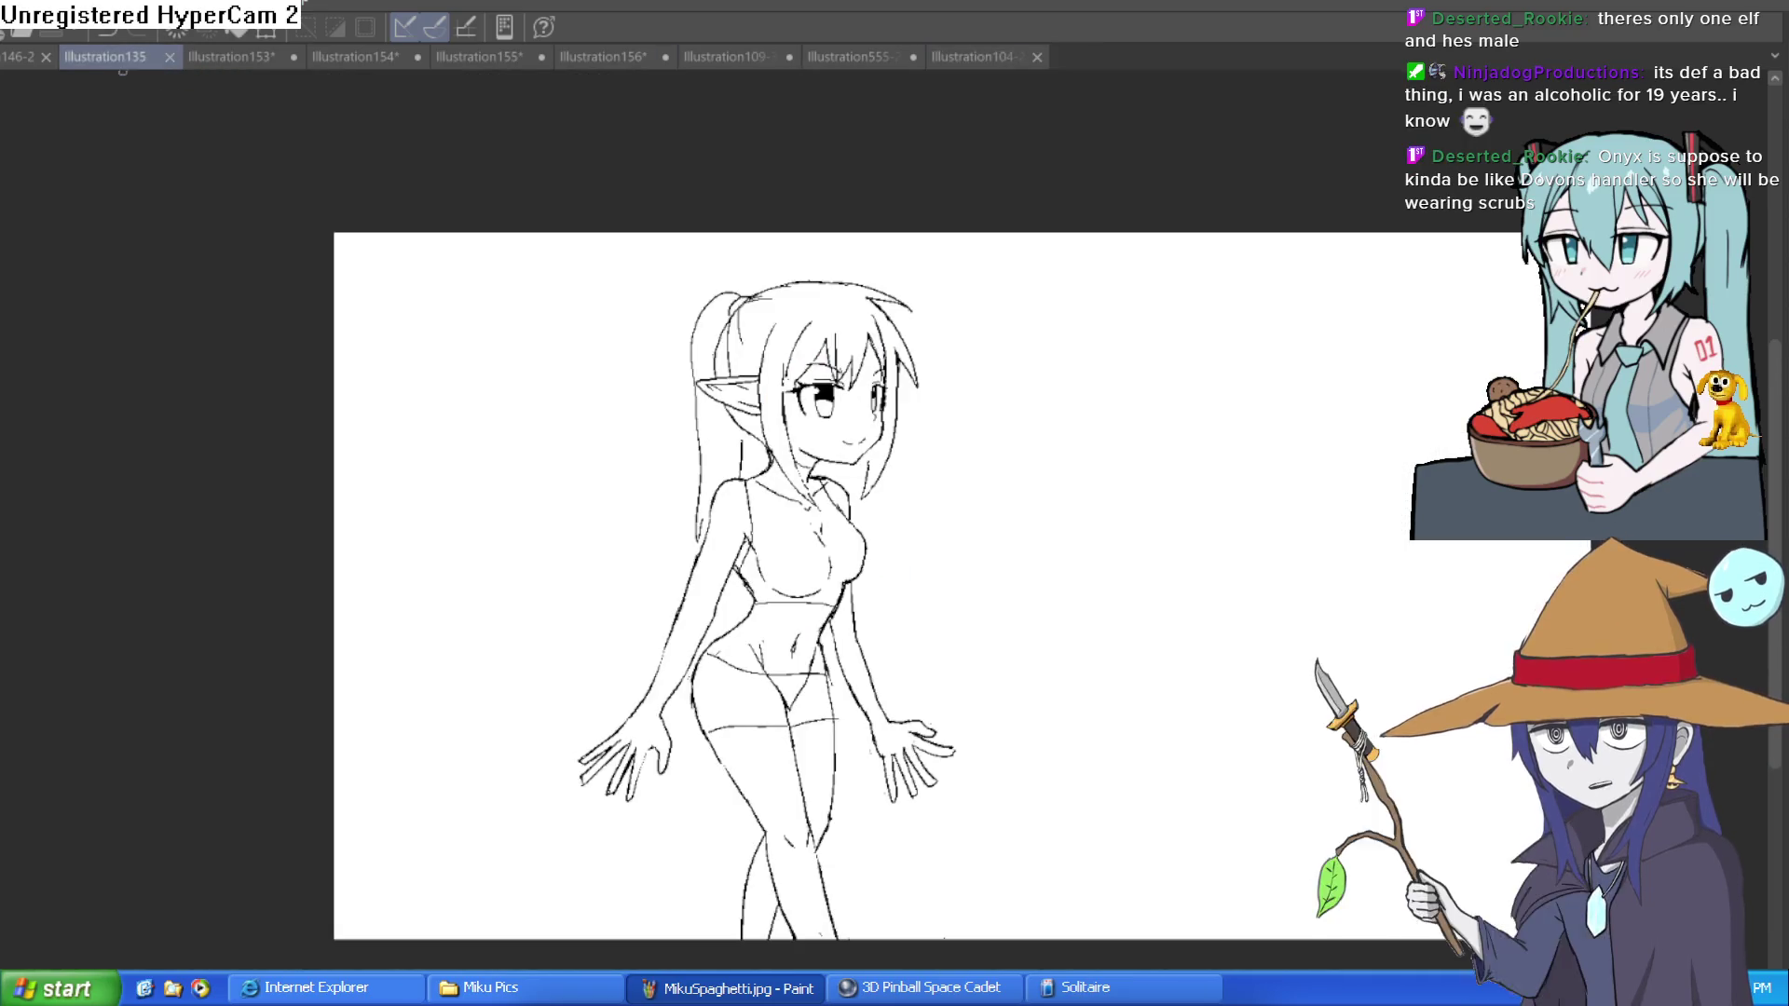
{"action": "left_click", "coordinate": [969, 57]}
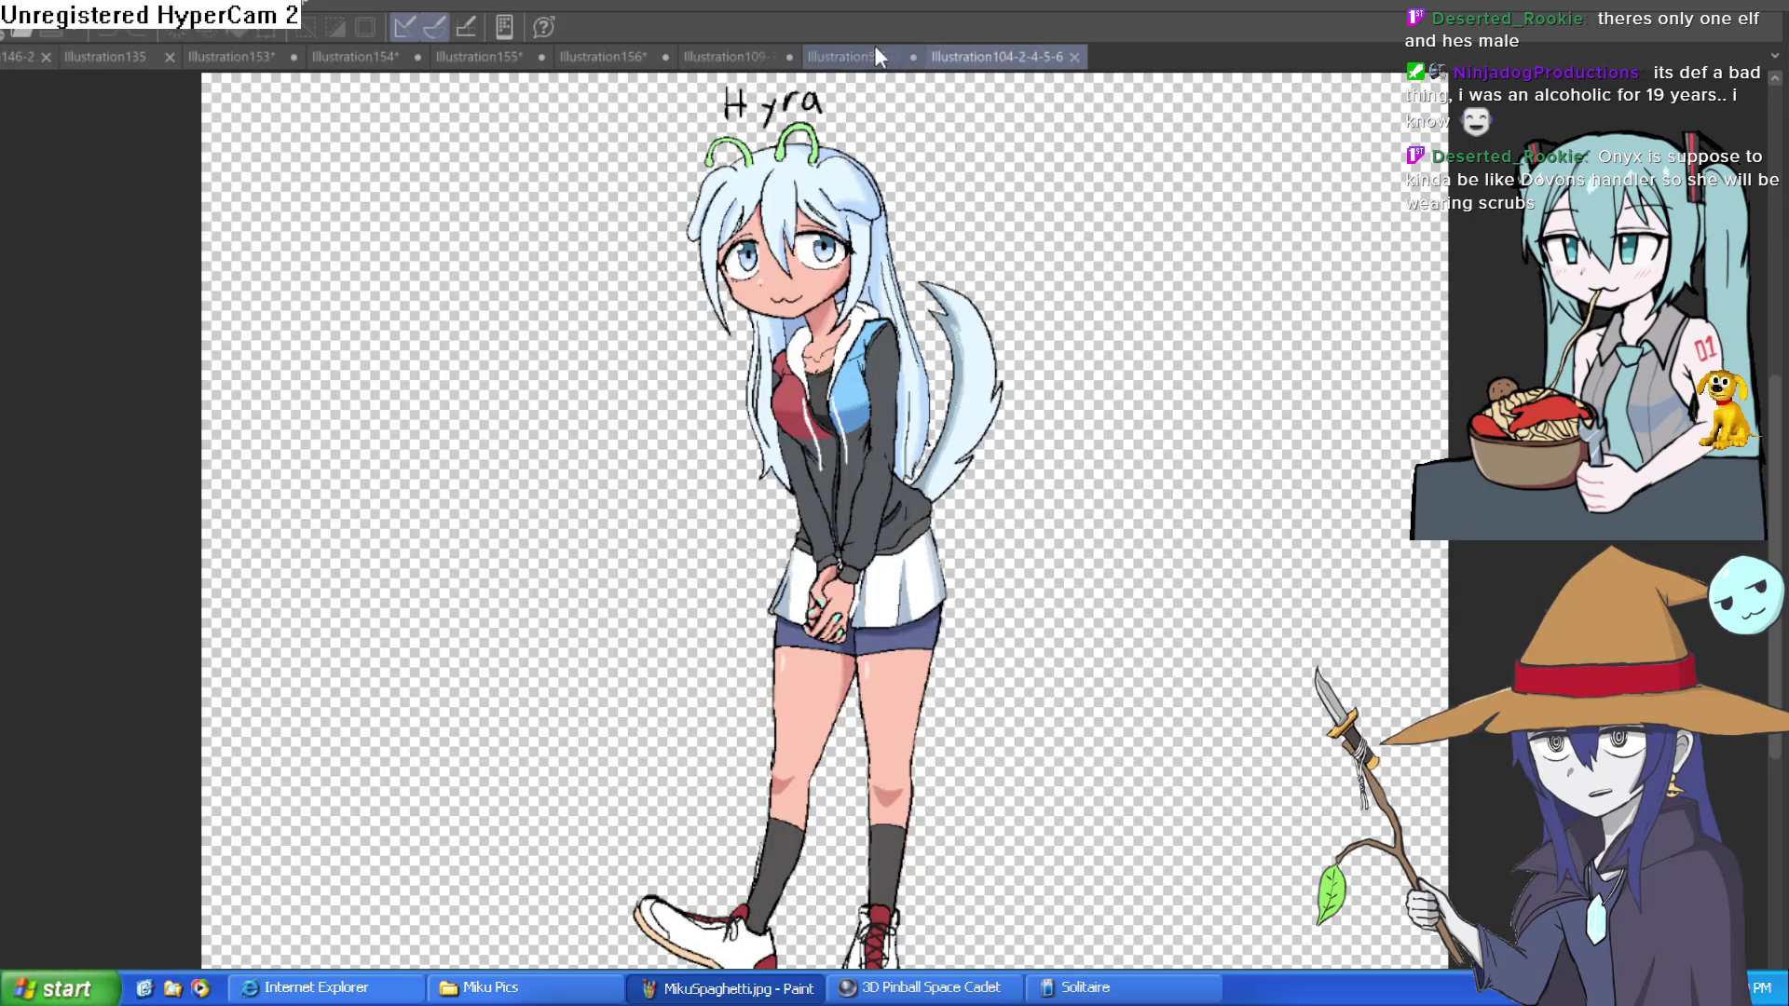
{"action": "left_click", "coordinate": [874, 56]}
{"action": "scroll", "coordinate": [989, 453], "scroll_direction": "up", "scroll_amount": 5}
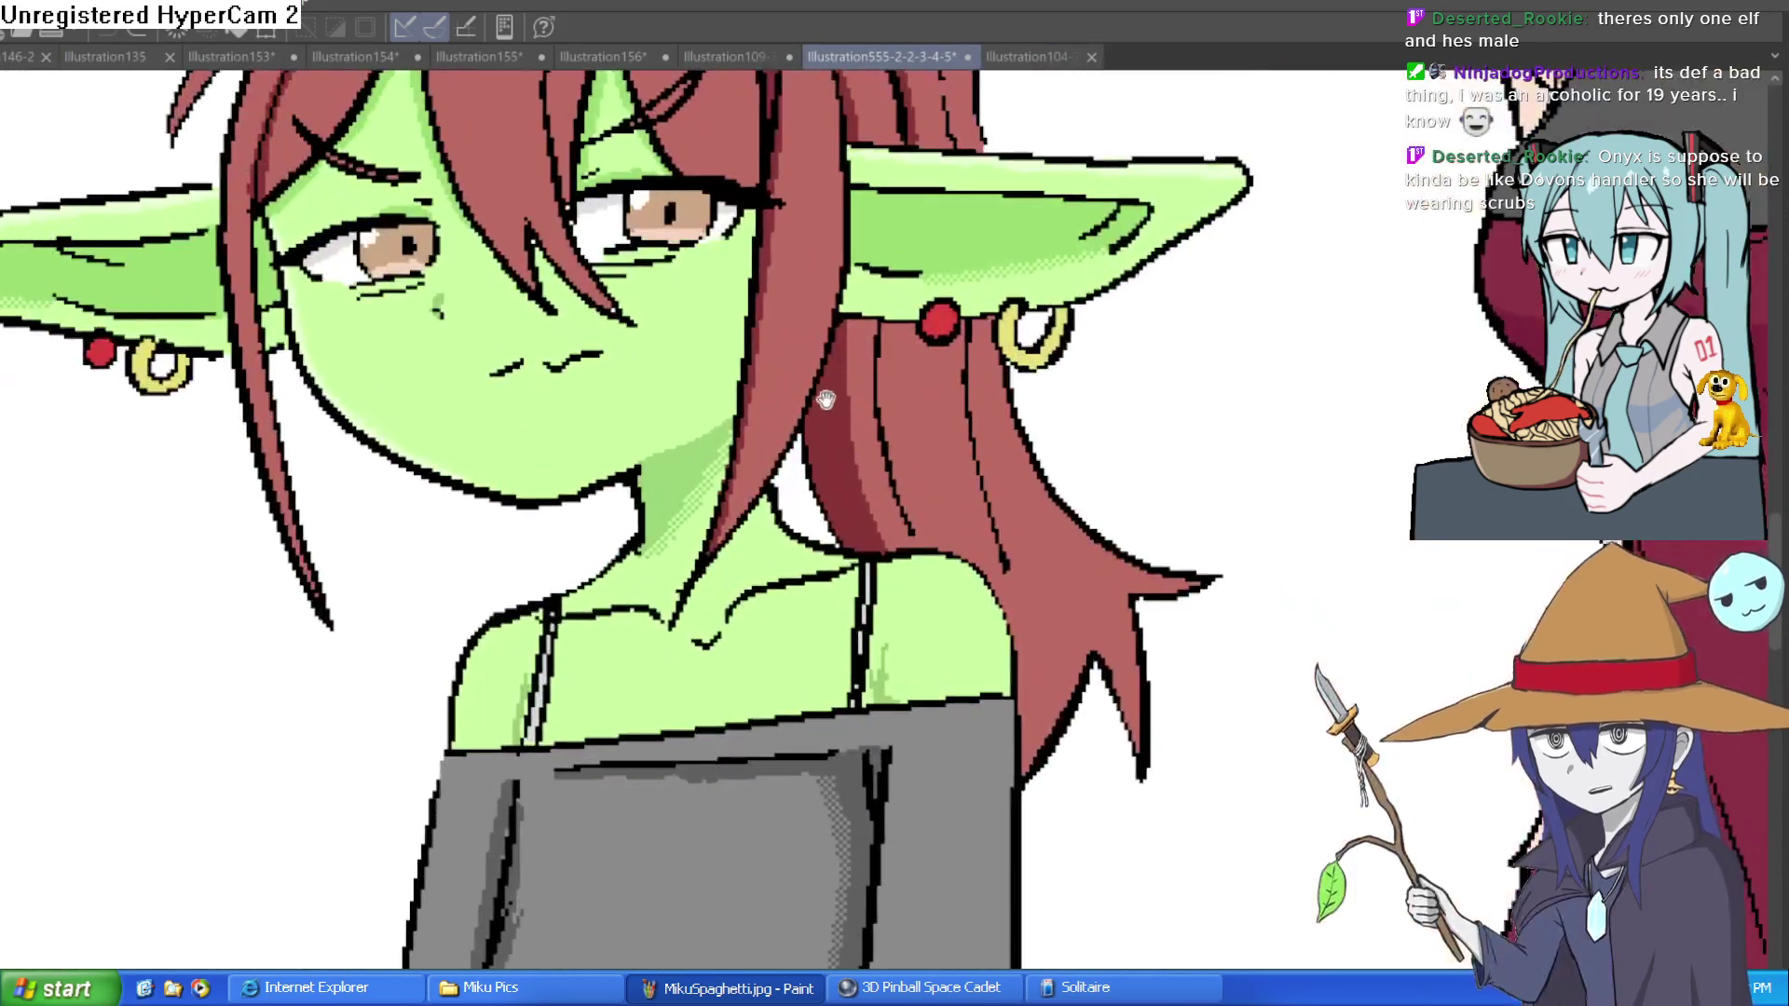
{"action": "scroll", "coordinate": [857, 630], "scroll_direction": "down", "scroll_amount": 5}
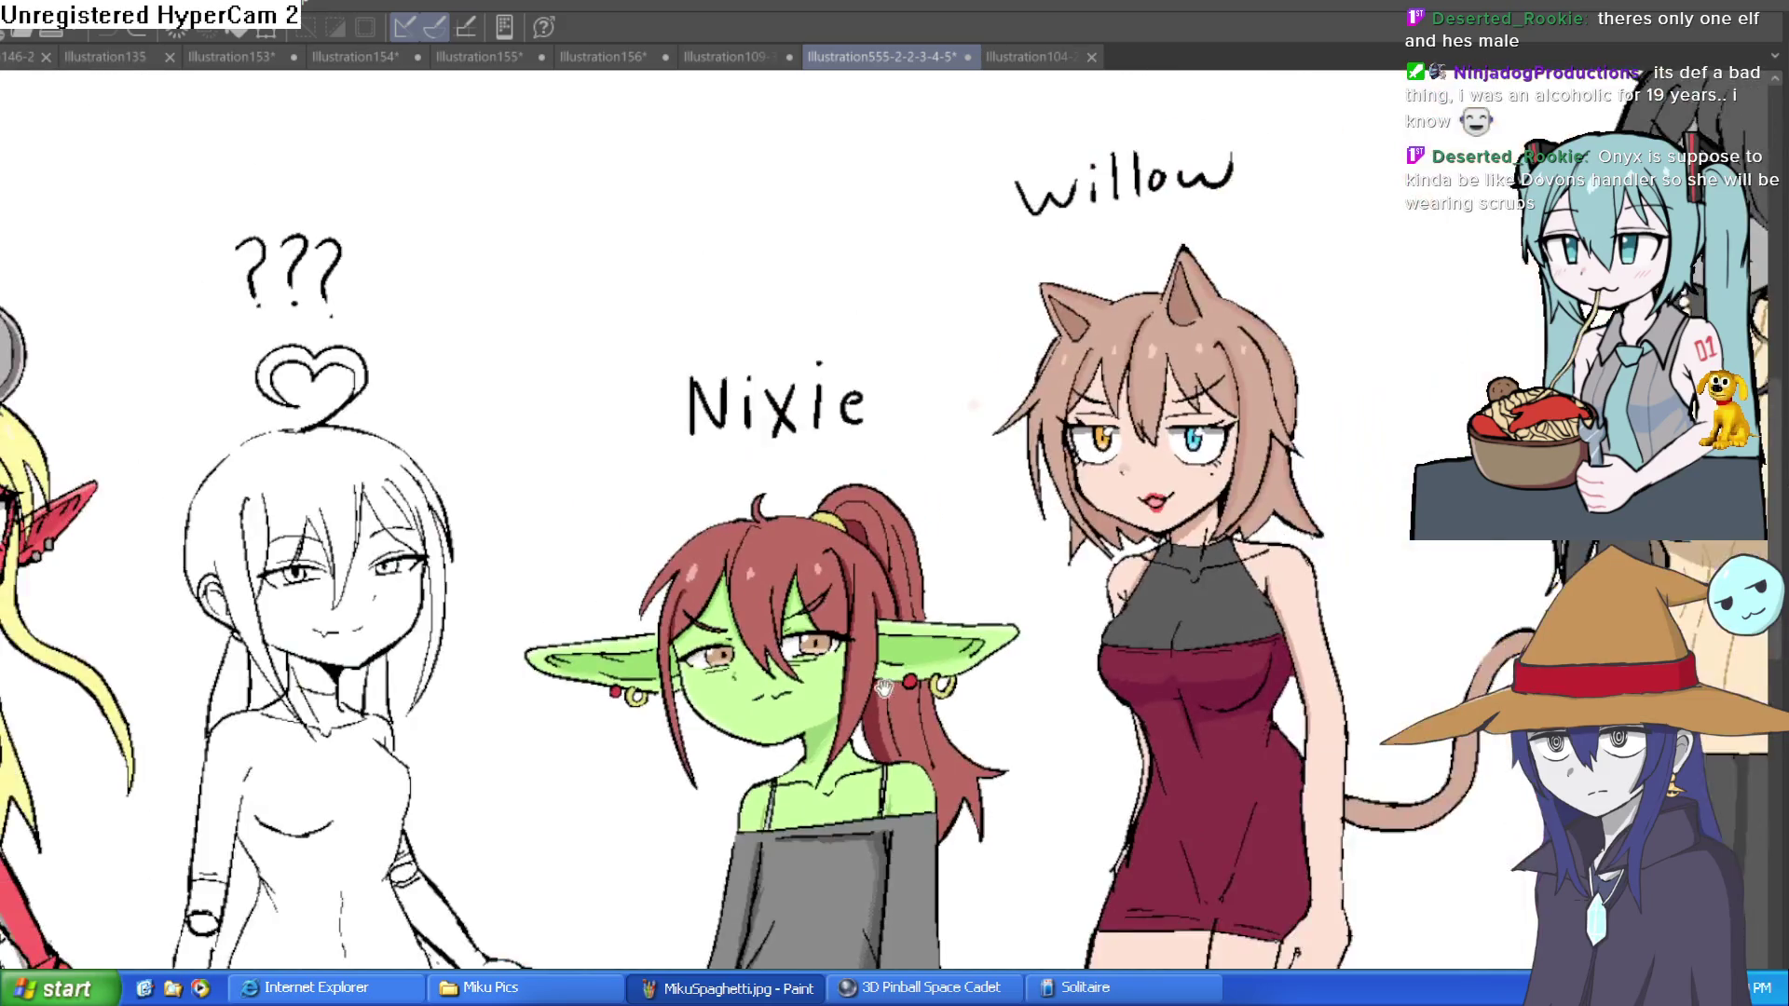
{"action": "scroll", "coordinate": [1086, 607], "scroll_direction": "down", "scroll_amount": 2}
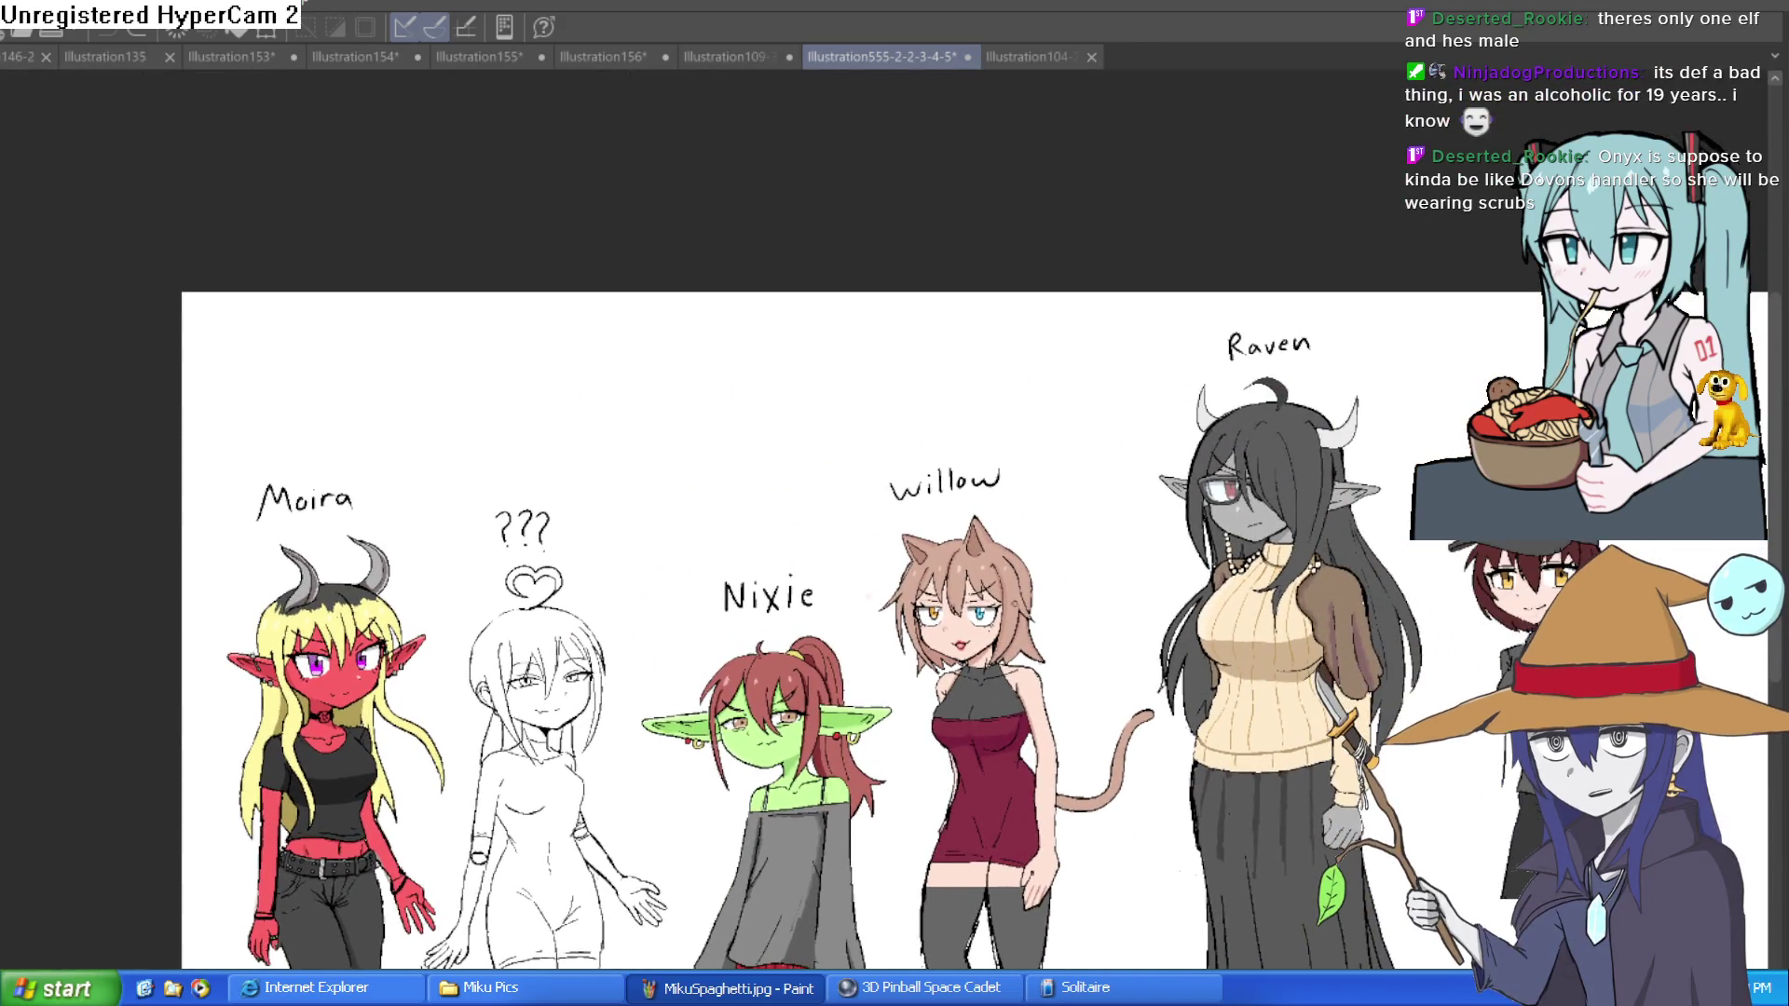
Step: Centre Misty's face in Misty II, then cycle through Hyra and the lineup to Illustration155
{"action": "left_click", "coordinate": [732, 54]}
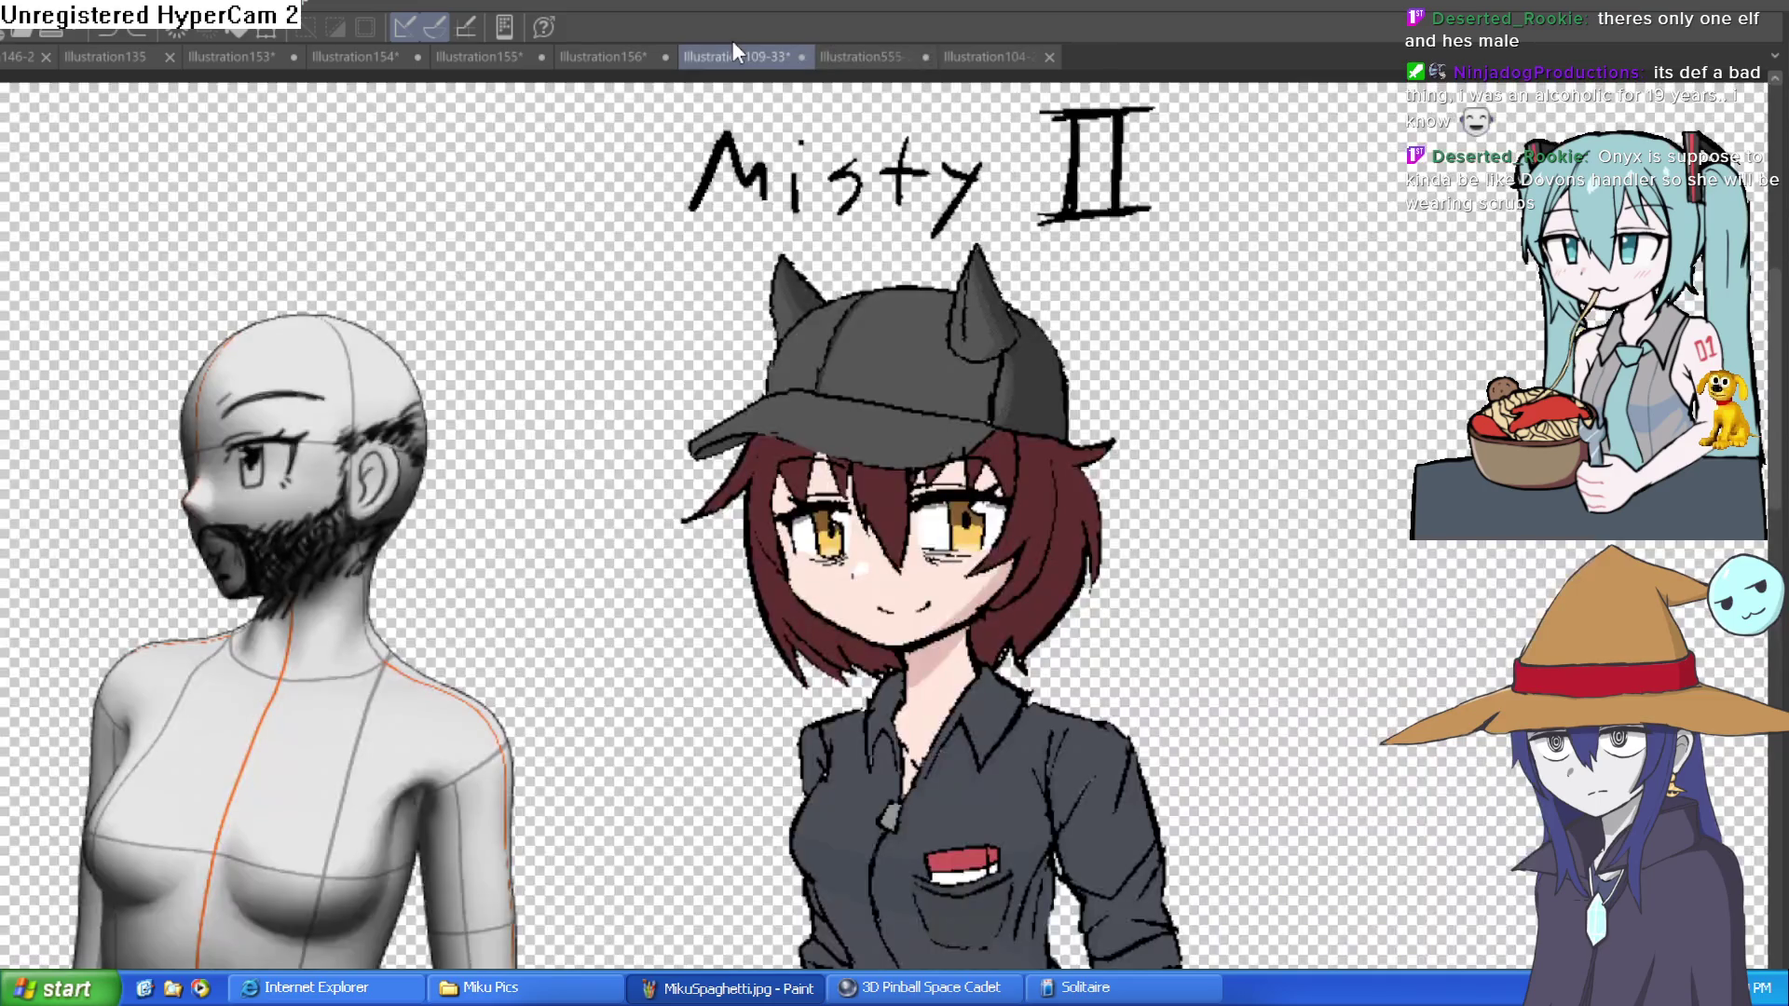
{"action": "scroll", "coordinate": [1070, 440], "scroll_direction": "up", "scroll_amount": 1}
{"action": "scroll", "coordinate": [1070, 440], "scroll_direction": "up", "scroll_amount": 2}
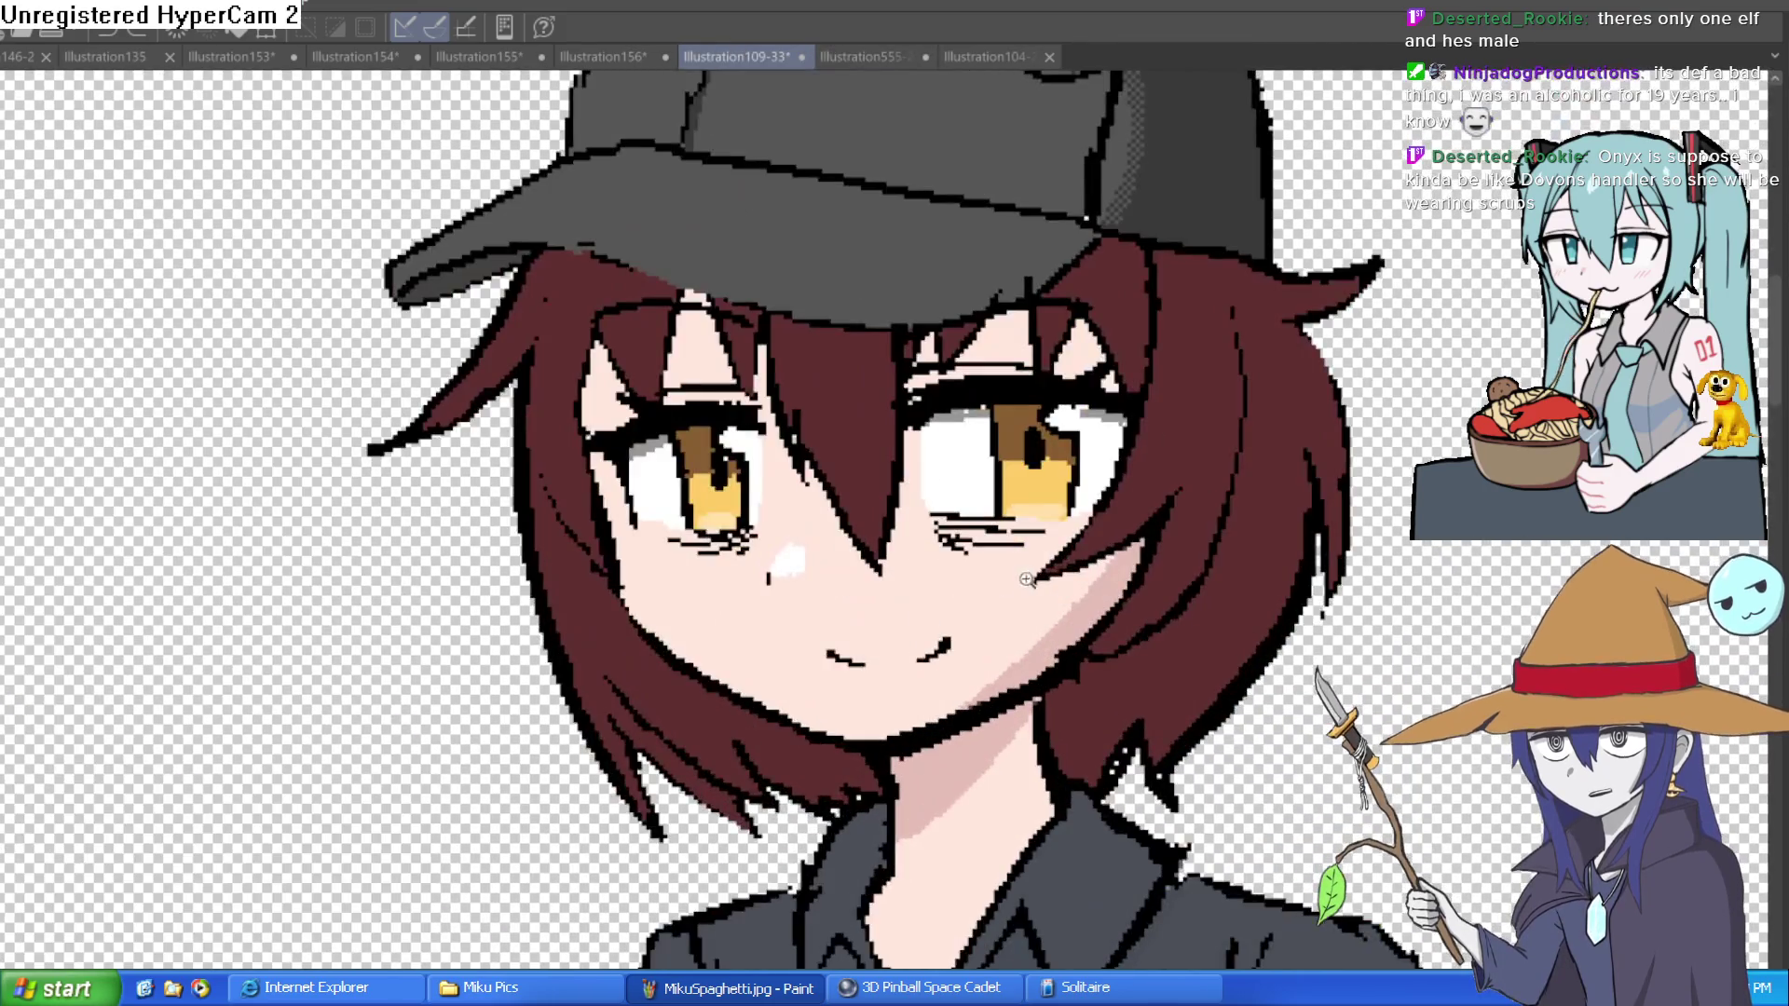
{"action": "left_click_drag", "start_coordinate": [1191, 590], "coordinate": [1129, 720]}
{"action": "scroll", "coordinate": [1129, 720], "scroll_direction": "down", "scroll_amount": 3}
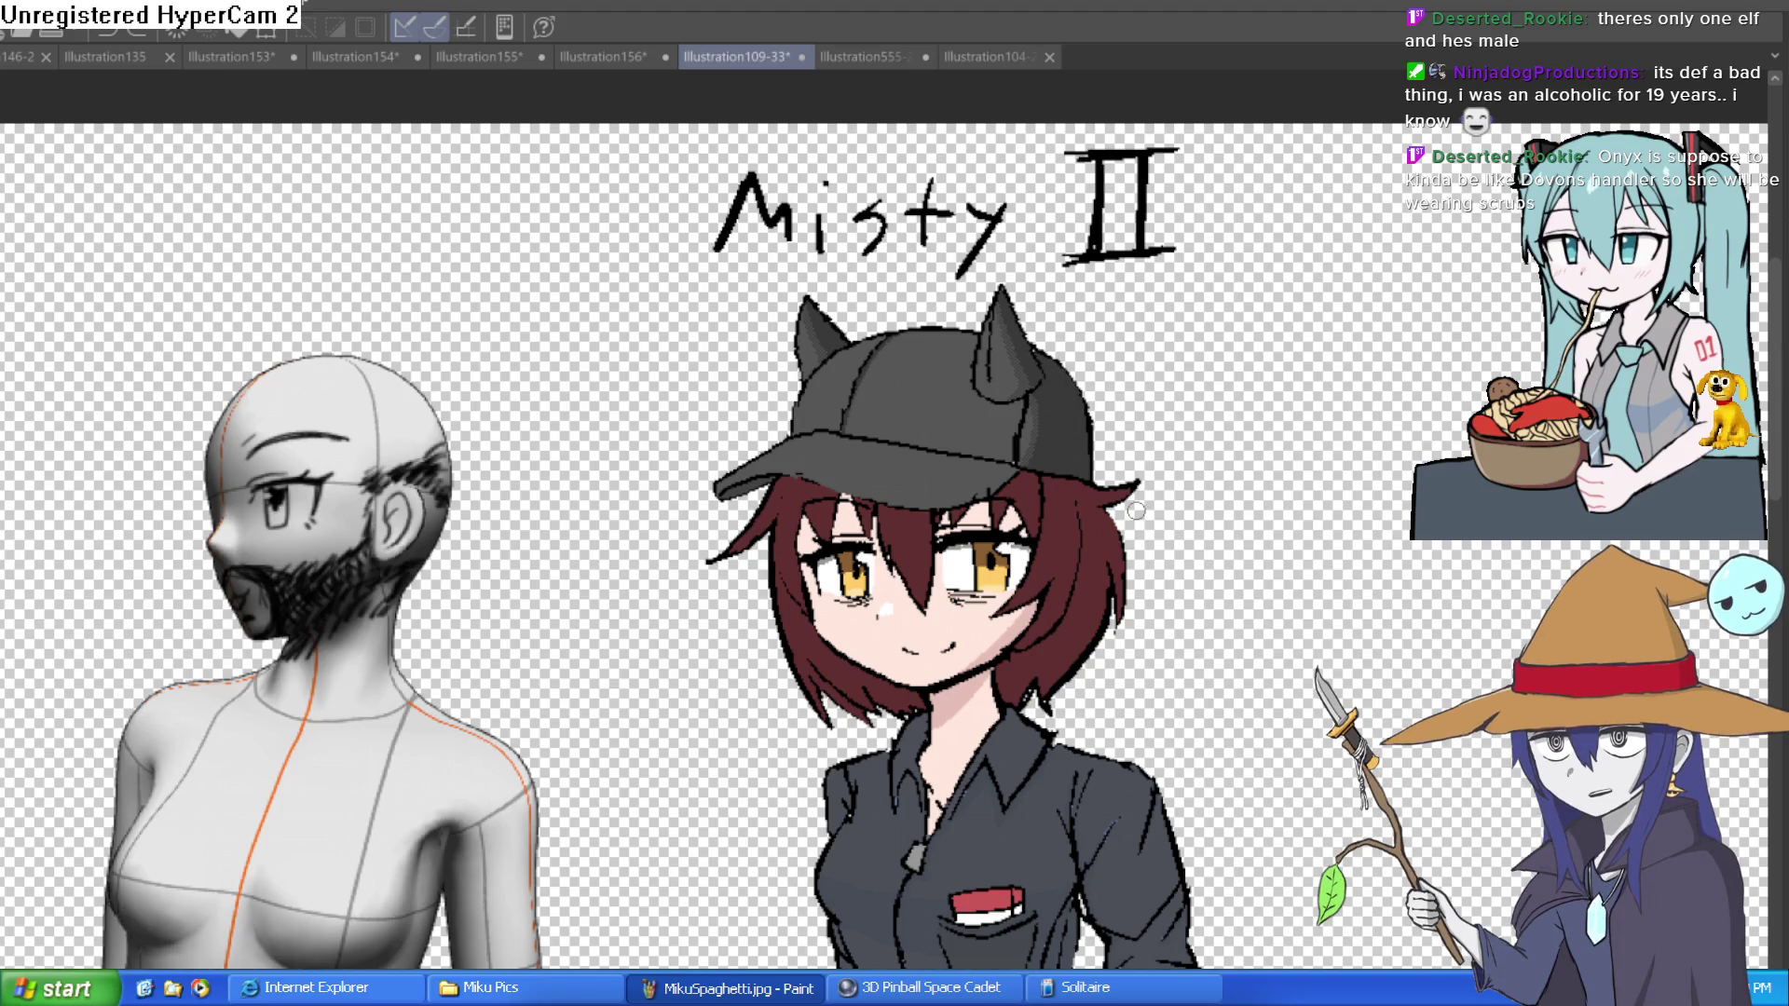
{"action": "left_click", "coordinate": [992, 56]}
{"action": "left_click", "coordinate": [861, 58]}
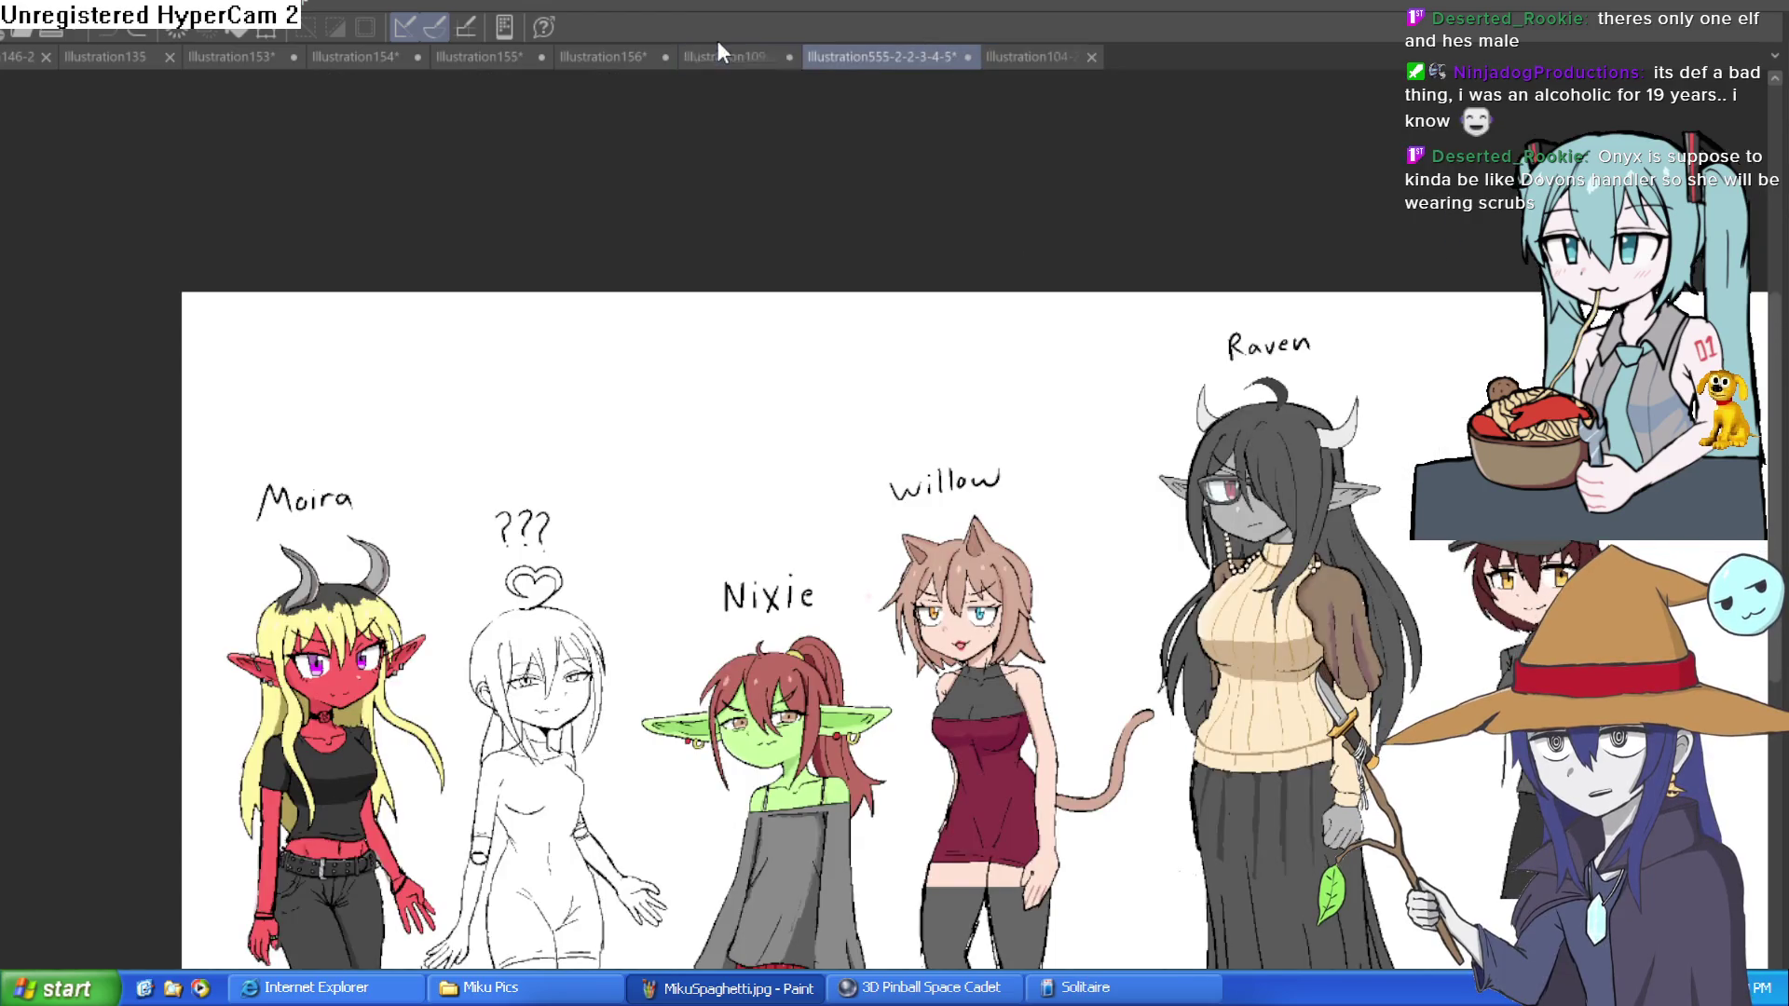
{"action": "left_click", "coordinate": [495, 54]}
Step: Zoom in on the bun-haired girl's head in Illustration156, mirror it, then open 146-2
{"action": "left_click", "coordinate": [609, 54]}
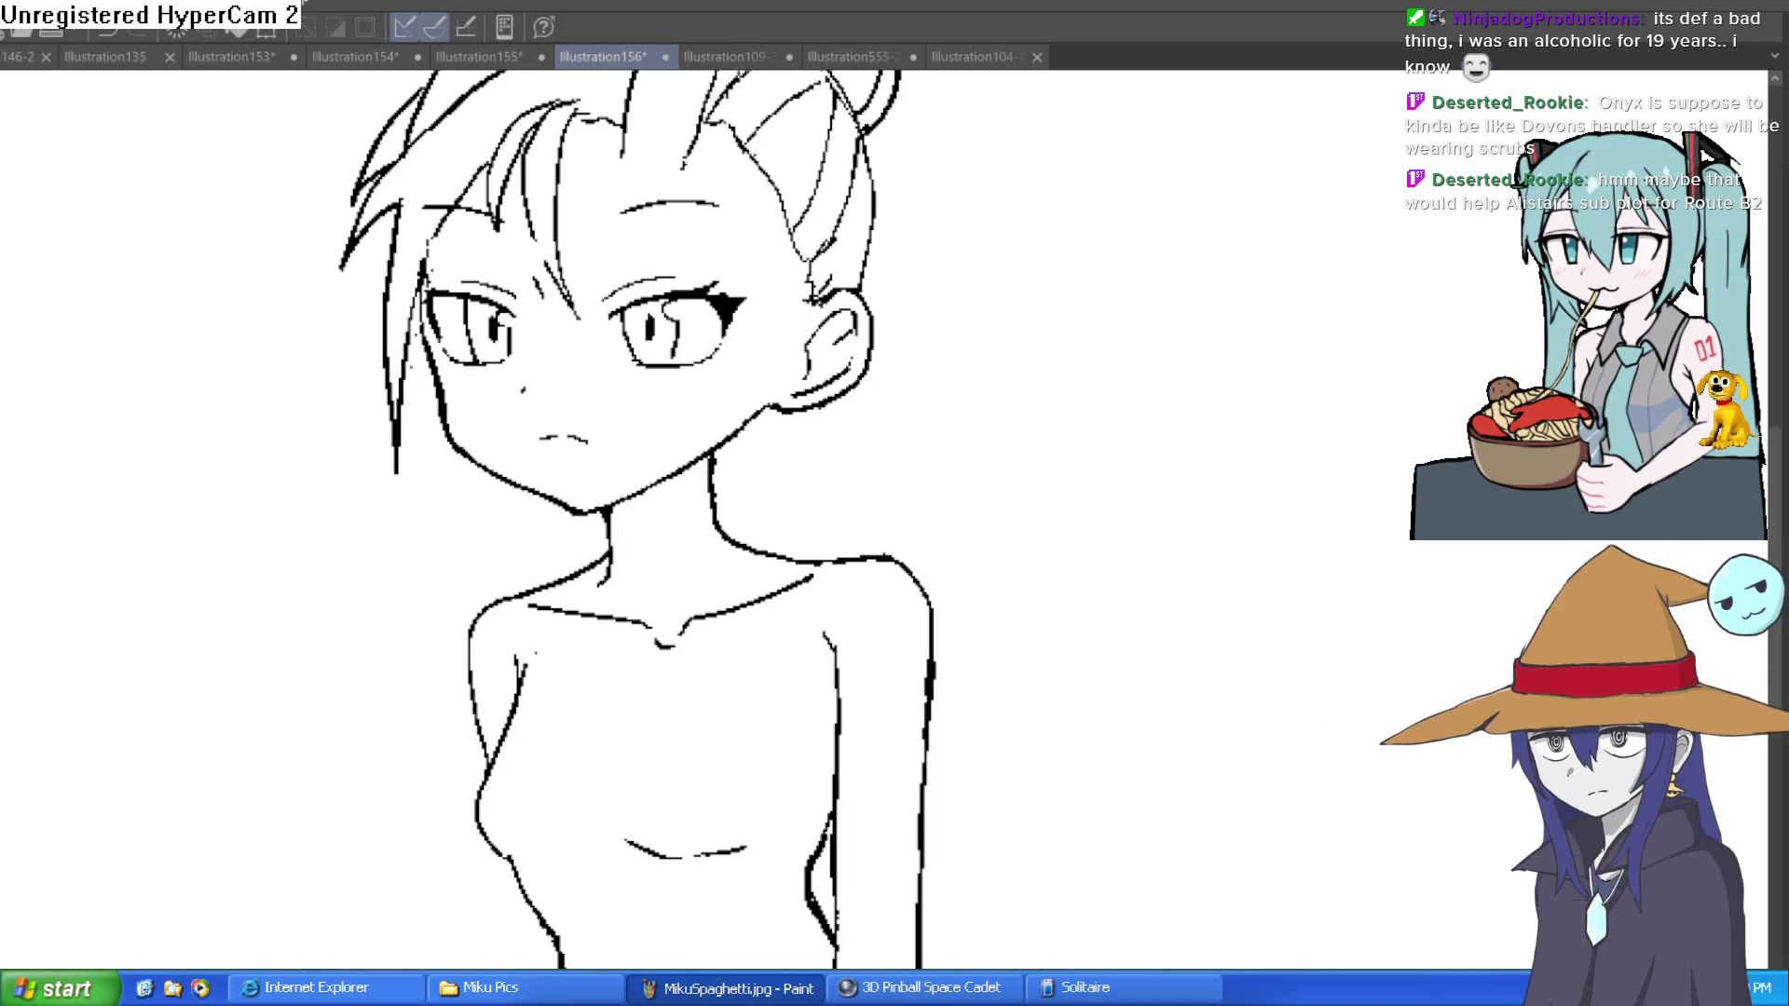
{"action": "scroll", "coordinate": [1007, 491], "scroll_direction": "down", "scroll_amount": 3}
{"action": "scroll", "coordinate": [1142, 615], "scroll_direction": "up", "scroll_amount": 2}
{"action": "scroll", "coordinate": [1058, 683], "scroll_direction": "up", "scroll_amount": 3}
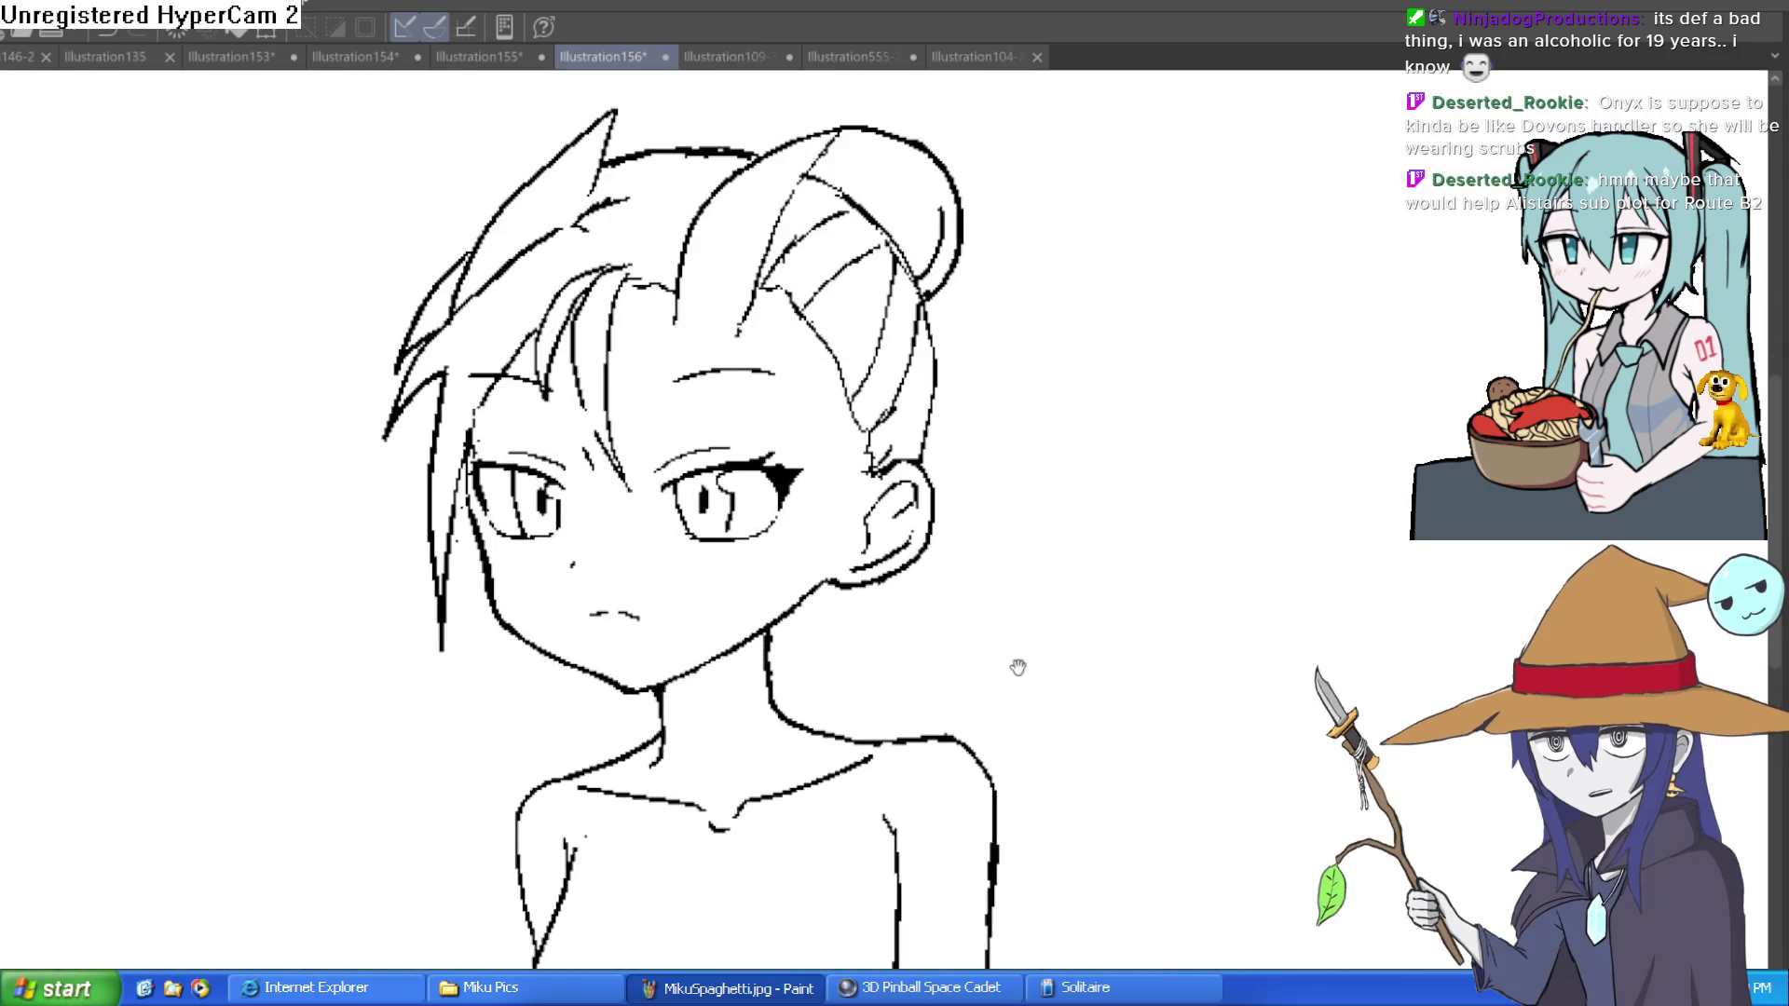
{"action": "key", "text": "h"}
{"action": "key", "text": "h"}
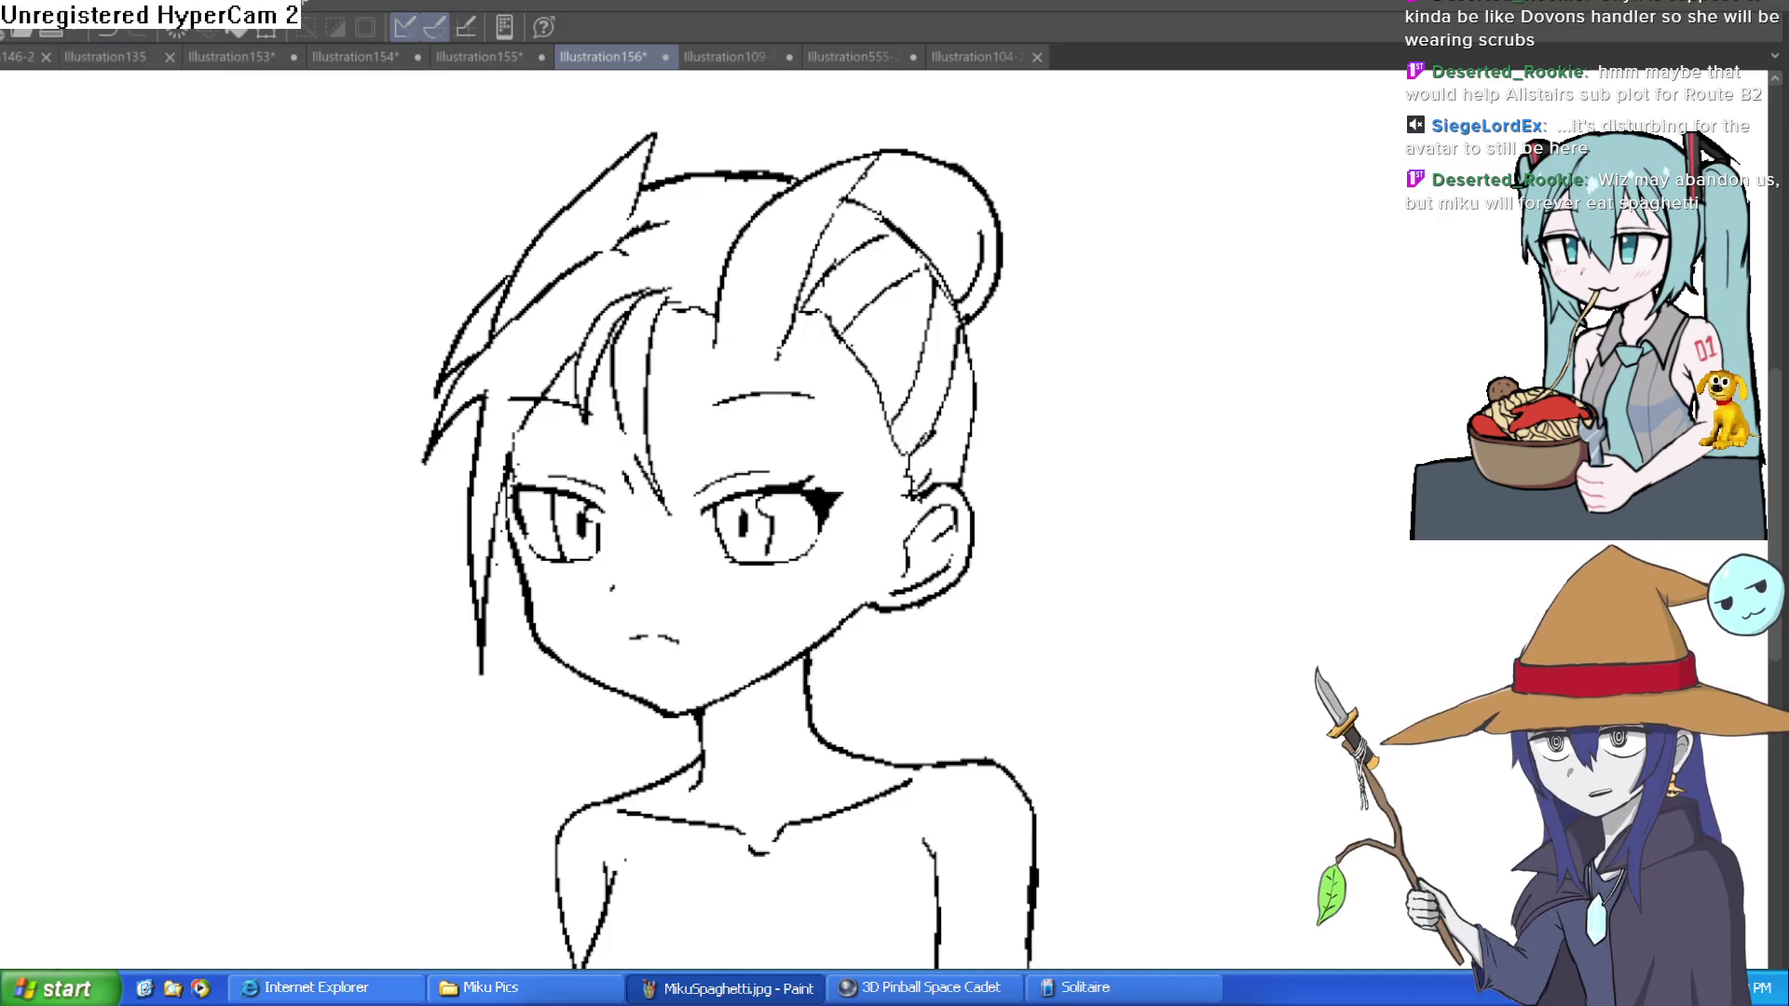
{"action": "left_click", "coordinate": [19, 57]}
Step: Draw arrows above the heads of the first and middle character sketches
{"action": "scroll", "coordinate": [464, 381], "scroll_direction": "up", "scroll_amount": 1}
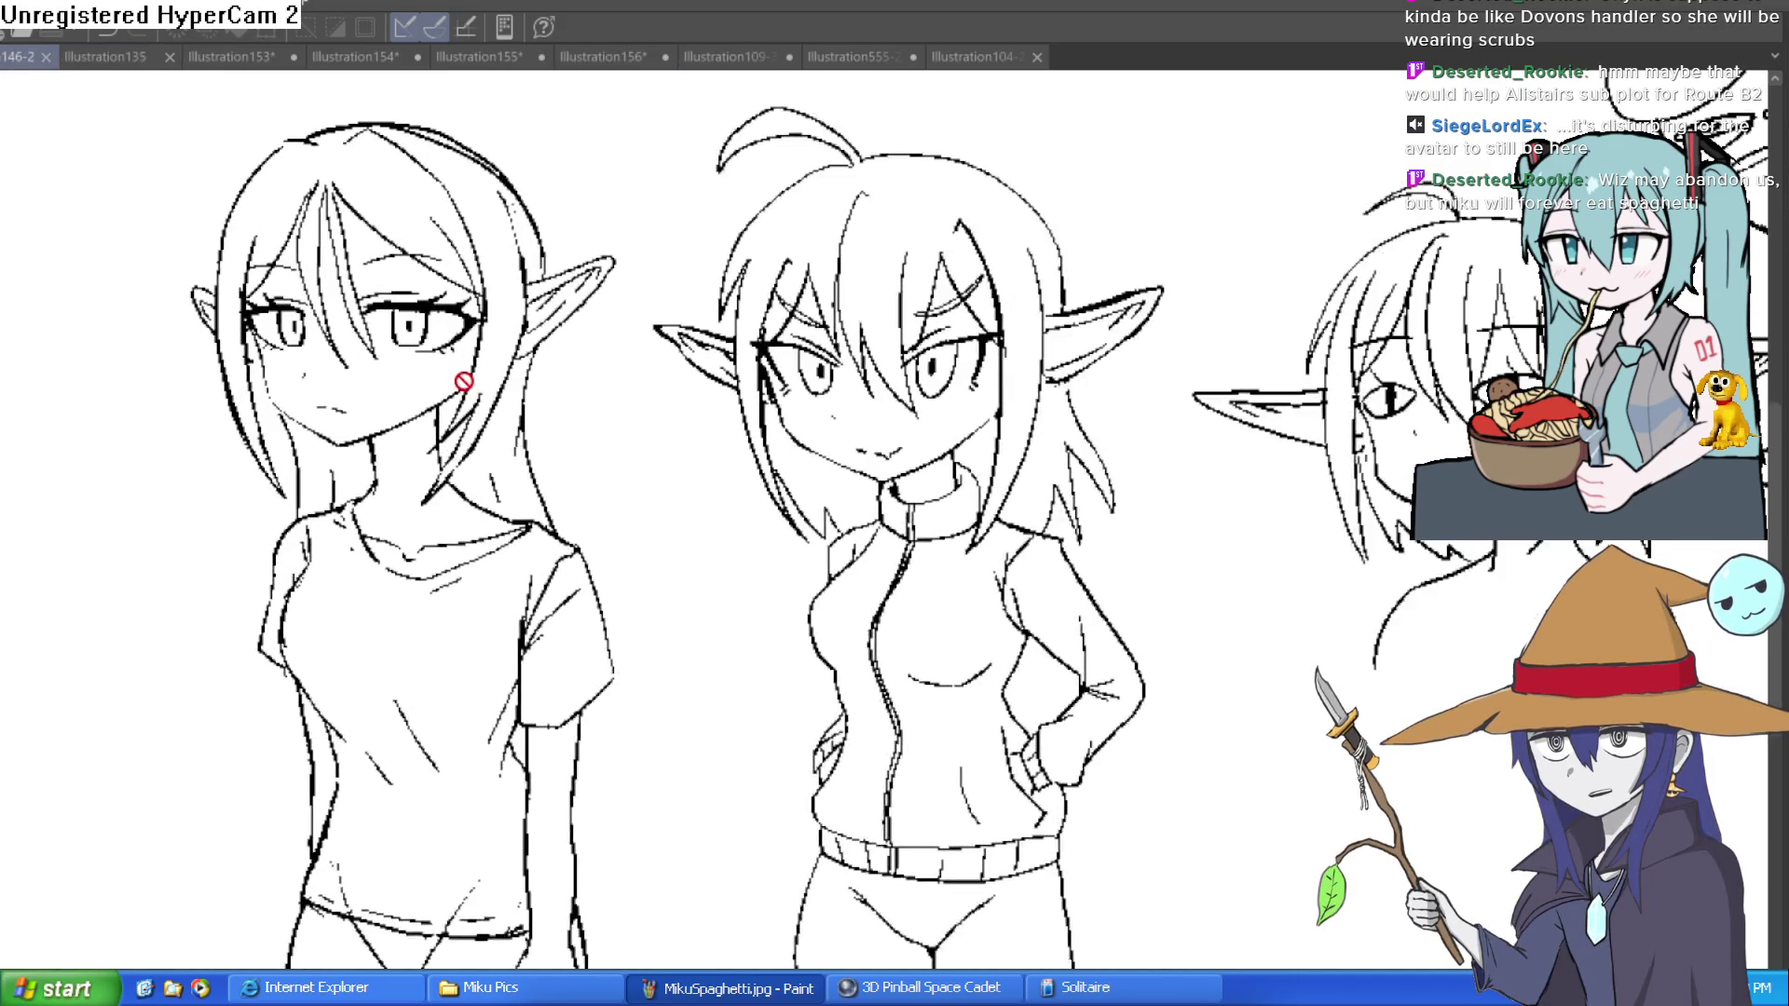
{"action": "scroll", "coordinate": [464, 381], "scroll_direction": "down", "scroll_amount": 1}
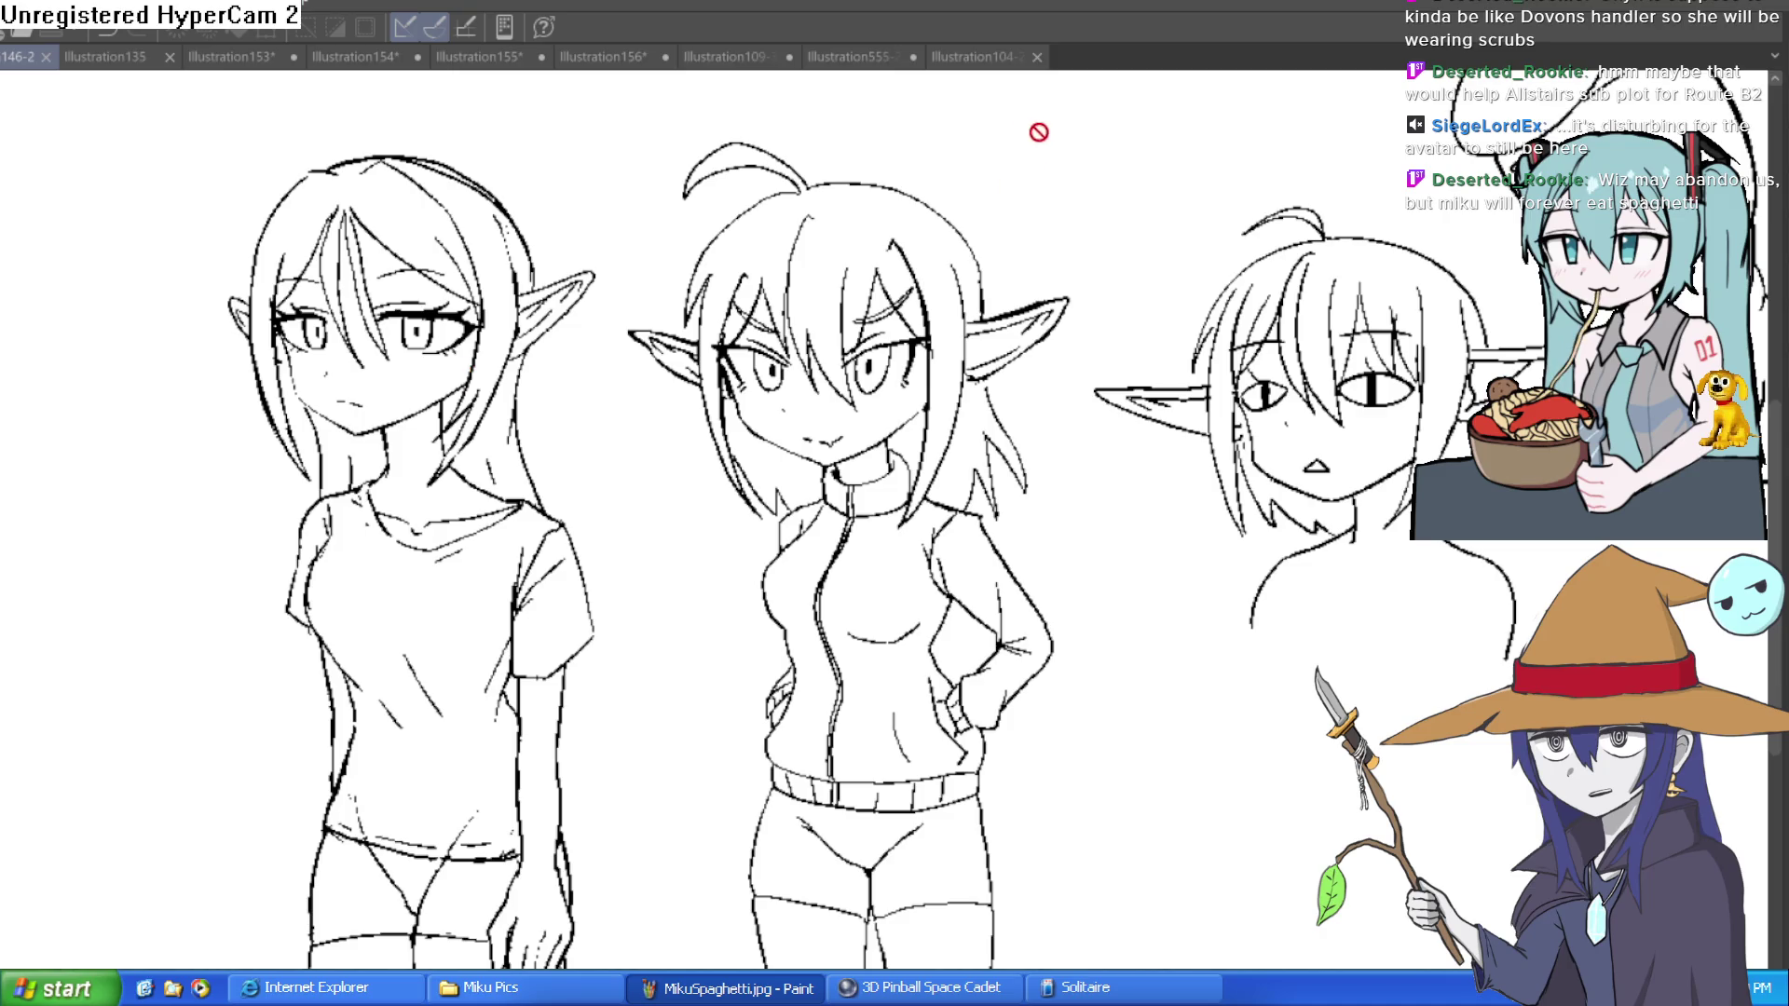
{"action": "mouse_move", "coordinate": [1011, 126]}
{"action": "left_mouse_down"}
{"action": "mouse_move", "coordinate": [960, 210]}
{"action": "mouse_move", "coordinate": [1034, 163]}
{"action": "left_mouse_up"}
{"action": "left_click_drag", "start_coordinate": [838, 466], "coordinate": [851, 582]}
Step: Zoom out to the full sketch, then switch to the character lineup illustration
{"action": "key", "text": "ctrl+0"}
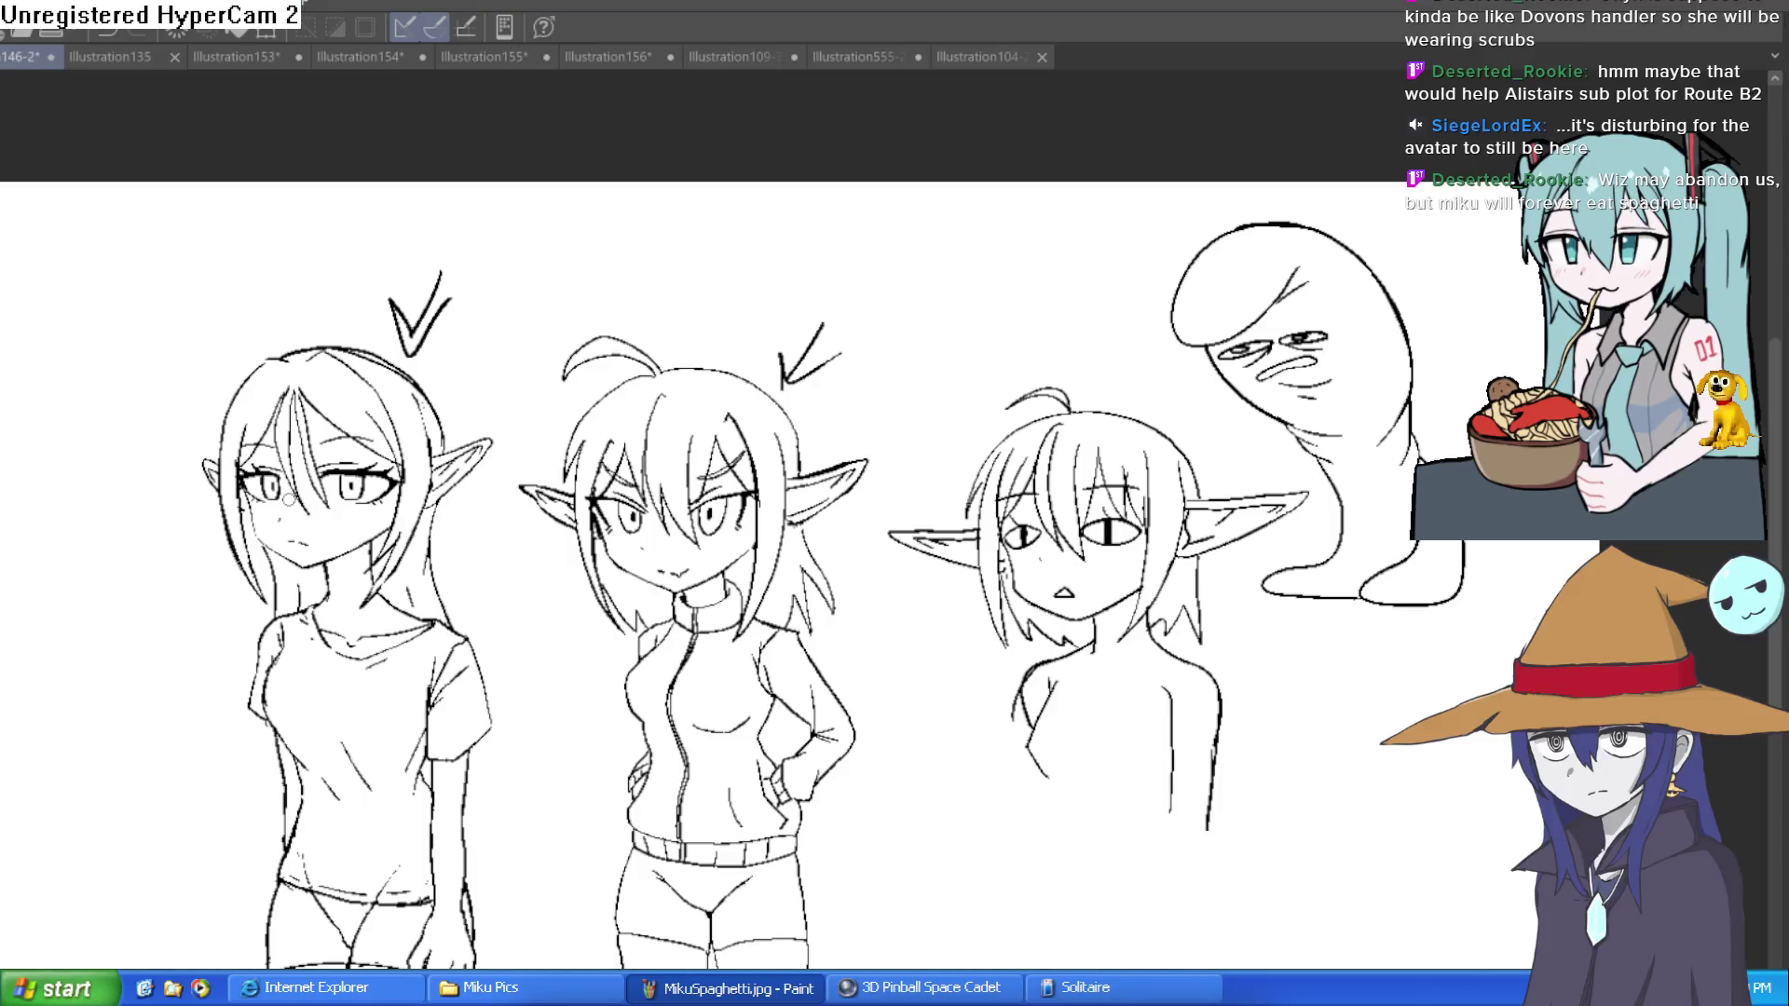
{"action": "left_click", "coordinate": [986, 59]}
{"action": "left_click", "coordinate": [876, 57]}
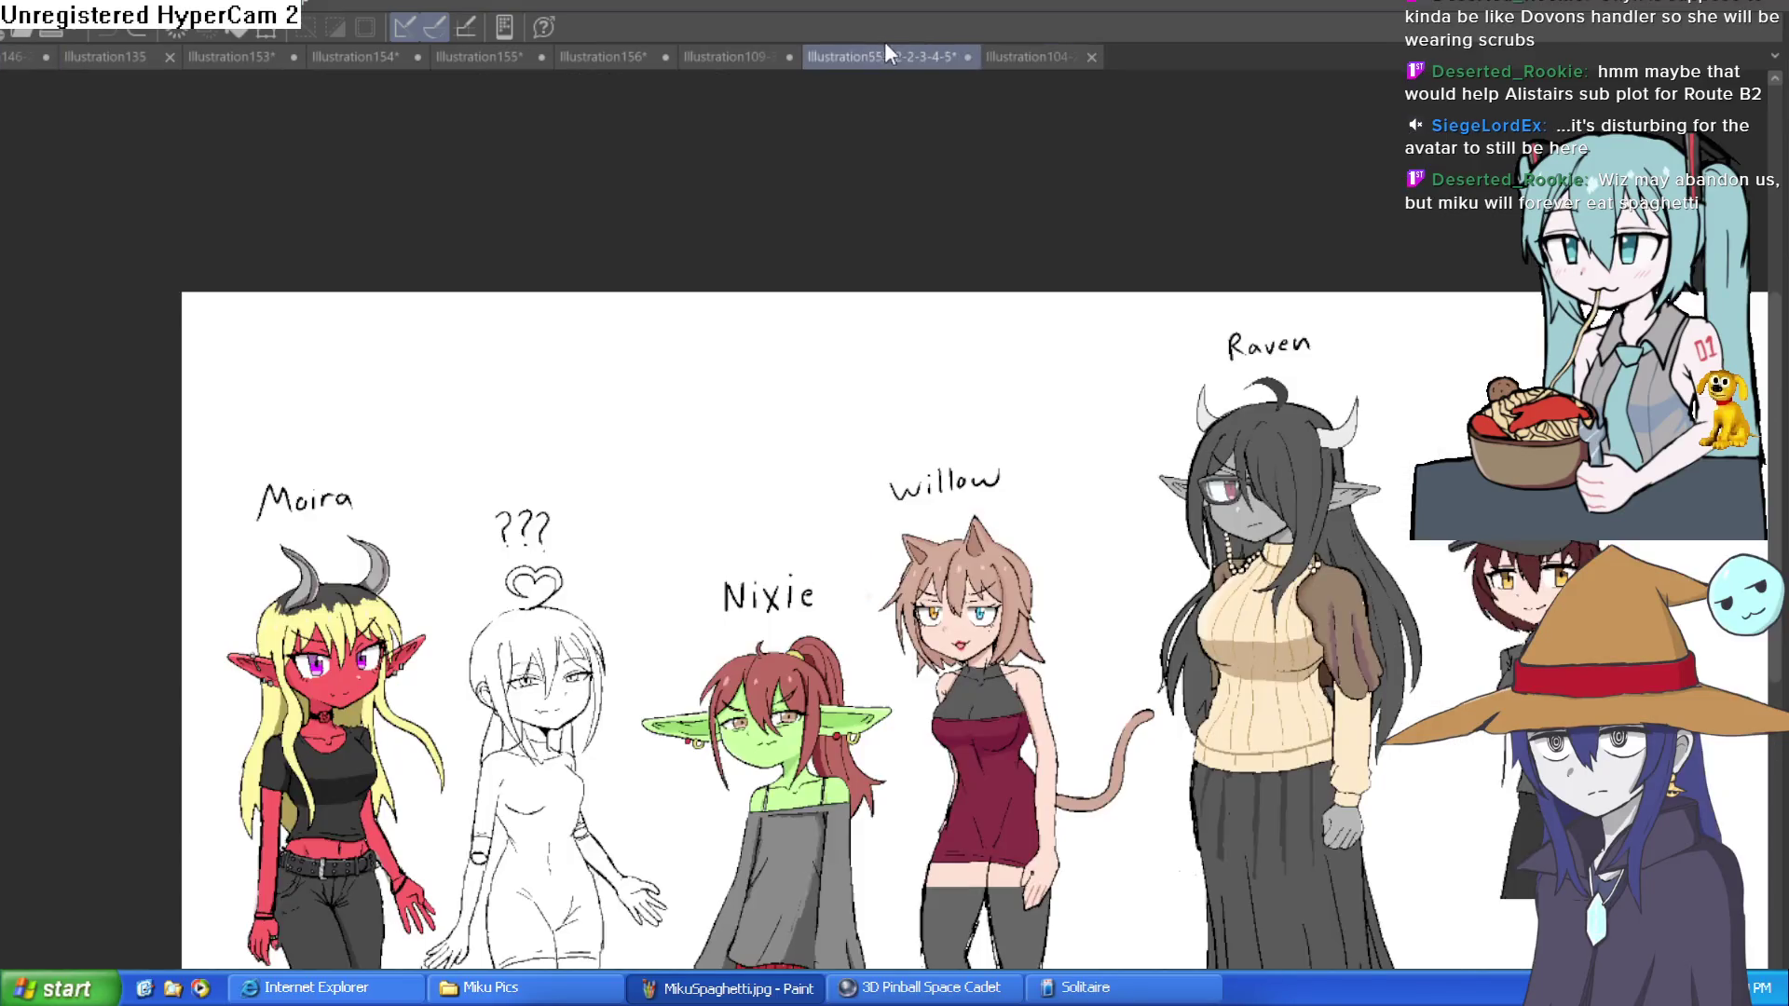
Step: Switch to the Illustration156 torso sketch and frame the torso to fill the view
{"action": "left_click", "coordinate": [727, 57]}
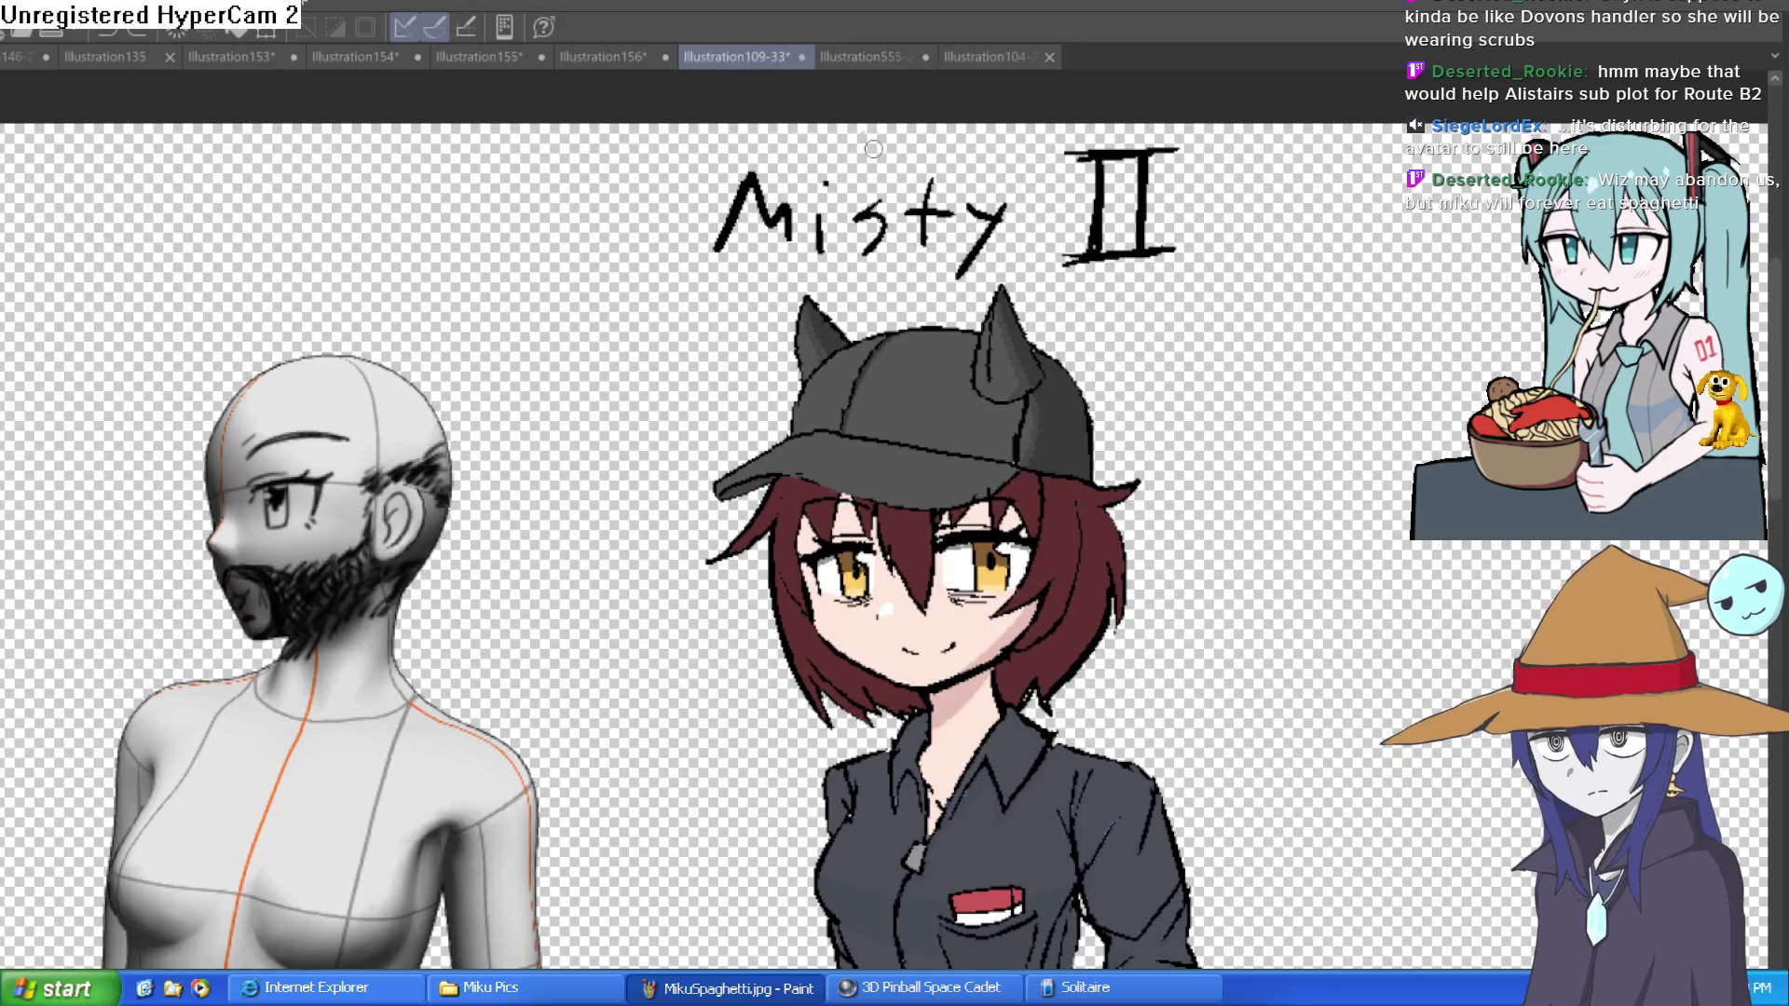
{"action": "left_click", "coordinate": [603, 56]}
{"action": "left_click_drag", "start_coordinate": [1054, 257], "coordinate": [1051, 201]}
{"action": "scroll", "coordinate": [1054, 199], "scroll_direction": "down", "scroll_amount": 3}
{"action": "left_click_drag", "start_coordinate": [1100, 375], "coordinate": [1014, 444]}
{"action": "scroll", "coordinate": [987, 456], "scroll_direction": "down", "scroll_amount": 2}
Step: Retrace the right arm and torso edge, close the wrist, and erase doubled lines
{"action": "left_click_drag", "start_coordinate": [895, 706], "coordinate": [915, 785]}
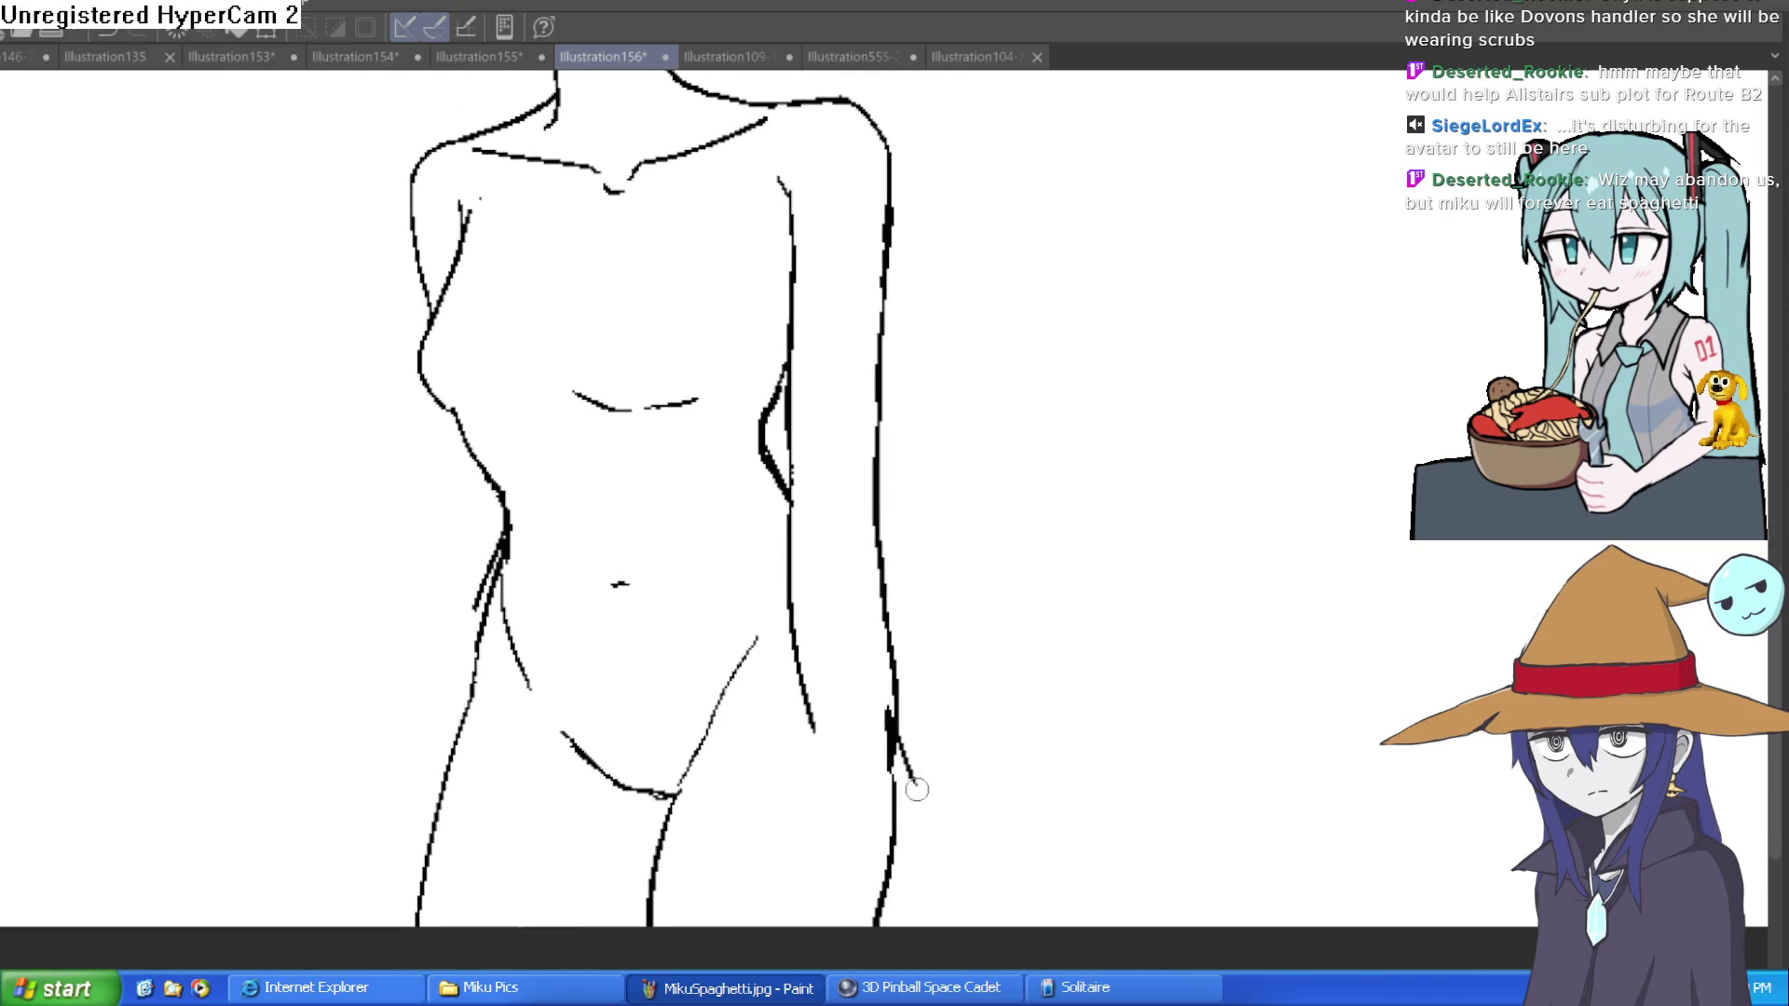
{"action": "left_click_drag", "start_coordinate": [781, 387], "coordinate": [845, 766]}
{"action": "left_click_drag", "start_coordinate": [819, 678], "coordinate": [843, 775]}
{"action": "mouse_move", "coordinate": [807, 629]}
{"action": "left_mouse_down"}
{"action": "mouse_move", "coordinate": [845, 832]}
{"action": "mouse_move", "coordinate": [908, 793]}
{"action": "mouse_move", "coordinate": [820, 692]}
{"action": "mouse_move", "coordinate": [809, 701]}
{"action": "mouse_move", "coordinate": [801, 643]}
{"action": "left_mouse_up"}
{"action": "left_click_drag", "start_coordinate": [783, 542], "coordinate": [794, 617]}
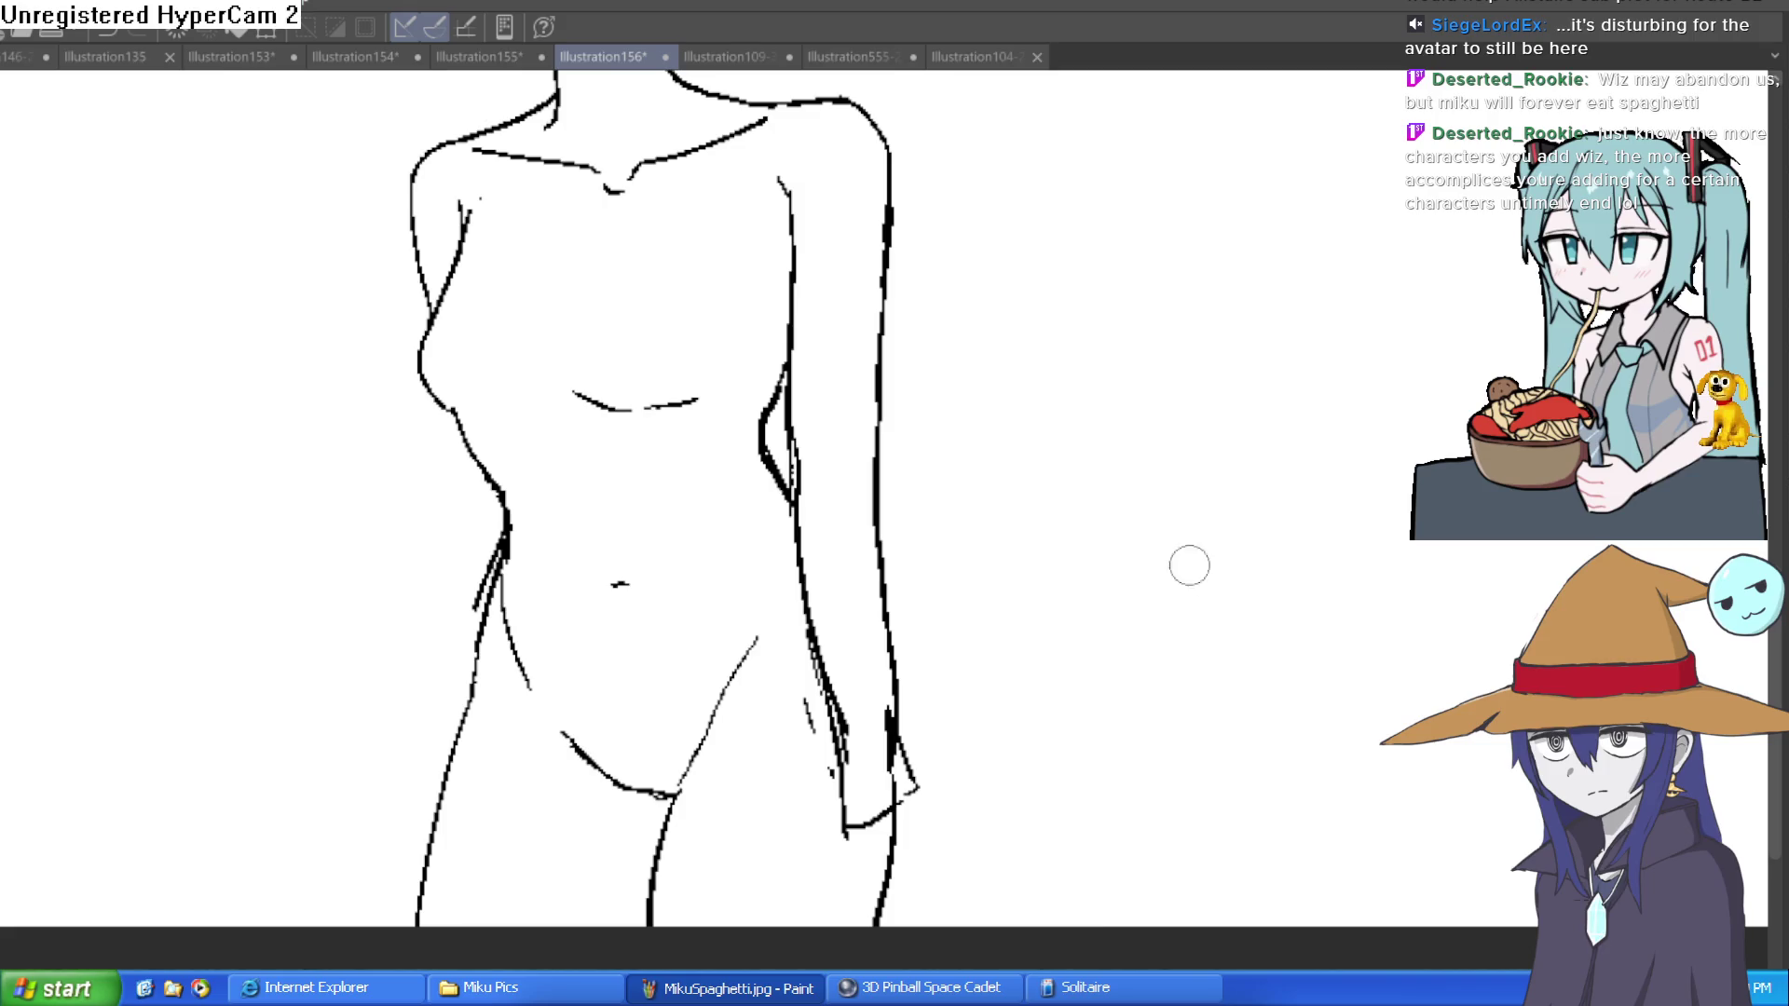
Step: Erase the thick stray arm strokes down to thin lines
{"action": "left_click_drag", "start_coordinate": [955, 680], "coordinate": [915, 541]}
{"action": "scroll", "coordinate": [788, 636], "scroll_direction": "up", "scroll_amount": 2}
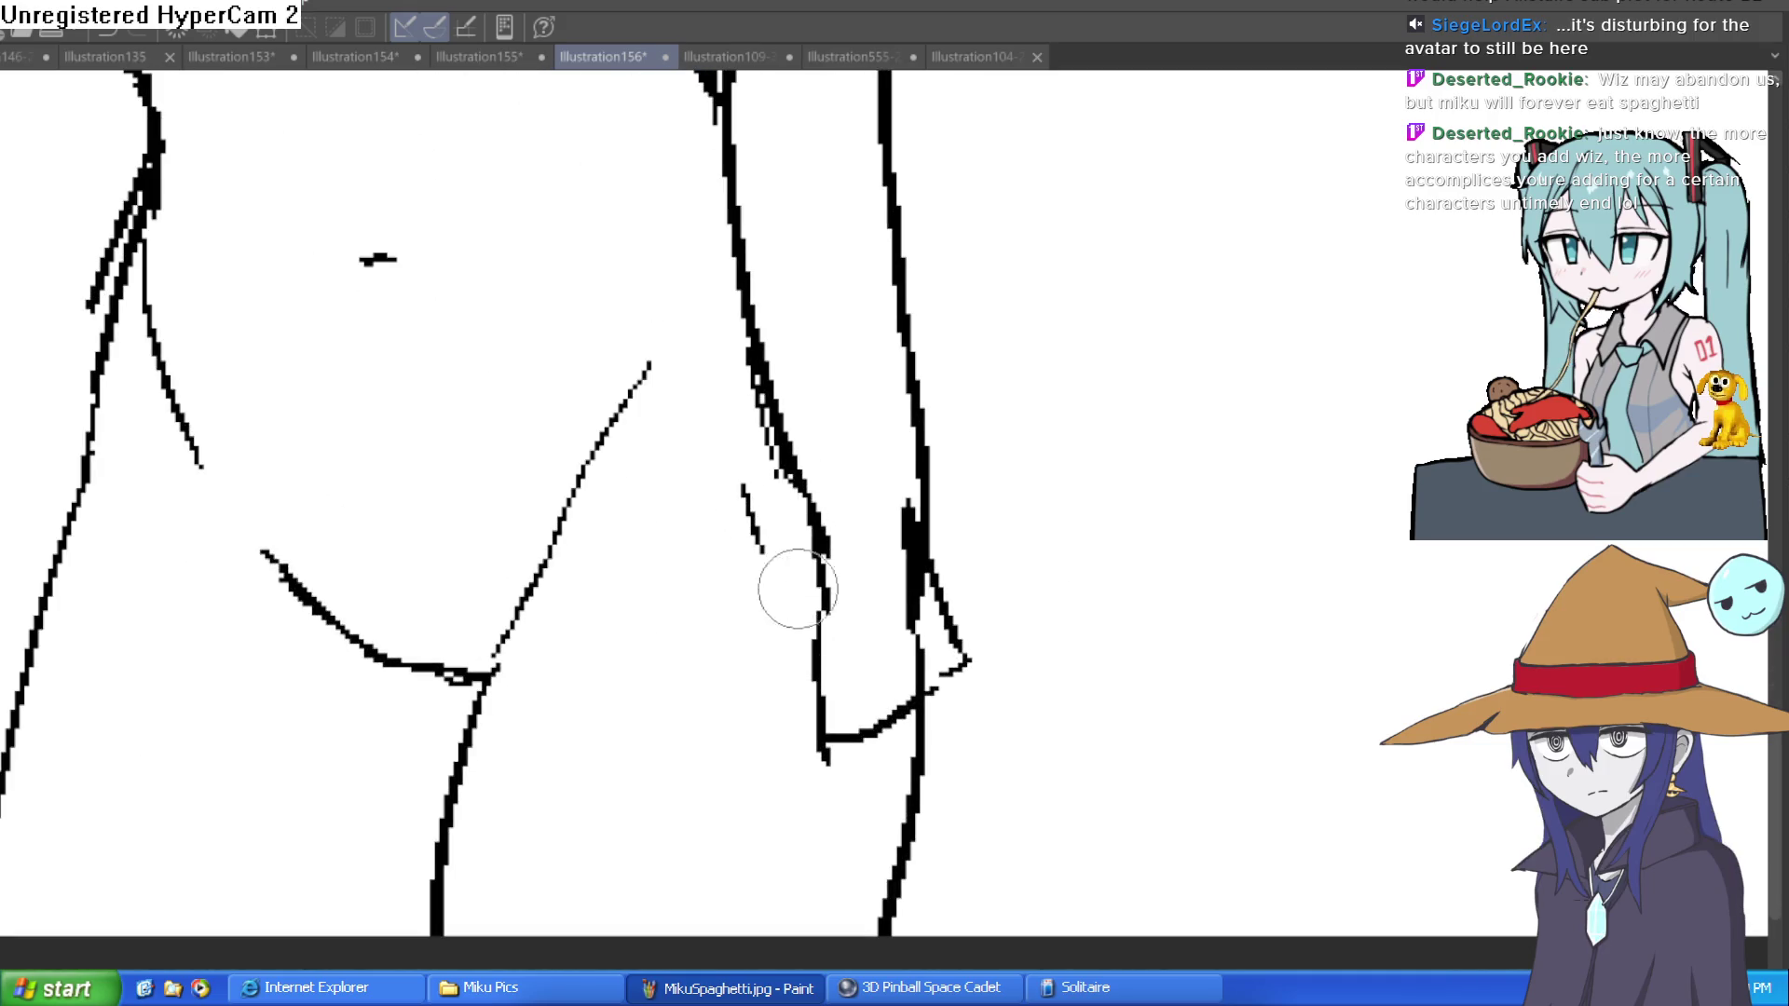
{"action": "left_click_drag", "start_coordinate": [791, 367], "coordinate": [770, 522]}
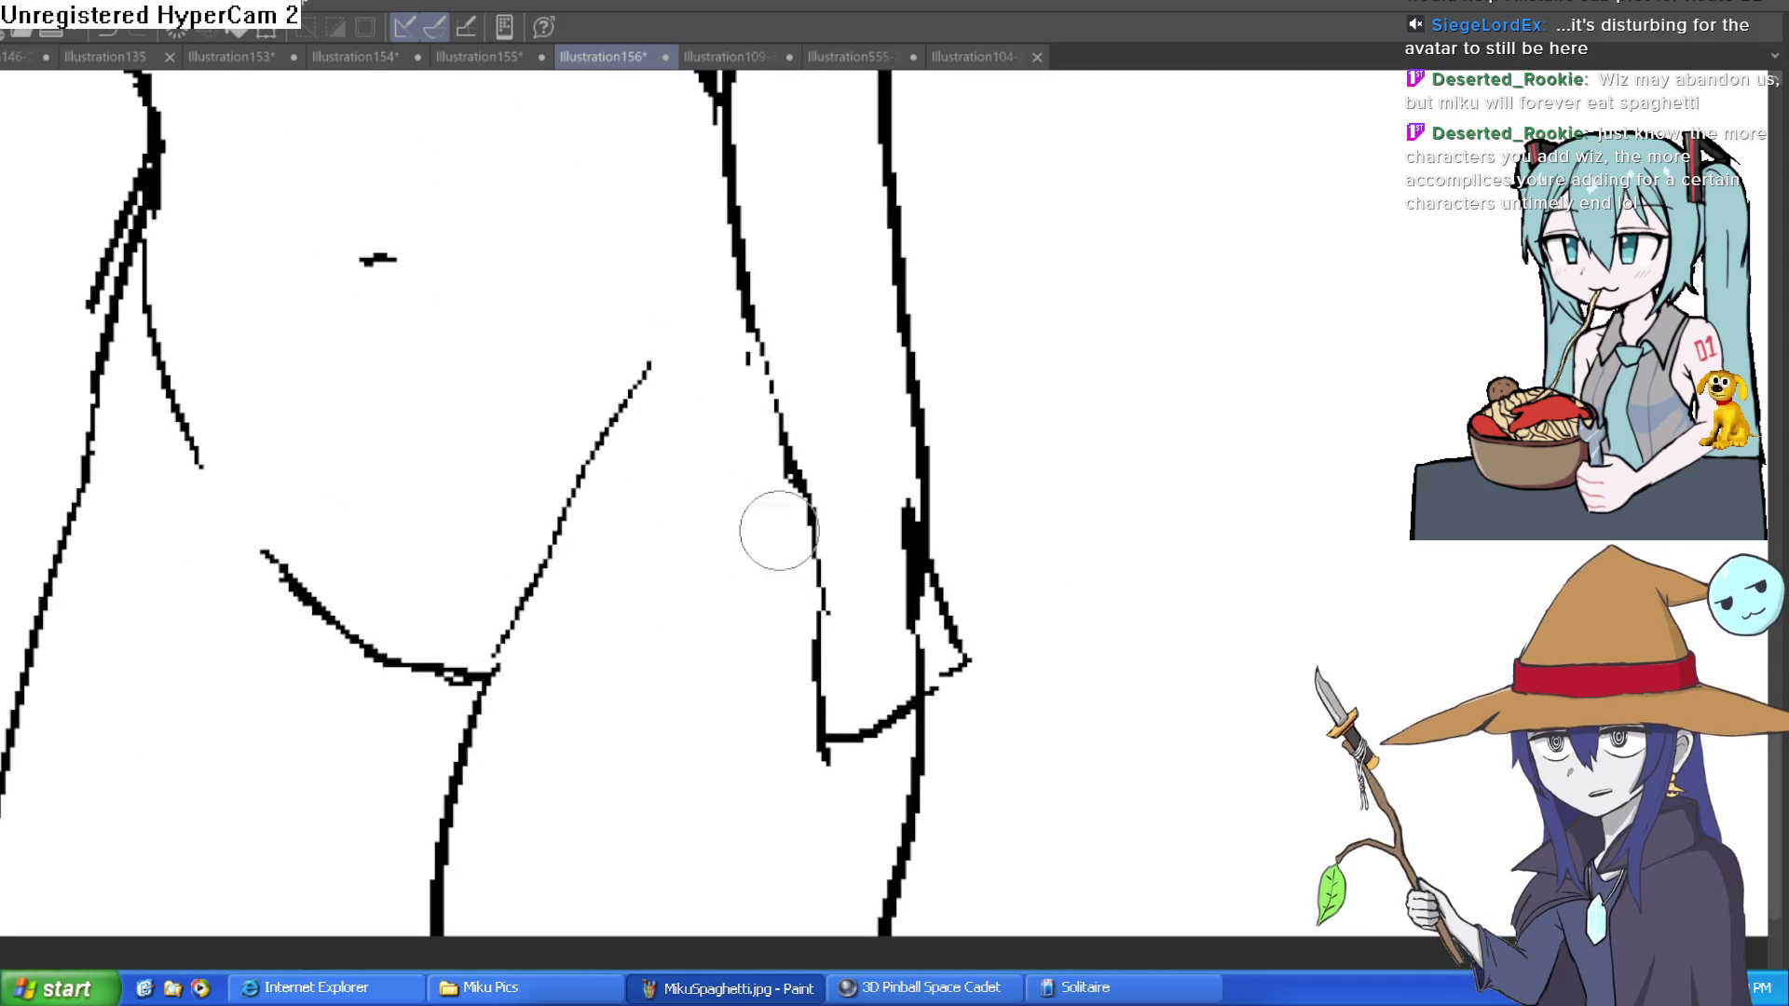
{"action": "left_click_drag", "start_coordinate": [740, 333], "coordinate": [736, 270]}
{"action": "scroll", "coordinate": [870, 308], "scroll_direction": "down", "scroll_amount": 2}
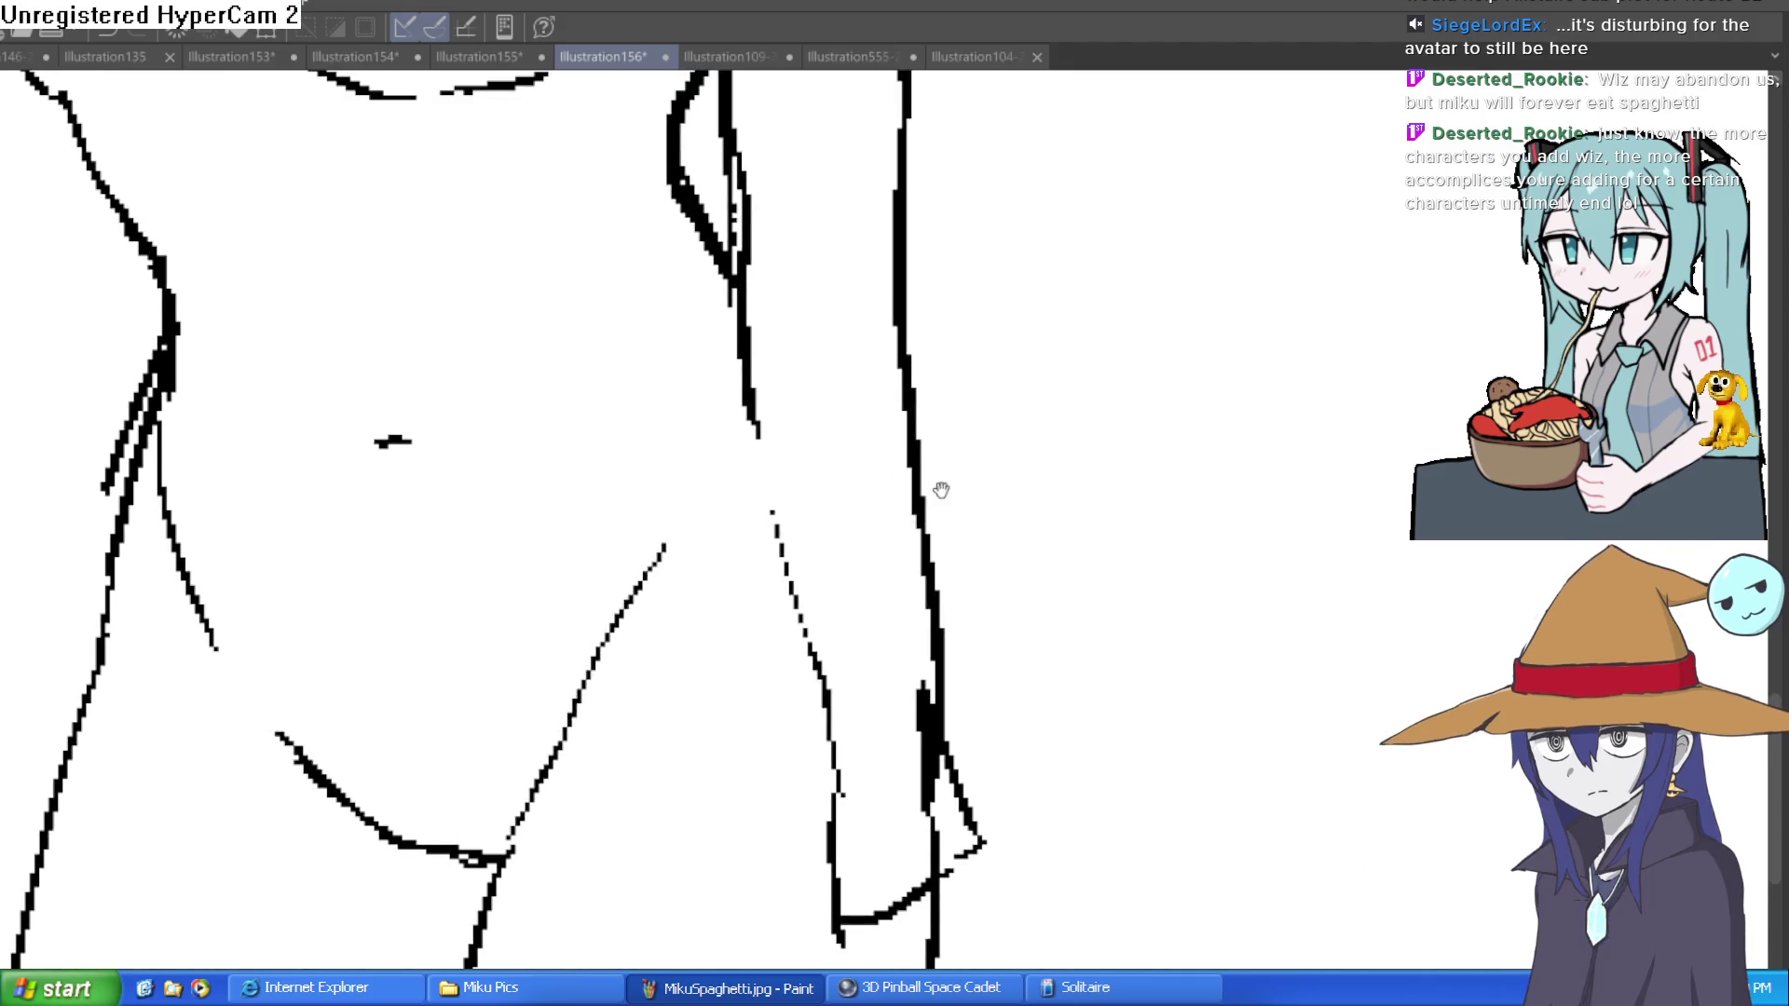
{"action": "mouse_move", "coordinate": [1005, 513]}
{"action": "left_mouse_down"}
{"action": "mouse_move", "coordinate": [871, 571]}
{"action": "mouse_move", "coordinate": [851, 556]}
{"action": "left_mouse_up"}
{"action": "scroll", "coordinate": [848, 578], "scroll_direction": "up", "scroll_amount": 3}
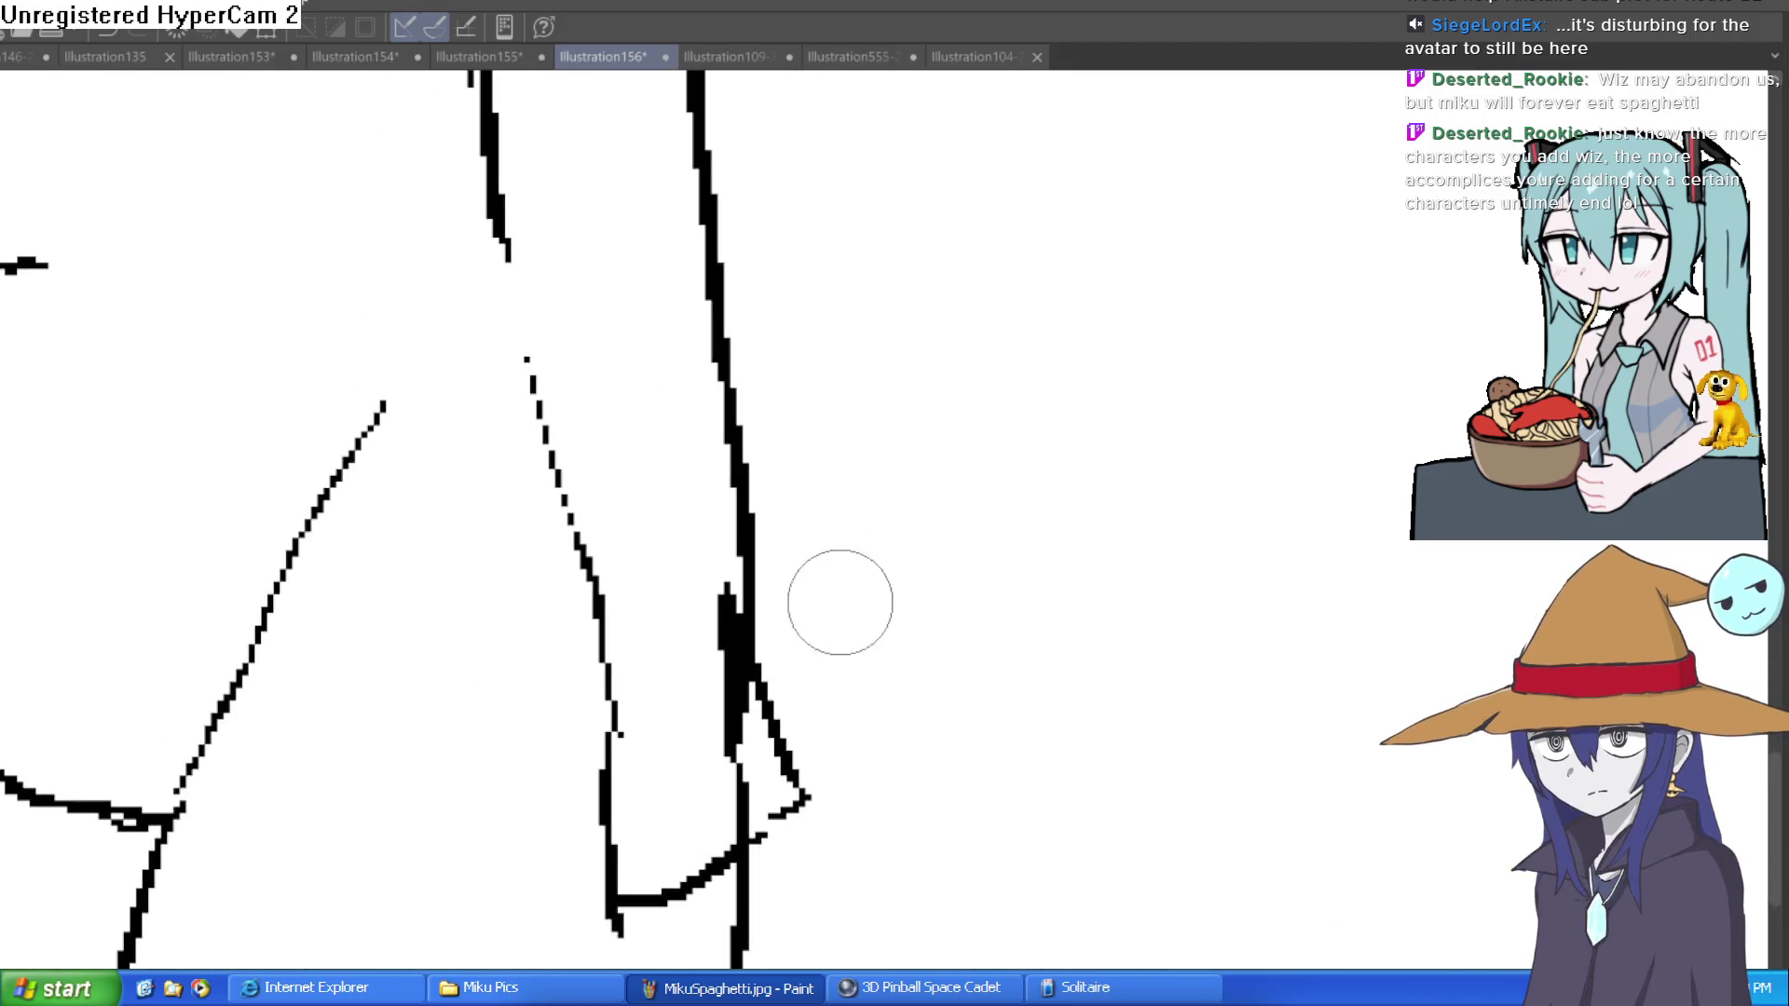
{"action": "mouse_move", "coordinate": [728, 618]}
{"action": "left_mouse_down"}
{"action": "mouse_move", "coordinate": [726, 739]}
{"action": "mouse_move", "coordinate": [751, 791]}
{"action": "mouse_move", "coordinate": [639, 904]}
{"action": "mouse_move", "coordinate": [640, 871]}
{"action": "mouse_move", "coordinate": [739, 847]}
{"action": "left_mouse_up"}
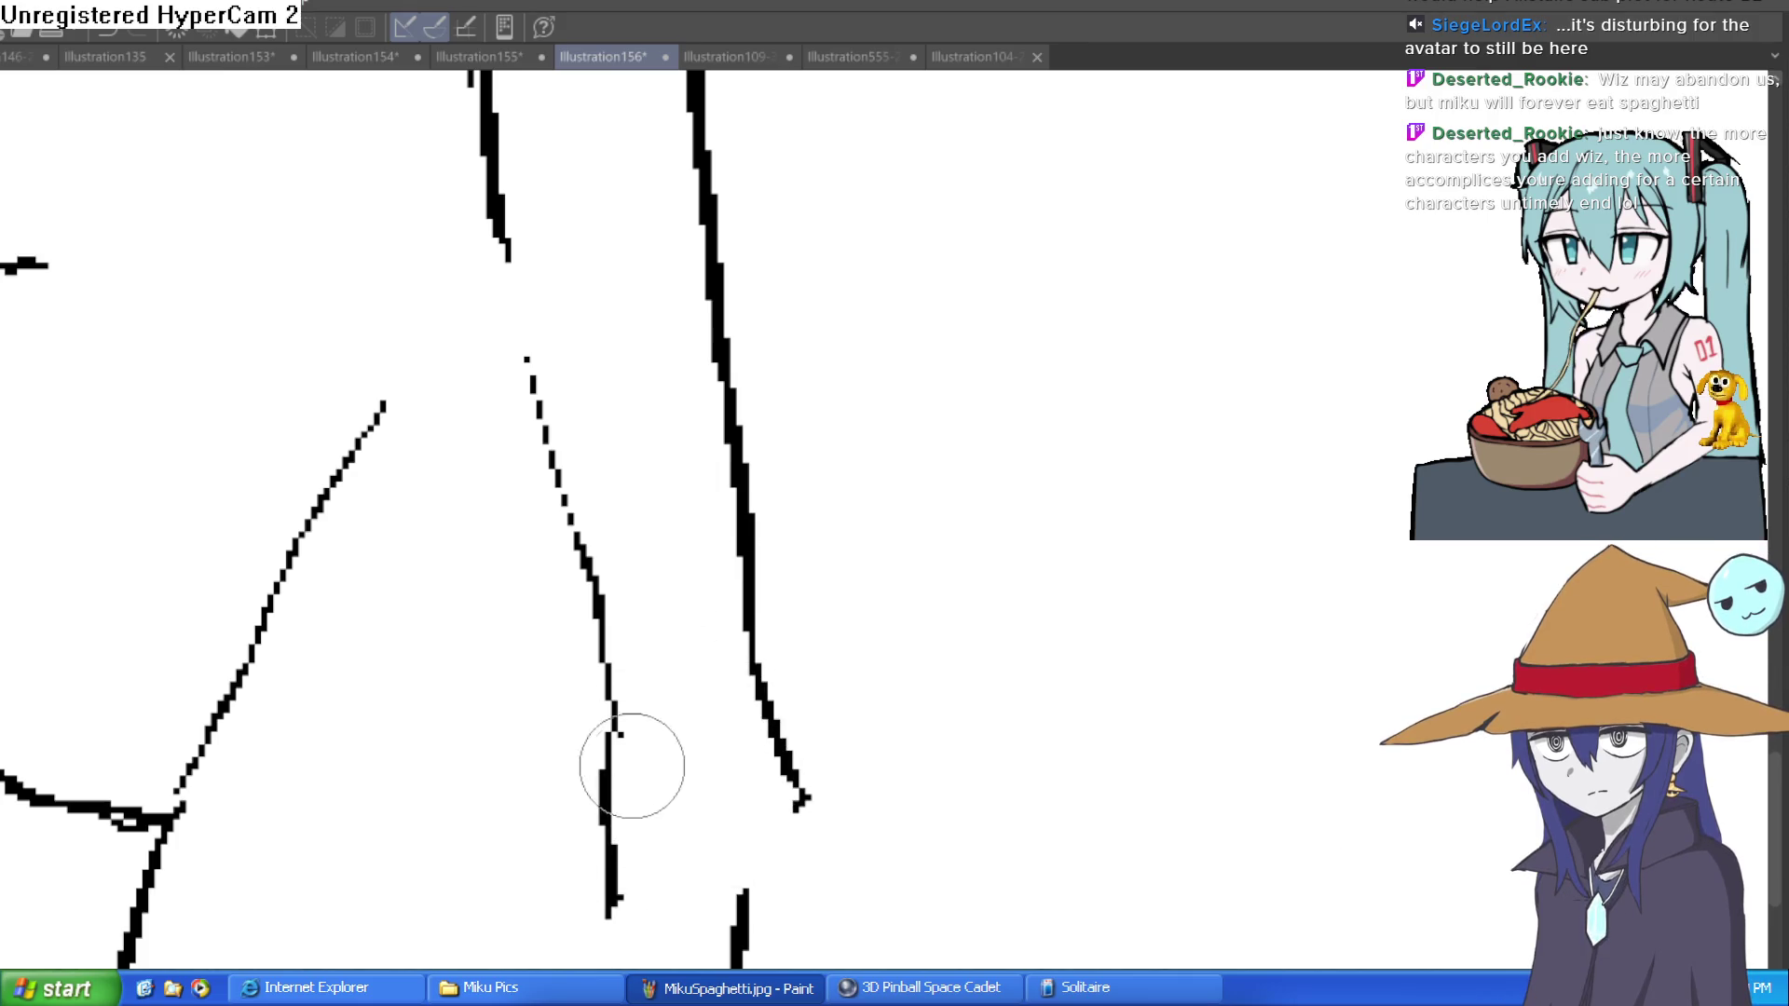
{"action": "left_click_drag", "start_coordinate": [693, 495], "coordinate": [679, 629]}
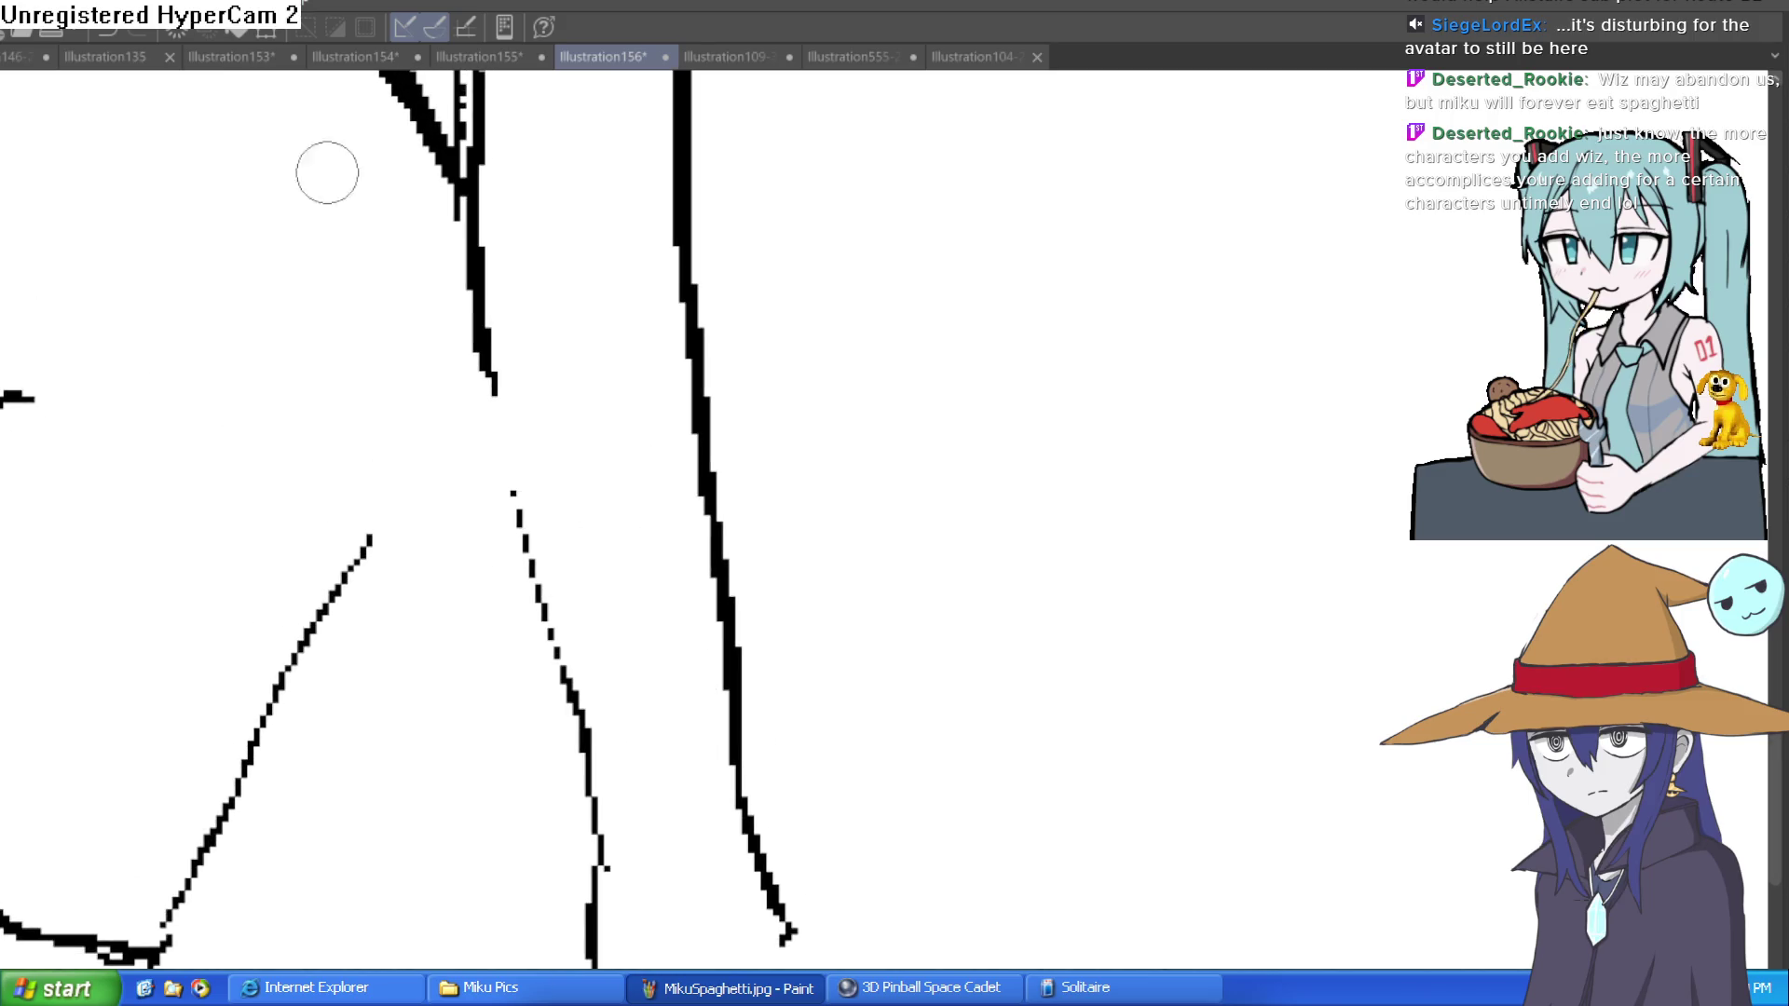
Step: Ink over the dotted arm line and extend the outer arm line toward the hand
{"action": "mouse_move", "coordinate": [486, 375]}
{"action": "left_mouse_down"}
{"action": "mouse_move", "coordinate": [551, 687]}
{"action": "mouse_move", "coordinate": [606, 783]}
{"action": "mouse_move", "coordinate": [596, 830]}
{"action": "left_mouse_up"}
{"action": "mouse_move", "coordinate": [694, 731]}
{"action": "left_mouse_down"}
{"action": "mouse_move", "coordinate": [686, 697]}
{"action": "mouse_move", "coordinate": [686, 751]}
{"action": "mouse_move", "coordinate": [655, 432]}
{"action": "left_mouse_up"}
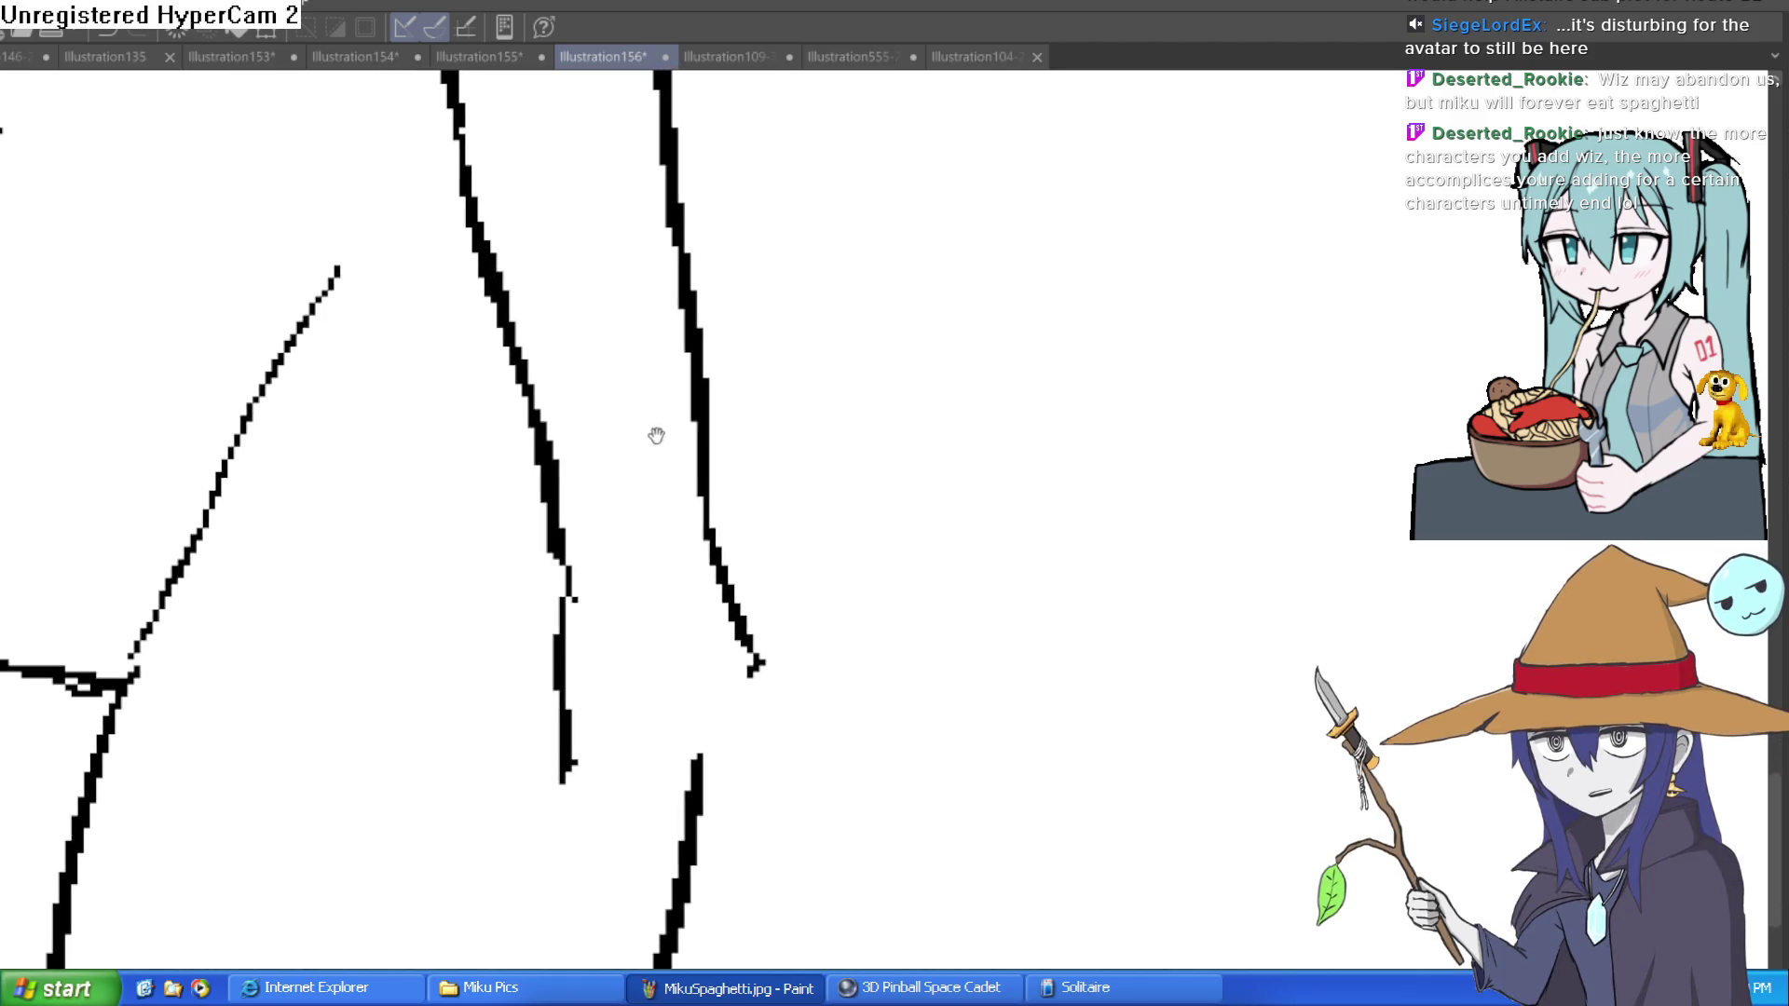
{"action": "scroll", "coordinate": [778, 488], "scroll_direction": "down", "scroll_amount": 2}
{"action": "mouse_move", "coordinate": [740, 540]}
{"action": "left_mouse_down"}
{"action": "mouse_move", "coordinate": [758, 671]}
{"action": "mouse_move", "coordinate": [700, 852]}
{"action": "left_mouse_up"}
Step: Draw the hand and finger lines at the canvas bottom, then zoom out to check the torso
{"action": "mouse_move", "coordinate": [559, 519]}
{"action": "left_mouse_down"}
{"action": "mouse_move", "coordinate": [515, 799]}
{"action": "mouse_move", "coordinate": [559, 787]}
{"action": "mouse_move", "coordinate": [564, 643]}
{"action": "left_mouse_up"}
{"action": "left_click_drag", "start_coordinate": [711, 830], "coordinate": [659, 911]}
{"action": "mouse_move", "coordinate": [639, 811]}
{"action": "left_mouse_down"}
{"action": "mouse_move", "coordinate": [612, 955]}
{"action": "mouse_move", "coordinate": [611, 743]}
{"action": "left_mouse_up"}
{"action": "left_click_drag", "start_coordinate": [535, 908], "coordinate": [559, 787]}
{"action": "mouse_move", "coordinate": [641, 743]}
{"action": "left_mouse_down"}
{"action": "mouse_move", "coordinate": [687, 627]}
{"action": "mouse_move", "coordinate": [703, 679]}
{"action": "mouse_move", "coordinate": [680, 820]}
{"action": "mouse_move", "coordinate": [640, 828]}
{"action": "left_mouse_up"}
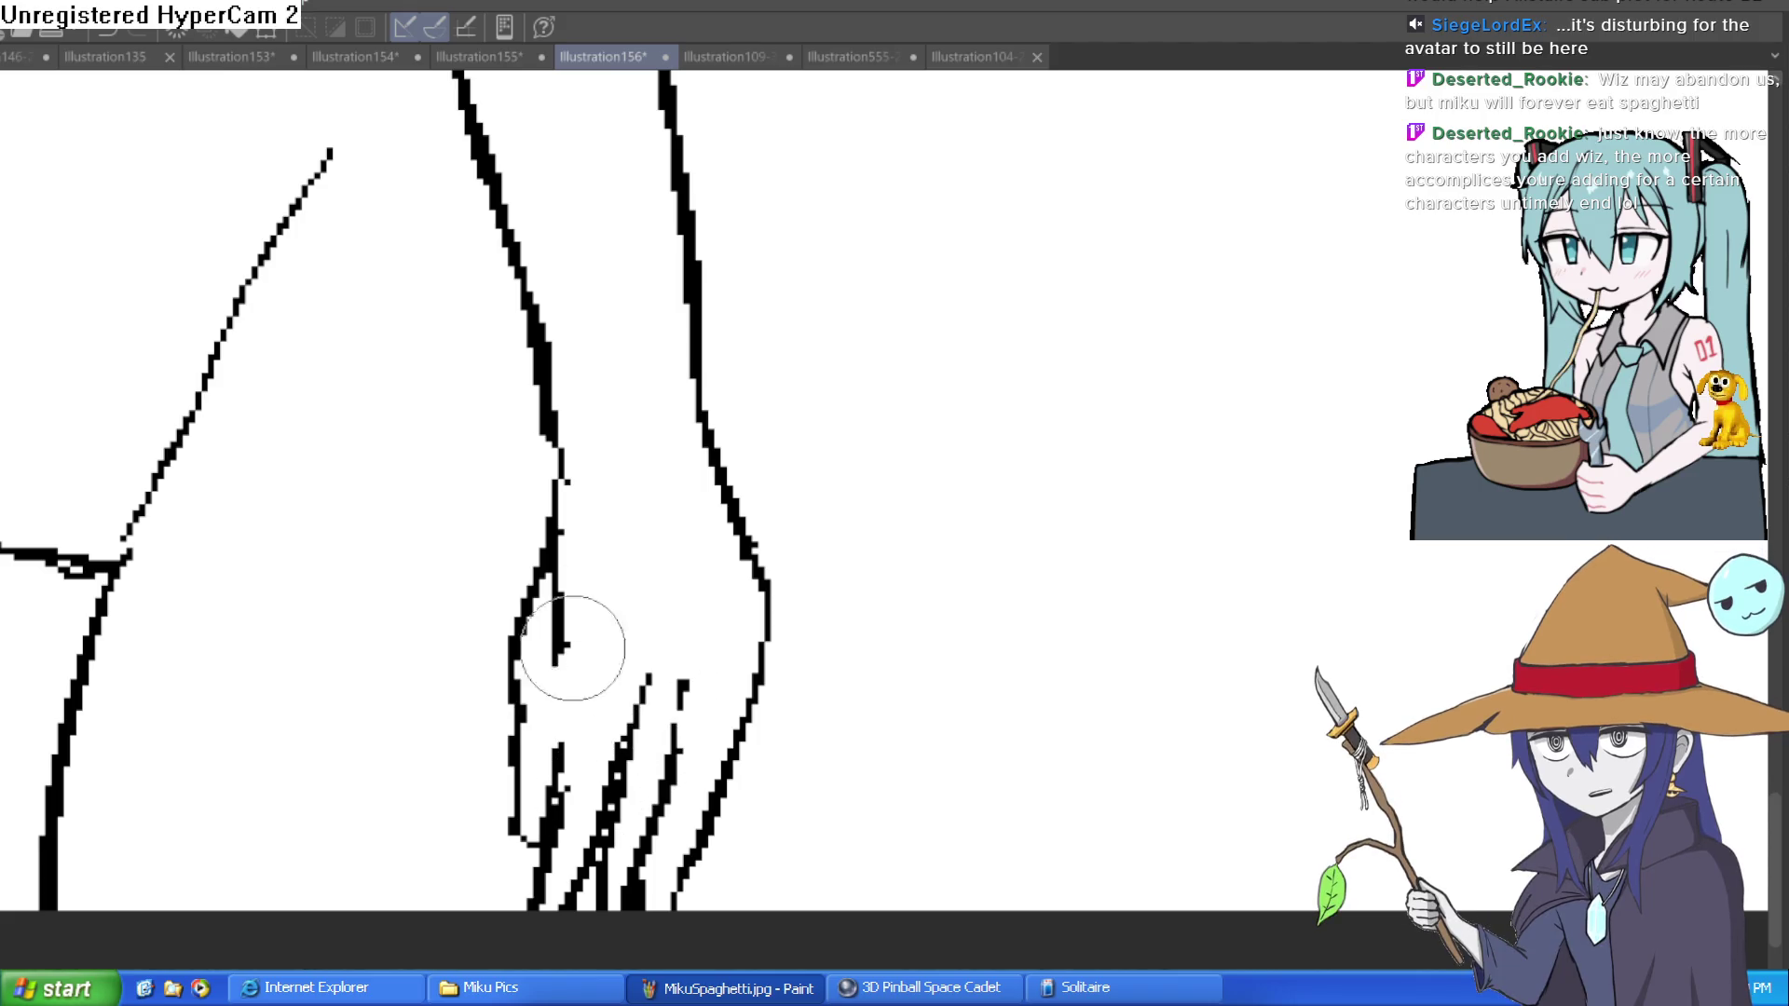
{"action": "scroll", "coordinate": [830, 571], "scroll_direction": "down", "scroll_amount": 3}
{"action": "scroll", "coordinate": [858, 819], "scroll_direction": "up", "scroll_amount": 5}
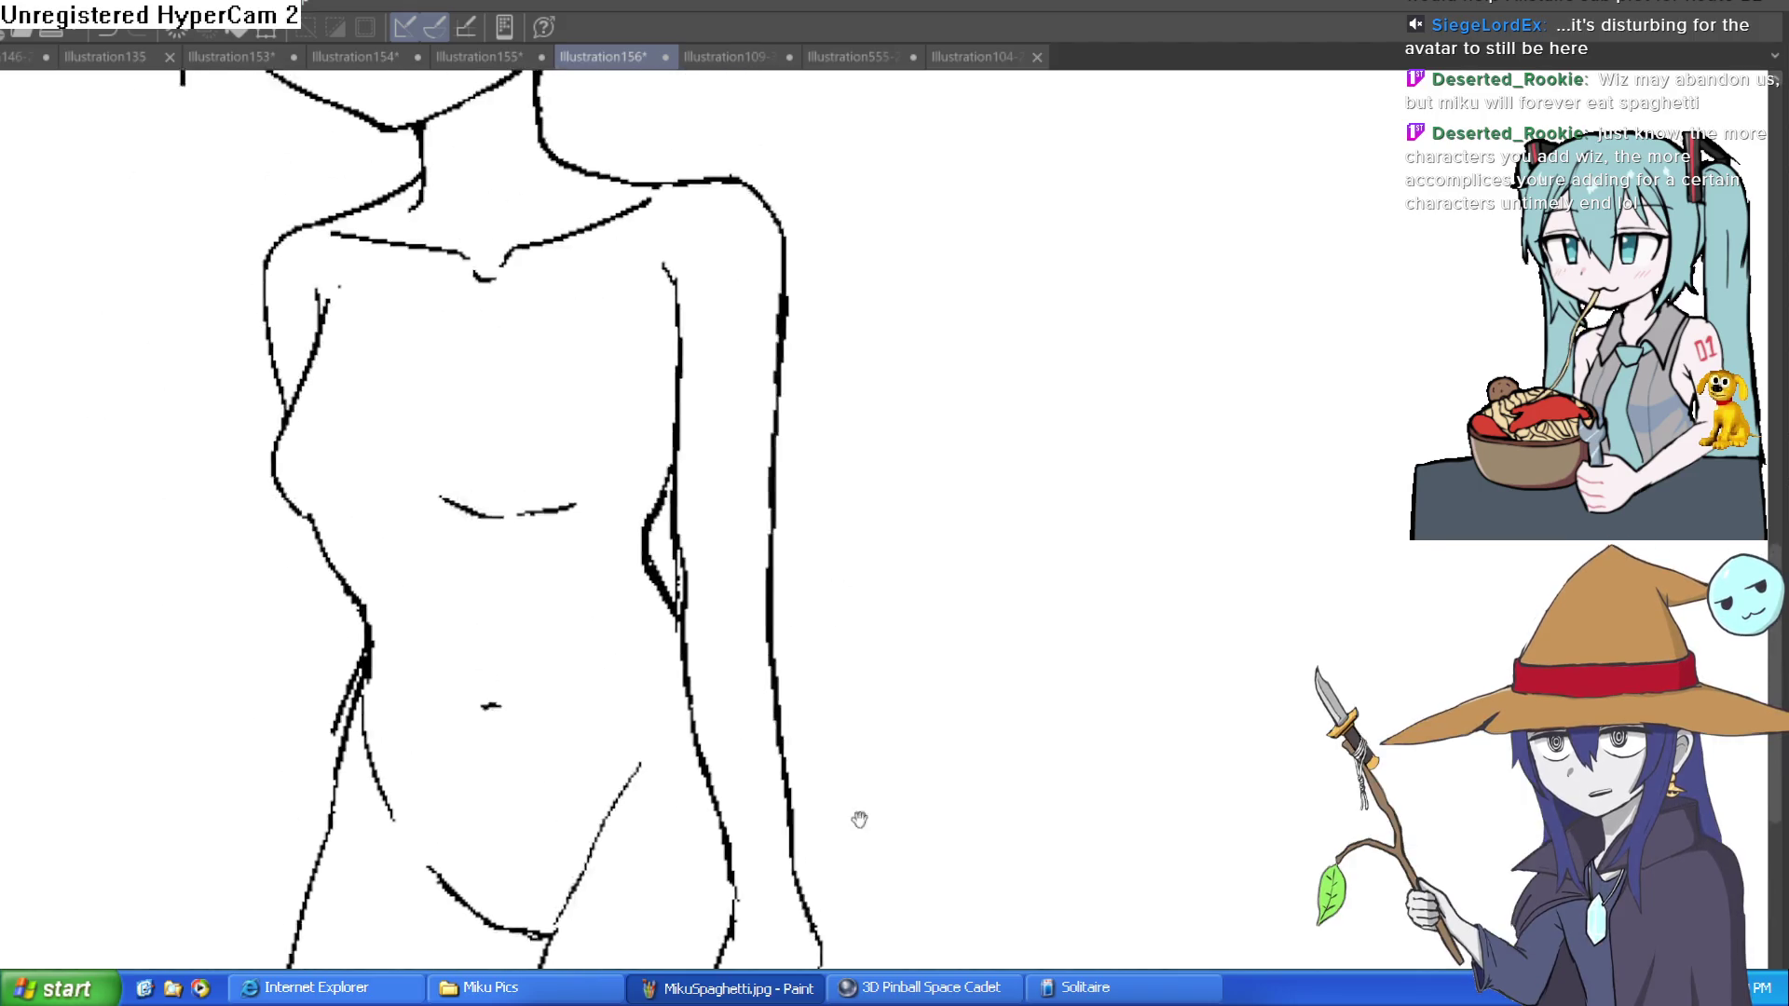
{"action": "scroll", "coordinate": [879, 878], "scroll_direction": "down", "scroll_amount": 3}
{"action": "mouse_move", "coordinate": [830, 791]}
{"action": "left_mouse_down"}
{"action": "mouse_move", "coordinate": [882, 651]}
{"action": "mouse_move", "coordinate": [894, 798]}
{"action": "mouse_move", "coordinate": [910, 703]}
{"action": "left_mouse_up"}
{"action": "scroll", "coordinate": [874, 755], "scroll_direction": "up", "scroll_amount": 1}
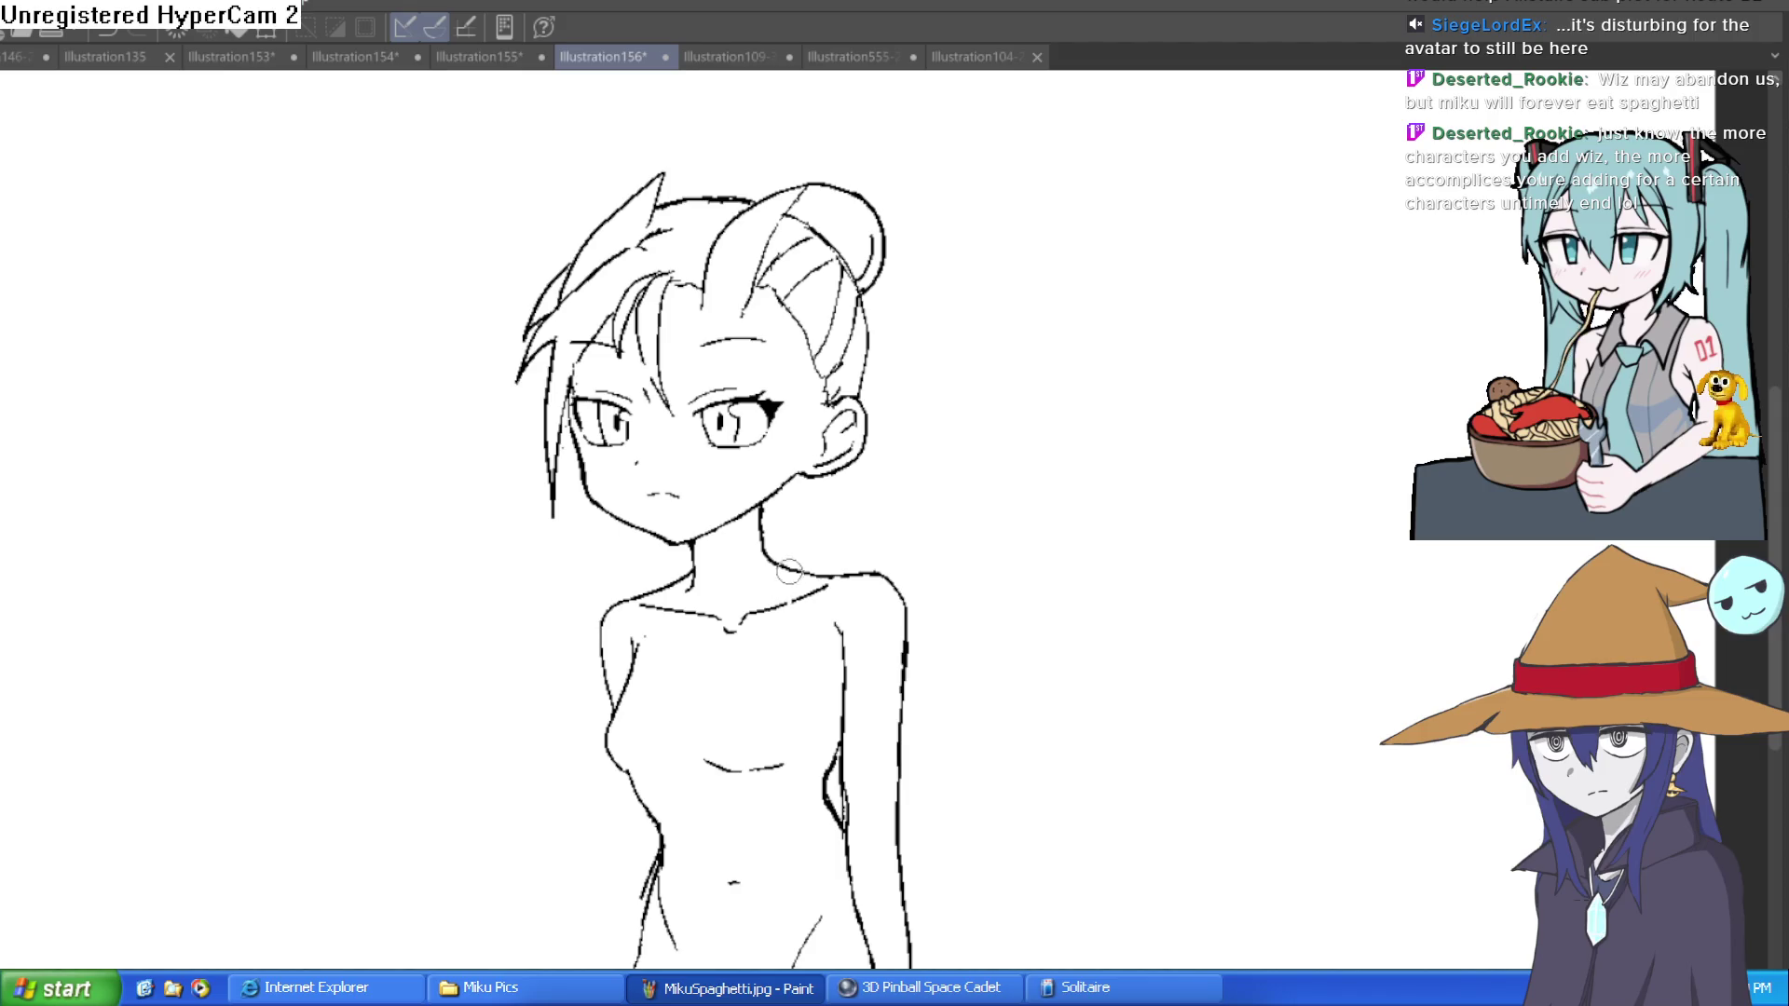
{"action": "scroll", "coordinate": [832, 578], "scroll_direction": "up", "scroll_amount": 4}
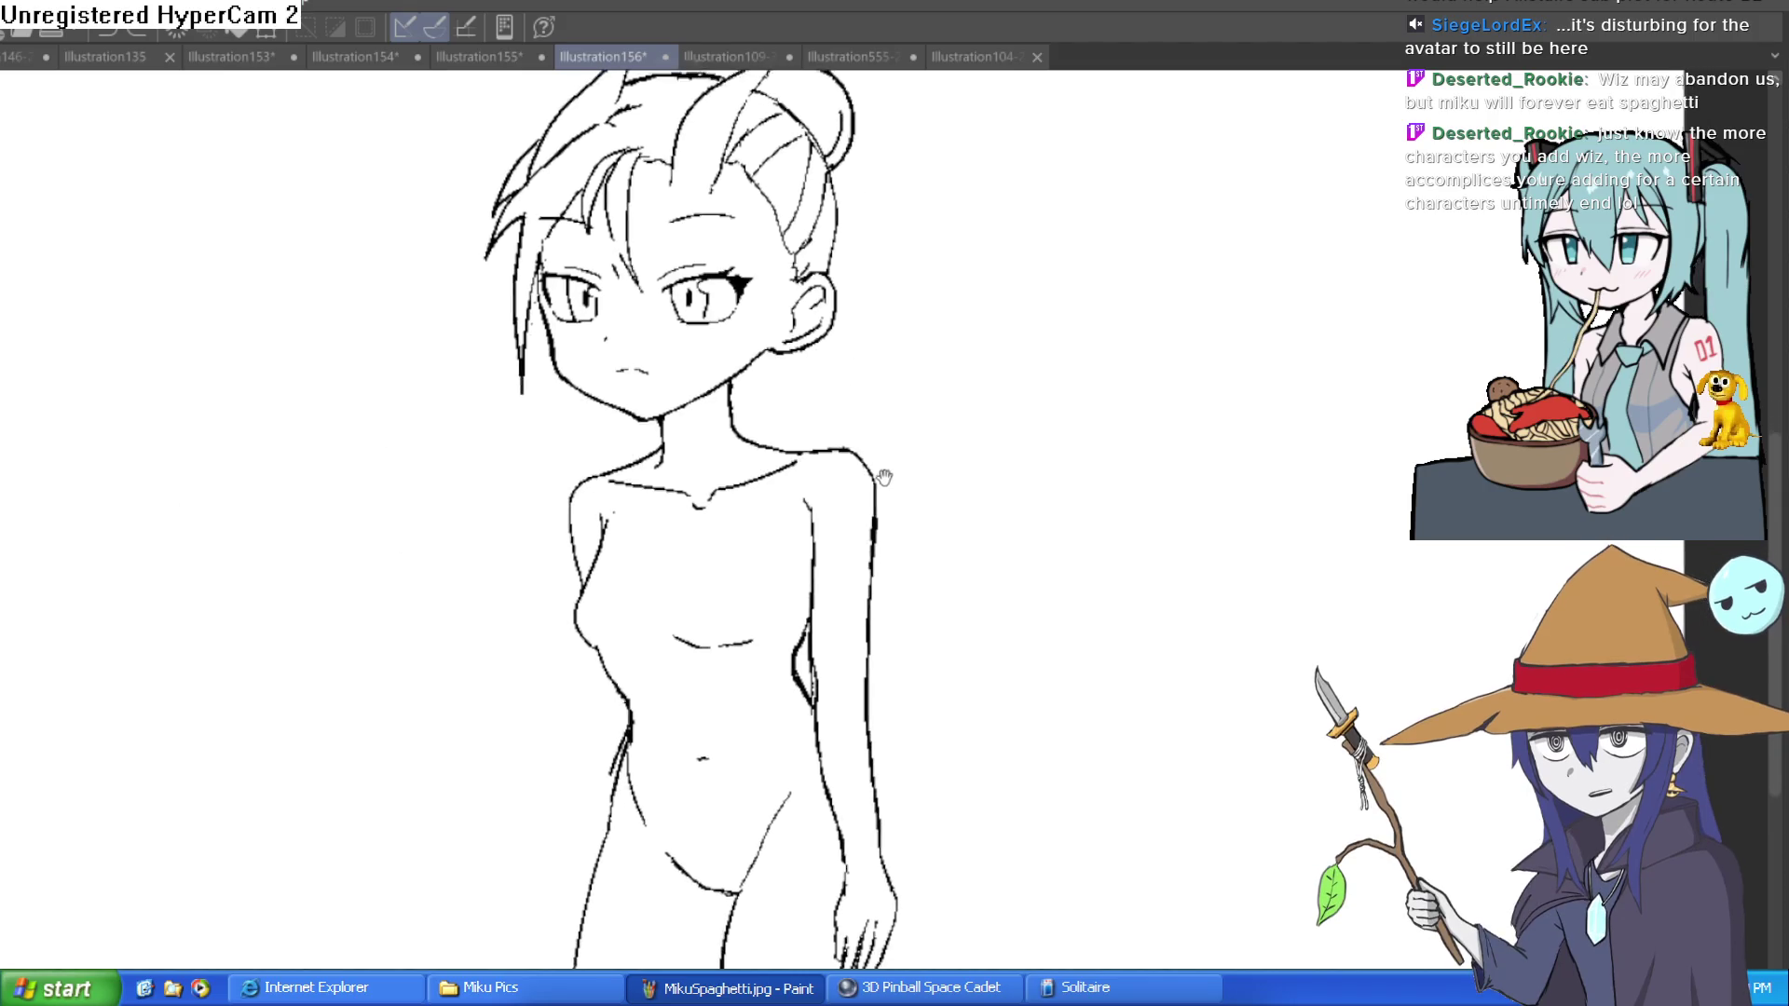
Step: Draw a two-stroke V-neckline below the collarbones, undo the last stroke, and save
{"action": "left_click_drag", "start_coordinate": [823, 489], "coordinate": [821, 539]}
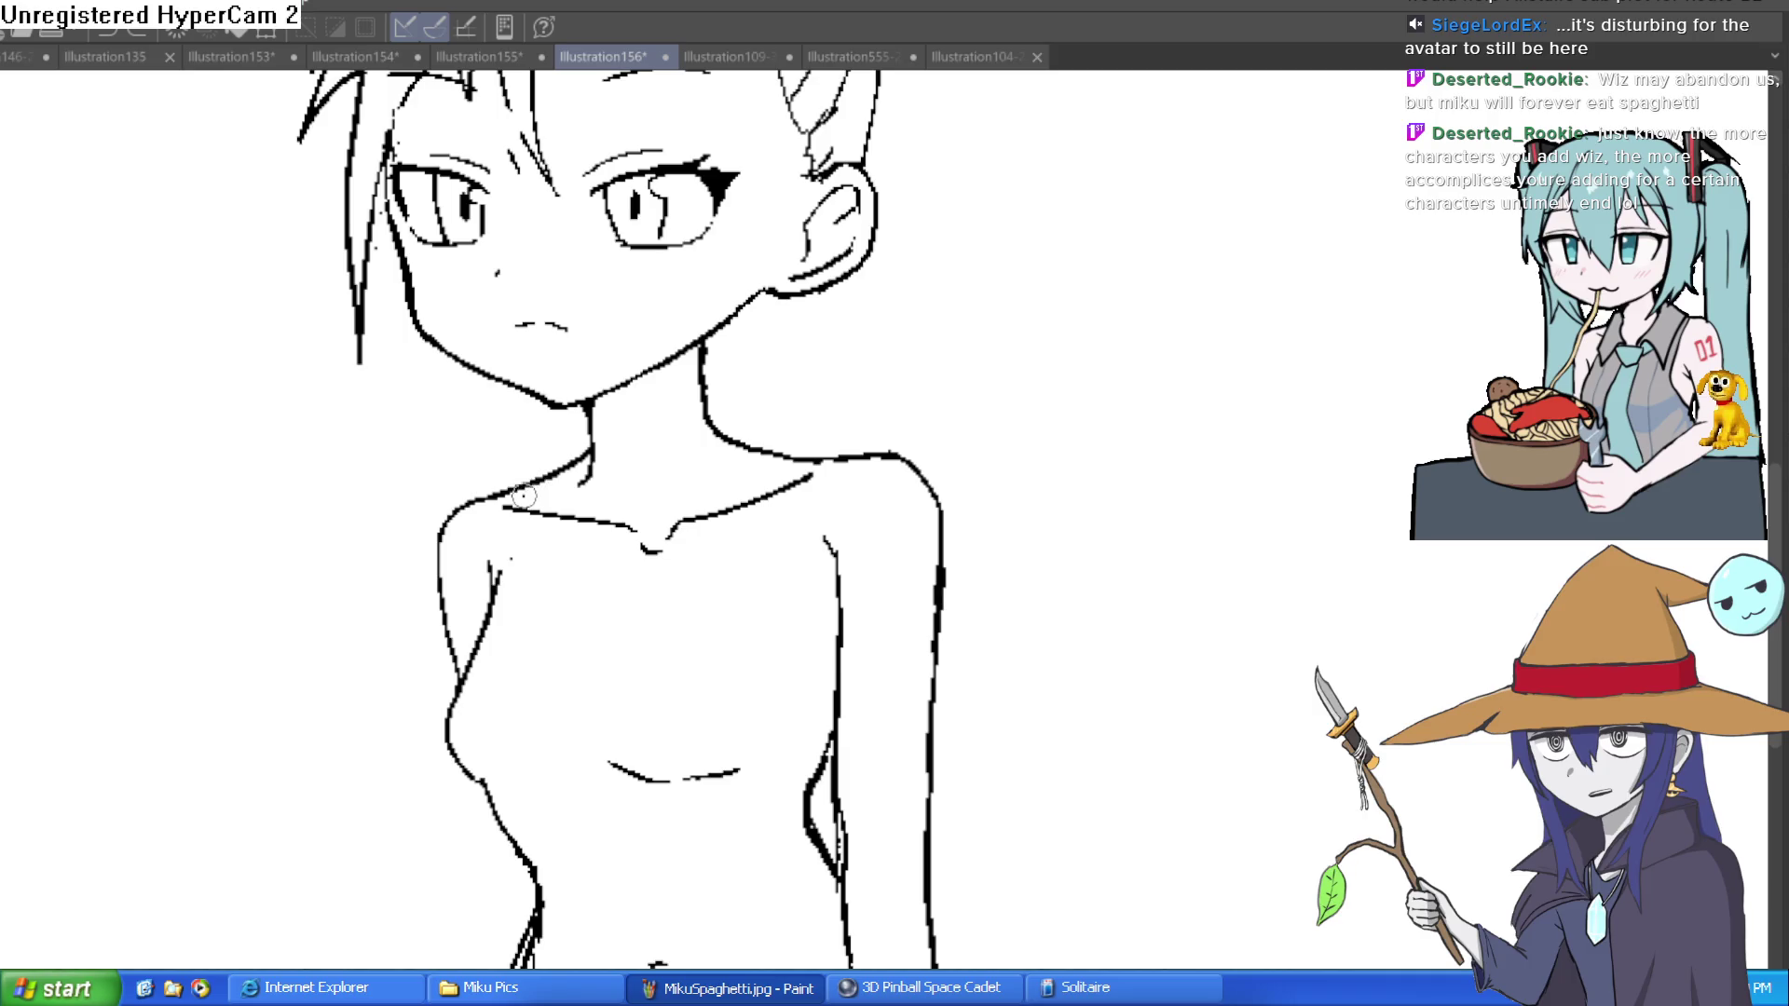
{"action": "left_click_drag", "start_coordinate": [539, 486], "coordinate": [611, 587]}
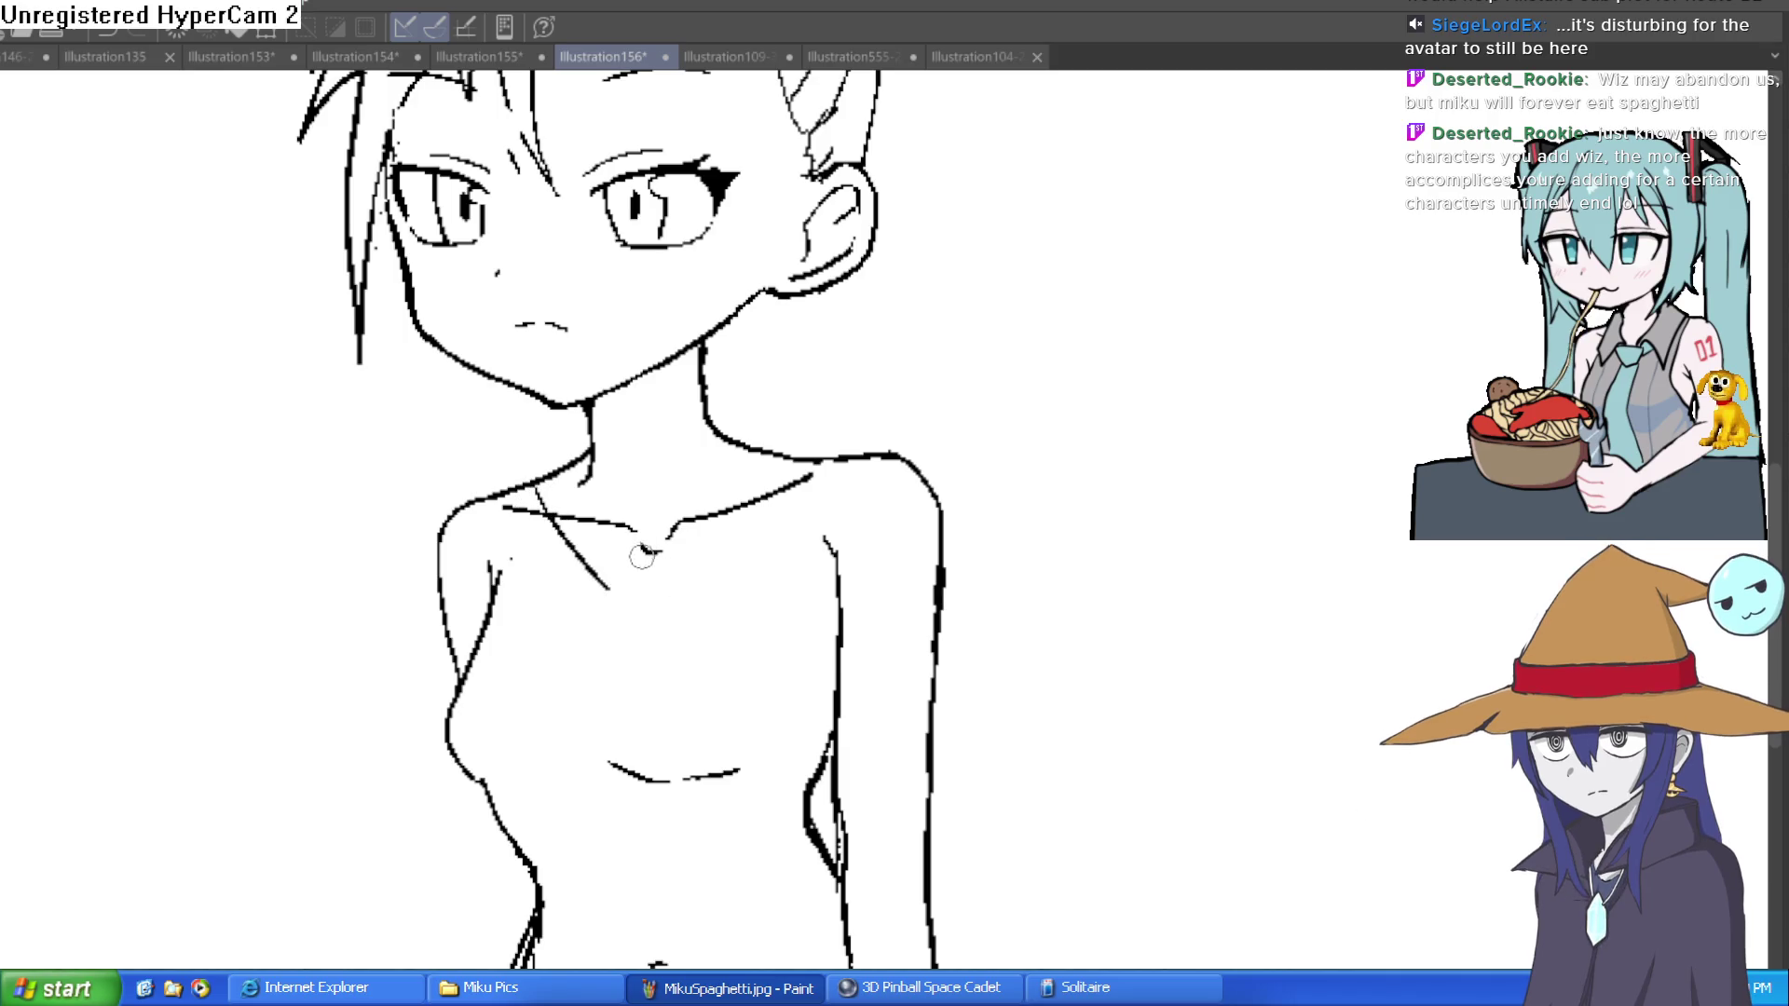
{"action": "mouse_move", "coordinate": [610, 586]}
{"action": "left_mouse_down"}
{"action": "mouse_move", "coordinate": [756, 452]}
{"action": "mouse_move", "coordinate": [759, 531]}
{"action": "mouse_move", "coordinate": [647, 659]}
{"action": "left_mouse_up"}
{"action": "key", "text": "ctrl+z"}
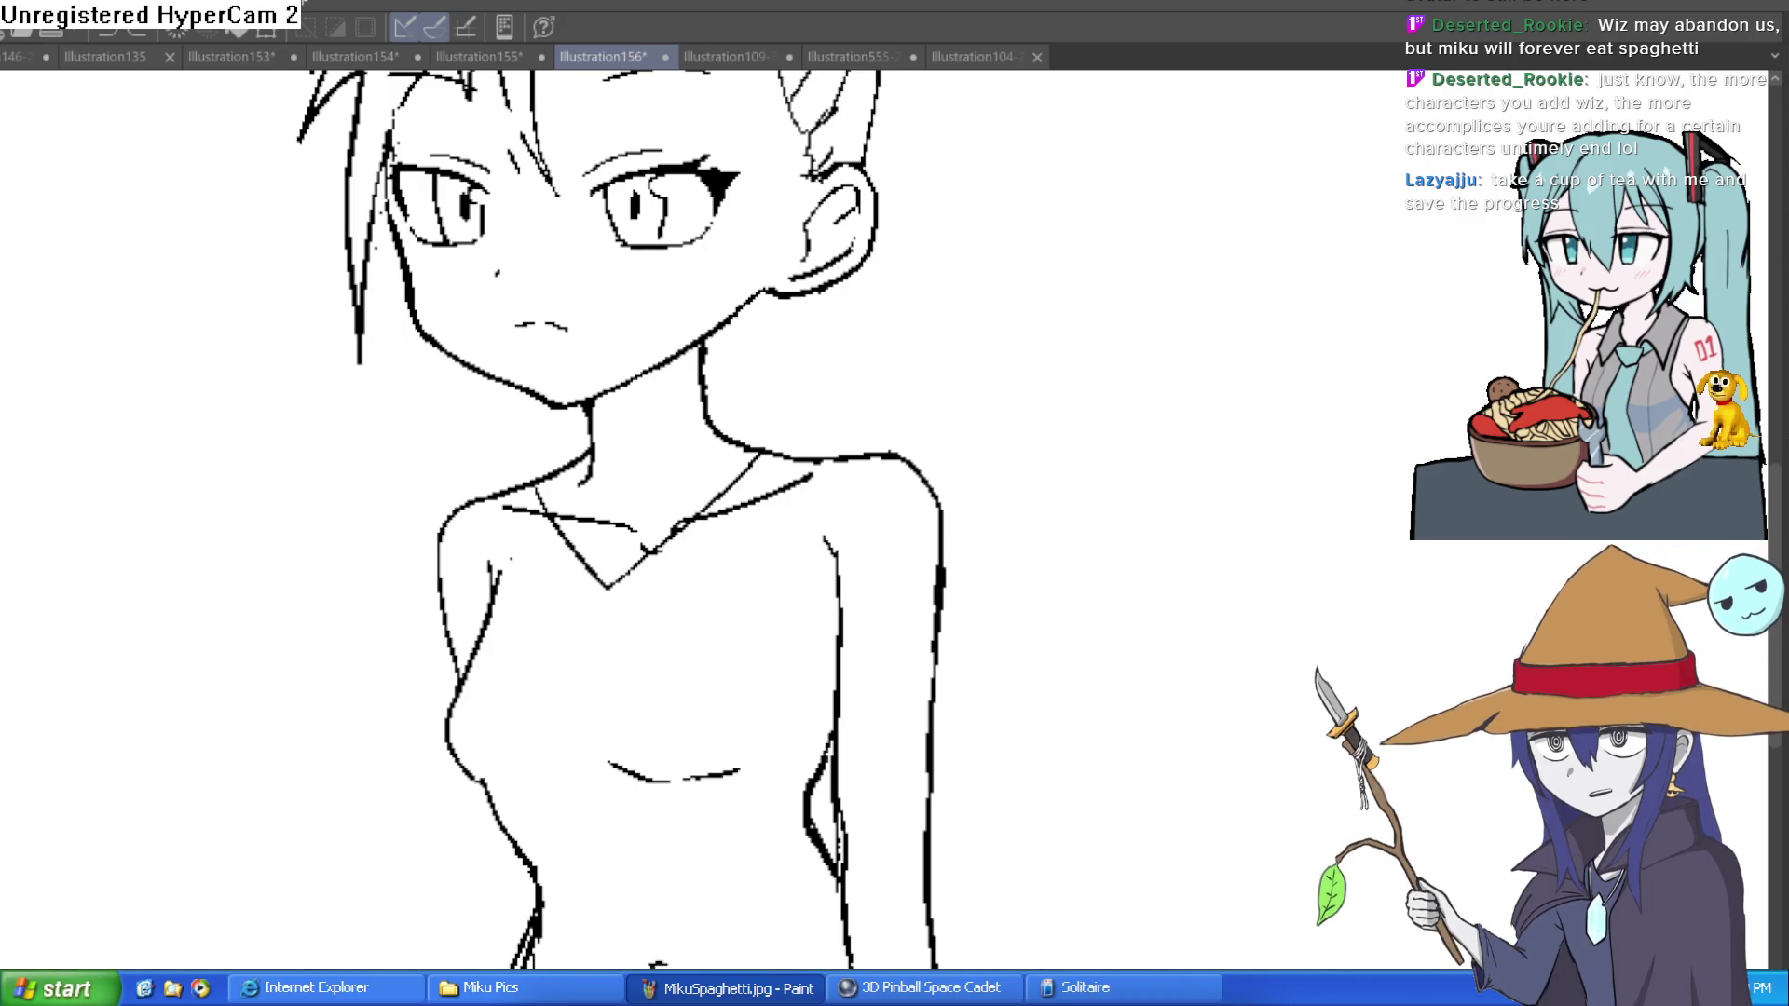
{"action": "key", "text": "ctrl+s"}
Step: Redraw the V-neck's diagonal and left leg, undoing the failed strokes at its point
{"action": "mouse_move", "coordinate": [606, 576]}
{"action": "left_mouse_down"}
{"action": "mouse_move", "coordinate": [631, 615]}
{"action": "mouse_move", "coordinate": [803, 489]}
{"action": "left_mouse_up"}
{"action": "key", "text": "ctrl+z"}
{"action": "key", "text": "ctrl+z"}
{"action": "key", "text": "ctrl+z"}
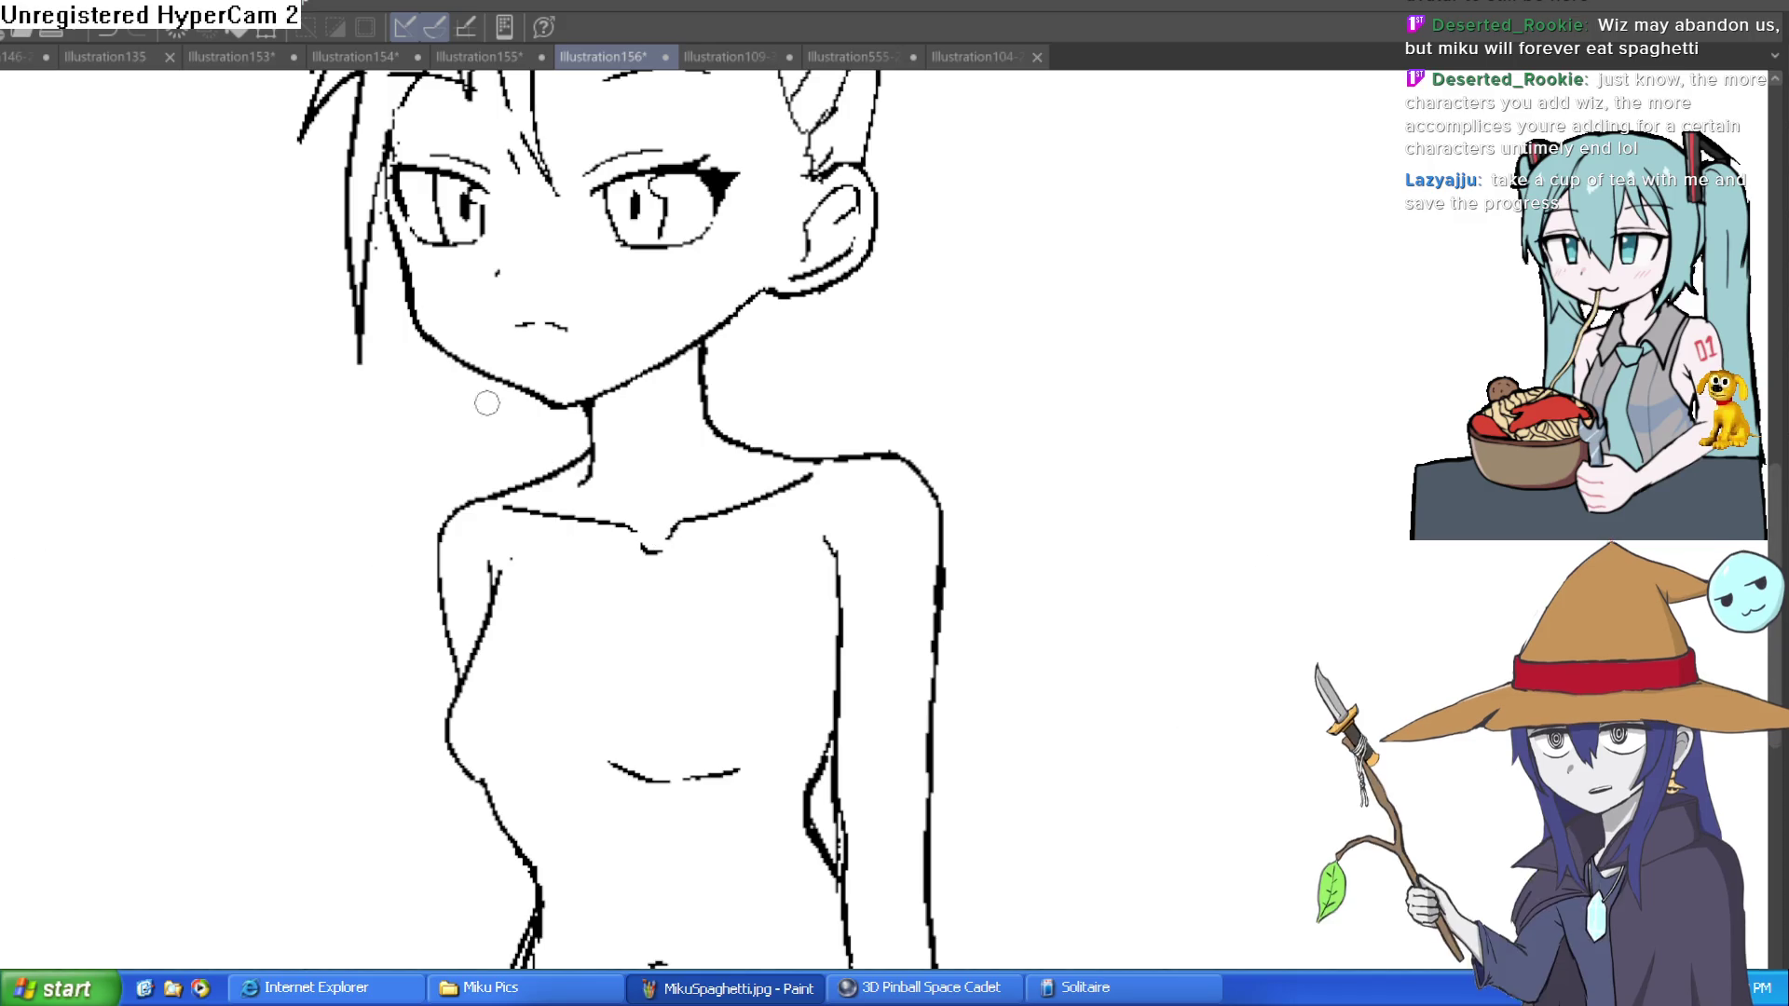
{"action": "left_click", "coordinate": [767, 472]}
{"action": "mouse_move", "coordinate": [782, 443]}
{"action": "left_mouse_down"}
{"action": "mouse_move", "coordinate": [559, 679]}
{"action": "mouse_move", "coordinate": [411, 469]}
{"action": "mouse_move", "coordinate": [425, 461]}
{"action": "mouse_move", "coordinate": [352, 503]}
{"action": "mouse_move", "coordinate": [533, 714]}
{"action": "left_mouse_up"}
{"action": "key", "text": "ctrl+z"}
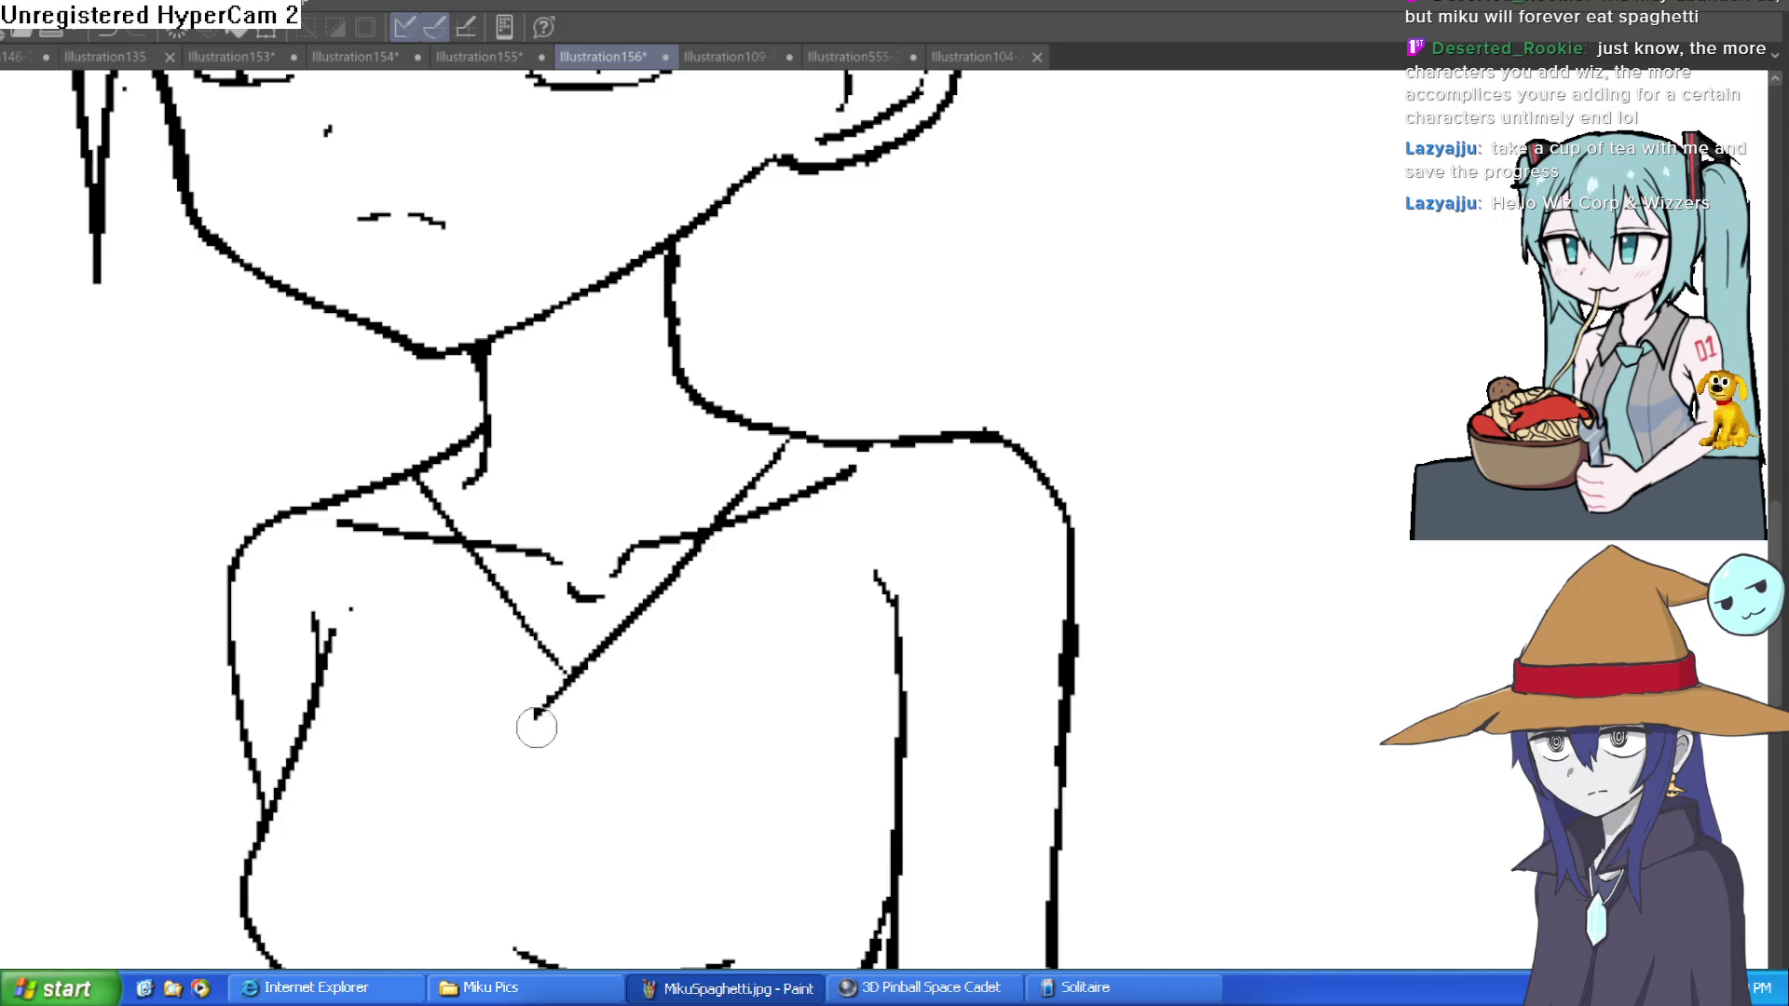
{"action": "scroll", "coordinate": [557, 671], "scroll_direction": "down", "scroll_amount": 1}
{"action": "key", "text": "ctrl+z"}
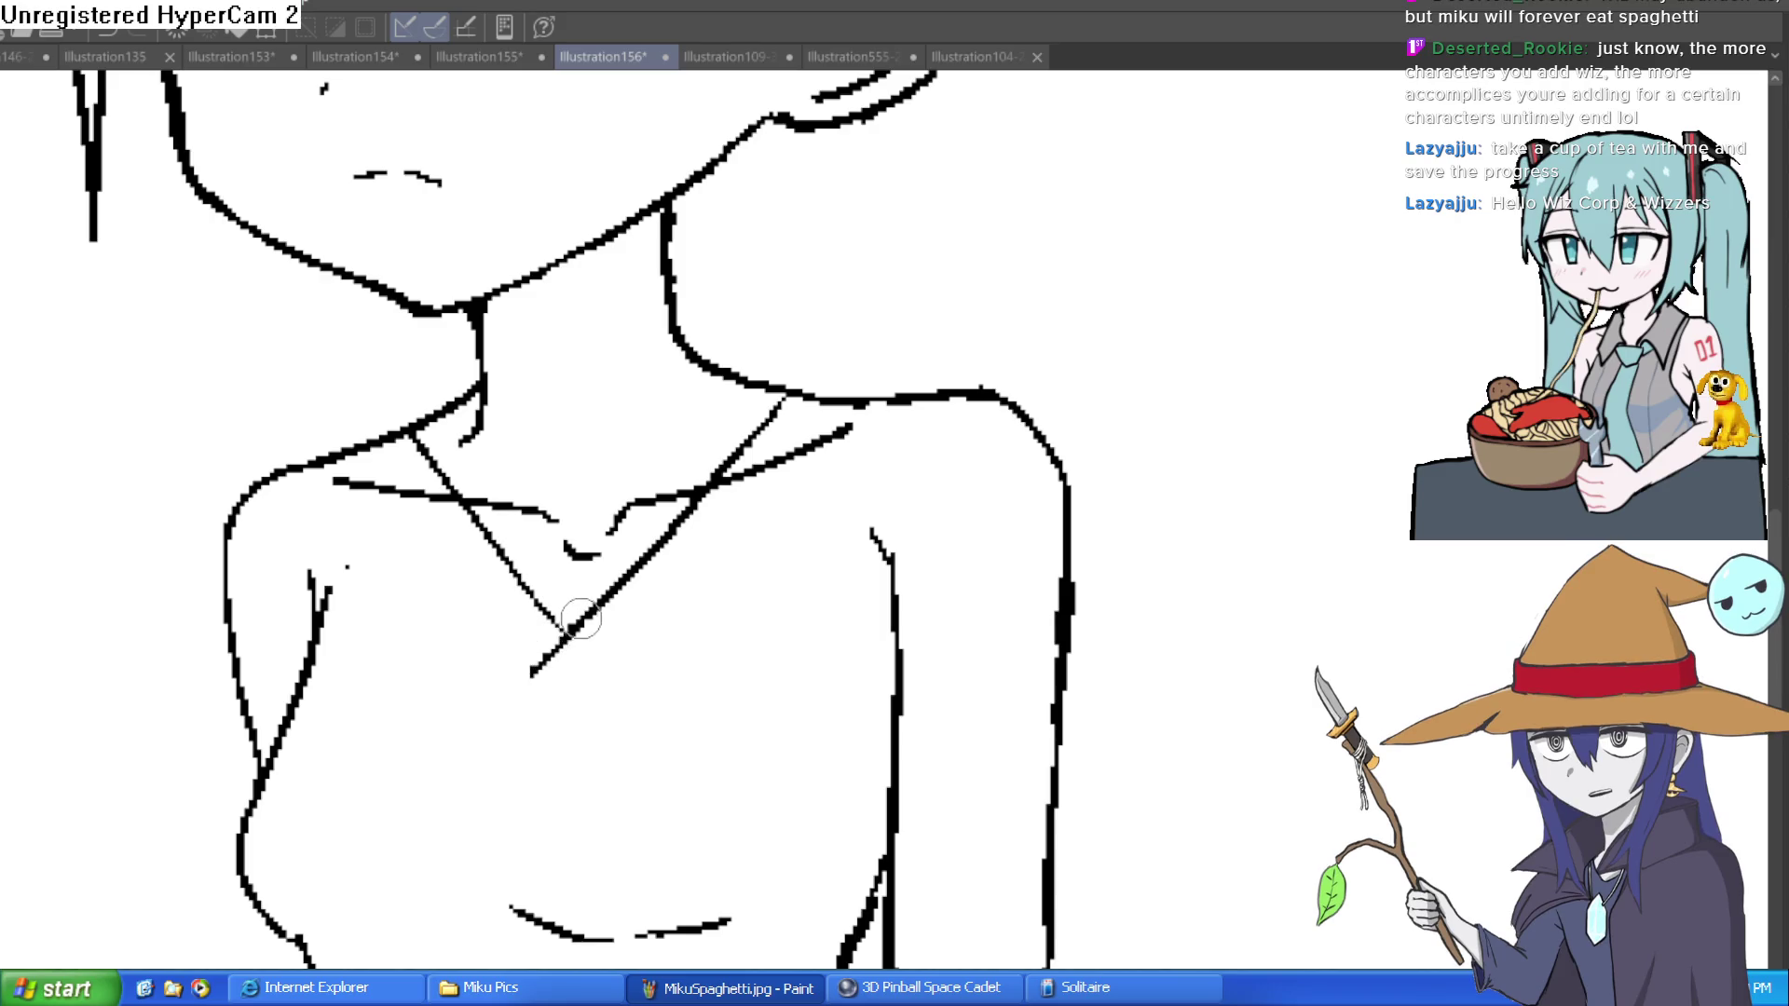
{"action": "mouse_move", "coordinate": [566, 631]}
{"action": "left_mouse_down"}
{"action": "mouse_move", "coordinate": [522, 652]}
{"action": "mouse_move", "coordinate": [557, 697]}
{"action": "left_mouse_up"}
{"action": "key", "text": "ctrl+z"}
{"action": "key", "text": "ctrl+z"}
{"action": "scroll", "coordinate": [565, 645], "scroll_direction": "down", "scroll_amount": 1}
{"action": "scroll", "coordinate": [564, 645], "scroll_direction": "up", "scroll_amount": 2}
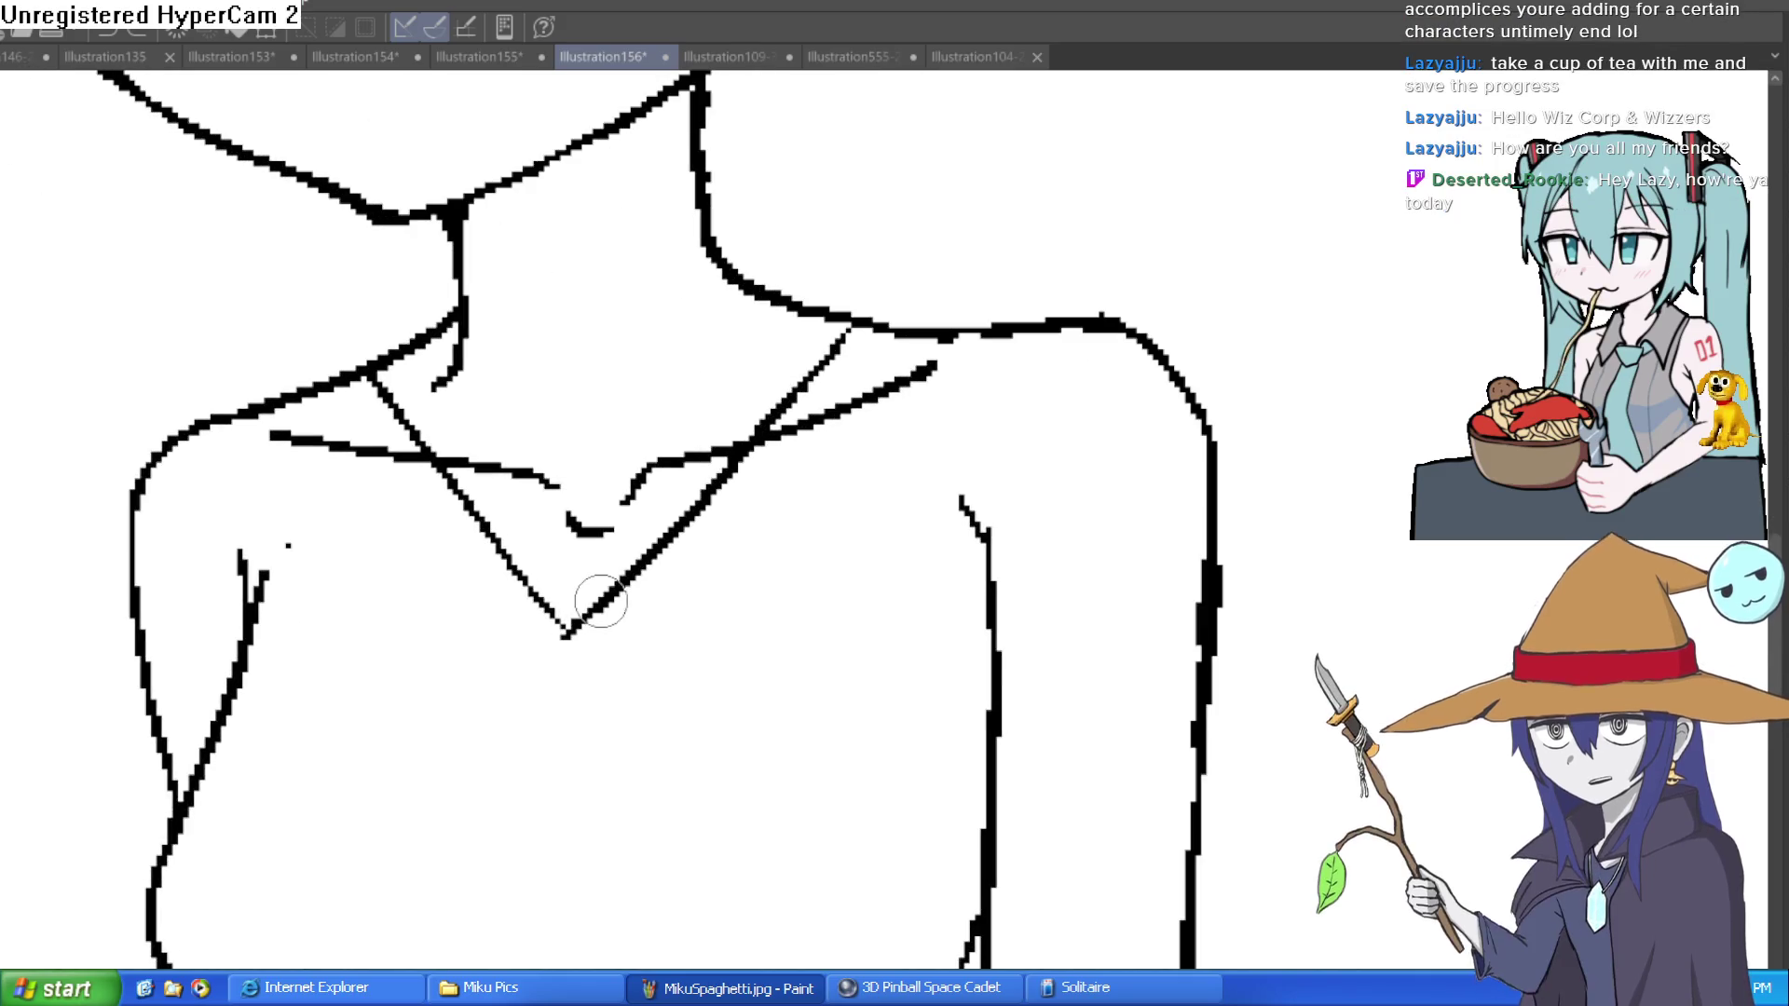
Step: Join the neckline to the shoulder, rotate the canvas, and draw the inner collar band line
{"action": "left_click_drag", "start_coordinate": [839, 349], "coordinate": [850, 319]}
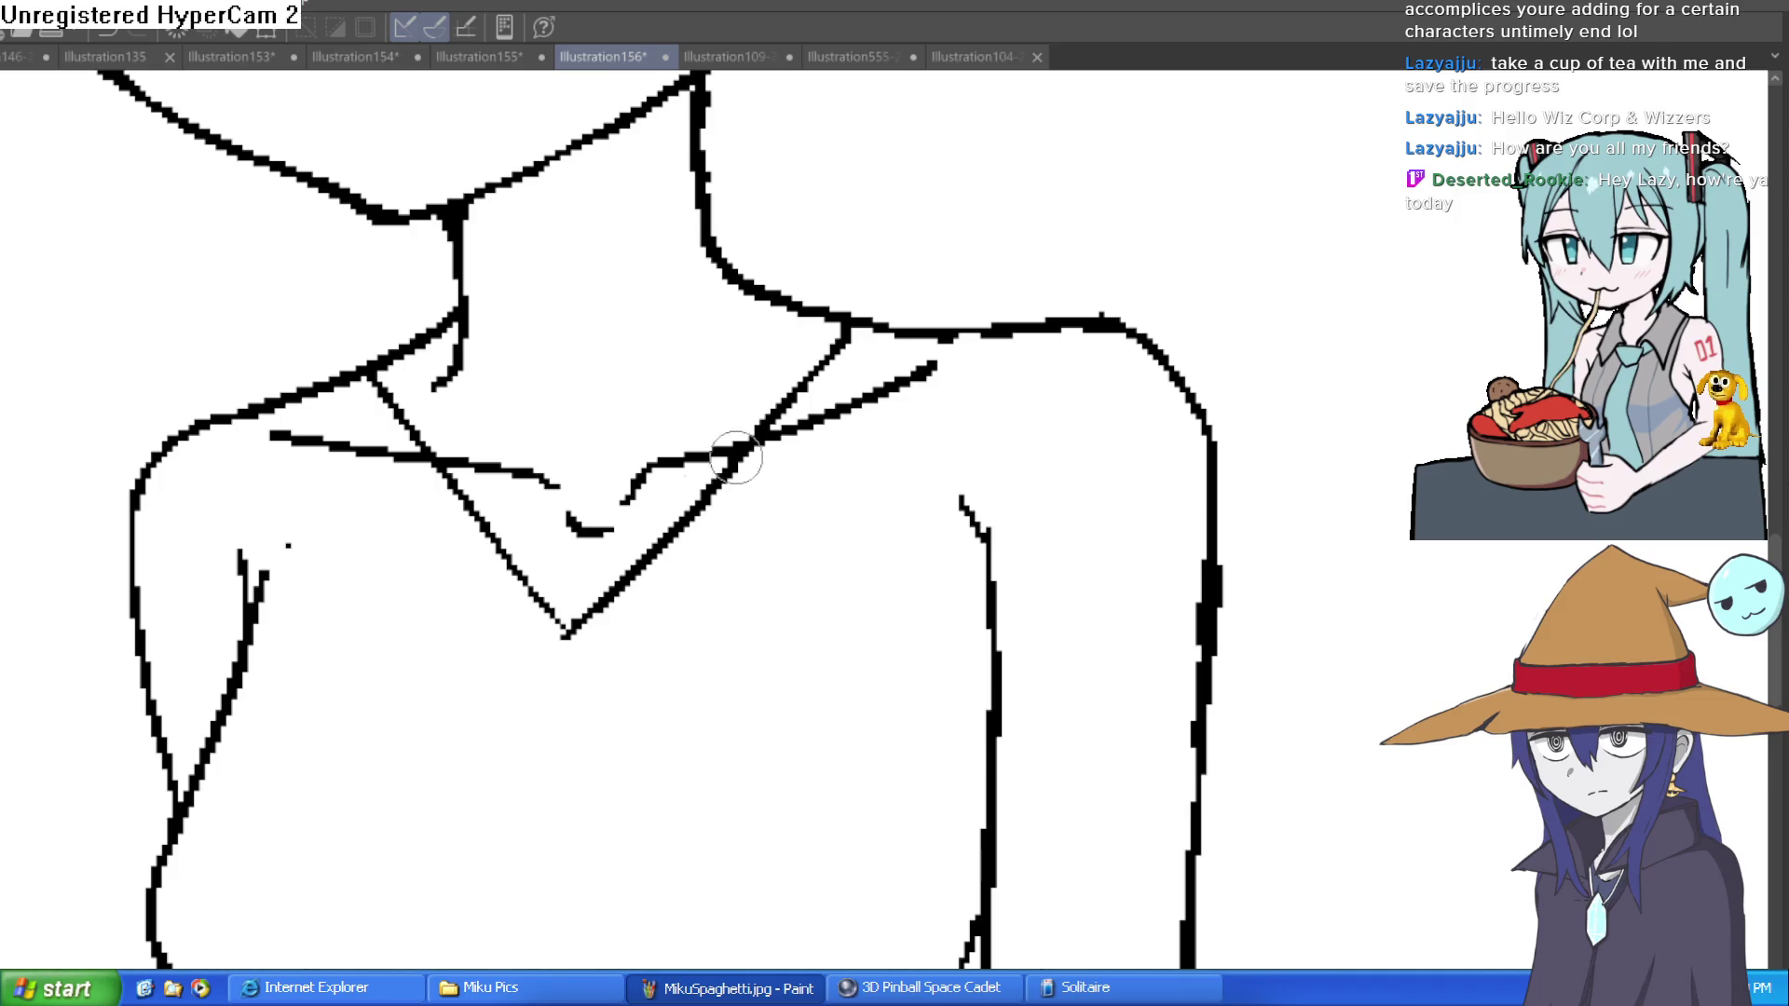
{"action": "mouse_move", "coordinate": [562, 630]}
{"action": "left_mouse_down"}
{"action": "mouse_move", "coordinate": [524, 690]}
{"action": "mouse_move", "coordinate": [591, 746]}
{"action": "mouse_move", "coordinate": [726, 640]}
{"action": "mouse_move", "coordinate": [988, 341]}
{"action": "mouse_move", "coordinate": [849, 324]}
{"action": "left_mouse_up"}
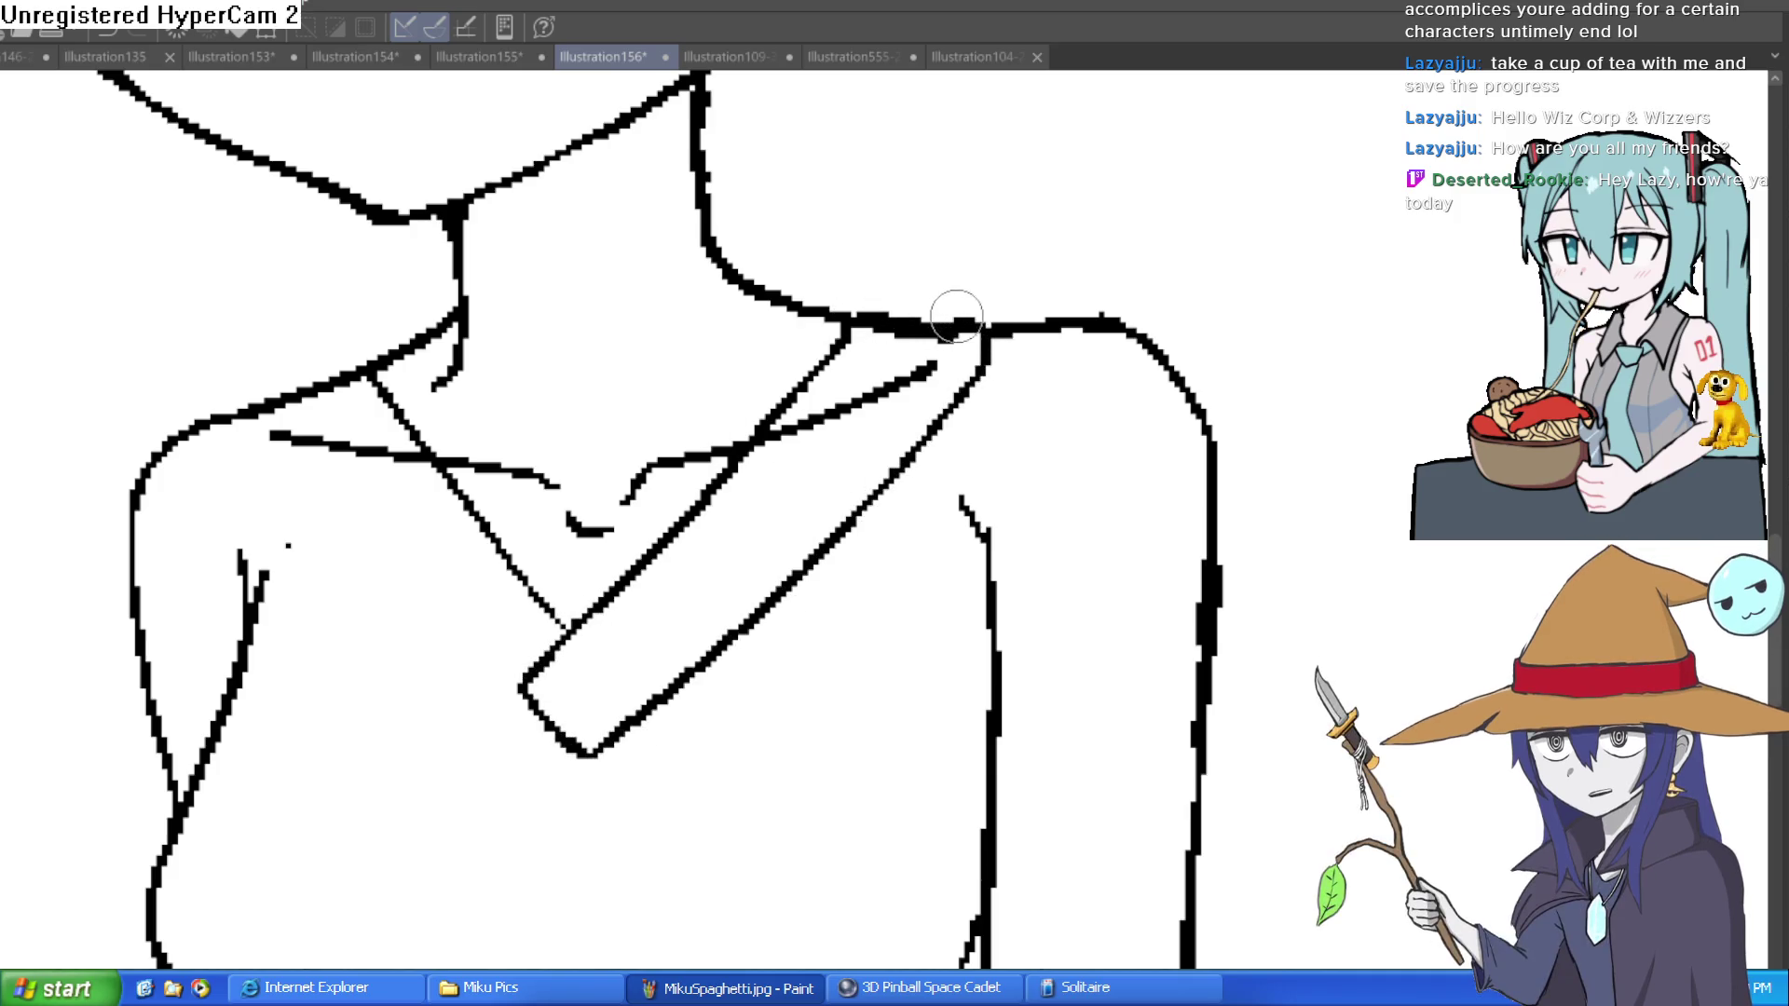
{"action": "scroll", "coordinate": [980, 398], "scroll_direction": "down", "scroll_amount": 3}
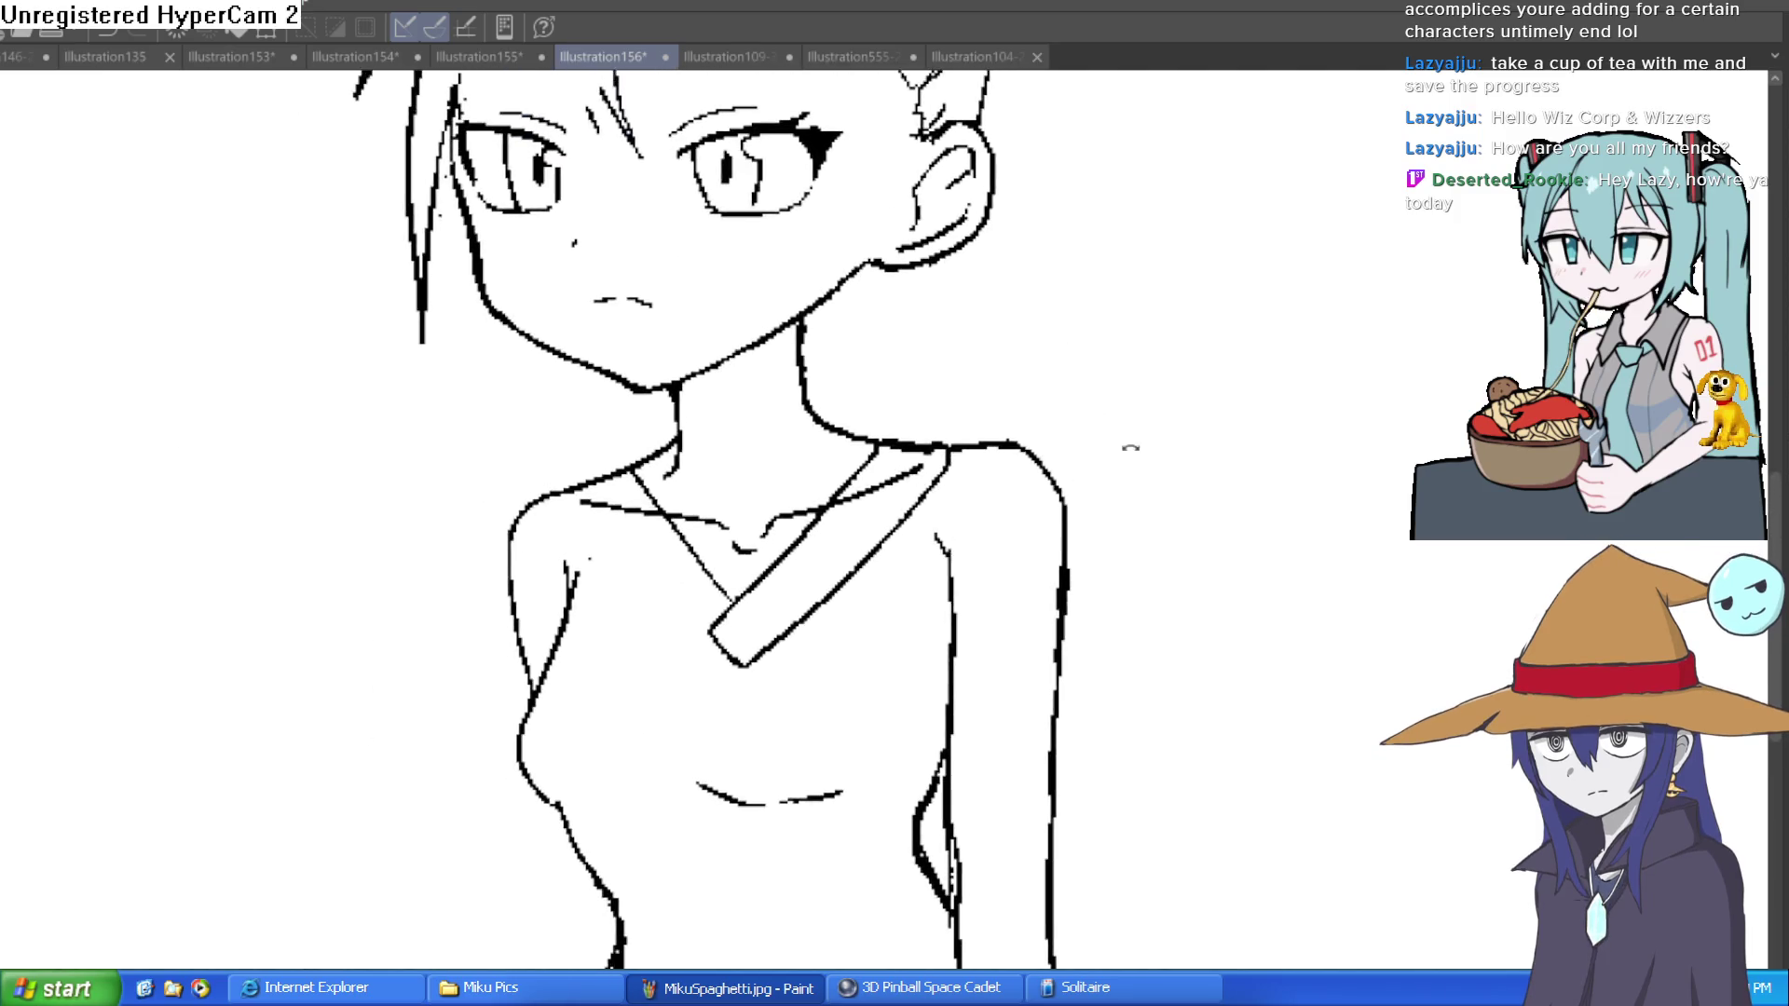
{"action": "key", "text": "asciicircum"}
{"action": "key", "text": "asciicircum"}
{"action": "key", "text": "asciicircum"}
{"action": "scroll", "coordinate": [711, 518], "scroll_direction": "up", "scroll_amount": 3}
{"action": "left_click_drag", "start_coordinate": [711, 518], "coordinate": [729, 334]}
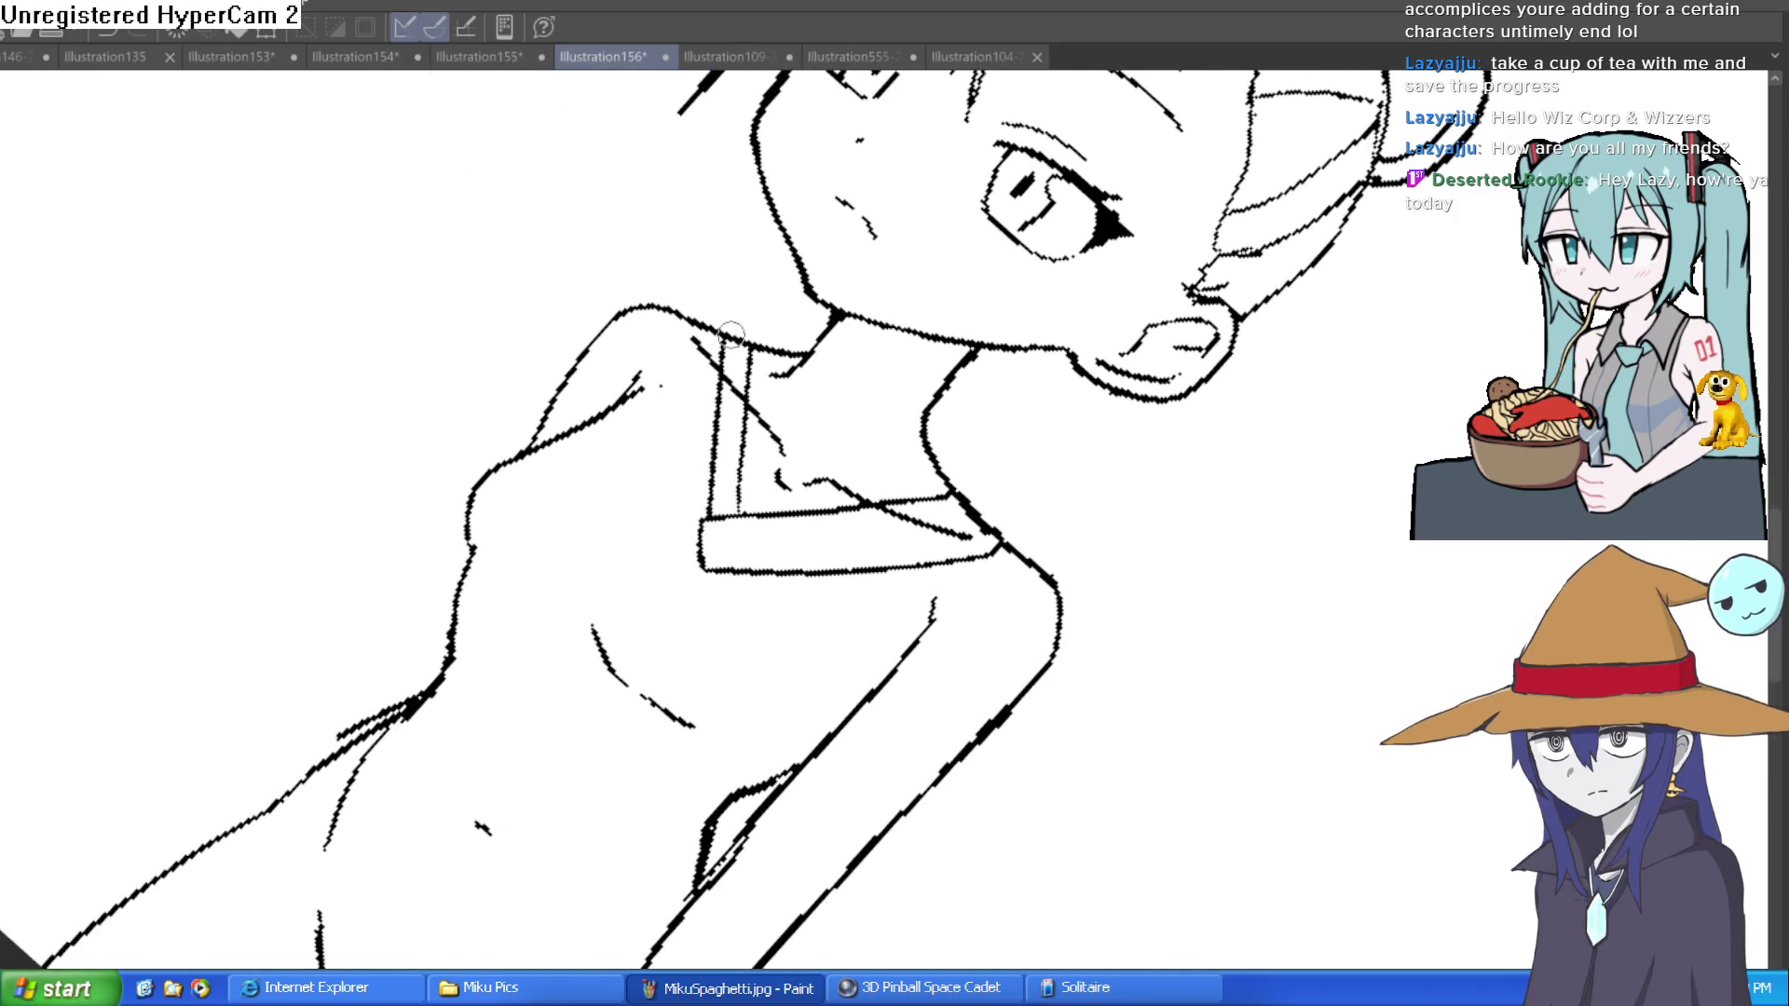
Step: Reset the canvas rotation and draw the waistline and the shorts' hem across the thighs
{"action": "key", "text": "minus"}
{"action": "key", "text": "minus"}
{"action": "key", "text": "minus"}
{"action": "scroll", "coordinate": [1026, 397], "scroll_direction": "down", "scroll_amount": 3}
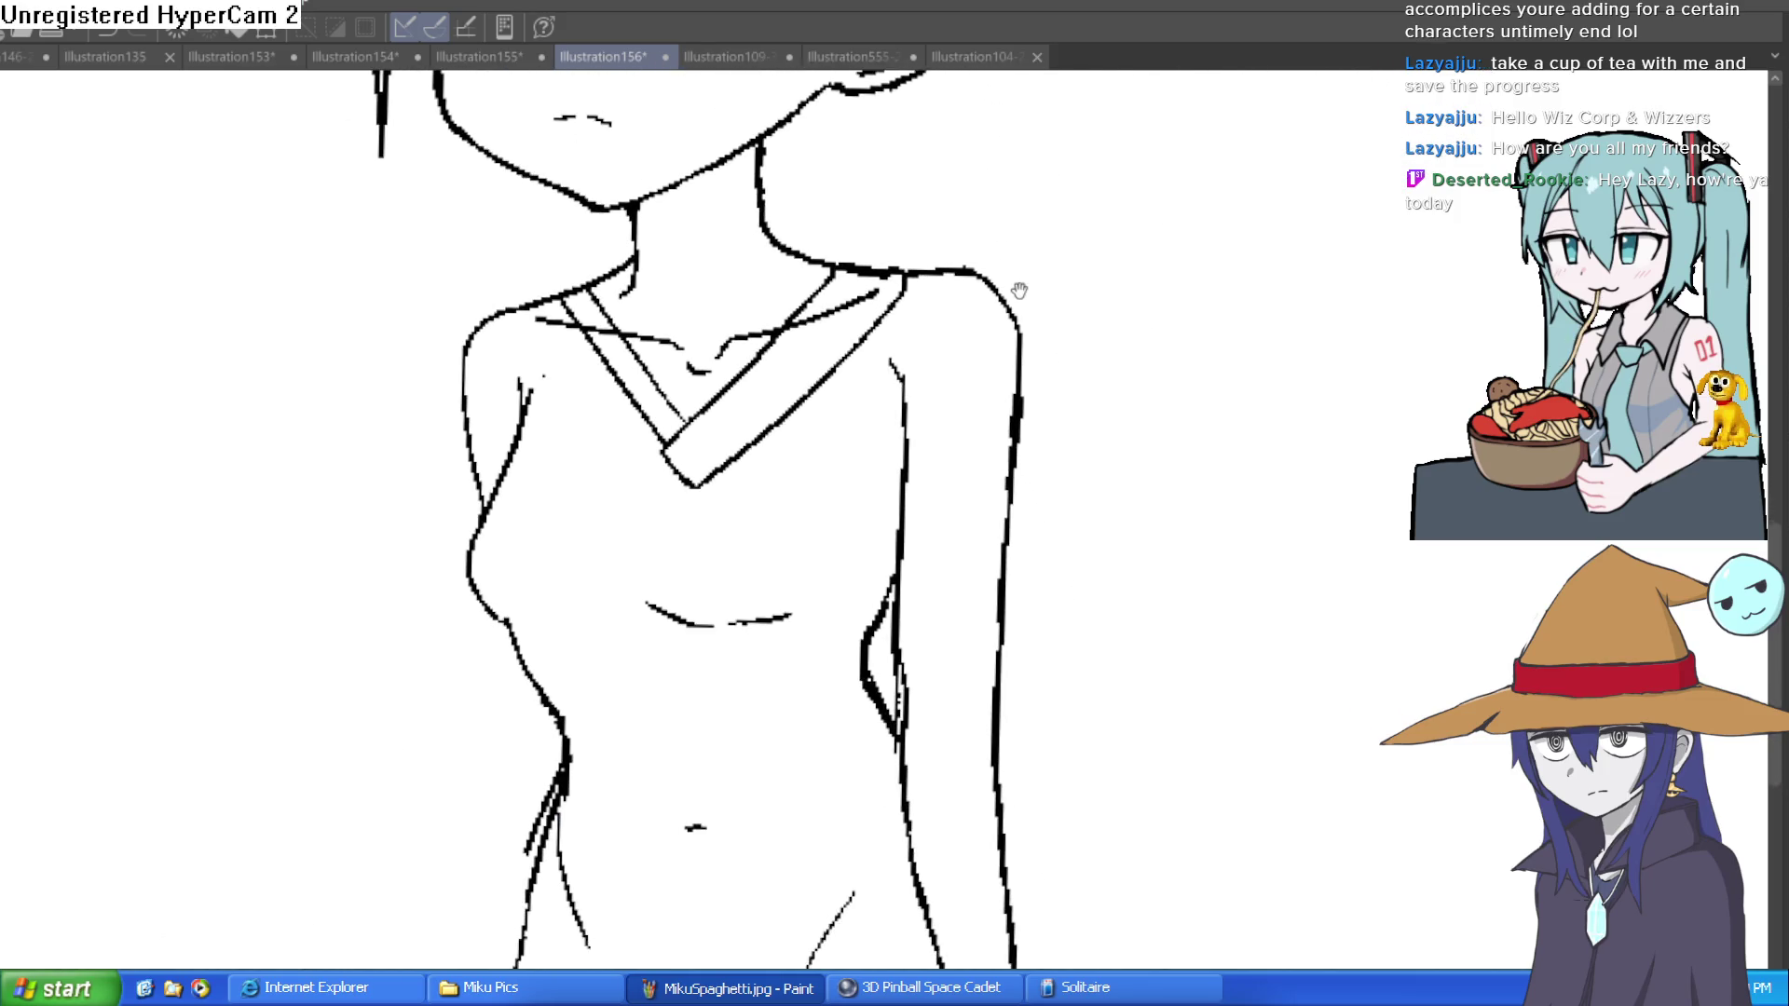
{"action": "scroll", "coordinate": [667, 564], "scroll_direction": "down", "scroll_amount": 2}
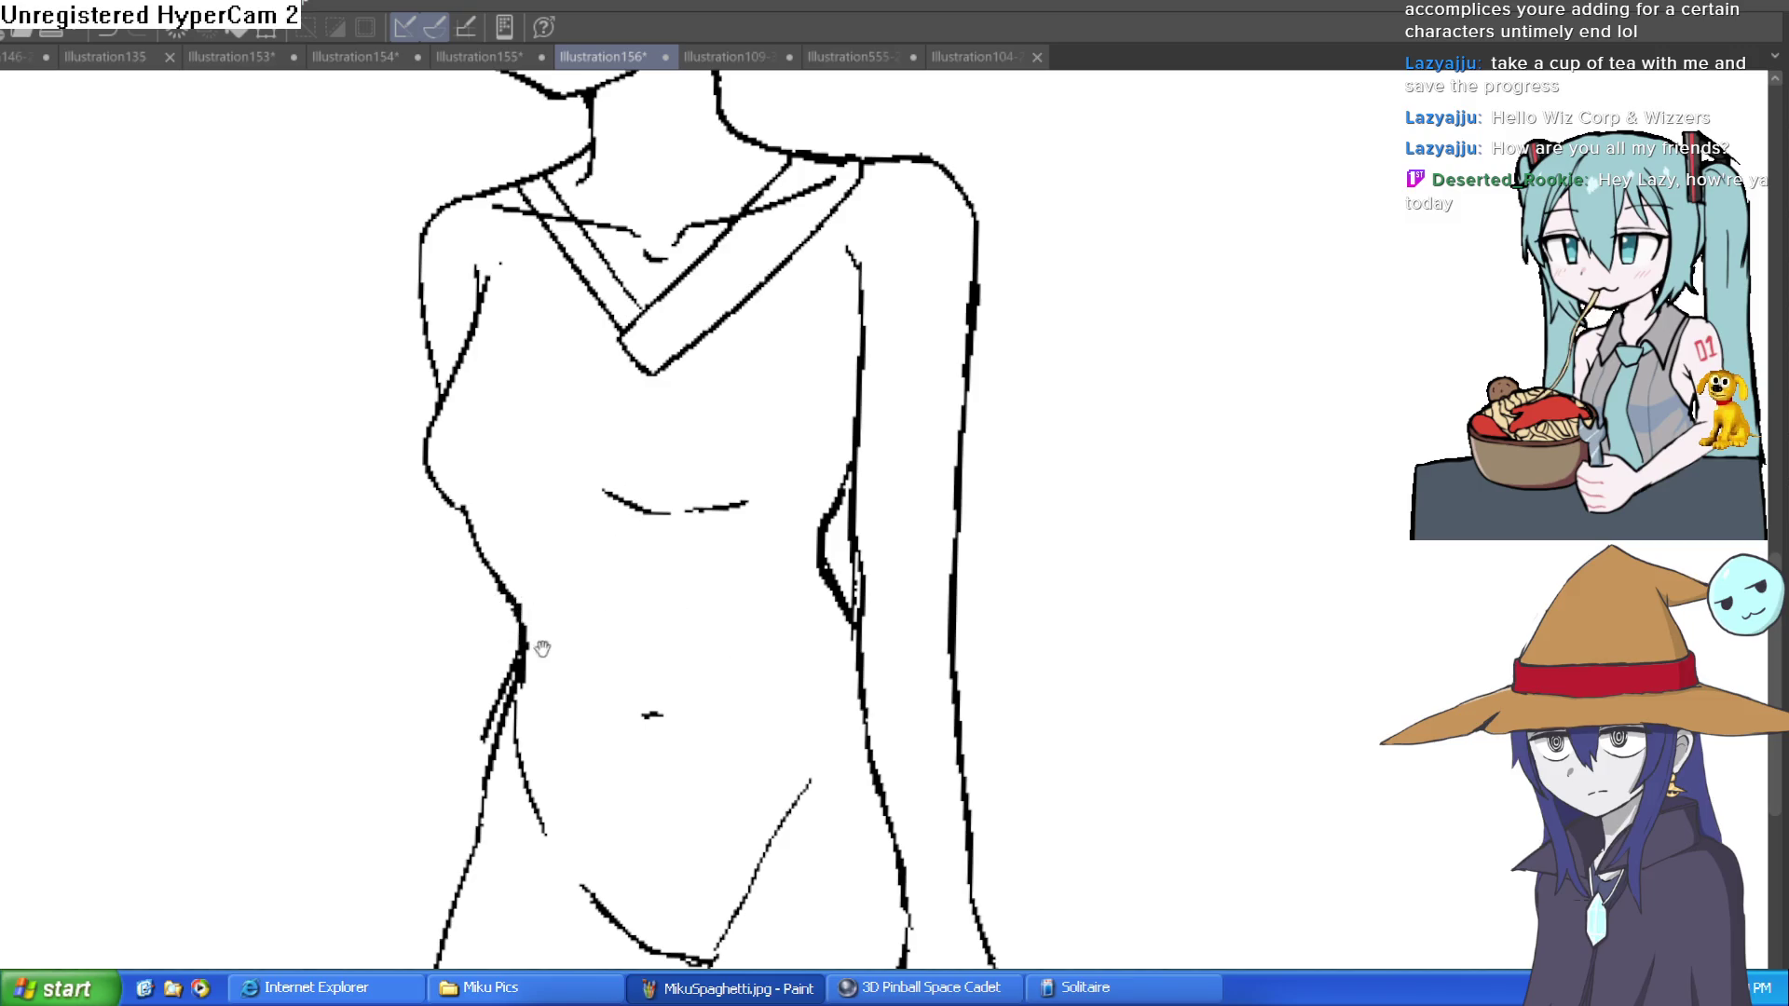
{"action": "scroll", "coordinate": [506, 611], "scroll_direction": "down", "scroll_amount": 2}
{"action": "mouse_move", "coordinate": [486, 675]}
{"action": "left_mouse_down"}
{"action": "mouse_move", "coordinate": [735, 671]}
{"action": "mouse_move", "coordinate": [857, 634]}
{"action": "left_mouse_up"}
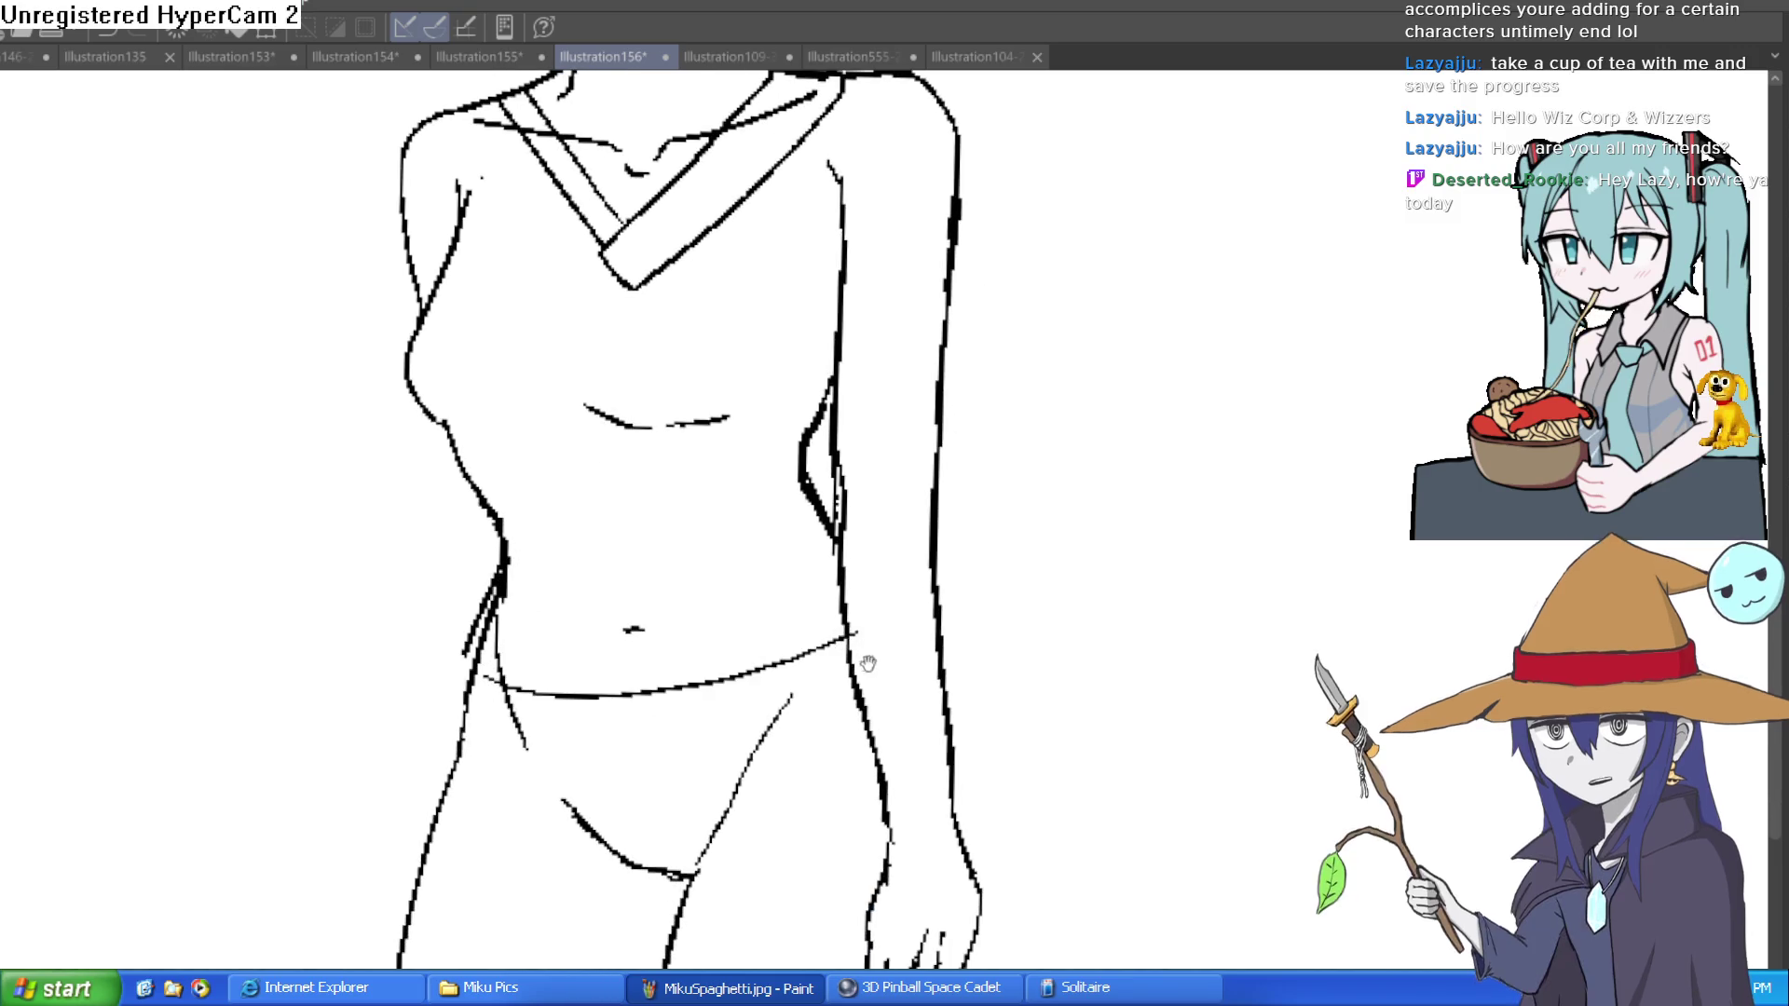
{"action": "scroll", "coordinate": [652, 633], "scroll_direction": "down", "scroll_amount": 2}
{"action": "left_click_drag", "start_coordinate": [357, 733], "coordinate": [799, 745]}
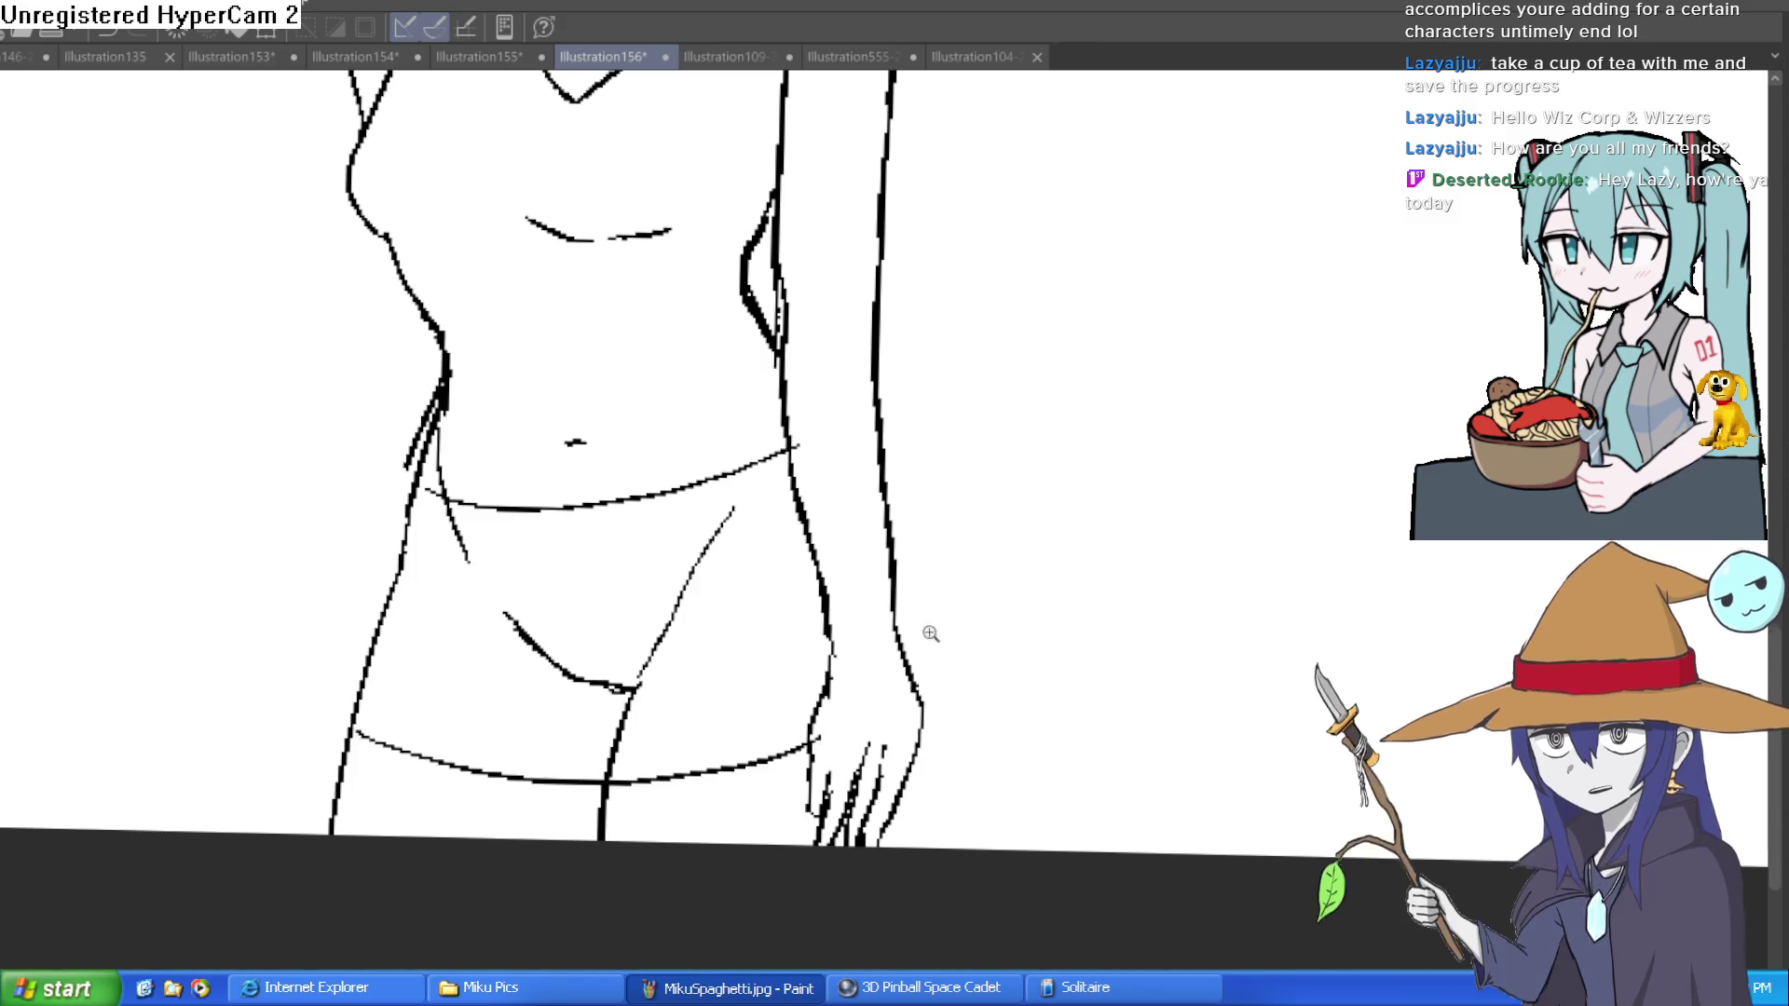
Step: Zoom and pan to bring the whole figure into view
{"action": "scroll", "coordinate": [926, 629], "scroll_direction": "down", "scroll_amount": 2}
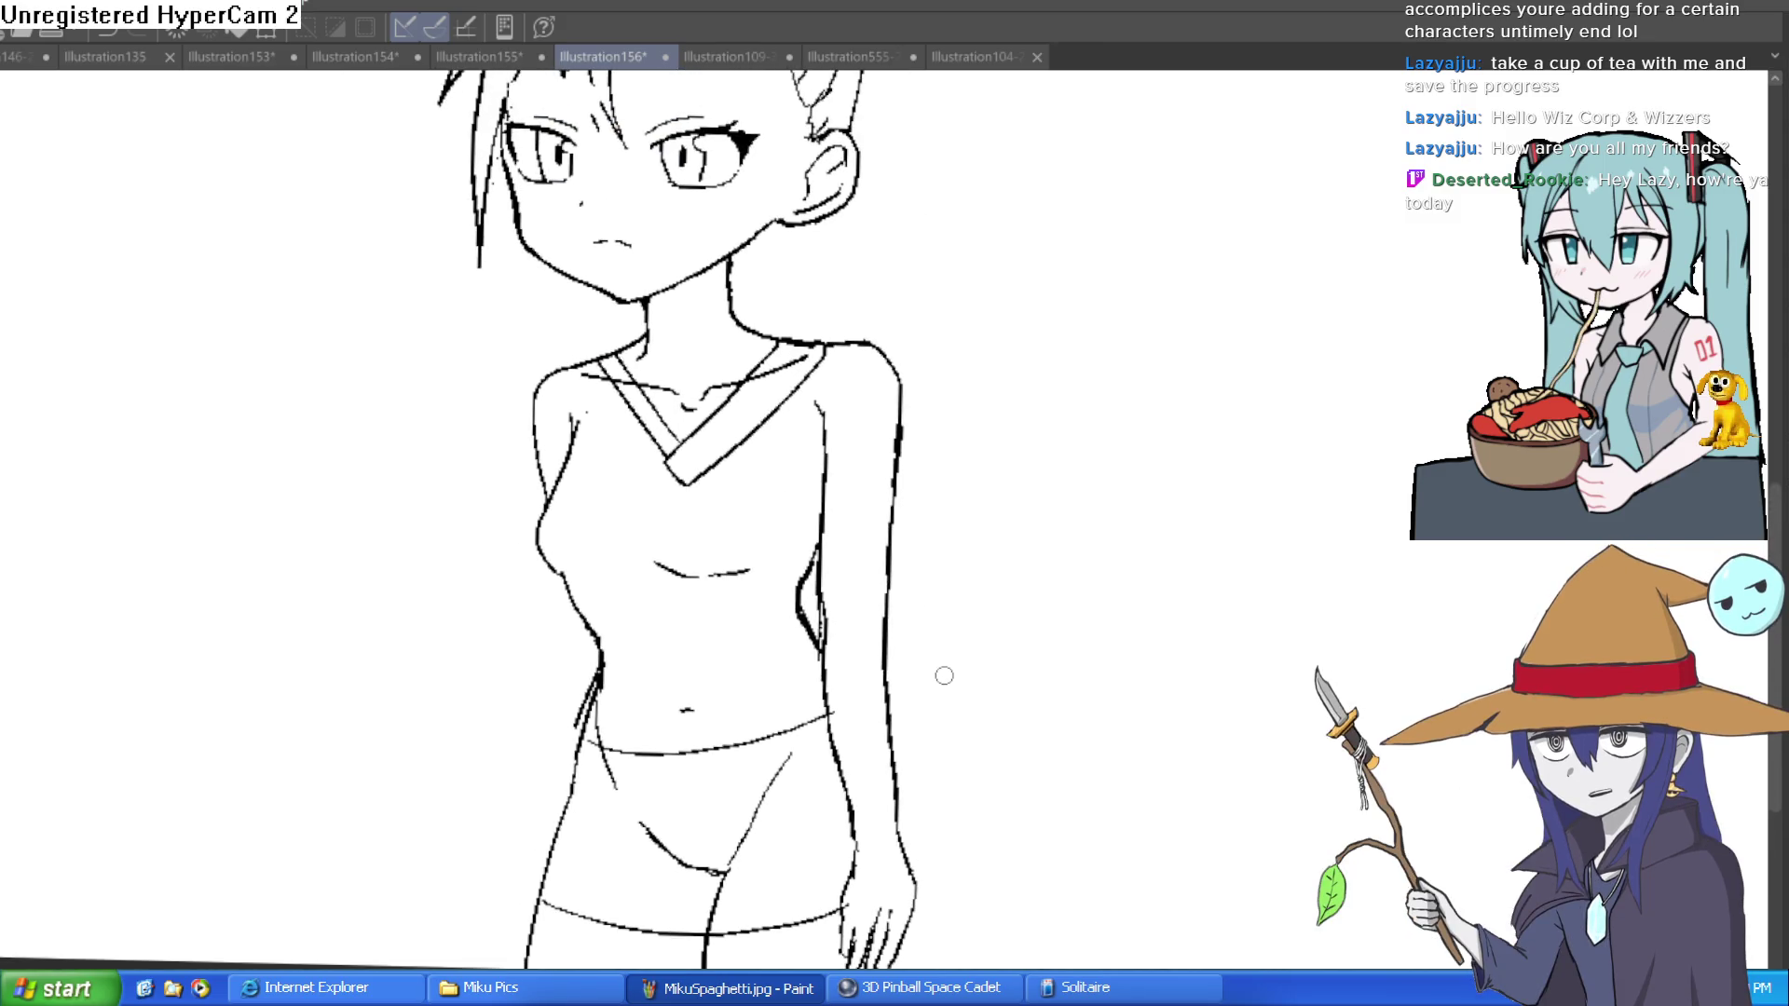
{"action": "scroll", "coordinate": [941, 652], "scroll_direction": "up", "scroll_amount": 2}
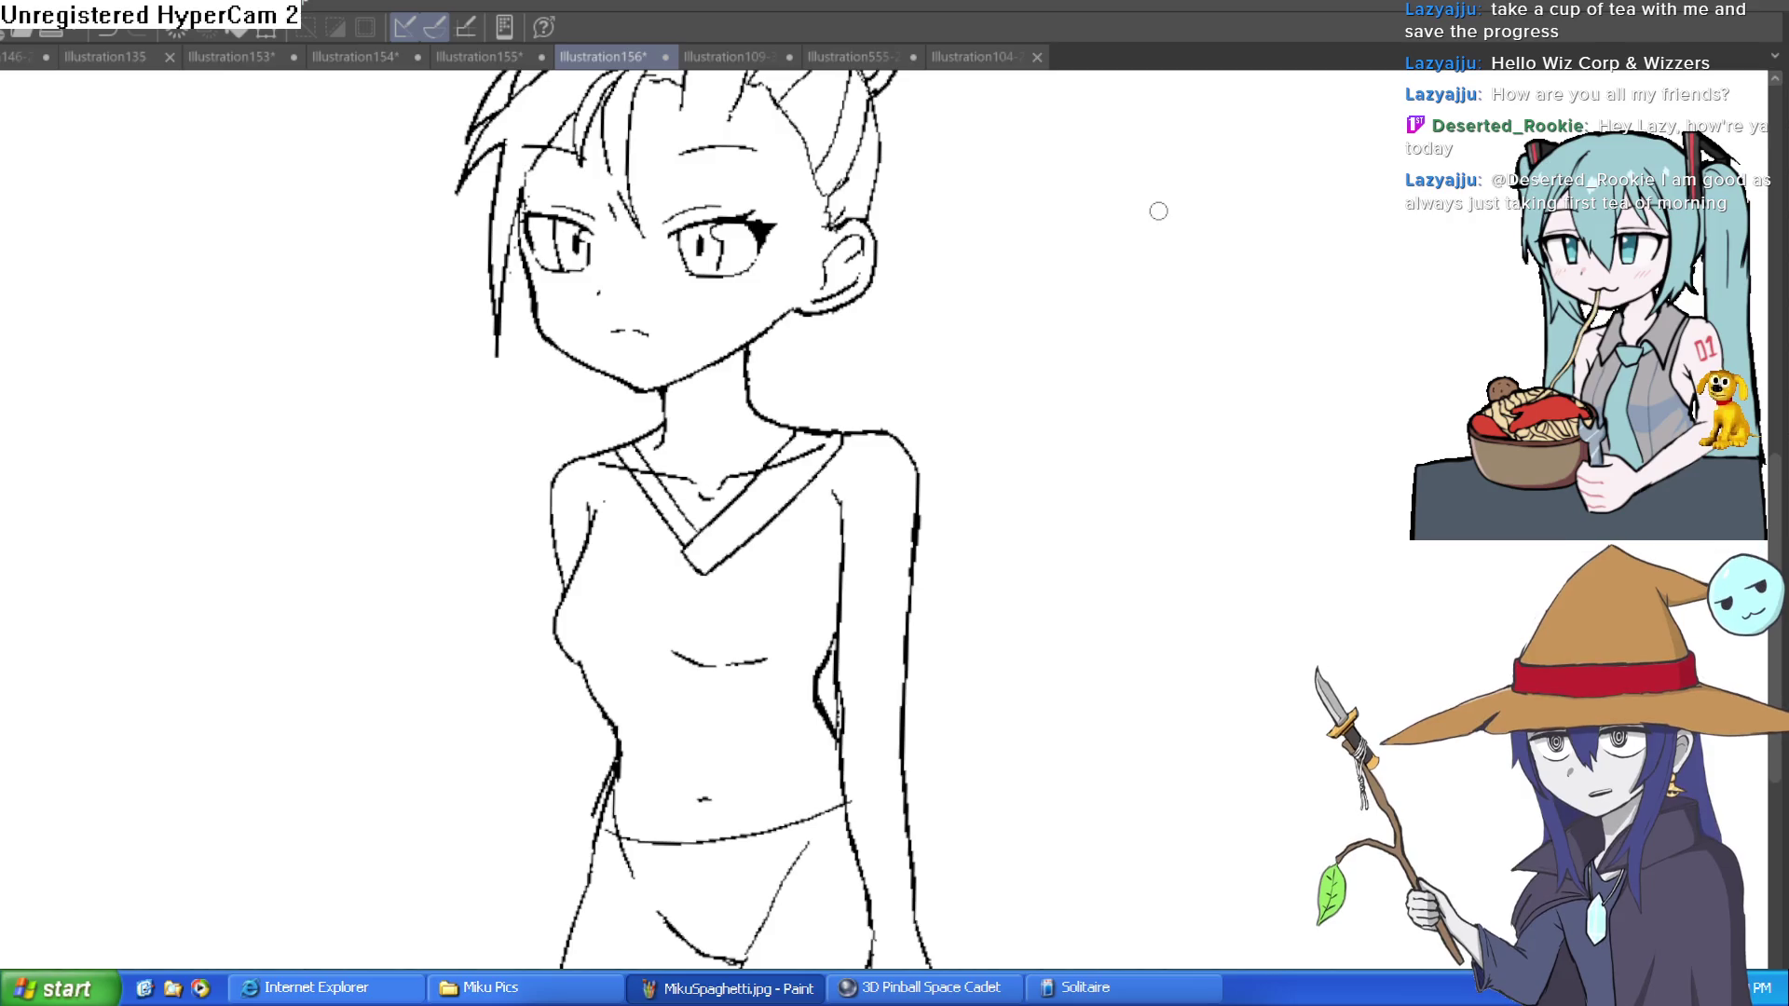
{"action": "scroll", "coordinate": [1158, 211], "scroll_direction": "down", "scroll_amount": 2}
{"action": "mouse_move", "coordinate": [998, 395]}
{"action": "left_mouse_down"}
{"action": "mouse_move", "coordinate": [970, 428]}
{"action": "mouse_move", "coordinate": [976, 468]}
{"action": "left_mouse_up"}
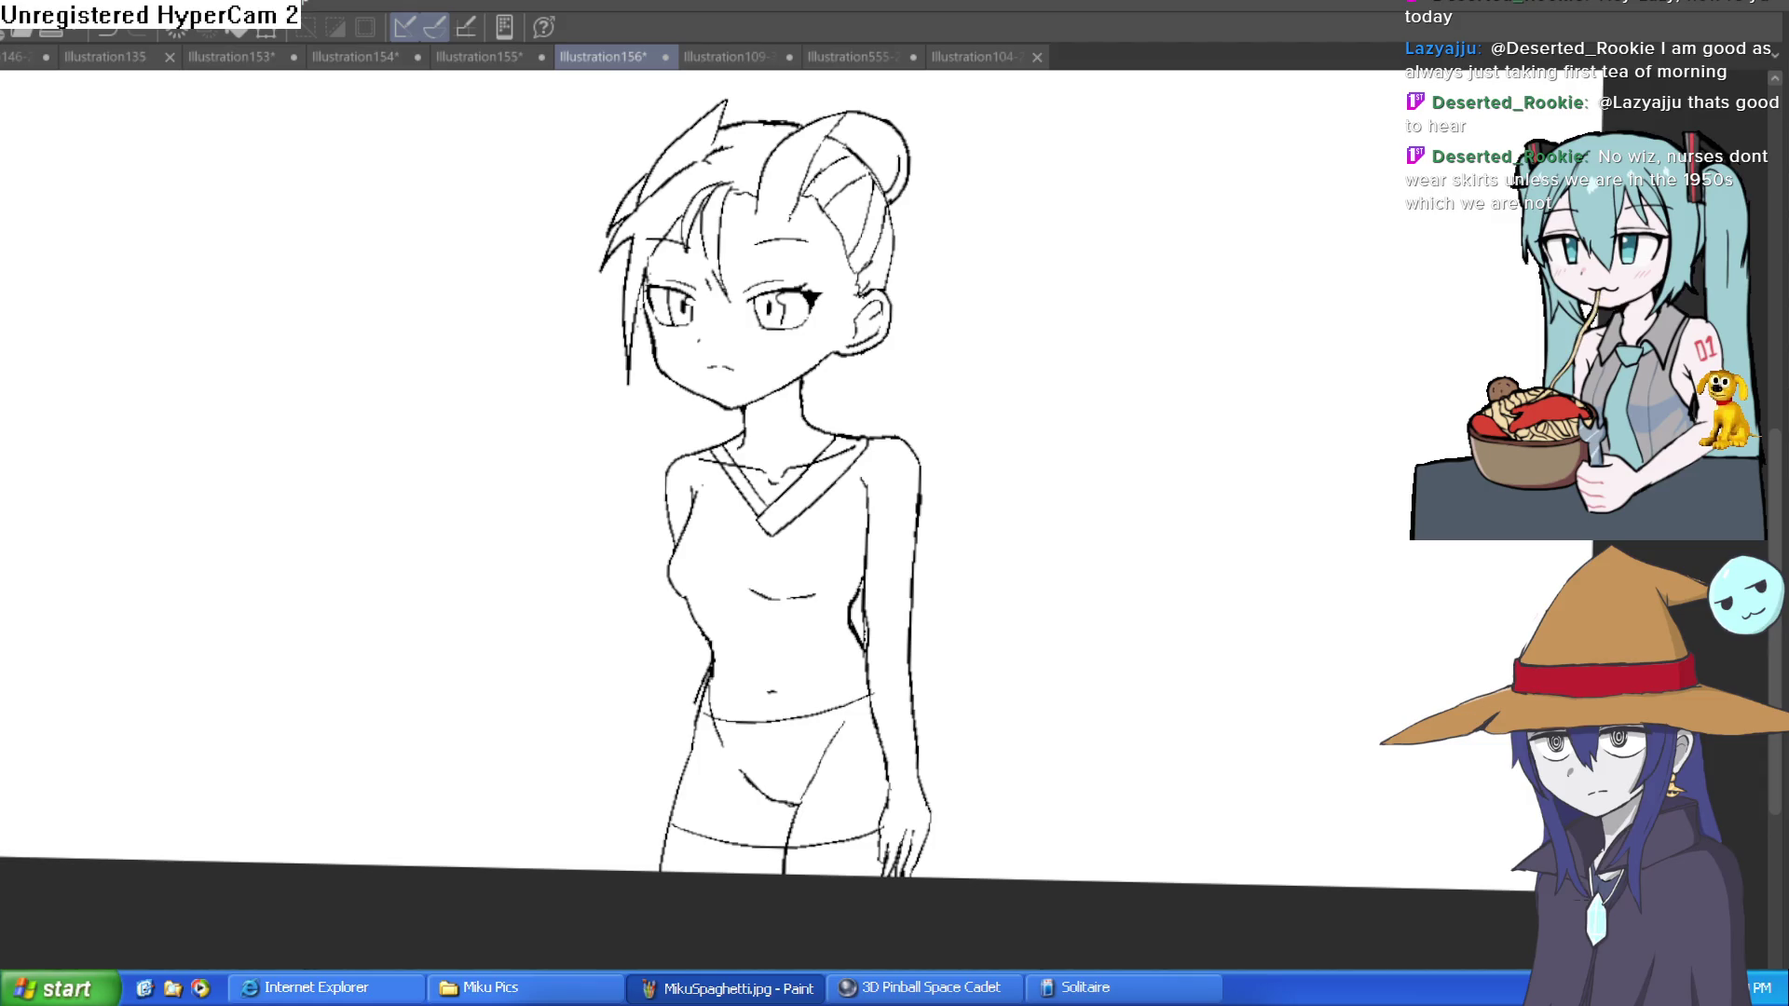
{"action": "scroll", "coordinate": [1081, 550], "scroll_direction": "down", "scroll_amount": 2}
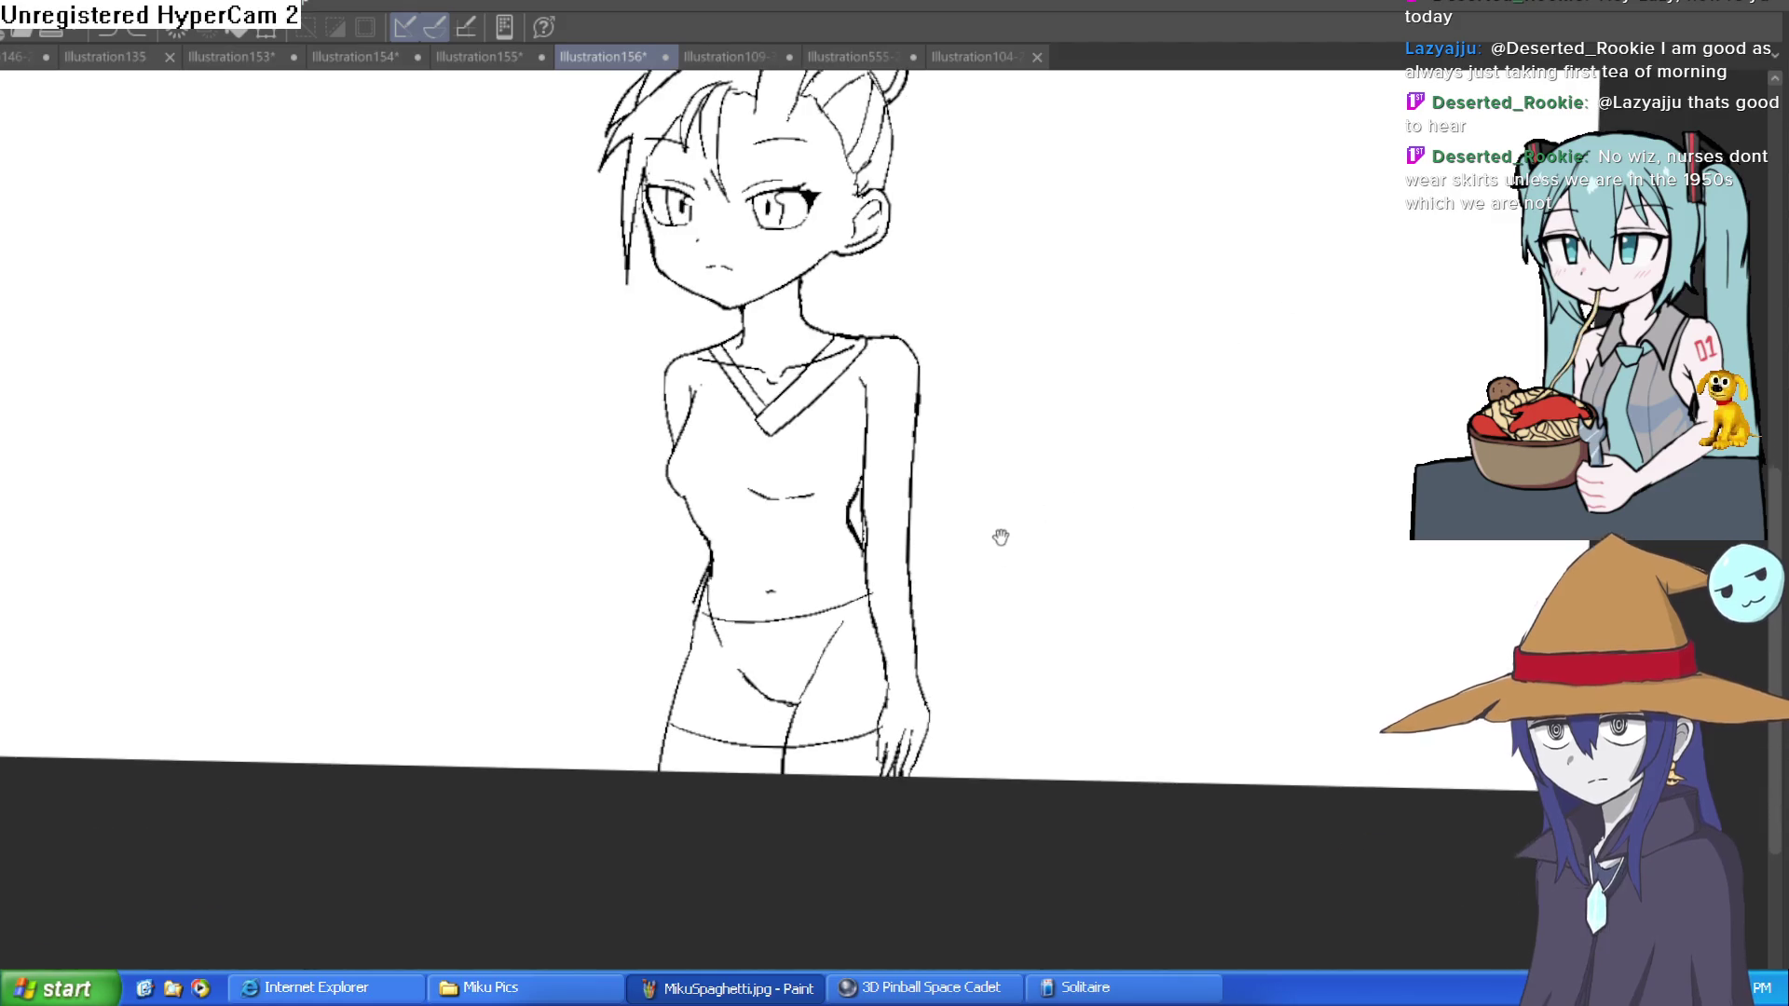
{"action": "scroll", "coordinate": [999, 538], "scroll_direction": "up", "scroll_amount": 2}
{"action": "scroll", "coordinate": [963, 596], "scroll_direction": "up", "scroll_amount": 3}
{"action": "scroll", "coordinate": [973, 491], "scroll_direction": "down", "scroll_amount": 3}
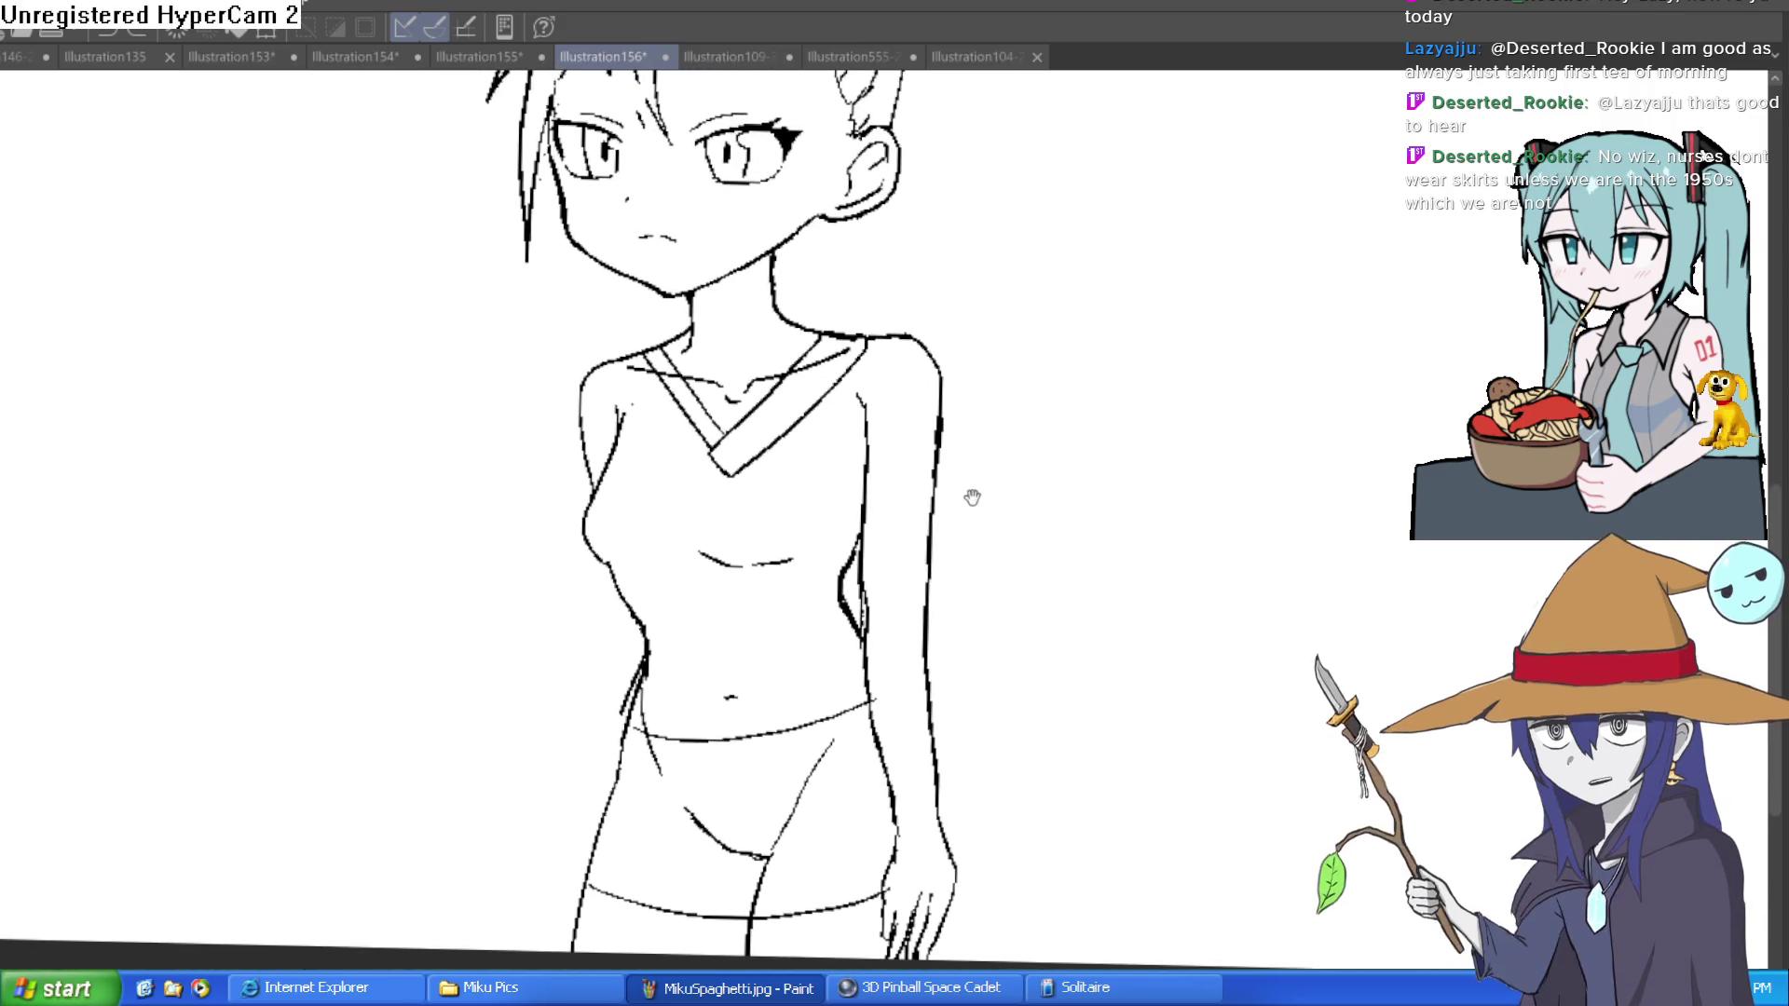
{"action": "scroll", "coordinate": [799, 474], "scroll_direction": "up", "scroll_amount": 4}
Step: Tilt the canvas, draw the heart emblem on the chest, and add a line across the forearm
{"action": "key", "text": "asciicircum"}
{"action": "mouse_move", "coordinate": [523, 425]}
{"action": "left_mouse_down"}
{"action": "mouse_move", "coordinate": [562, 430]}
{"action": "mouse_move", "coordinate": [570, 385]}
{"action": "mouse_move", "coordinate": [548, 410]}
{"action": "mouse_move", "coordinate": [531, 391]}
{"action": "mouse_move", "coordinate": [526, 424]}
{"action": "left_mouse_up"}
{"action": "scroll", "coordinate": [1019, 388], "scroll_direction": "down", "scroll_amount": 3}
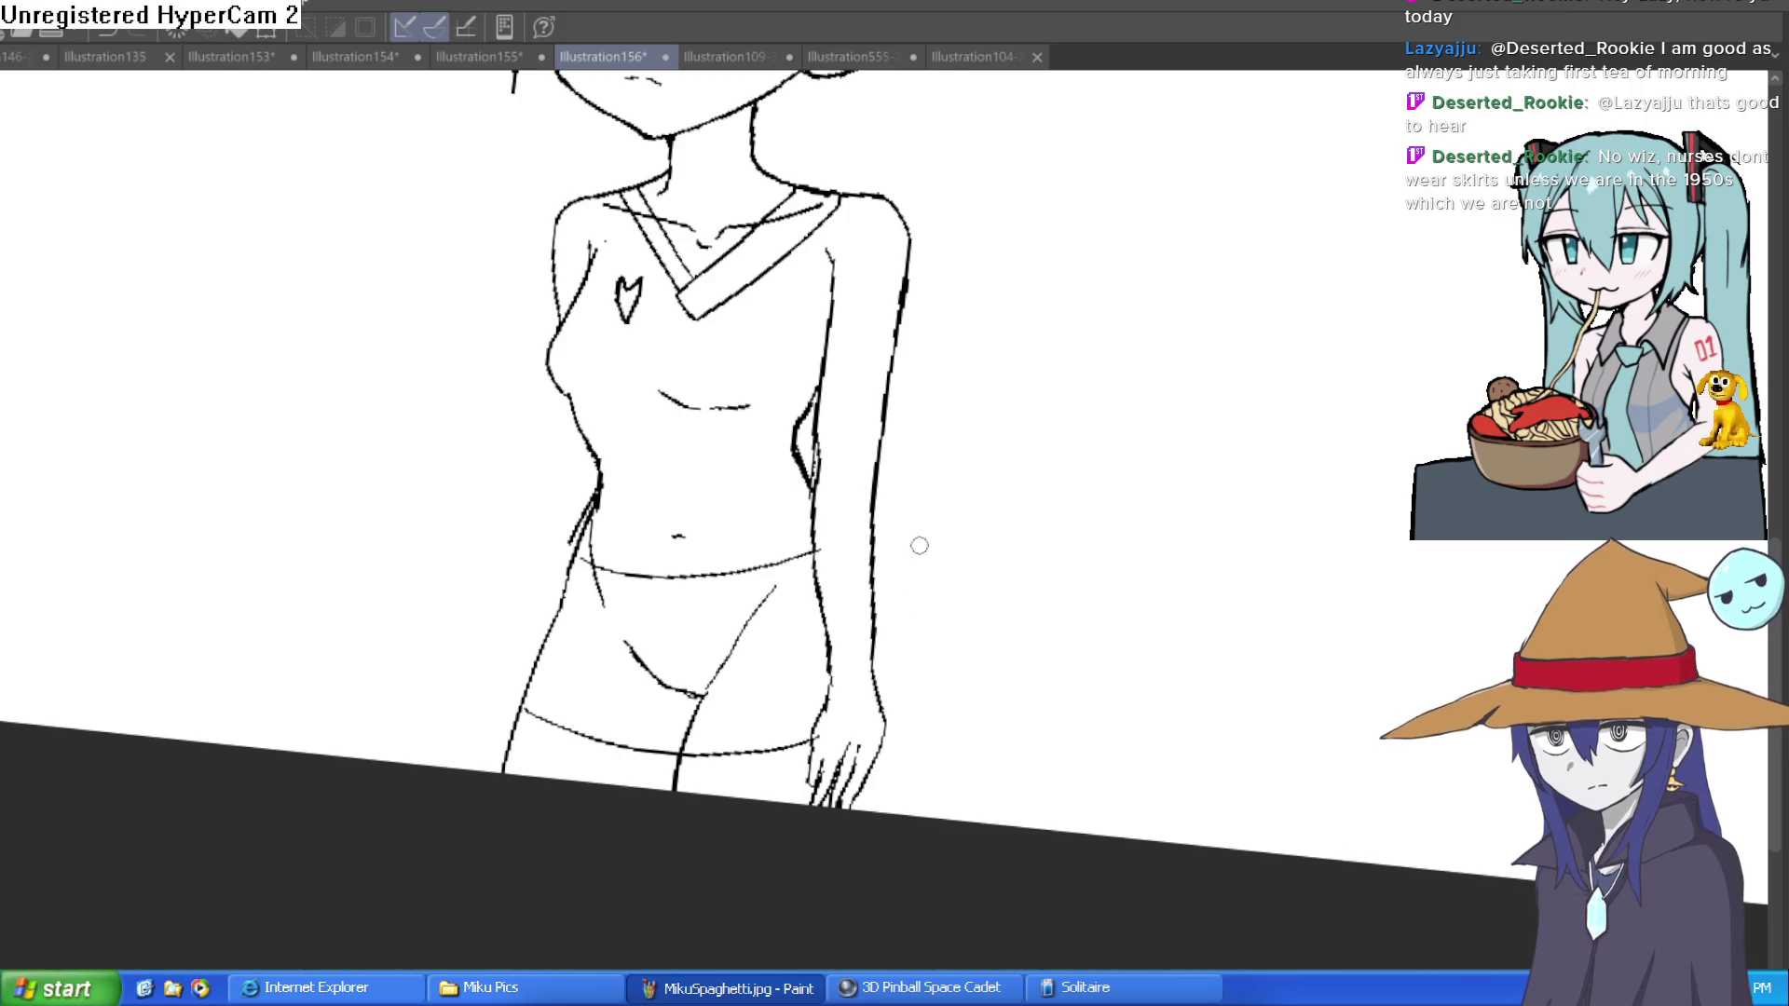
{"action": "left_click_drag", "start_coordinate": [830, 658], "coordinate": [882, 650]}
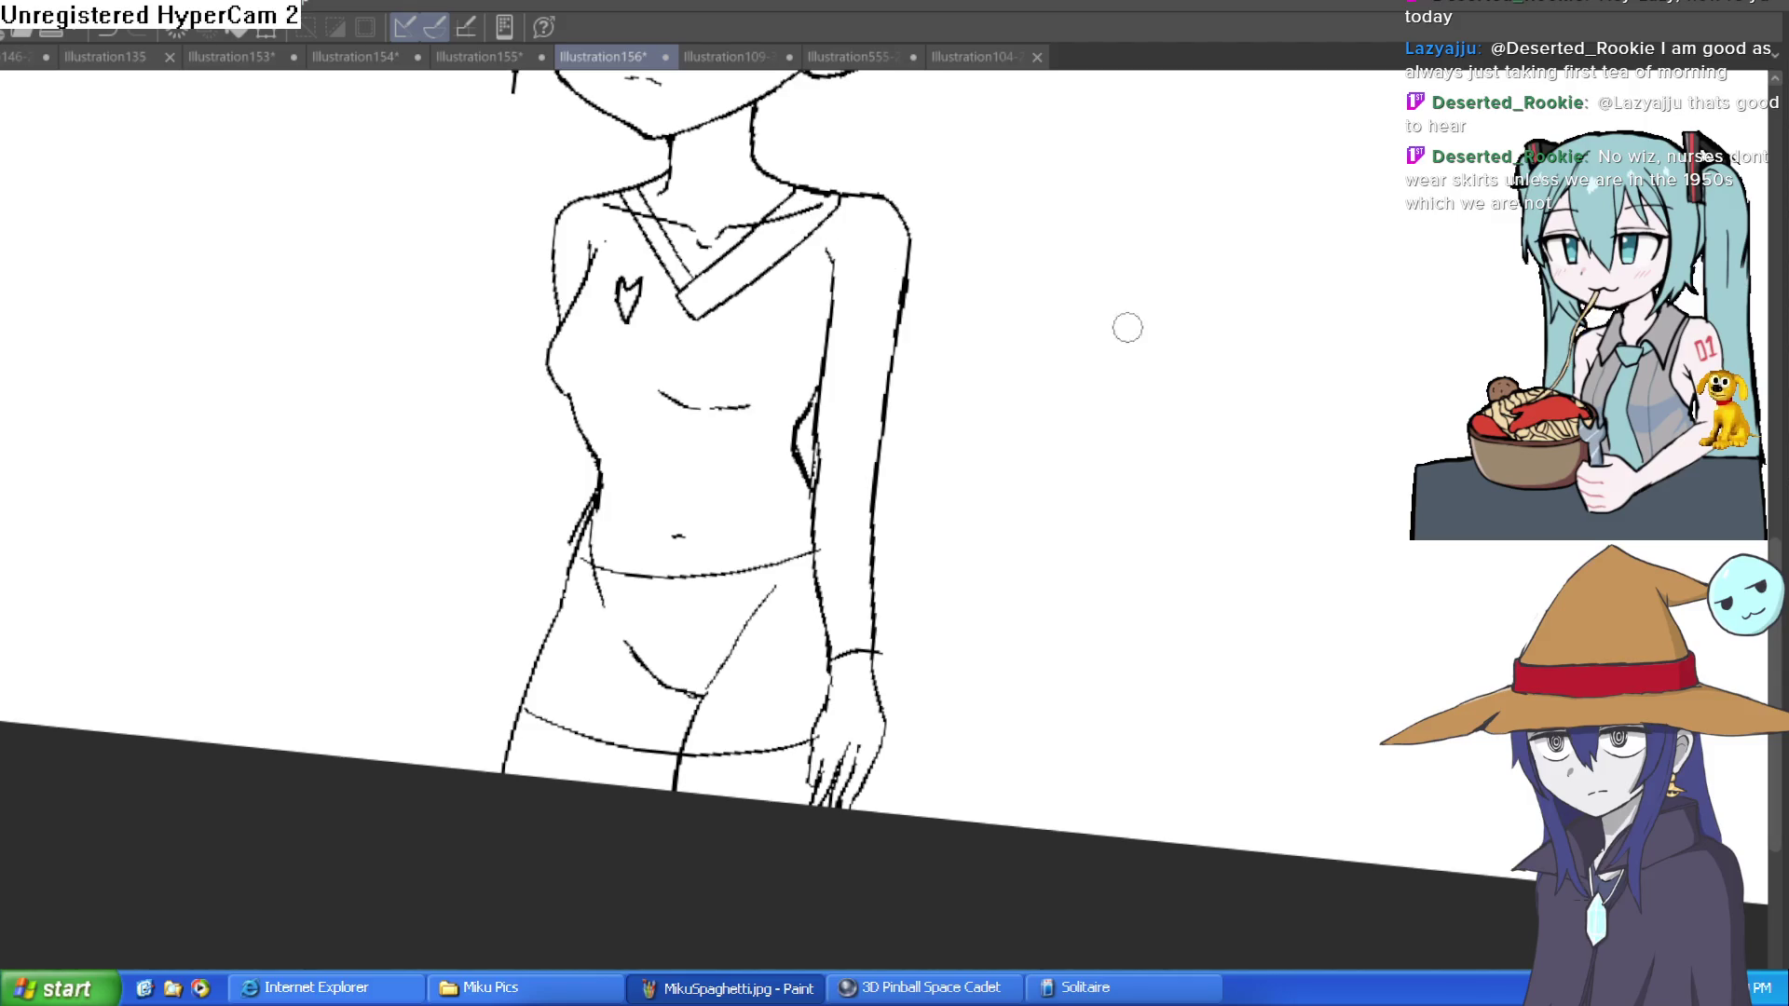
{"action": "scroll", "coordinate": [1159, 515], "scroll_direction": "down", "scroll_amount": 2}
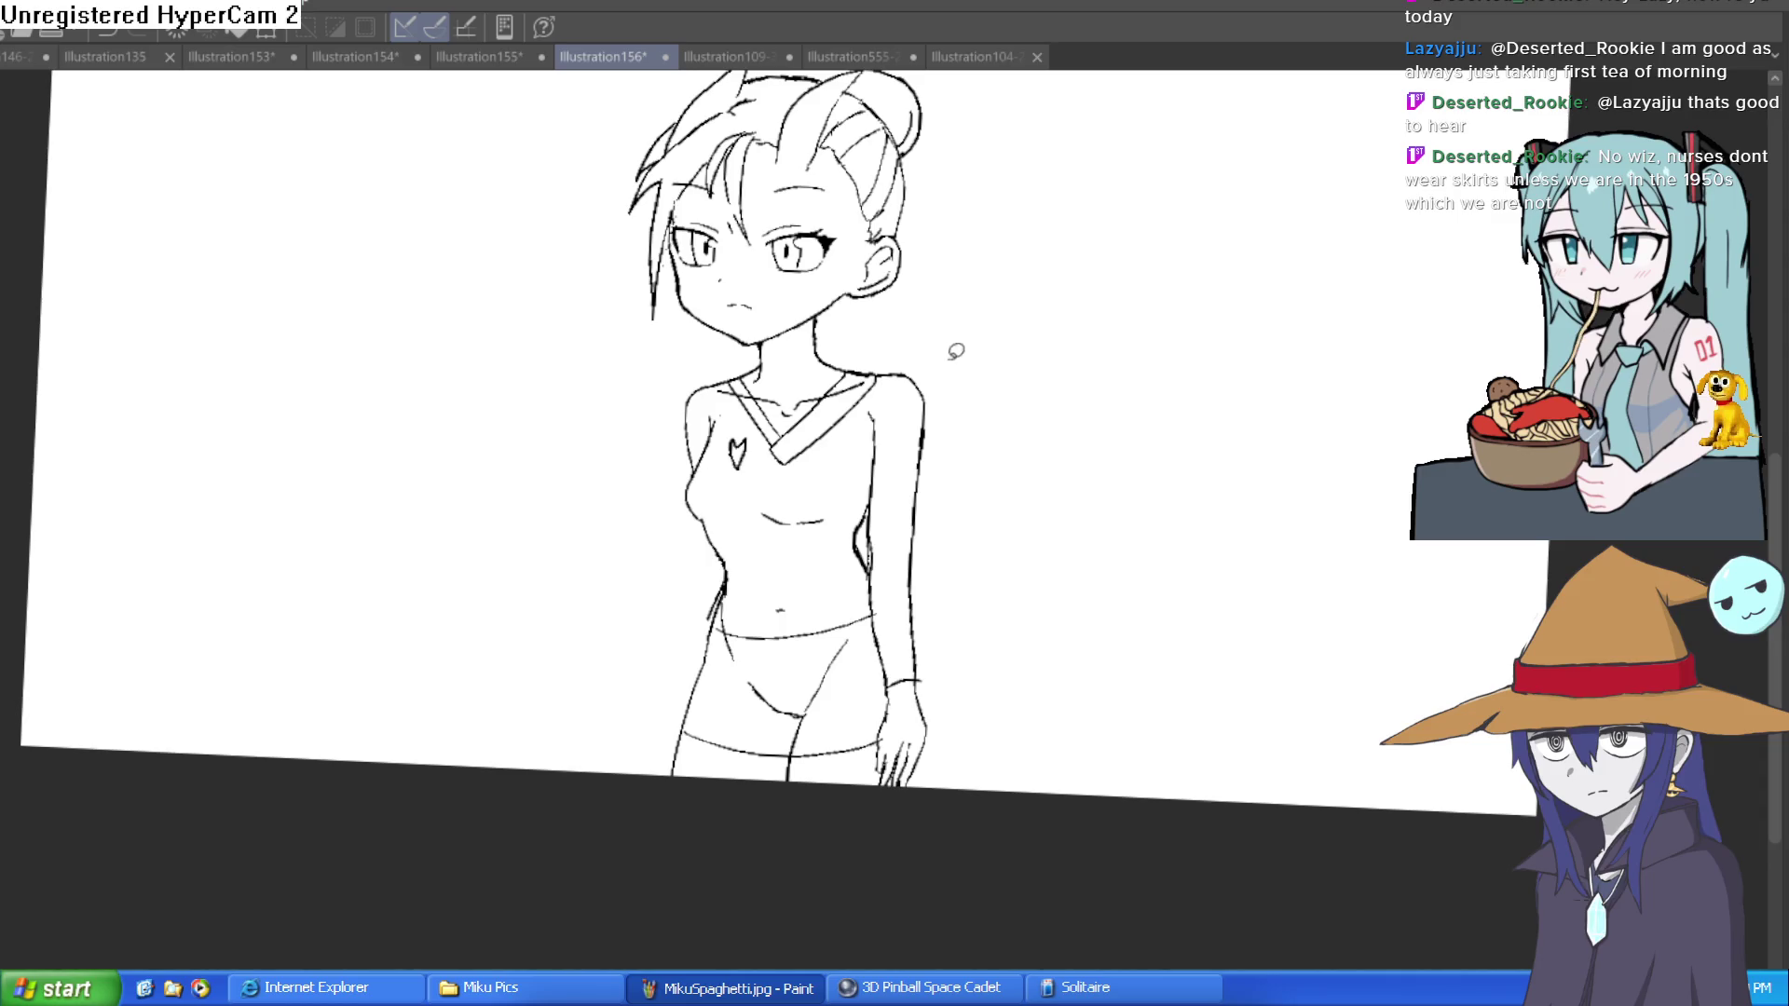
Step: Lasso the clothing lines, delete and restore them, then clear the selection
{"action": "mouse_move", "coordinate": [919, 357]}
{"action": "left_mouse_down"}
{"action": "mouse_move", "coordinate": [858, 366]}
{"action": "mouse_move", "coordinate": [797, 410]}
{"action": "mouse_move", "coordinate": [736, 362]}
{"action": "mouse_move", "coordinate": [650, 513]}
{"action": "mouse_move", "coordinate": [856, 866]}
{"action": "mouse_move", "coordinate": [966, 400]}
{"action": "mouse_move", "coordinate": [937, 347]}
{"action": "left_mouse_up"}
{"action": "key", "text": "Delete"}
{"action": "key", "text": "ctrl+z"}
{"action": "key", "text": "Delete"}
{"action": "key", "text": "ctrl+z"}
{"action": "key", "text": "Delete"}
{"action": "key", "text": "ctrl+z"}
{"action": "left_click", "coordinate": [615, 830]}
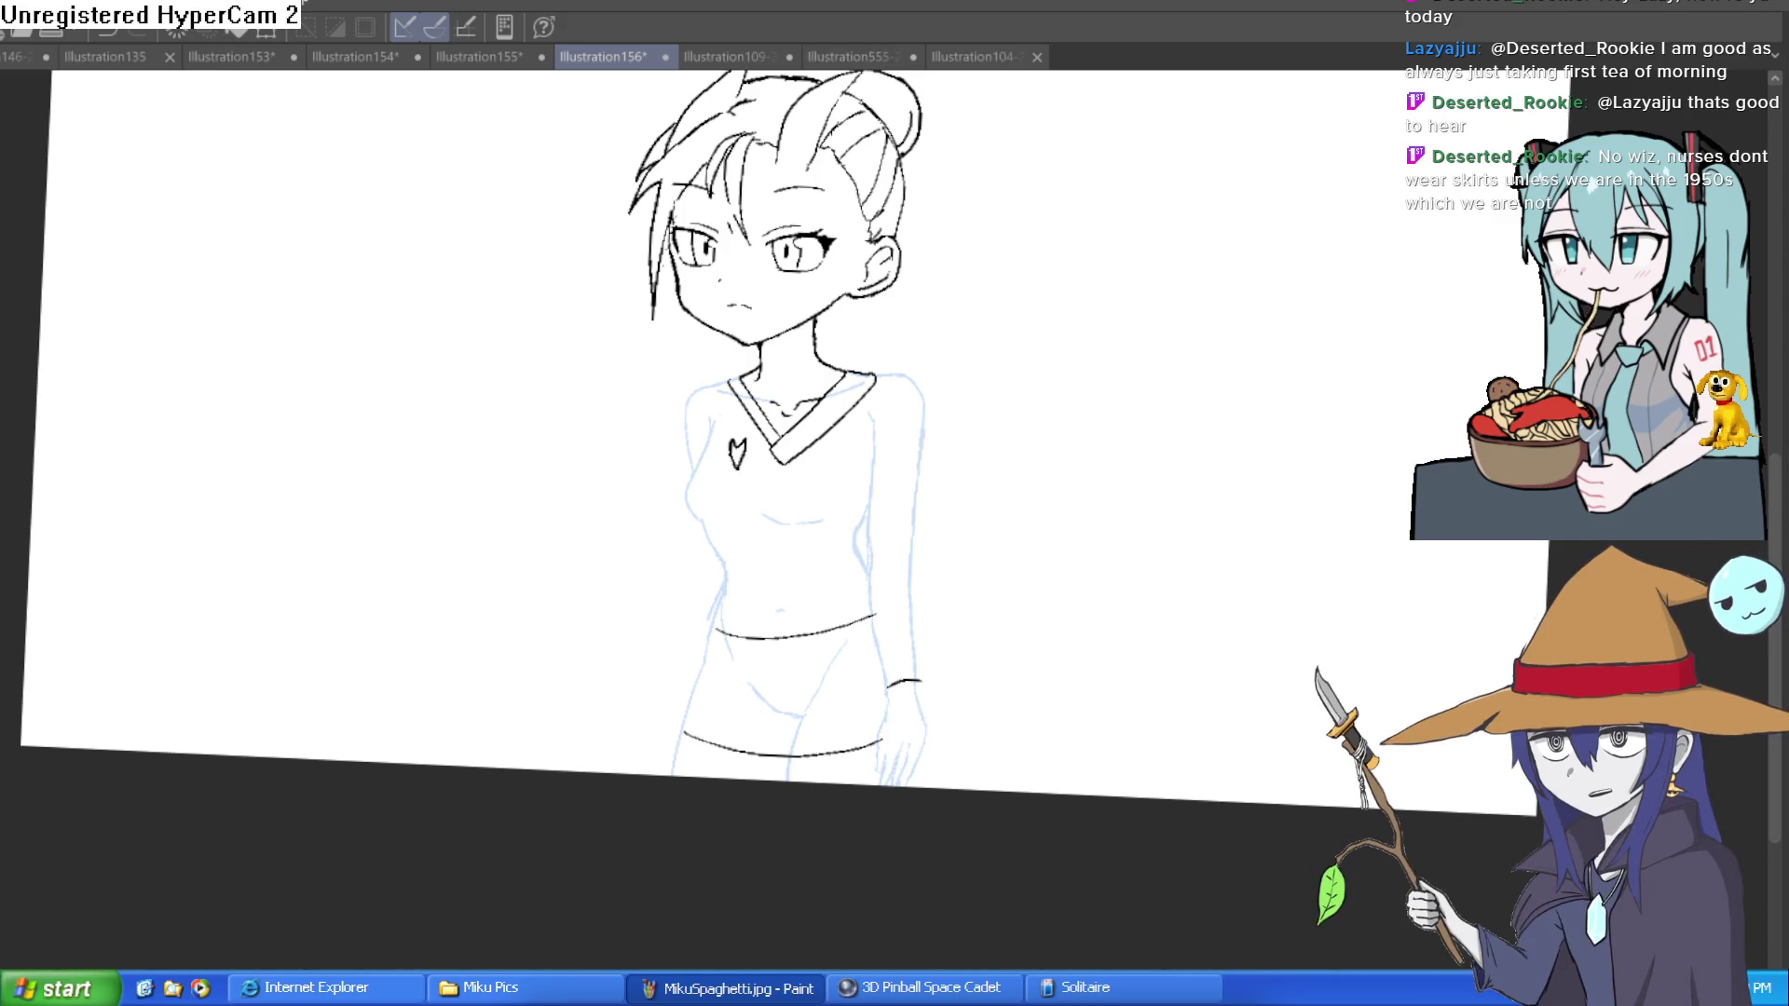
Step: Discard the stray selection and extend the shoulder line toward the right arm
{"action": "left_click_drag", "start_coordinate": [1127, 407], "coordinate": [1176, 401]}
{"action": "key", "text": "ctrl+d"}
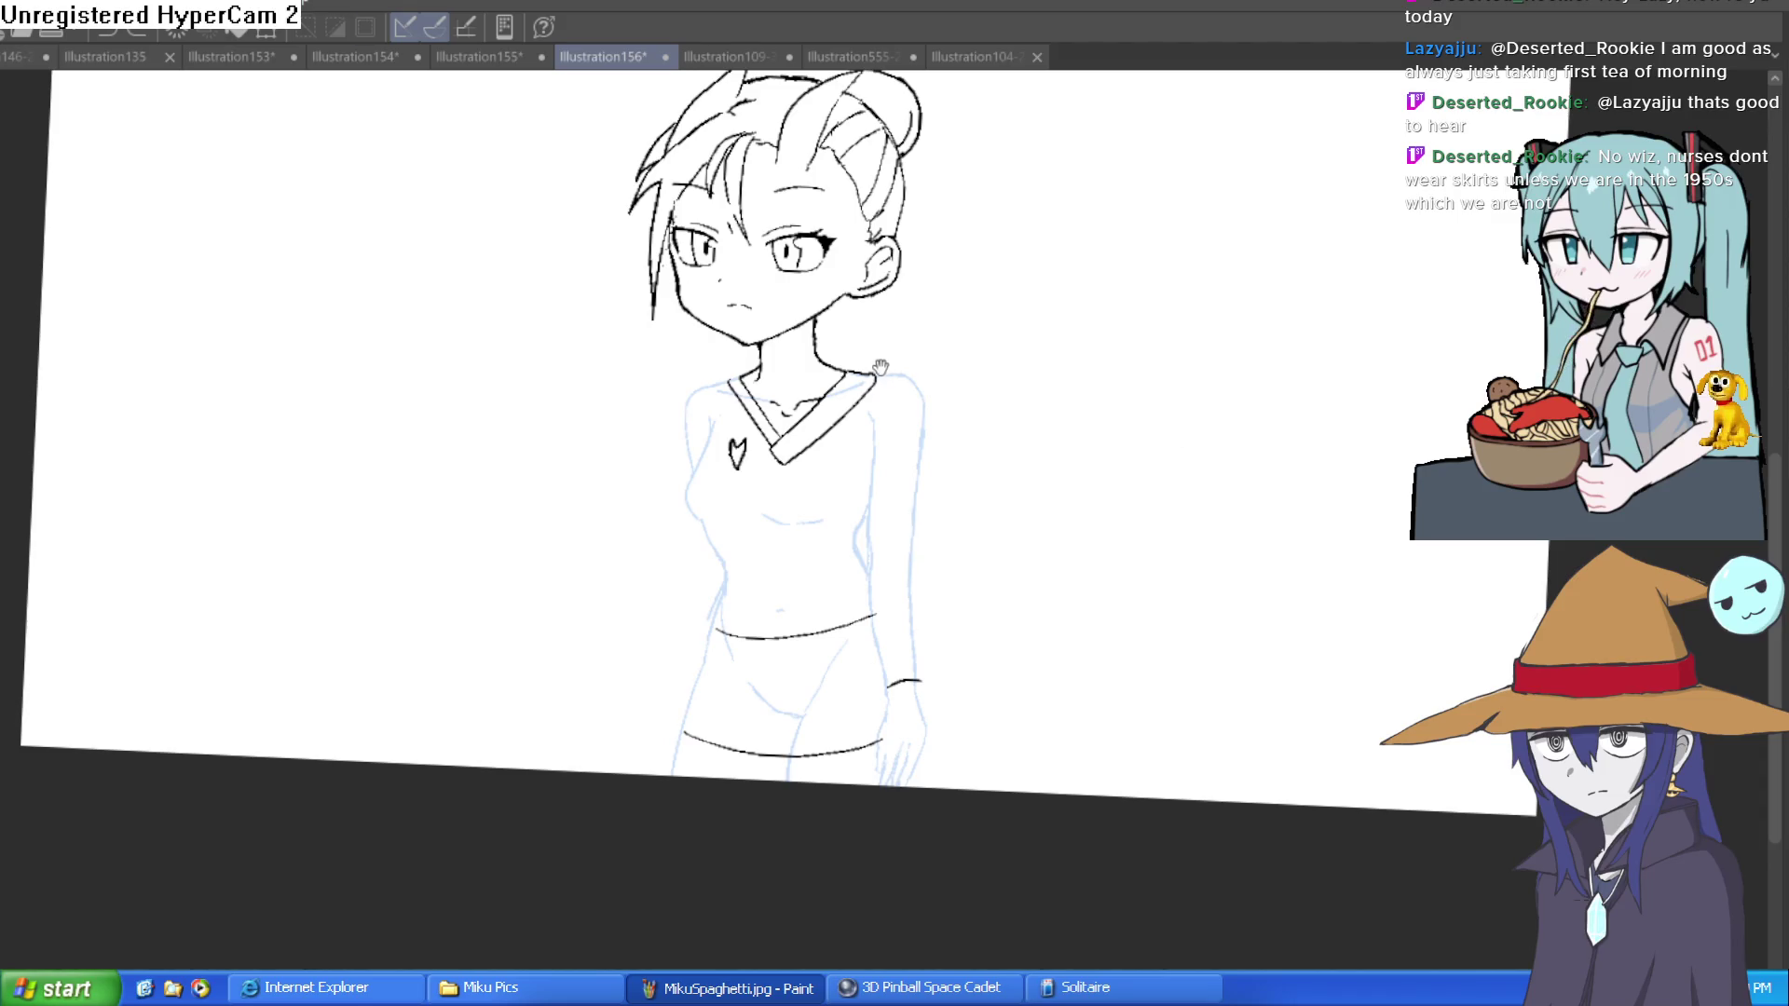
{"action": "scroll", "coordinate": [880, 366], "scroll_direction": "up", "scroll_amount": 5}
{"action": "left_click_drag", "start_coordinate": [1010, 372], "coordinate": [951, 372]}
{"action": "left_click_drag", "start_coordinate": [811, 374], "coordinate": [936, 372]}
{"action": "left_click_drag", "start_coordinate": [1046, 400], "coordinate": [962, 281]}
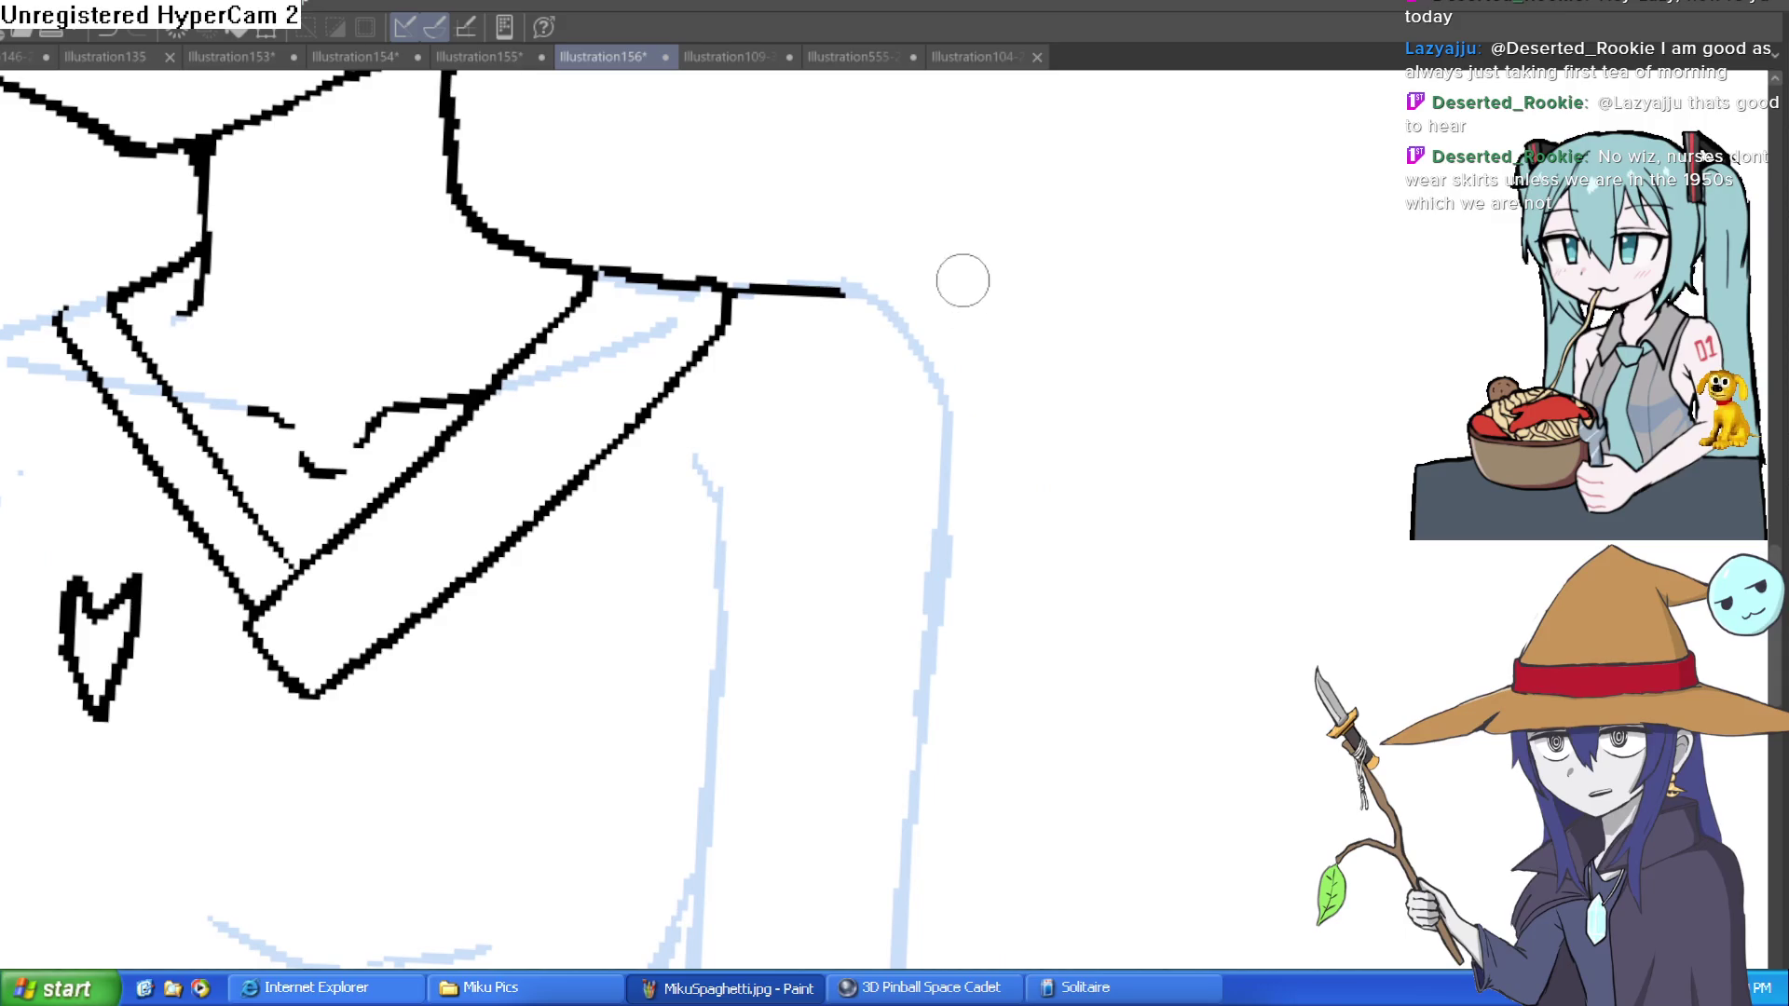
Step: Outline the short sleeve with its front, inner and outer edges
{"action": "left_click_drag", "start_coordinate": [847, 291], "coordinate": [697, 501]}
{"action": "mouse_move", "coordinate": [856, 296]}
{"action": "left_mouse_down"}
{"action": "mouse_move", "coordinate": [978, 624]}
{"action": "mouse_move", "coordinate": [982, 351]}
{"action": "mouse_move", "coordinate": [947, 392]}
{"action": "mouse_move", "coordinate": [952, 374]}
{"action": "left_mouse_up"}
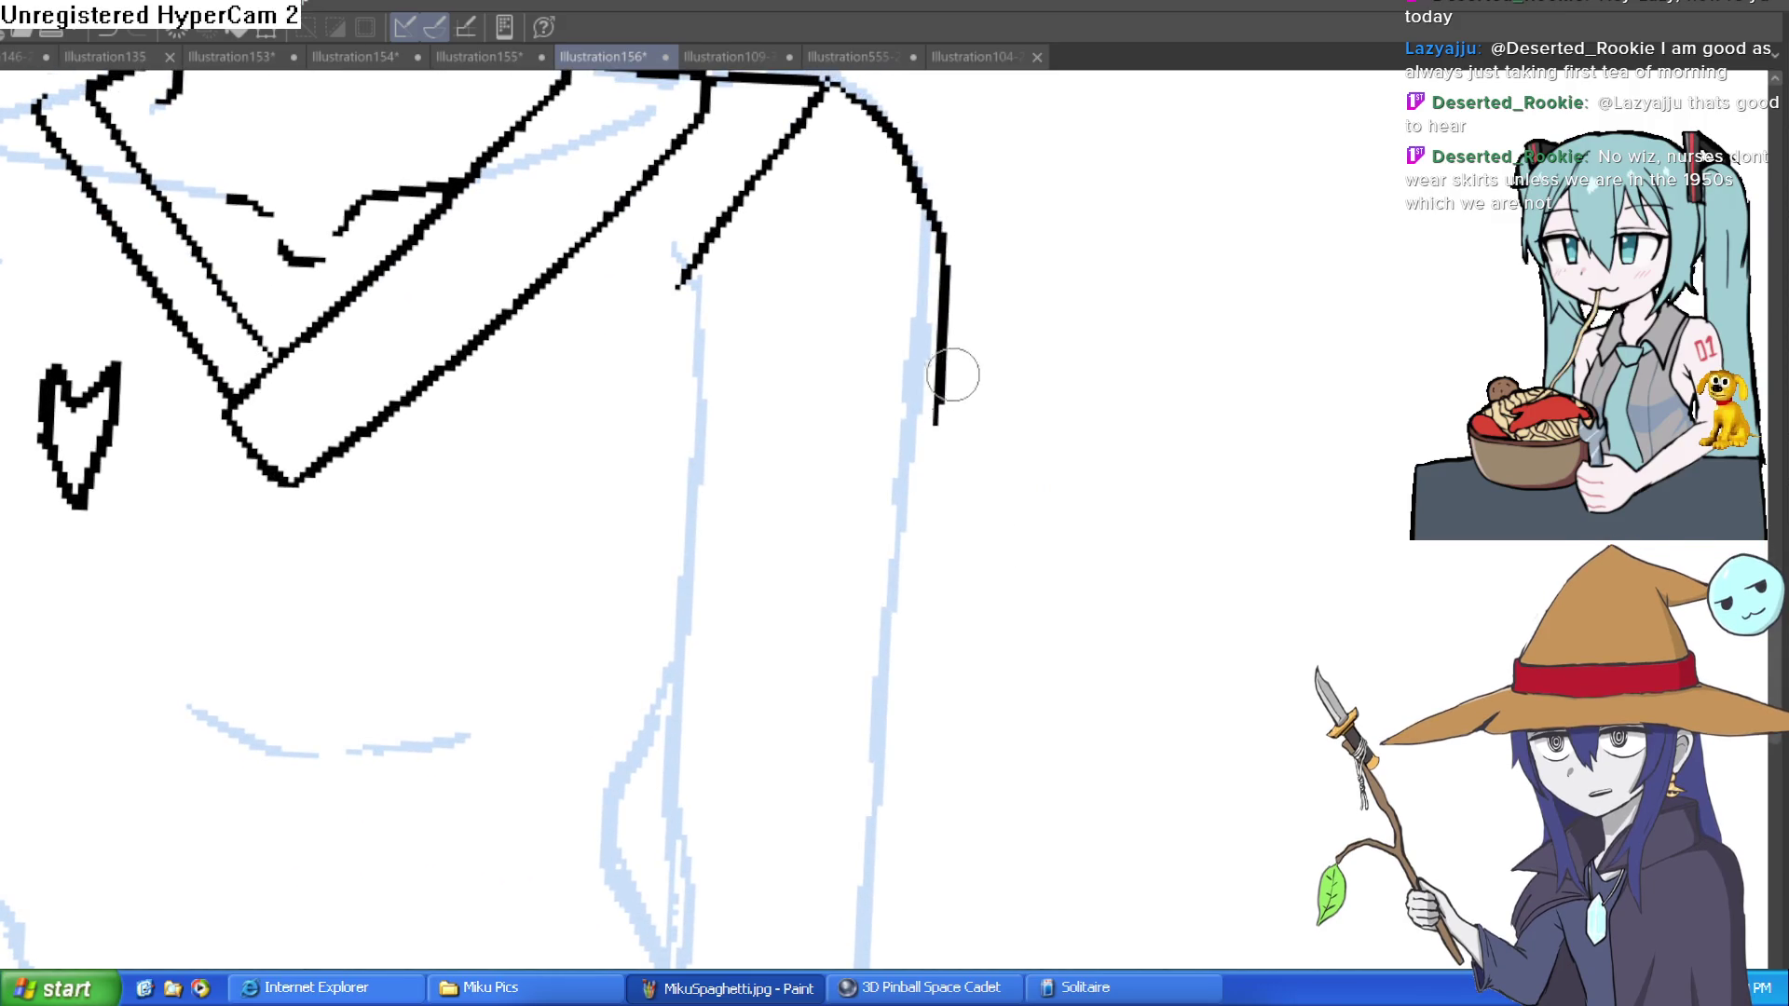
{"action": "mouse_move", "coordinate": [946, 220]}
{"action": "left_mouse_down"}
{"action": "mouse_move", "coordinate": [883, 491]}
{"action": "mouse_move", "coordinate": [687, 451]}
{"action": "mouse_move", "coordinate": [706, 254]}
{"action": "left_mouse_up"}
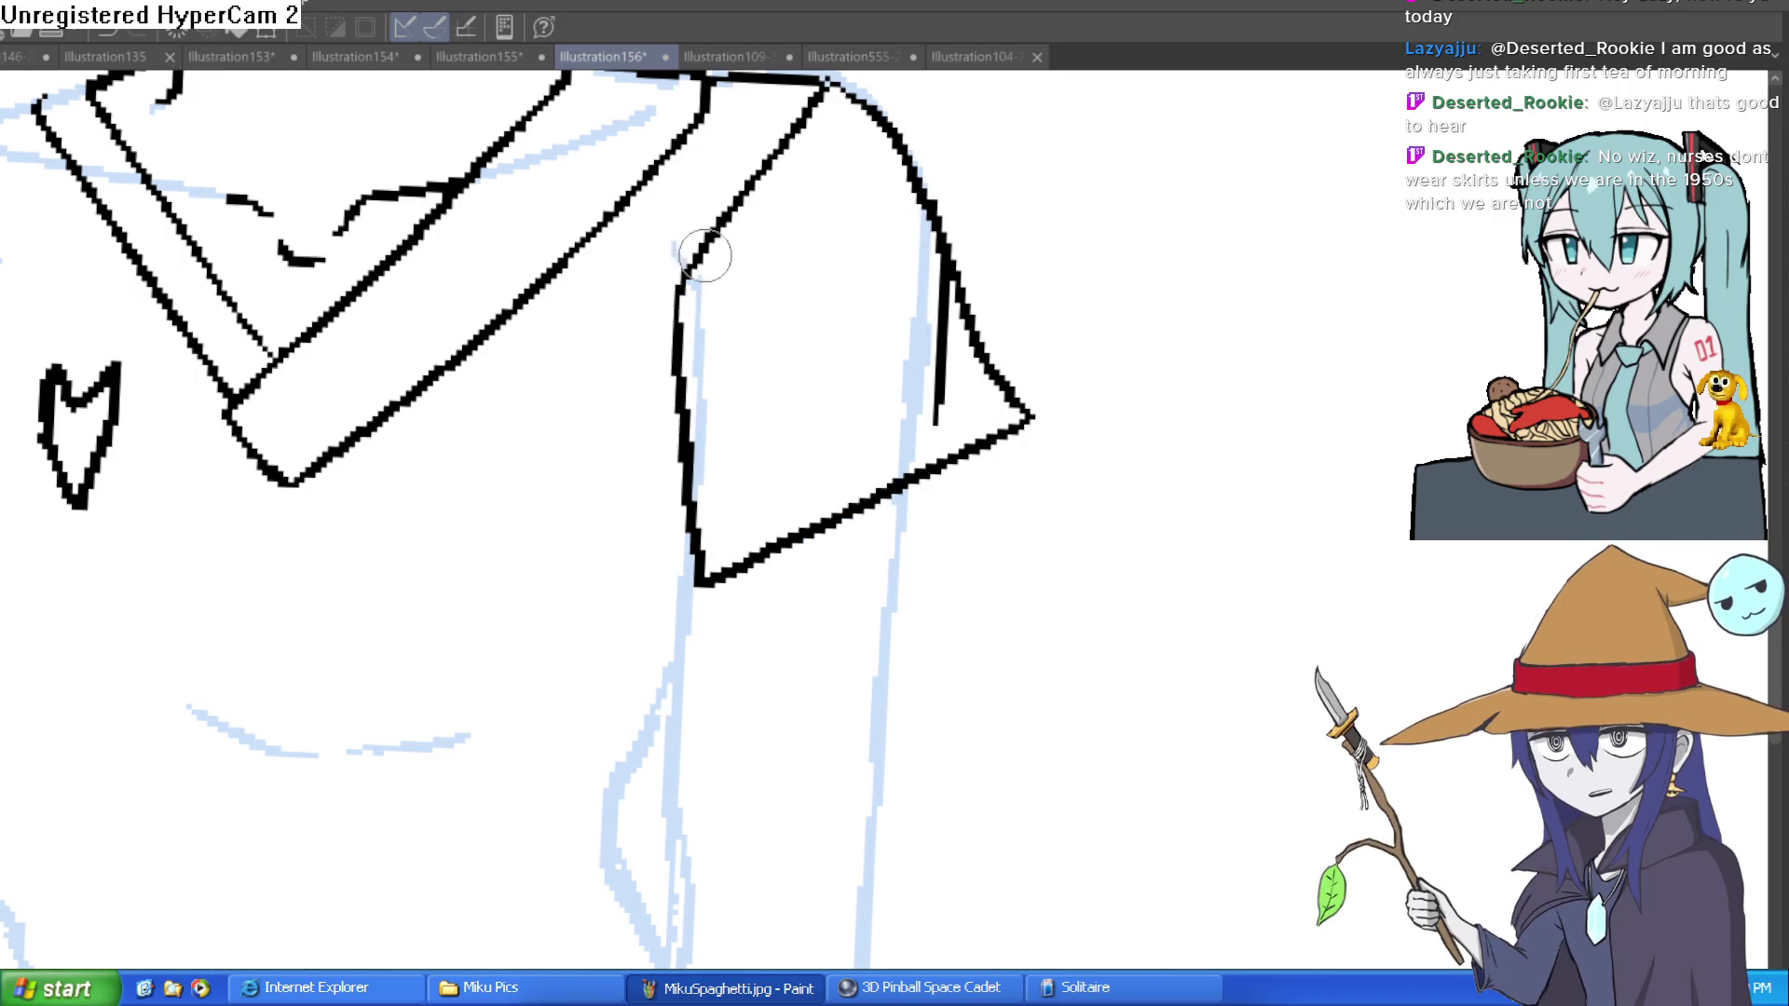
{"action": "scroll", "coordinate": [965, 449], "scroll_direction": "down", "scroll_amount": 3}
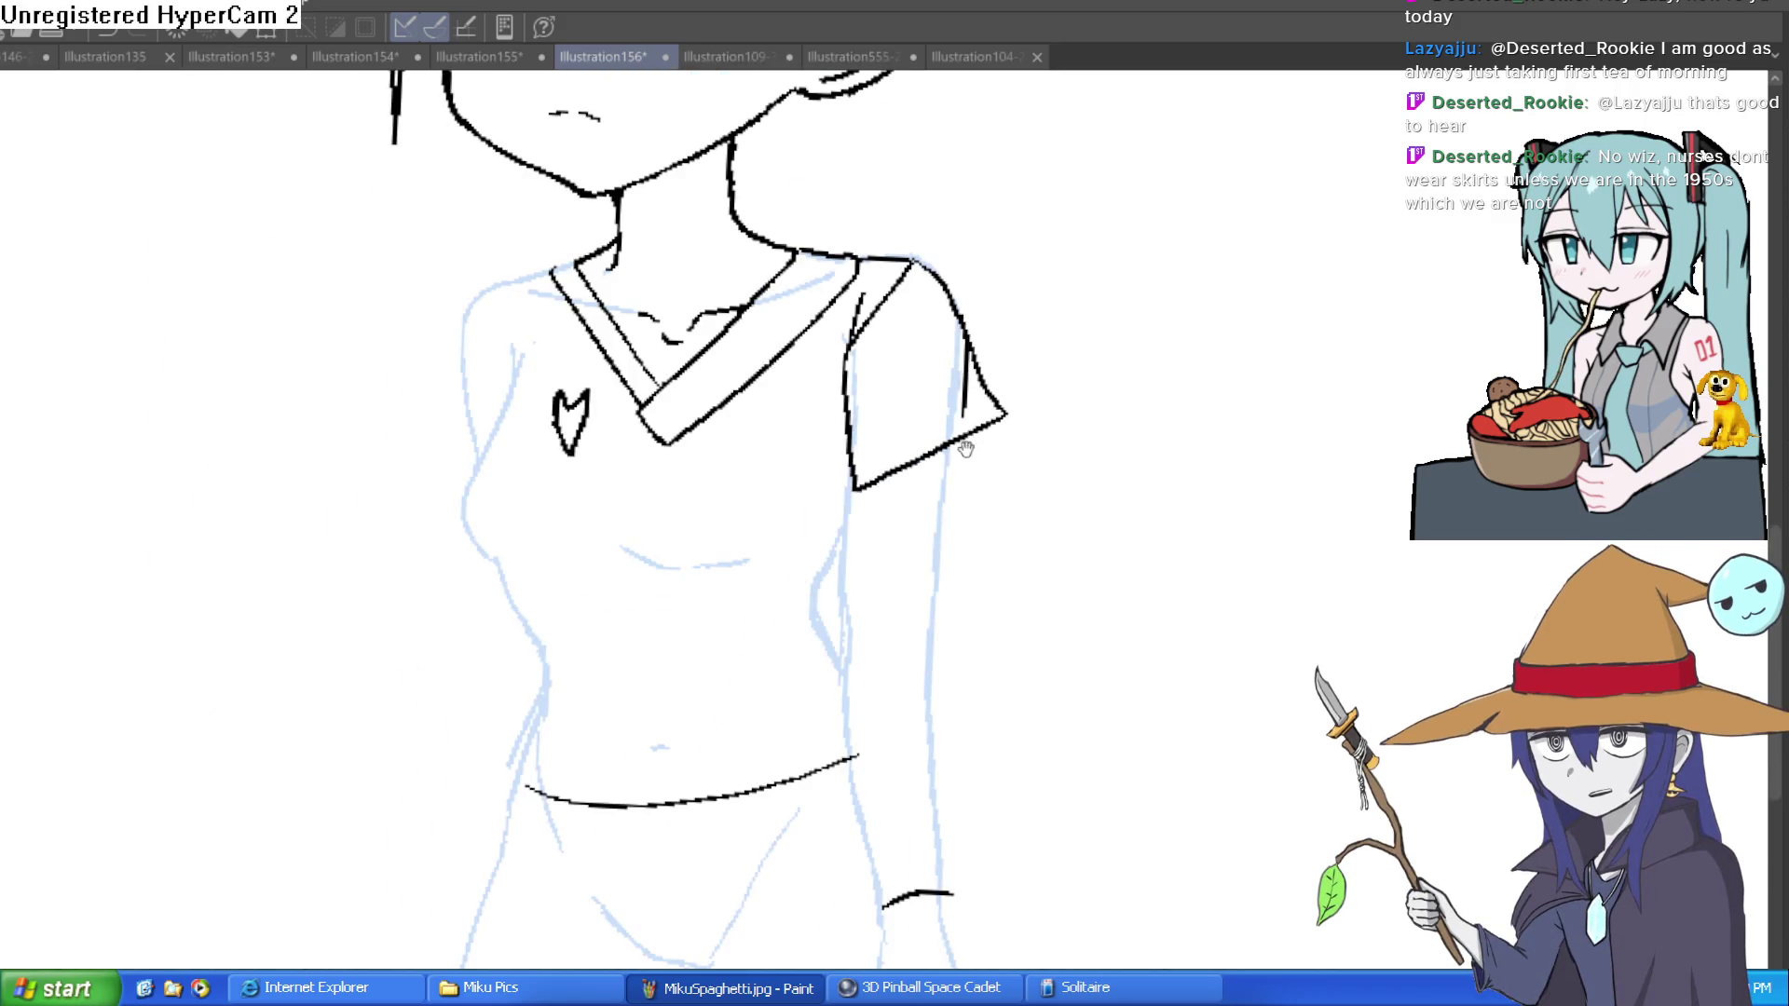
{"action": "left_click_drag", "start_coordinate": [966, 450], "coordinate": [957, 372]}
{"action": "mouse_move", "coordinate": [850, 426]}
{"action": "left_mouse_down"}
{"action": "mouse_move", "coordinate": [838, 348]}
{"action": "mouse_move", "coordinate": [859, 280]}
{"action": "left_mouse_up"}
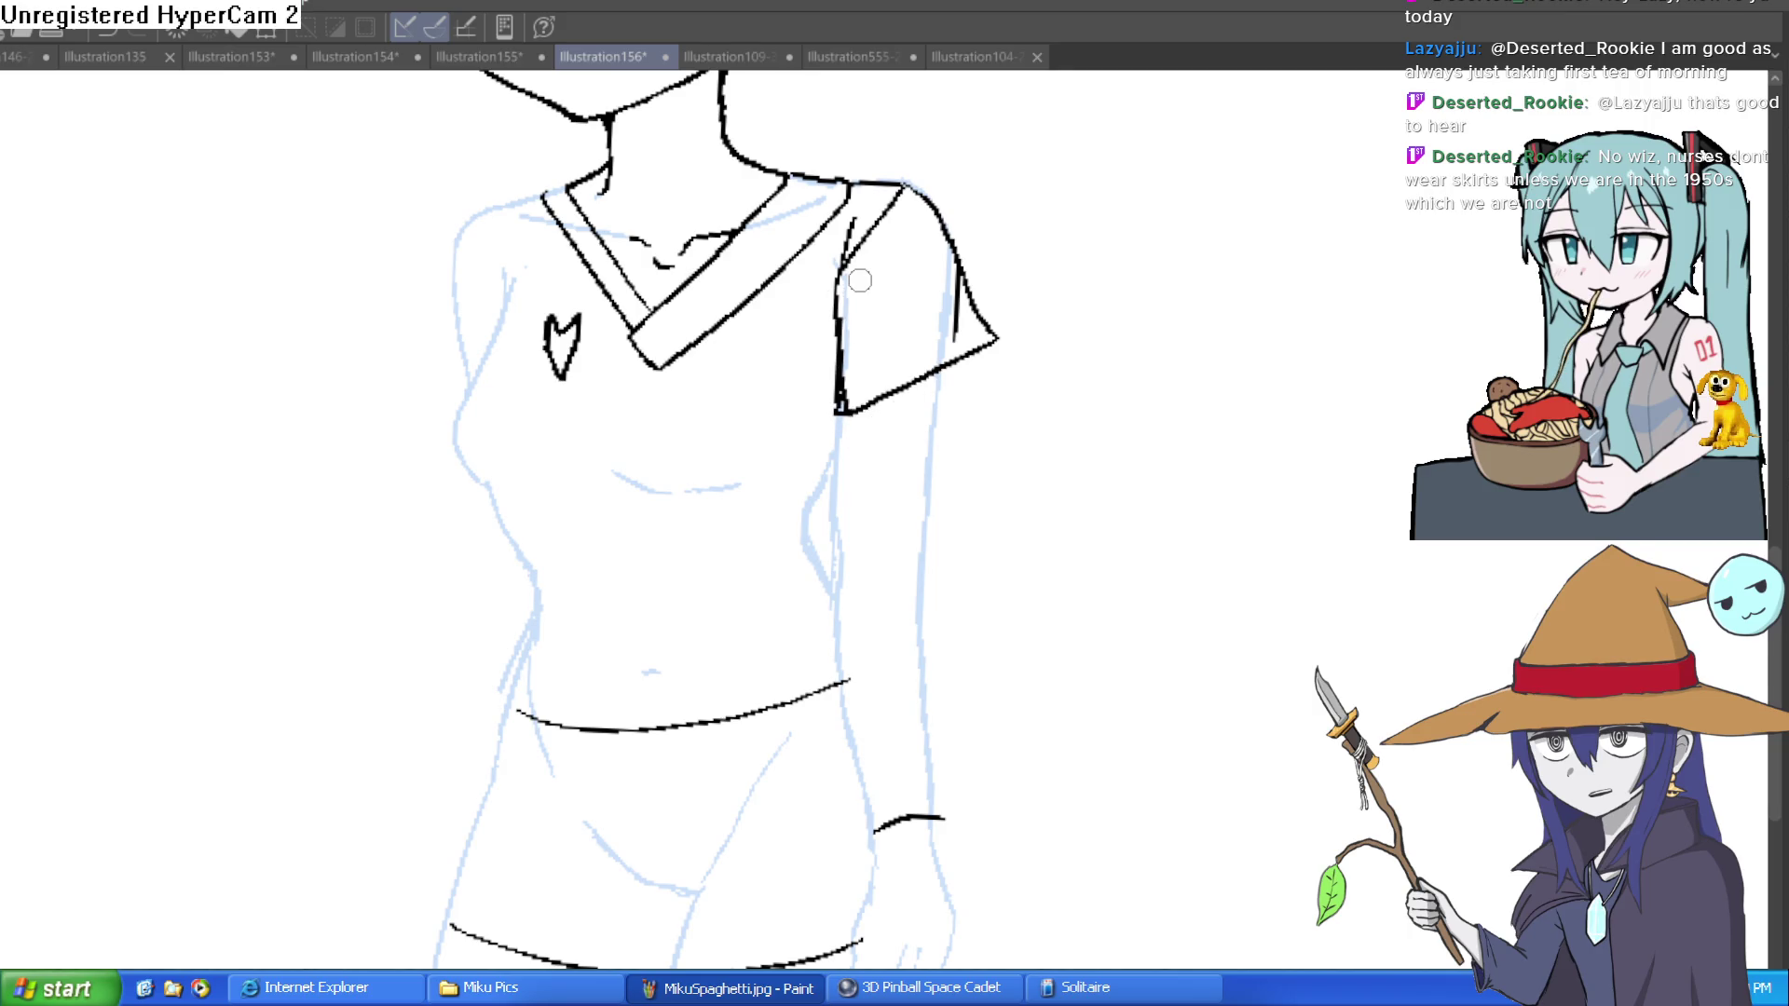
{"action": "left_click_drag", "start_coordinate": [954, 340], "coordinate": [965, 267]}
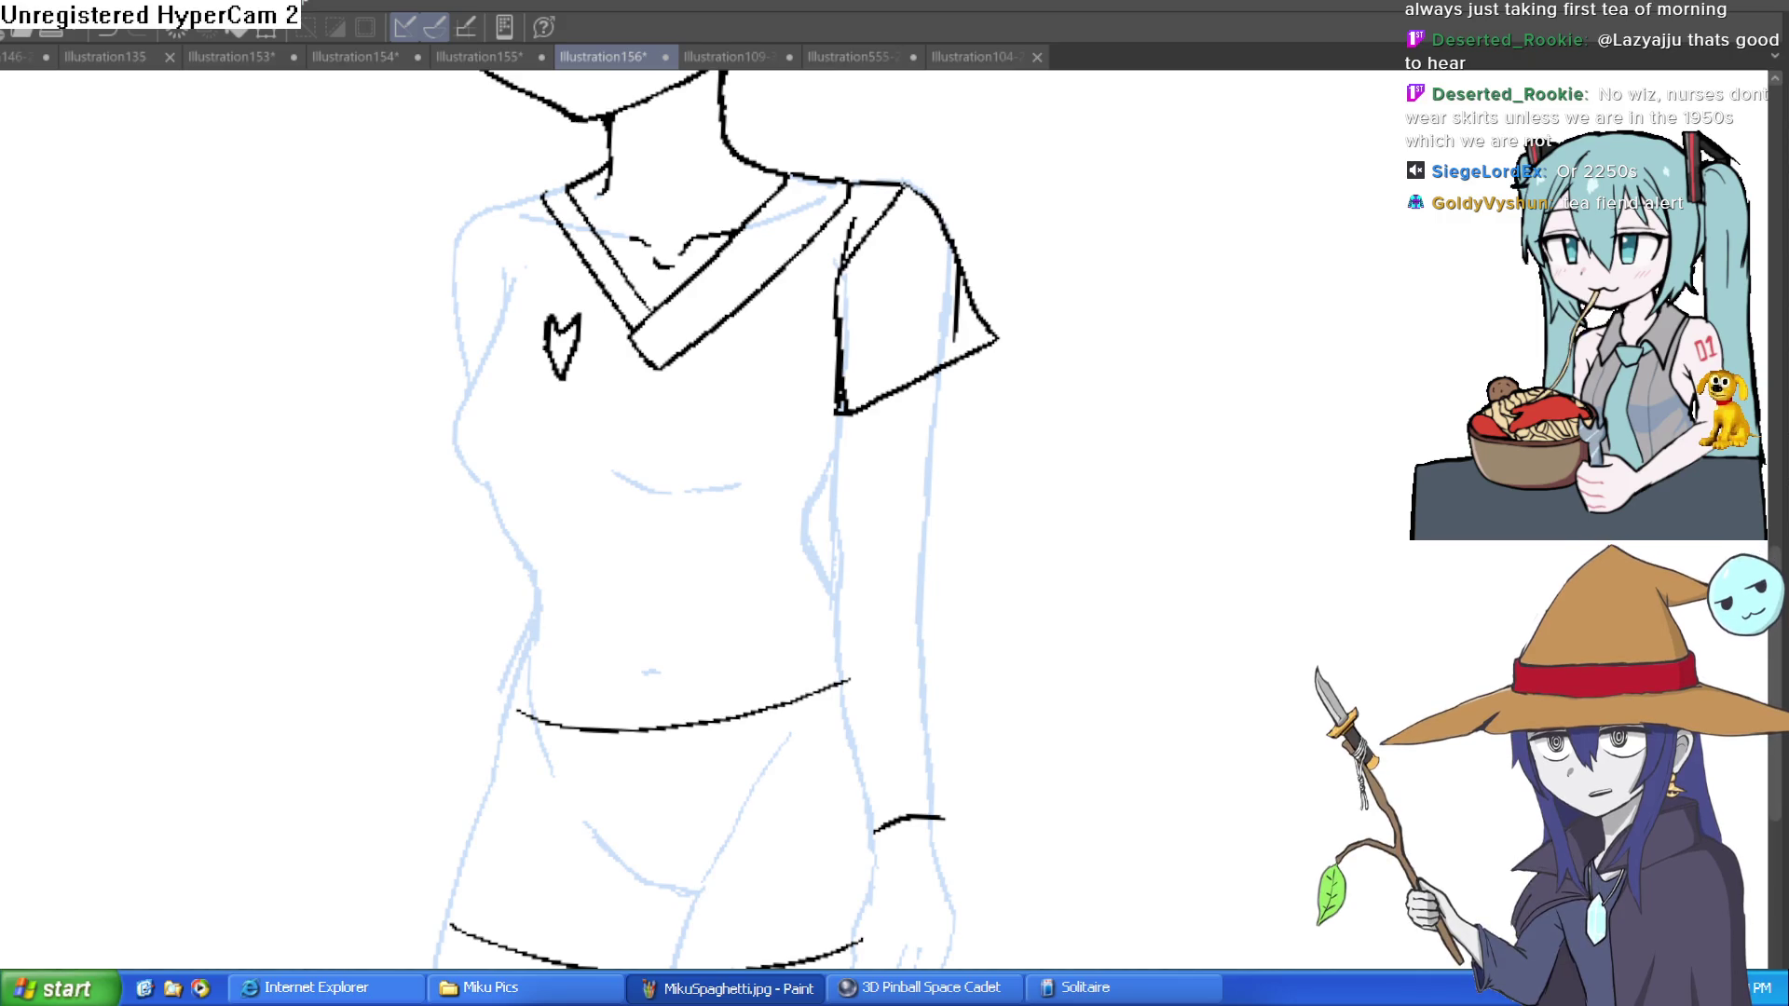
Step: Ink the torso's right side down to the waistband and the arm to the wrist
{"action": "scroll", "coordinate": [520, 221], "scroll_direction": "up", "scroll_amount": 5}
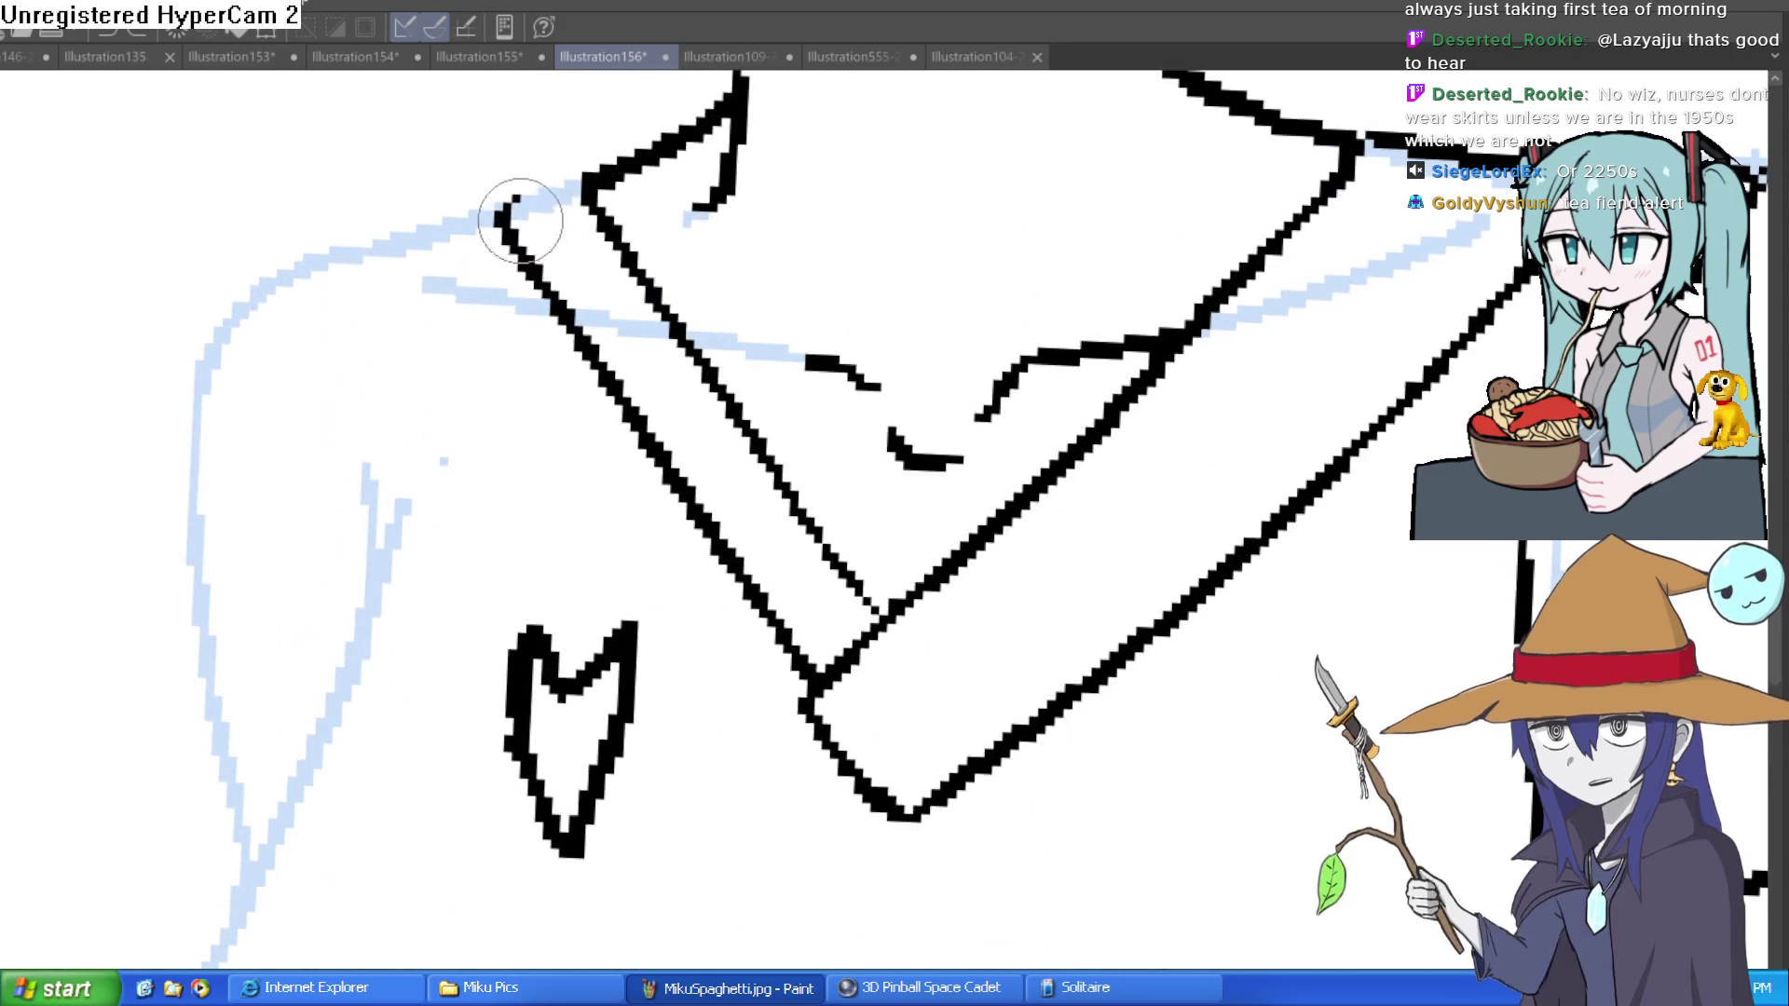
{"action": "mouse_move", "coordinate": [1570, 265]}
{"action": "left_mouse_down"}
{"action": "mouse_move", "coordinate": [1300, 350]}
{"action": "mouse_move", "coordinate": [1184, 350]}
{"action": "mouse_move", "coordinate": [1094, 280]}
{"action": "mouse_move", "coordinate": [936, 271]}
{"action": "left_mouse_up"}
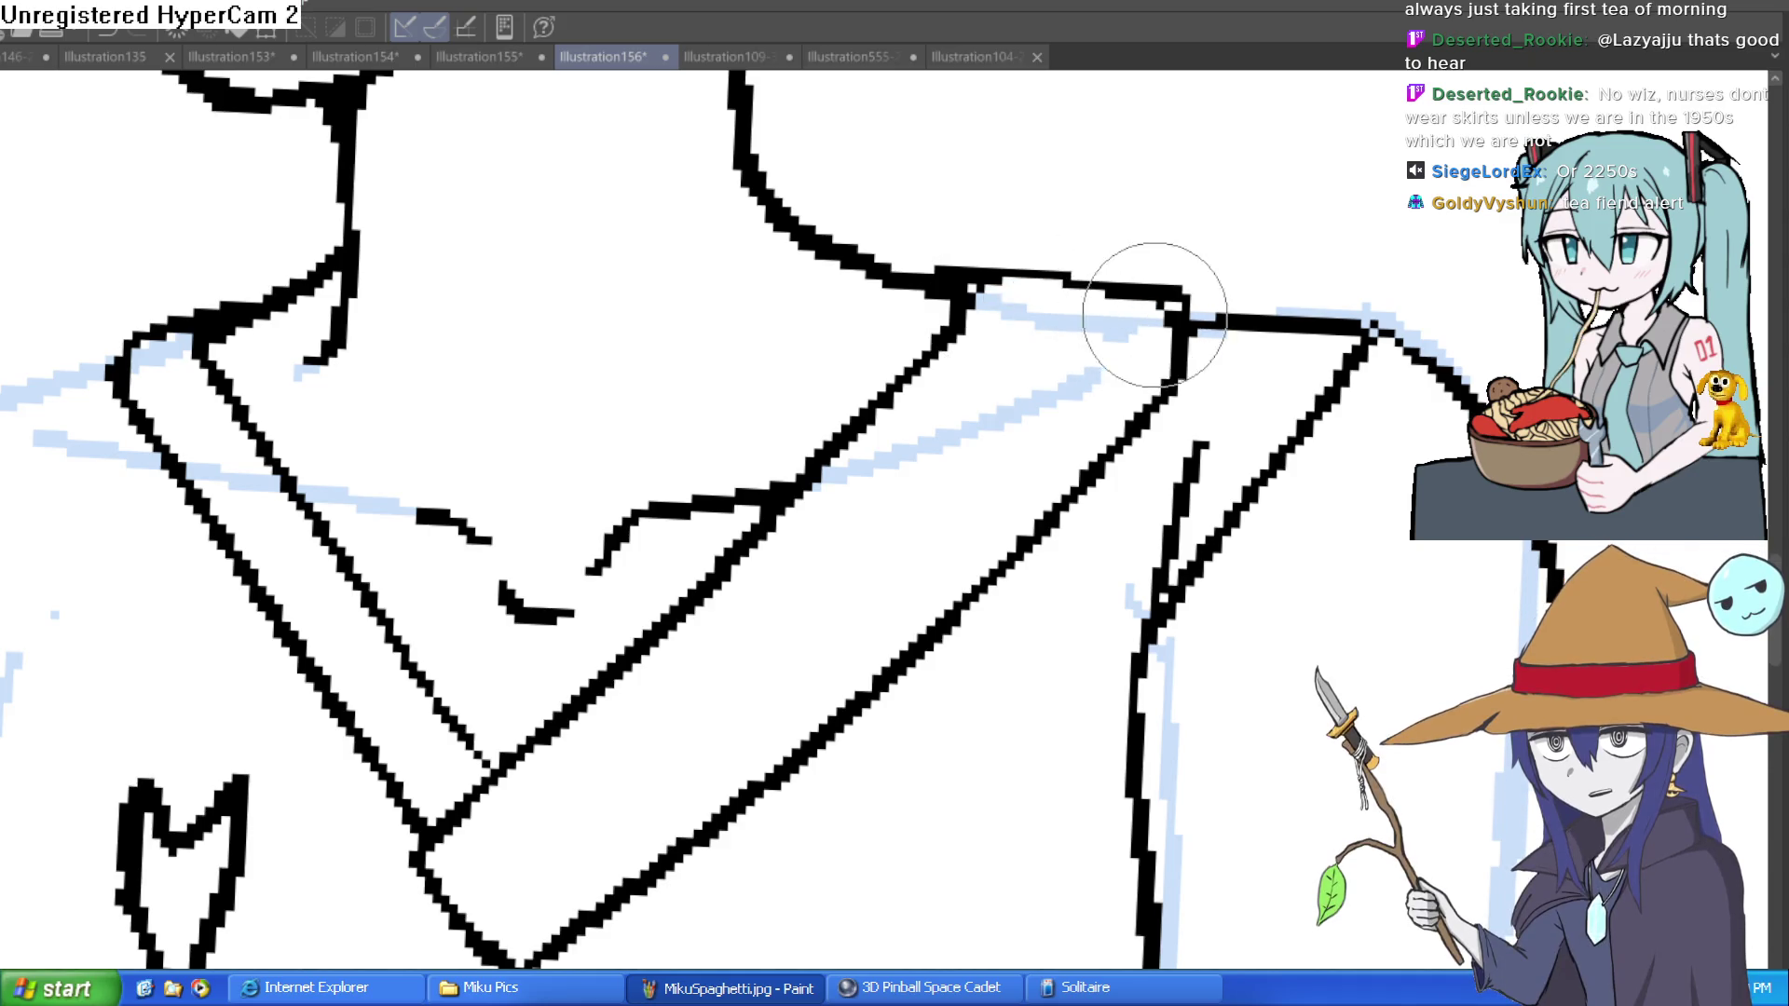
{"action": "scroll", "coordinate": [1202, 331], "scroll_direction": "down", "scroll_amount": 5}
{"action": "scroll", "coordinate": [1187, 441], "scroll_direction": "up", "scroll_amount": 1}
{"action": "scroll", "coordinate": [1186, 442], "scroll_direction": "down", "scroll_amount": 4}
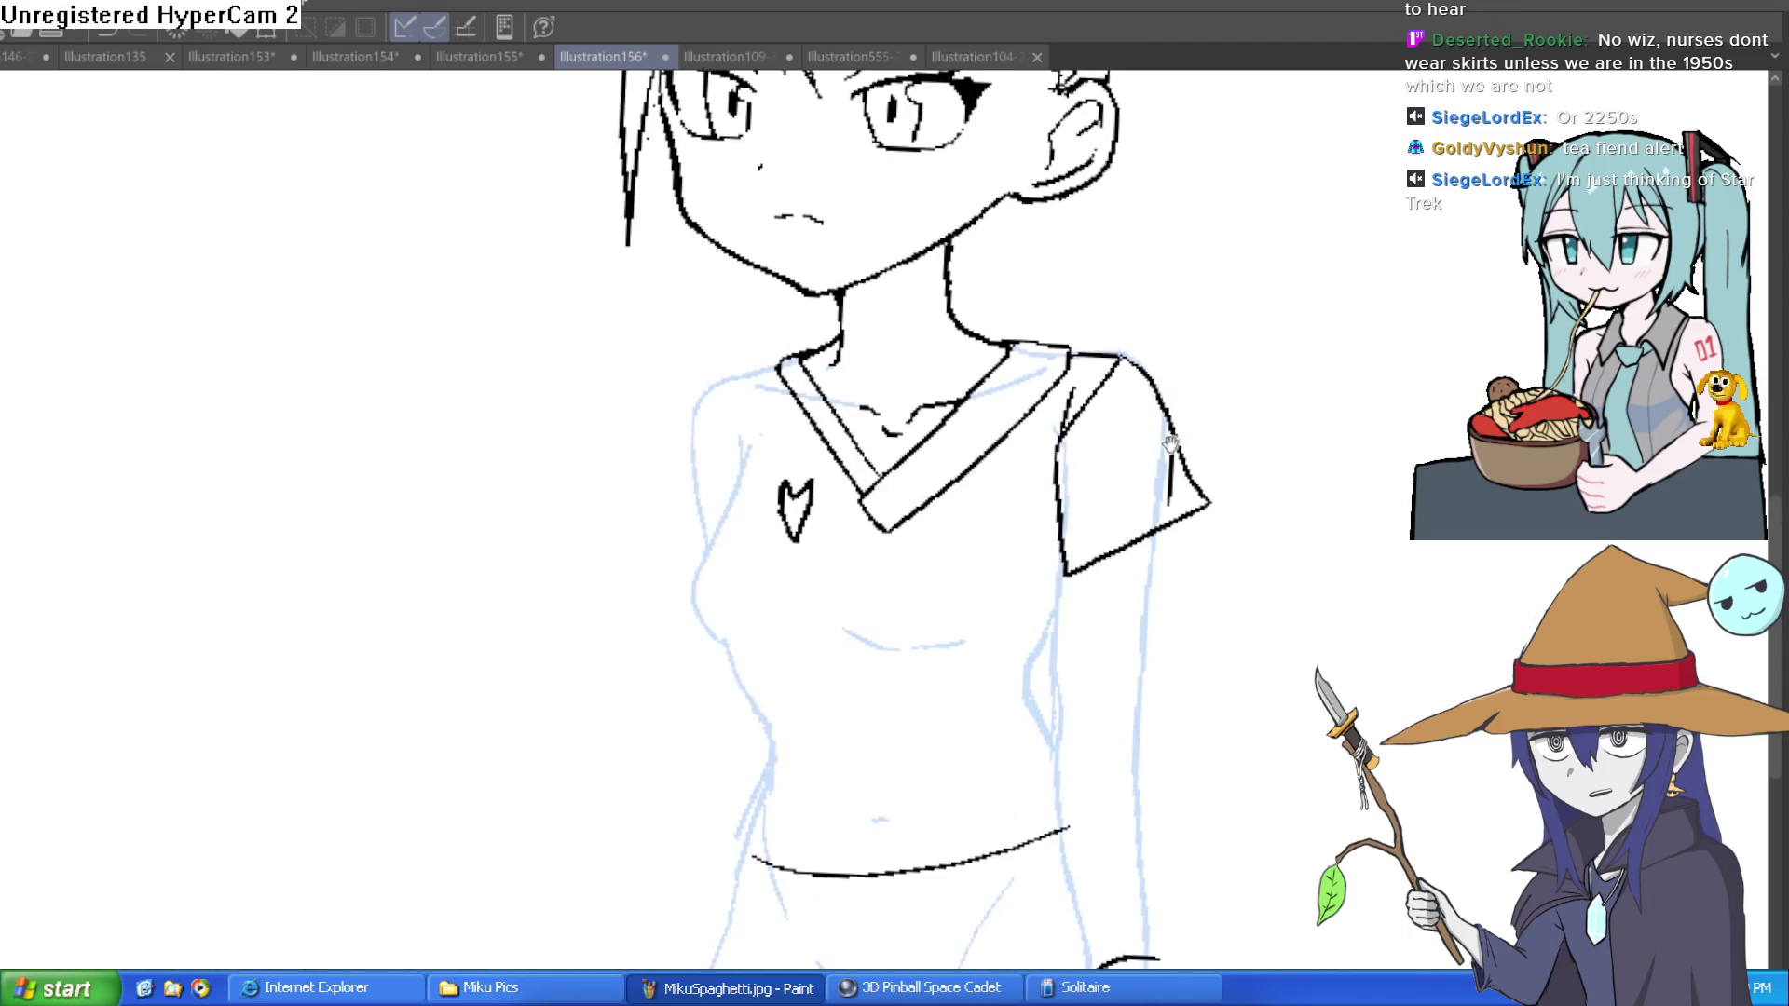
{"action": "left_click_drag", "start_coordinate": [1172, 442], "coordinate": [1115, 411]}
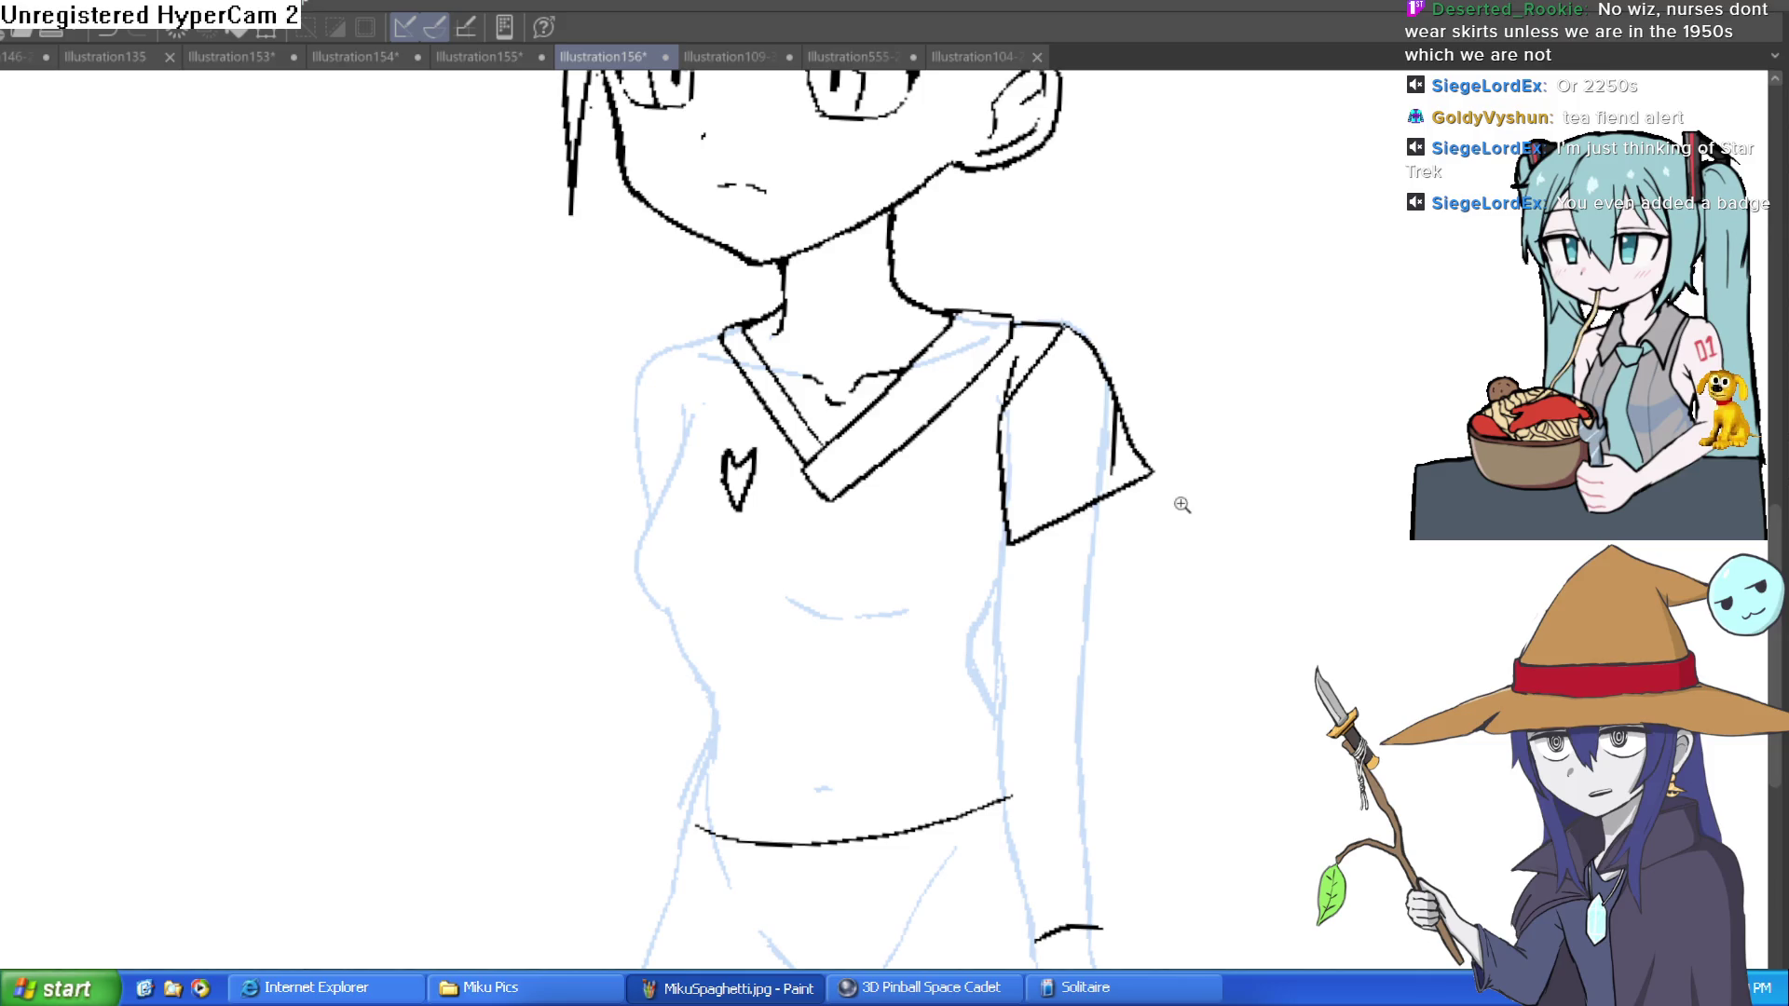
{"action": "scroll", "coordinate": [1174, 501], "scroll_direction": "up", "scroll_amount": 3}
{"action": "scroll", "coordinate": [1229, 392], "scroll_direction": "down", "scroll_amount": 3}
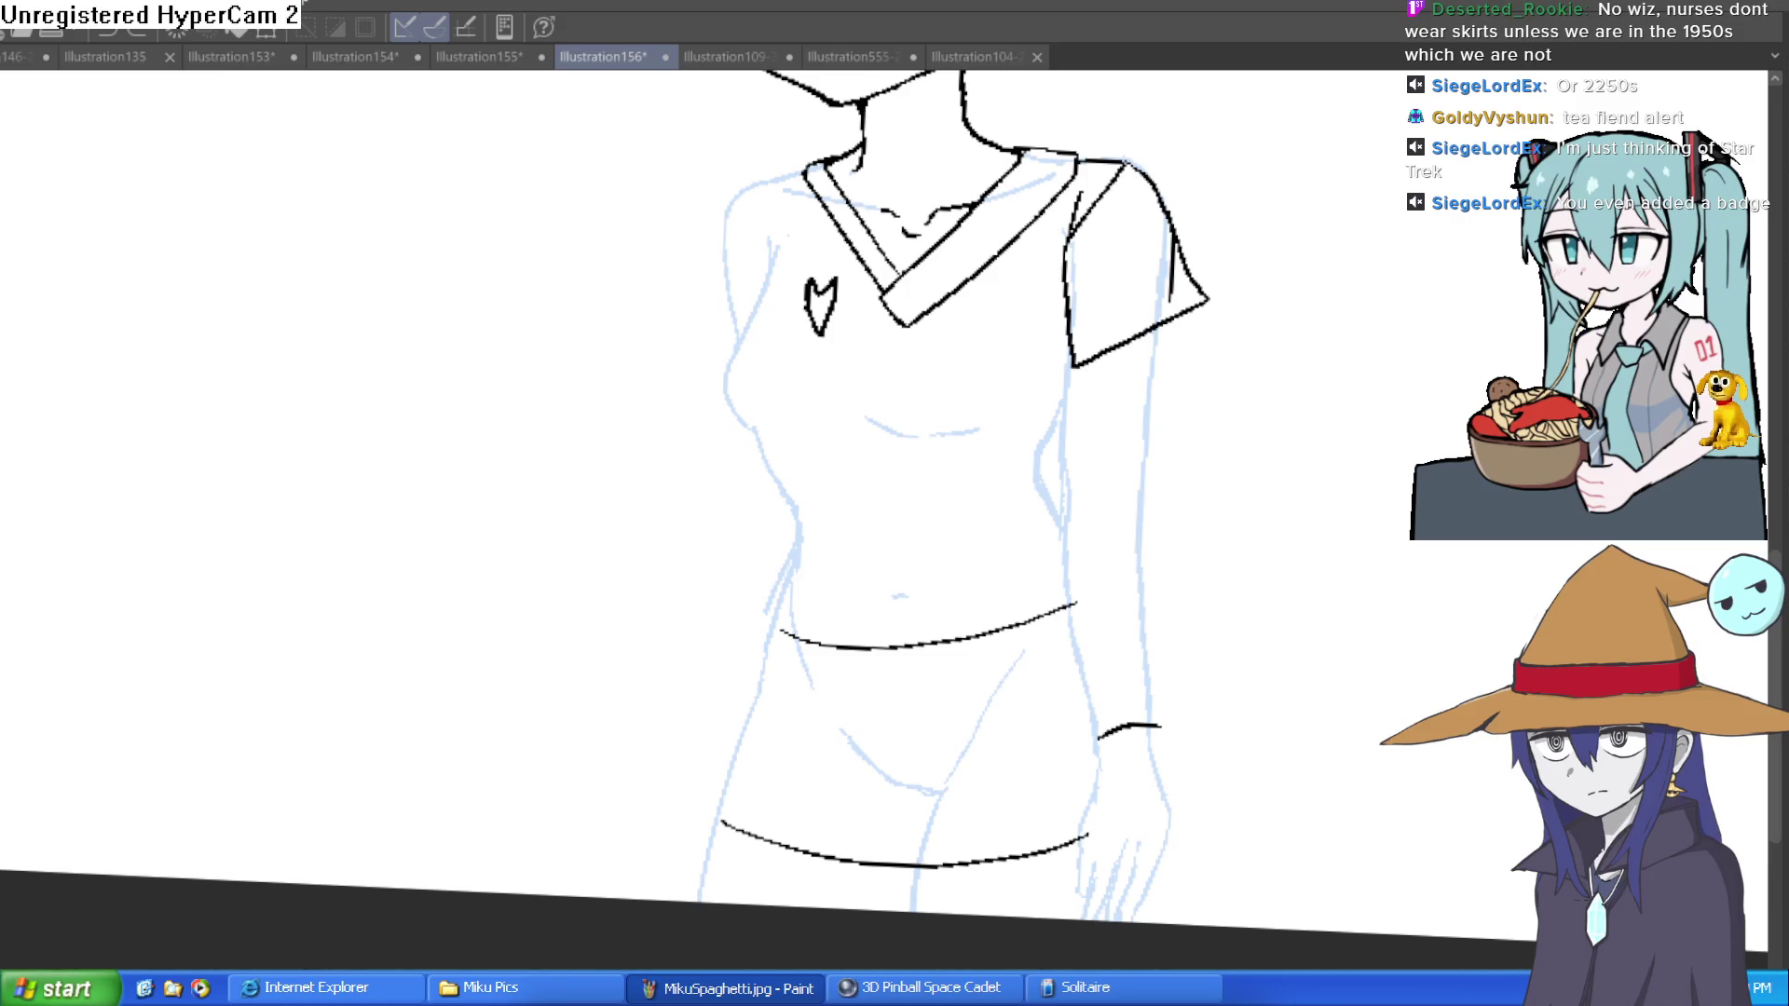
{"action": "mouse_move", "coordinate": [1074, 369]}
{"action": "left_mouse_down"}
{"action": "mouse_move", "coordinate": [1037, 480]}
{"action": "mouse_move", "coordinate": [1059, 513]}
{"action": "left_mouse_up"}
{"action": "left_click_drag", "start_coordinate": [1074, 359], "coordinate": [1067, 620]}
{"action": "left_click_drag", "start_coordinate": [1162, 317], "coordinate": [1153, 713]}
{"action": "left_click_drag", "start_coordinate": [1067, 601], "coordinate": [1085, 718]}
Step: Ink the torso's left side to the waistband and the left collar and shoulder
{"action": "mouse_move", "coordinate": [1236, 558]}
{"action": "left_mouse_down"}
{"action": "mouse_move", "coordinate": [1206, 466]}
{"action": "mouse_move", "coordinate": [1206, 647]}
{"action": "mouse_move", "coordinate": [1025, 532]}
{"action": "left_mouse_up"}
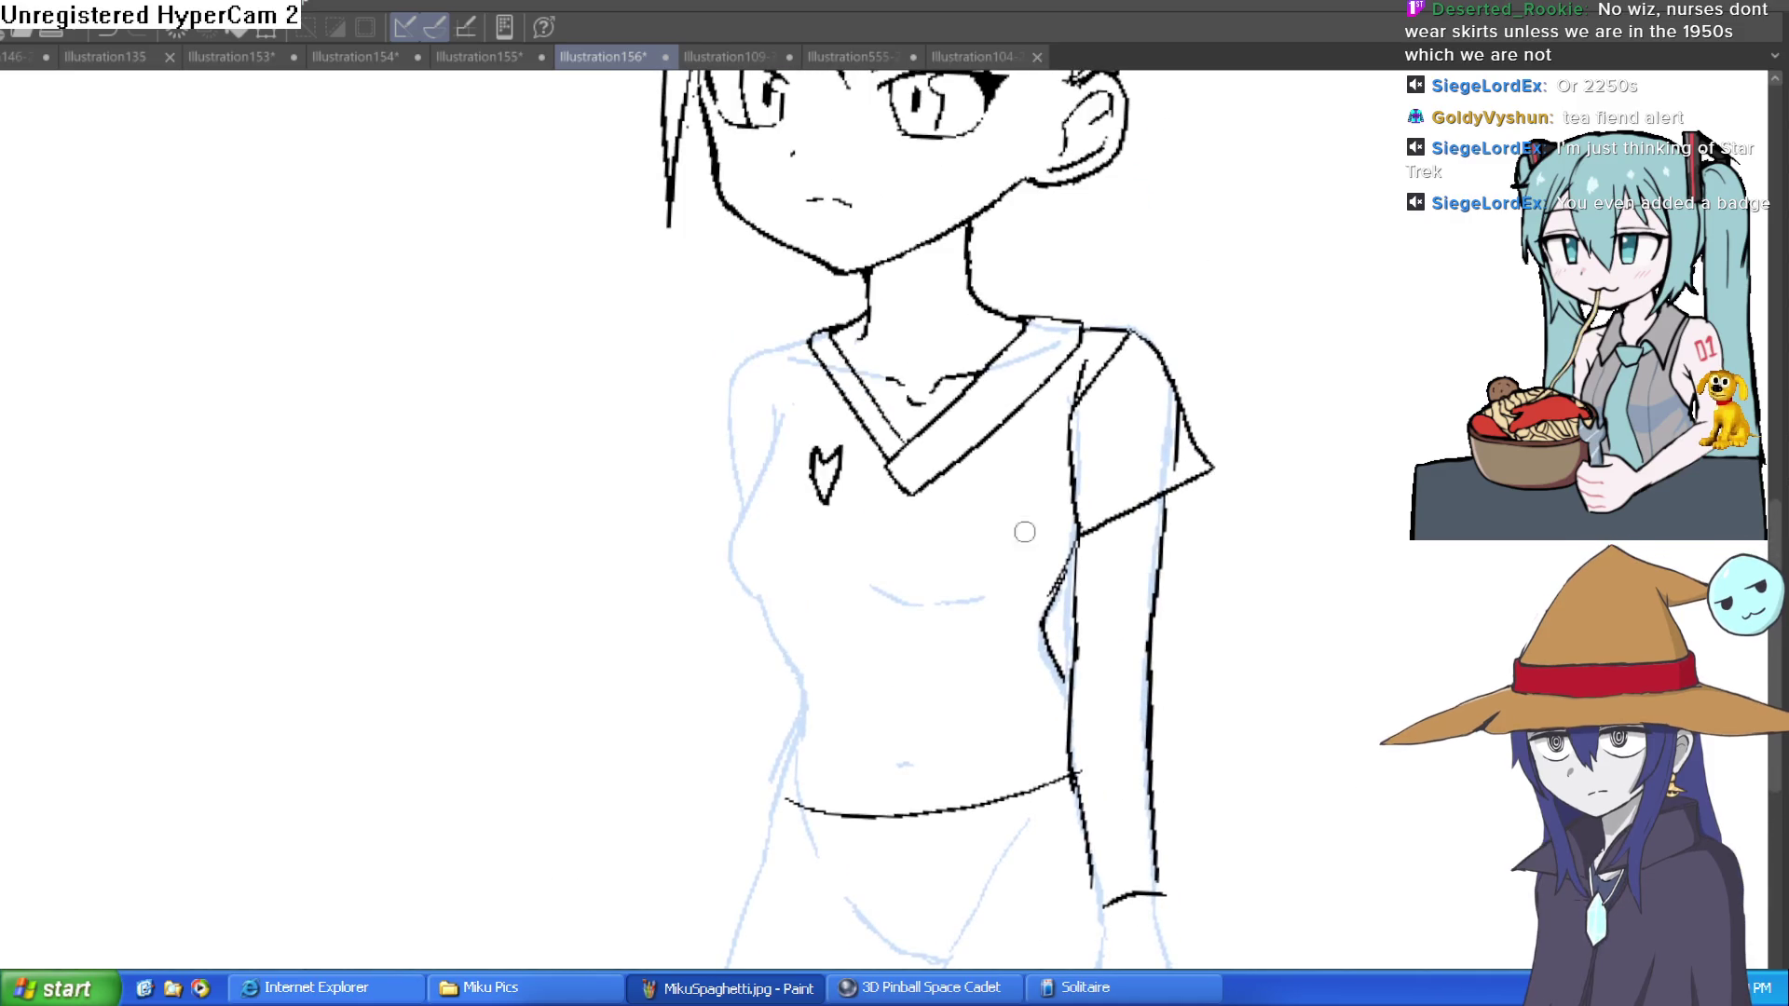
{"action": "mouse_move", "coordinate": [776, 420]}
{"action": "left_mouse_down"}
{"action": "mouse_move", "coordinate": [736, 545]}
{"action": "mouse_move", "coordinate": [766, 604]}
{"action": "left_mouse_up"}
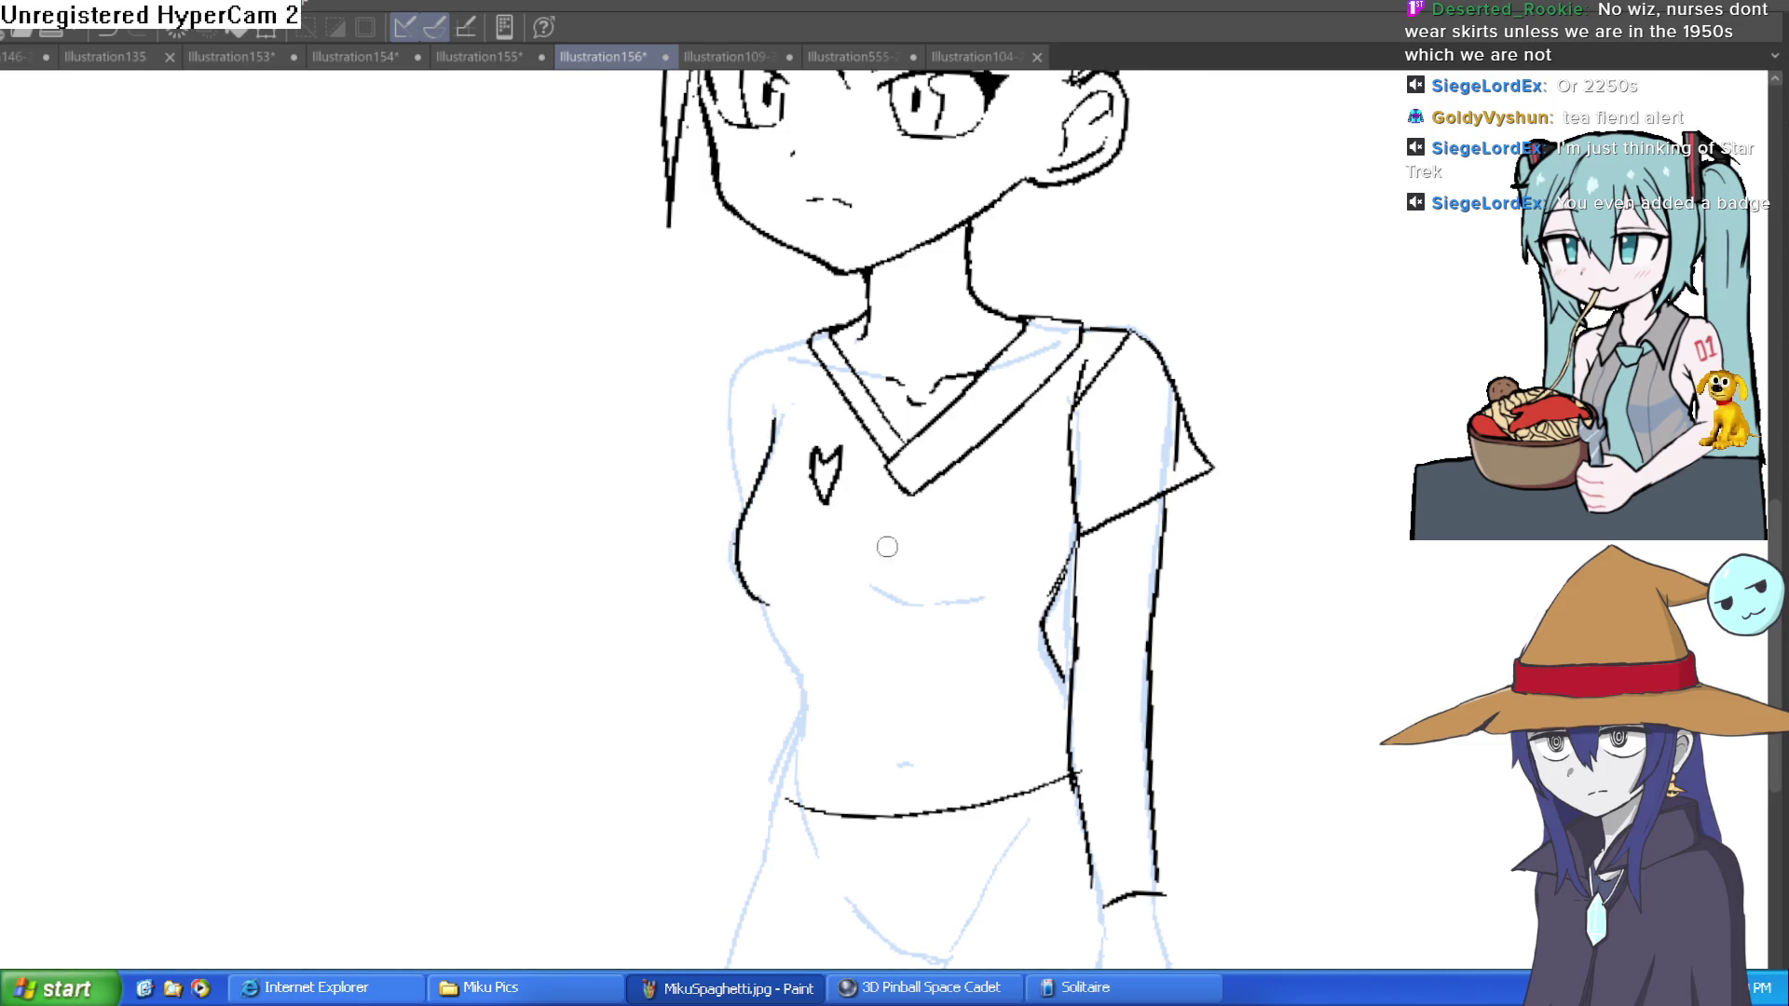
{"action": "left_click_drag", "start_coordinate": [910, 632], "coordinate": [887, 572]}
{"action": "mouse_move", "coordinate": [741, 538]}
{"action": "left_mouse_down"}
{"action": "mouse_move", "coordinate": [775, 606]}
{"action": "mouse_move", "coordinate": [760, 736]}
{"action": "left_mouse_up"}
{"action": "scroll", "coordinate": [1154, 506], "scroll_direction": "down", "scroll_amount": 3}
{"action": "scroll", "coordinate": [862, 472], "scroll_direction": "up", "scroll_amount": 6}
{"action": "mouse_move", "coordinate": [936, 434]}
{"action": "left_mouse_down"}
{"action": "mouse_move", "coordinate": [862, 472]}
{"action": "mouse_move", "coordinate": [767, 627]}
{"action": "mouse_move", "coordinate": [792, 764]}
{"action": "left_mouse_up"}
{"action": "left_click_drag", "start_coordinate": [830, 639], "coordinate": [802, 486]}
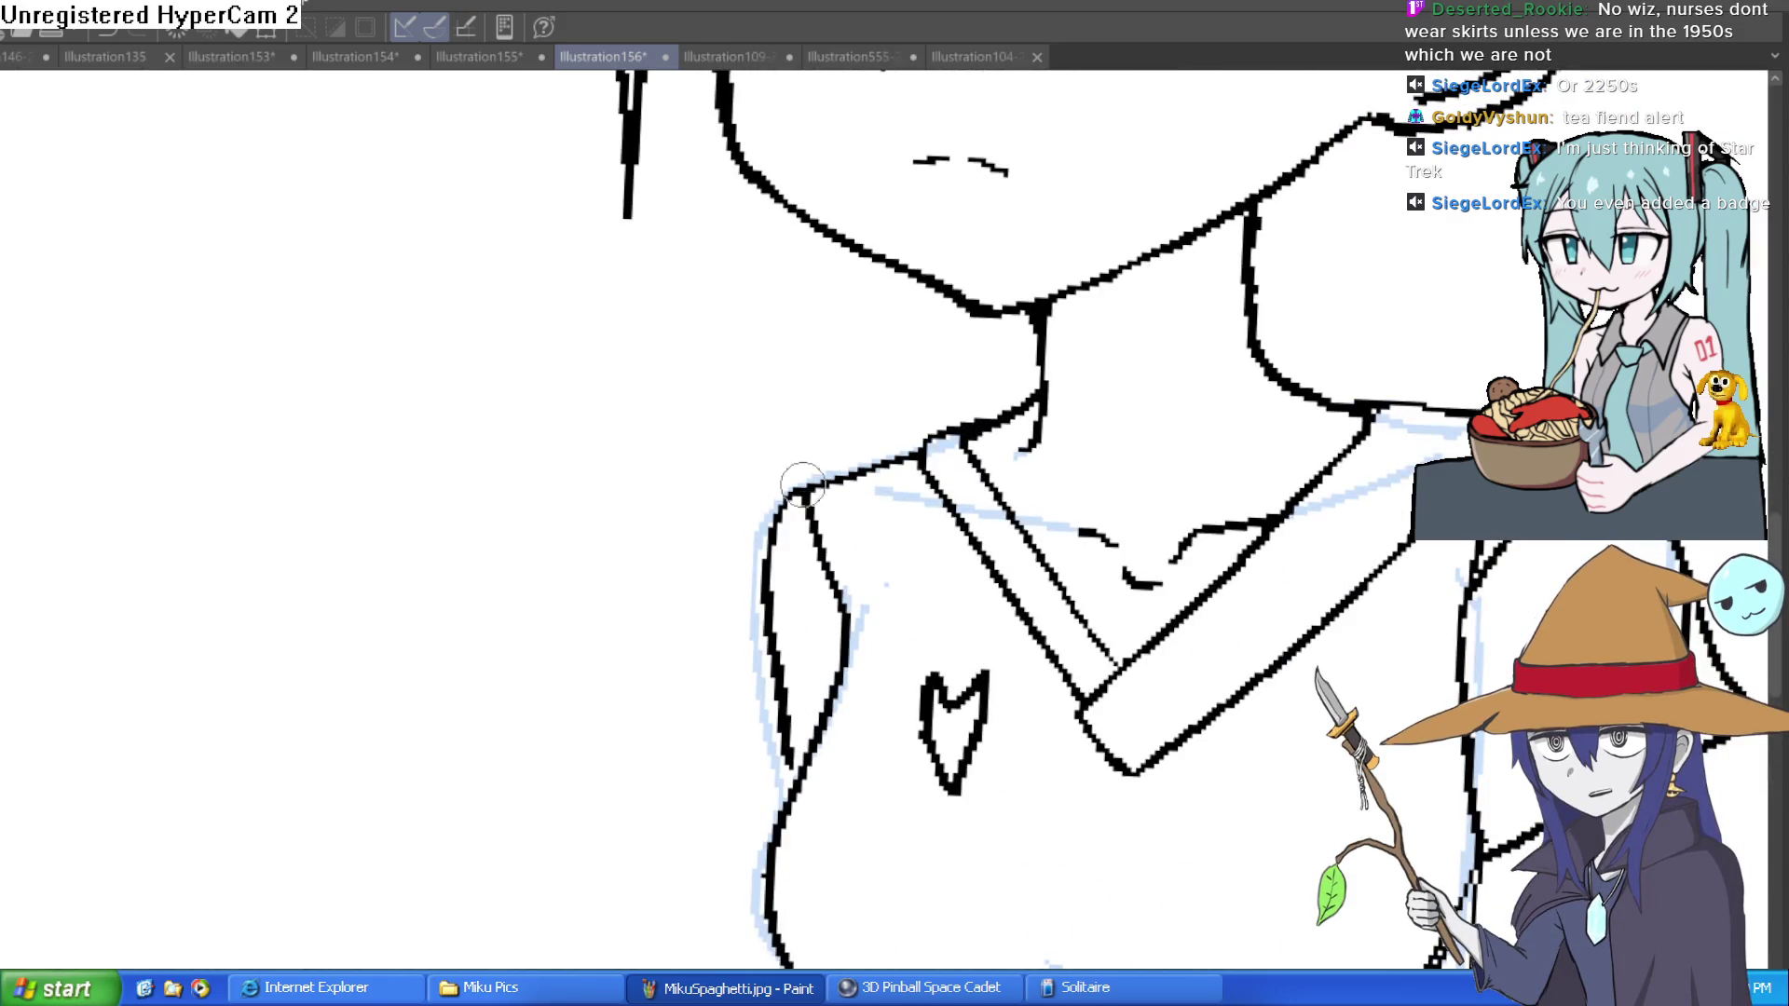
Step: Redraw the torso's right outline to the waist, undoing misplaced and doubled strokes
{"action": "scroll", "coordinate": [1286, 496], "scroll_direction": "down", "scroll_amount": 5}
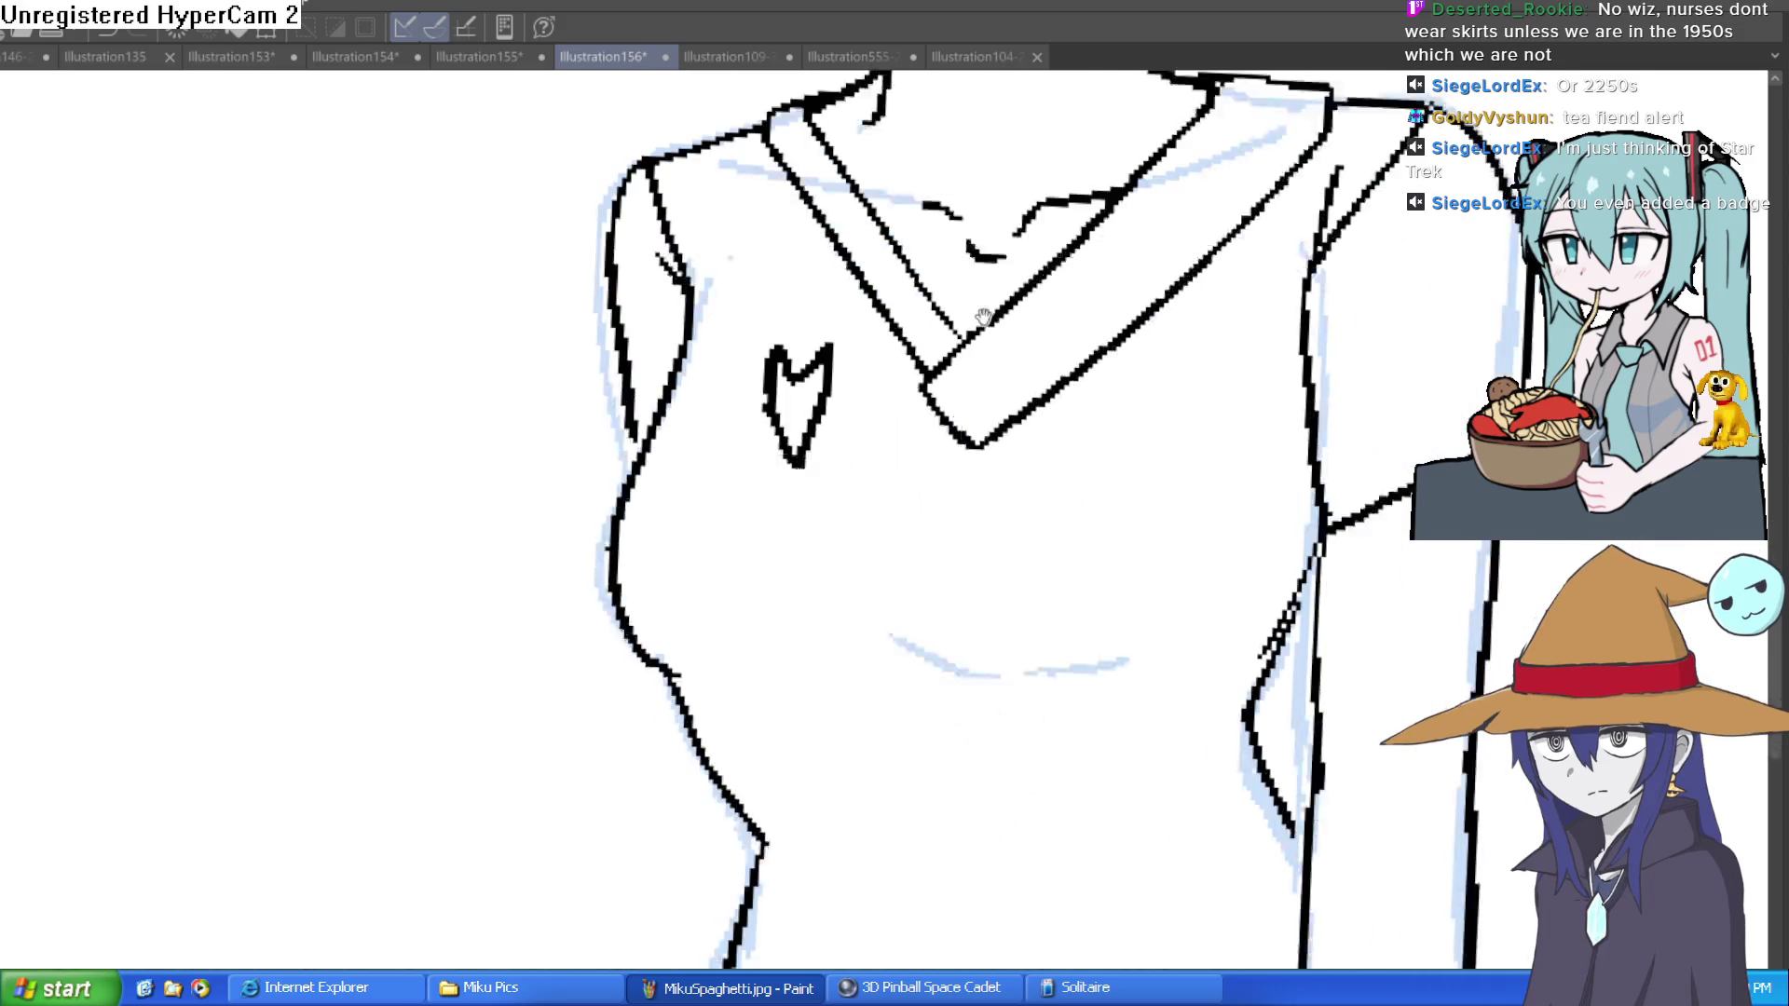
{"action": "left_click_drag", "start_coordinate": [1286, 496], "coordinate": [1222, 578]}
{"action": "key", "text": "ctrl+z"}
{"action": "mouse_move", "coordinate": [1300, 485]}
{"action": "left_mouse_down"}
{"action": "mouse_move", "coordinate": [1222, 630]}
{"action": "mouse_move", "coordinate": [1281, 736]}
{"action": "left_mouse_up"}
{"action": "key", "text": "ctrl+z"}
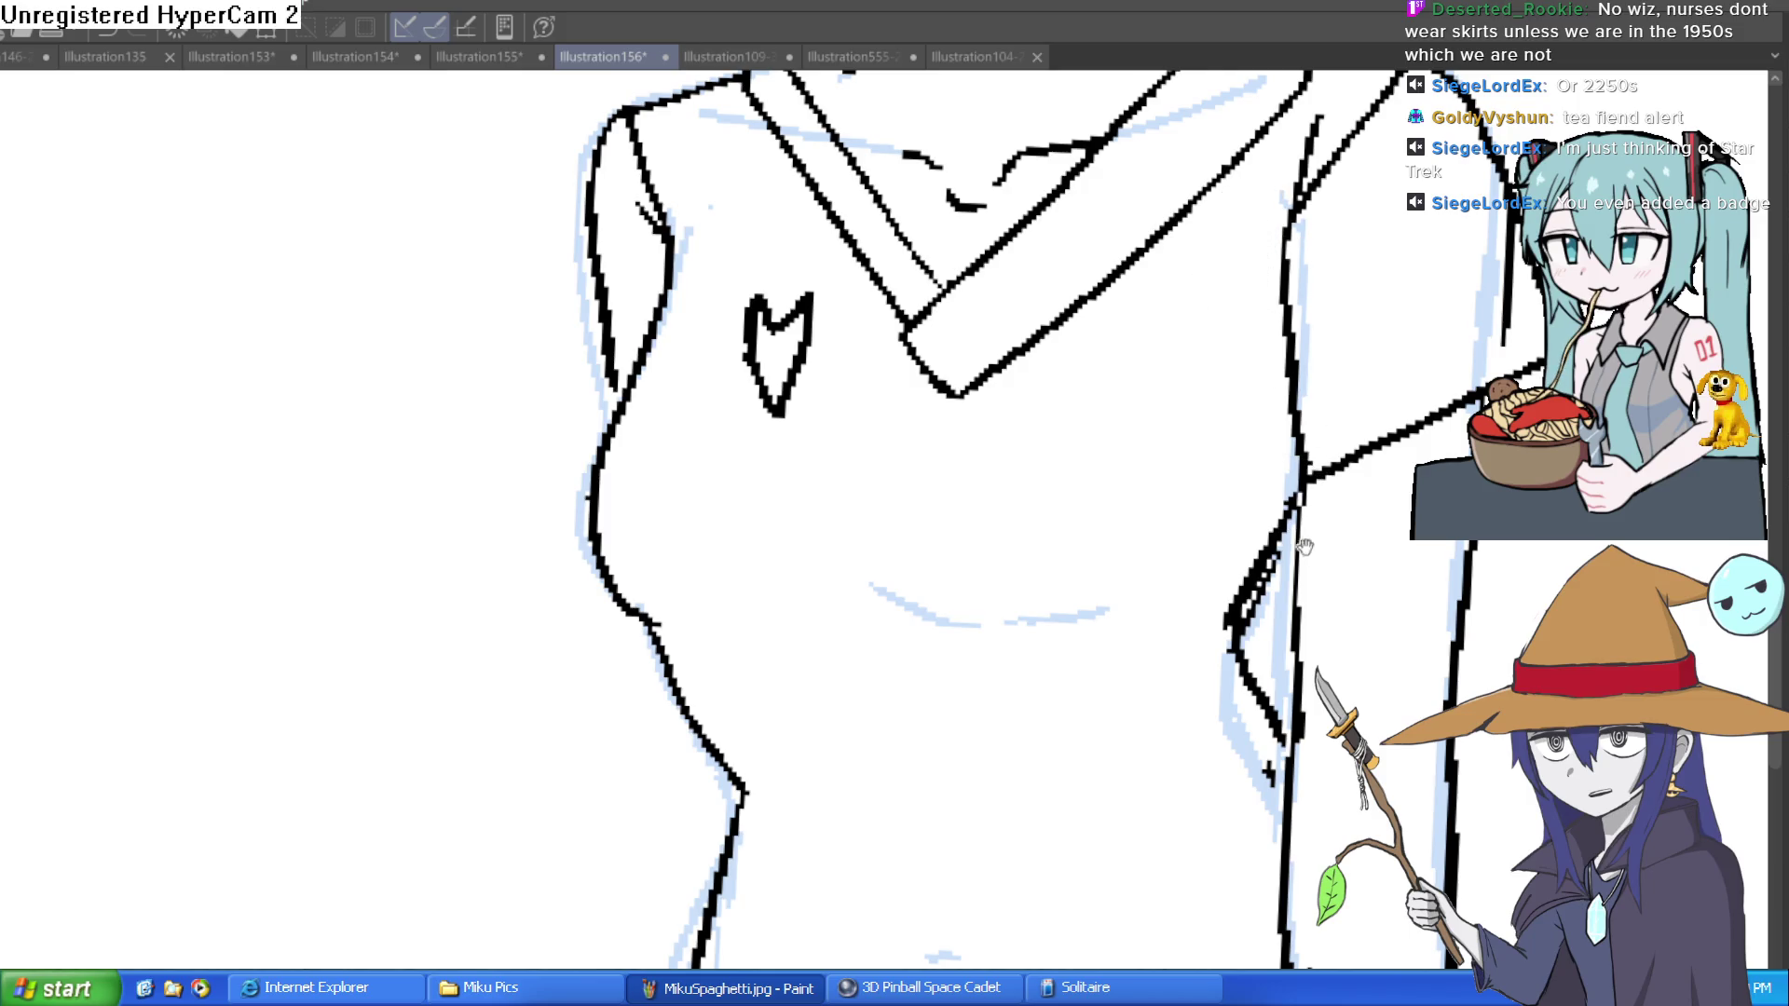
Step: Erase the thick blob on the torso line down to a thin stroke
{"action": "left_click_drag", "start_coordinate": [1309, 526], "coordinate": [1127, 391]}
{"action": "mouse_move", "coordinate": [1067, 477]}
{"action": "left_mouse_down"}
{"action": "mouse_move", "coordinate": [1053, 485]}
{"action": "mouse_move", "coordinate": [1105, 386]}
{"action": "mouse_move", "coordinate": [1044, 411]}
{"action": "mouse_move", "coordinate": [1046, 510]}
{"action": "left_mouse_up"}
{"action": "scroll", "coordinate": [1242, 512], "scroll_direction": "down", "scroll_amount": 5}
{"action": "scroll", "coordinate": [1210, 615], "scroll_direction": "up", "scroll_amount": 1}
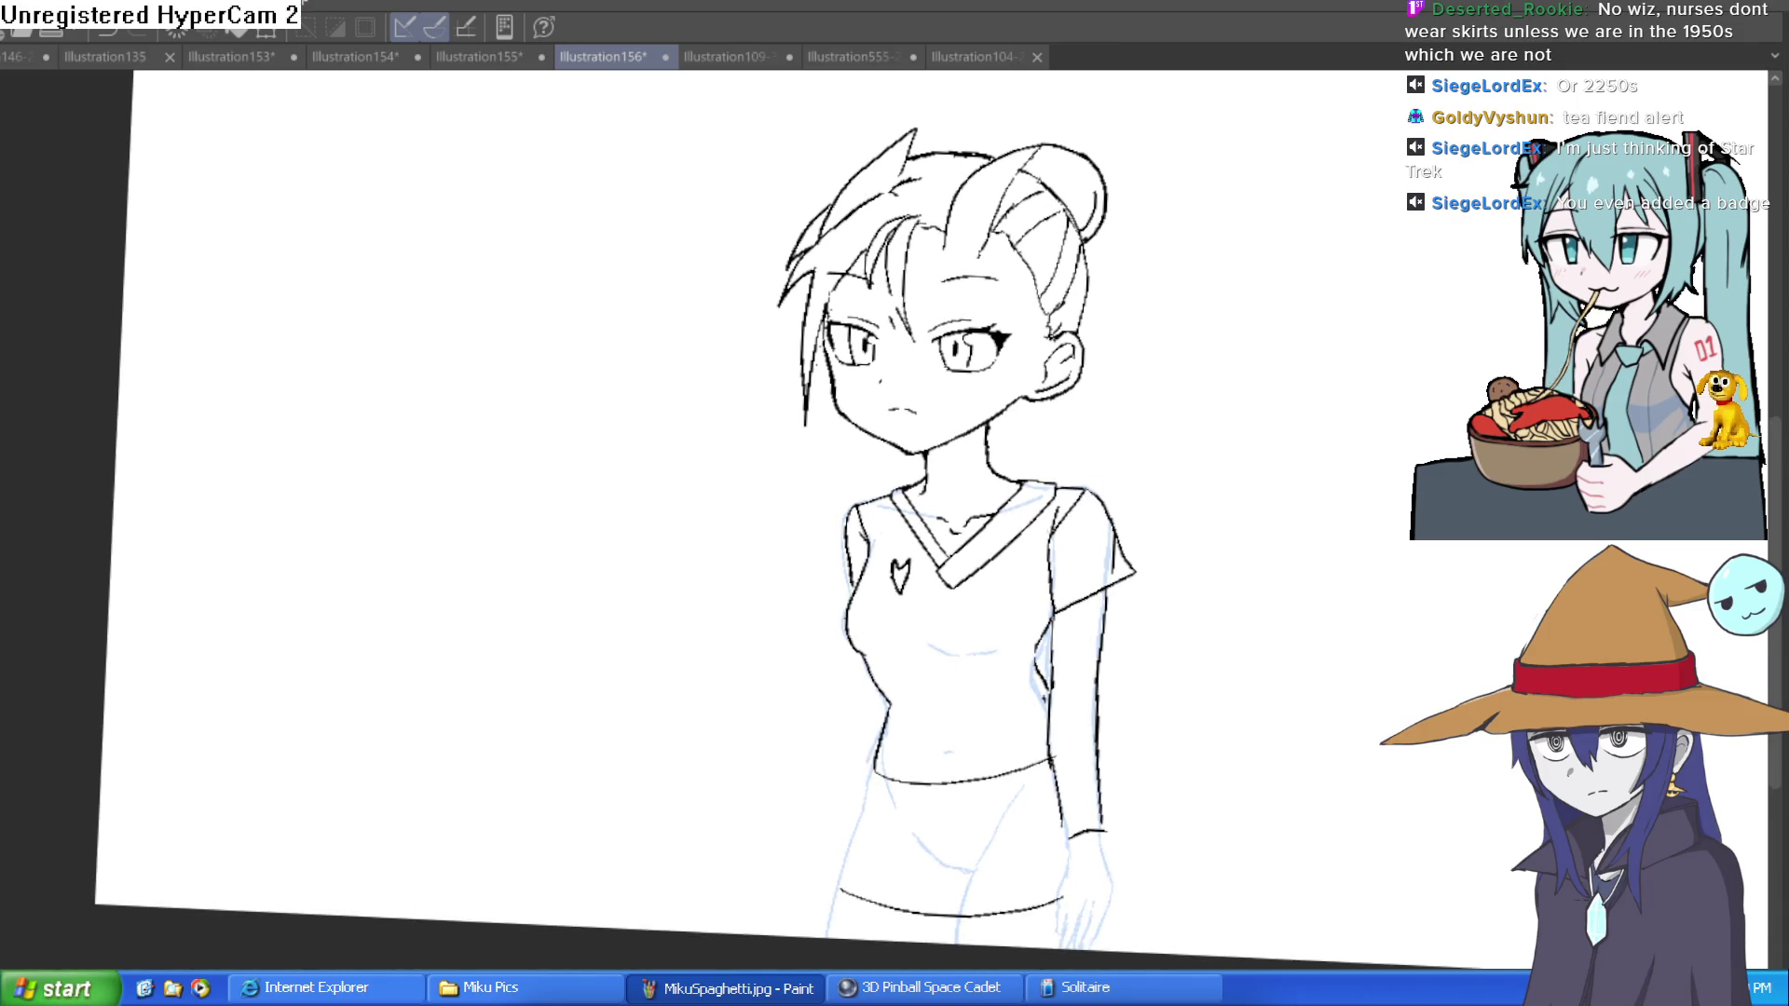
Step: Erase the shorts' hem line and ink the left hip outline below the waist
{"action": "left_click_drag", "start_coordinate": [1155, 725], "coordinate": [1062, 627]}
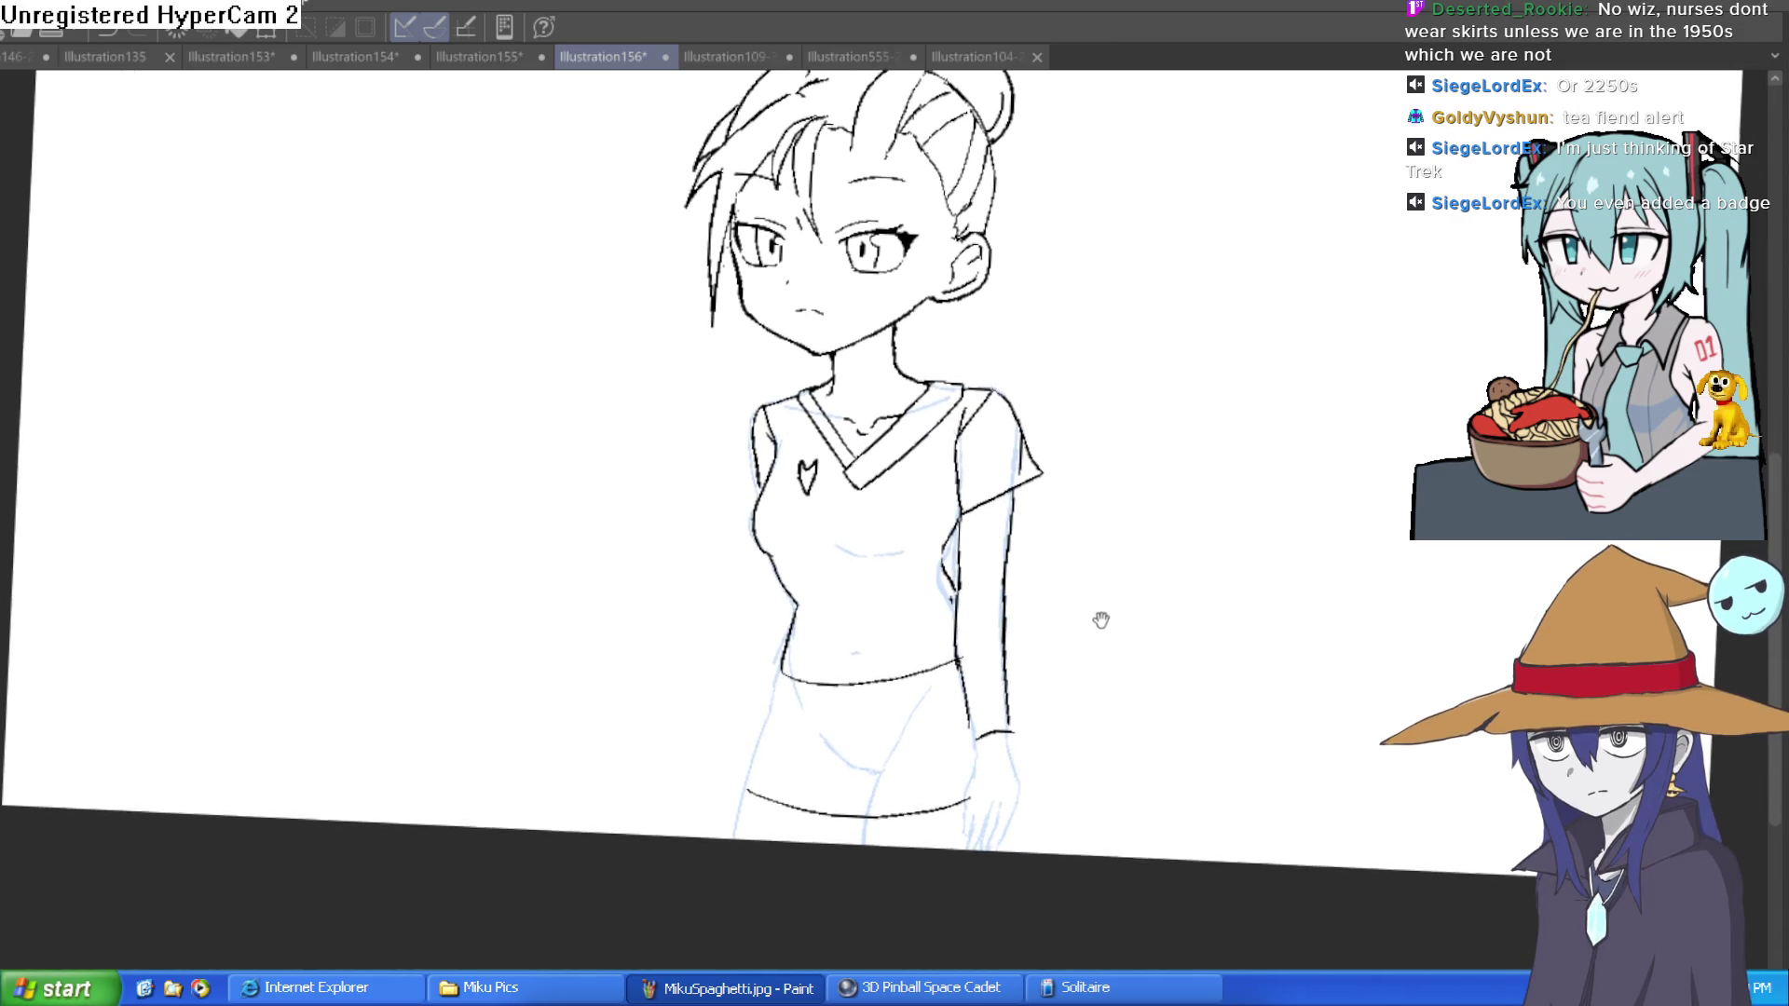
{"action": "scroll", "coordinate": [1072, 652], "scroll_direction": "up", "scroll_amount": 3}
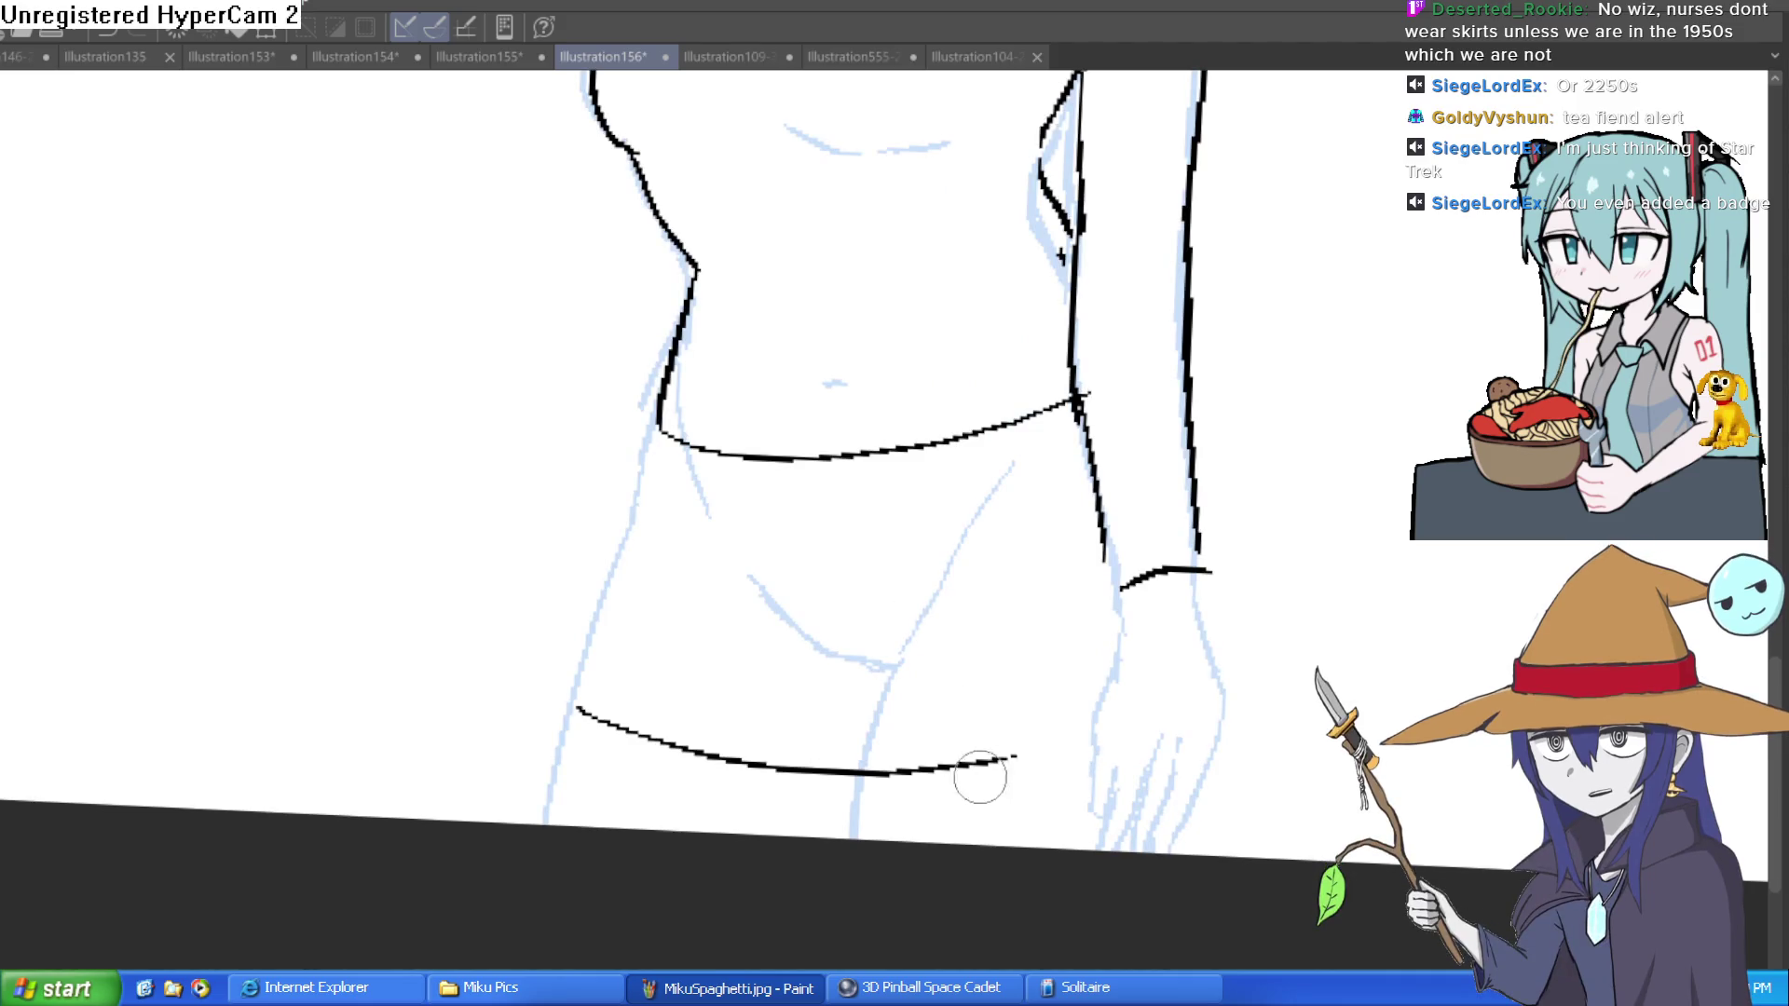
{"action": "mouse_move", "coordinate": [1031, 746]}
{"action": "left_mouse_down"}
{"action": "mouse_move", "coordinate": [842, 767]}
{"action": "mouse_move", "coordinate": [919, 769]}
{"action": "mouse_move", "coordinate": [751, 739]}
{"action": "mouse_move", "coordinate": [711, 751]}
{"action": "mouse_move", "coordinate": [742, 767]}
{"action": "mouse_move", "coordinate": [593, 713]}
{"action": "left_mouse_up"}
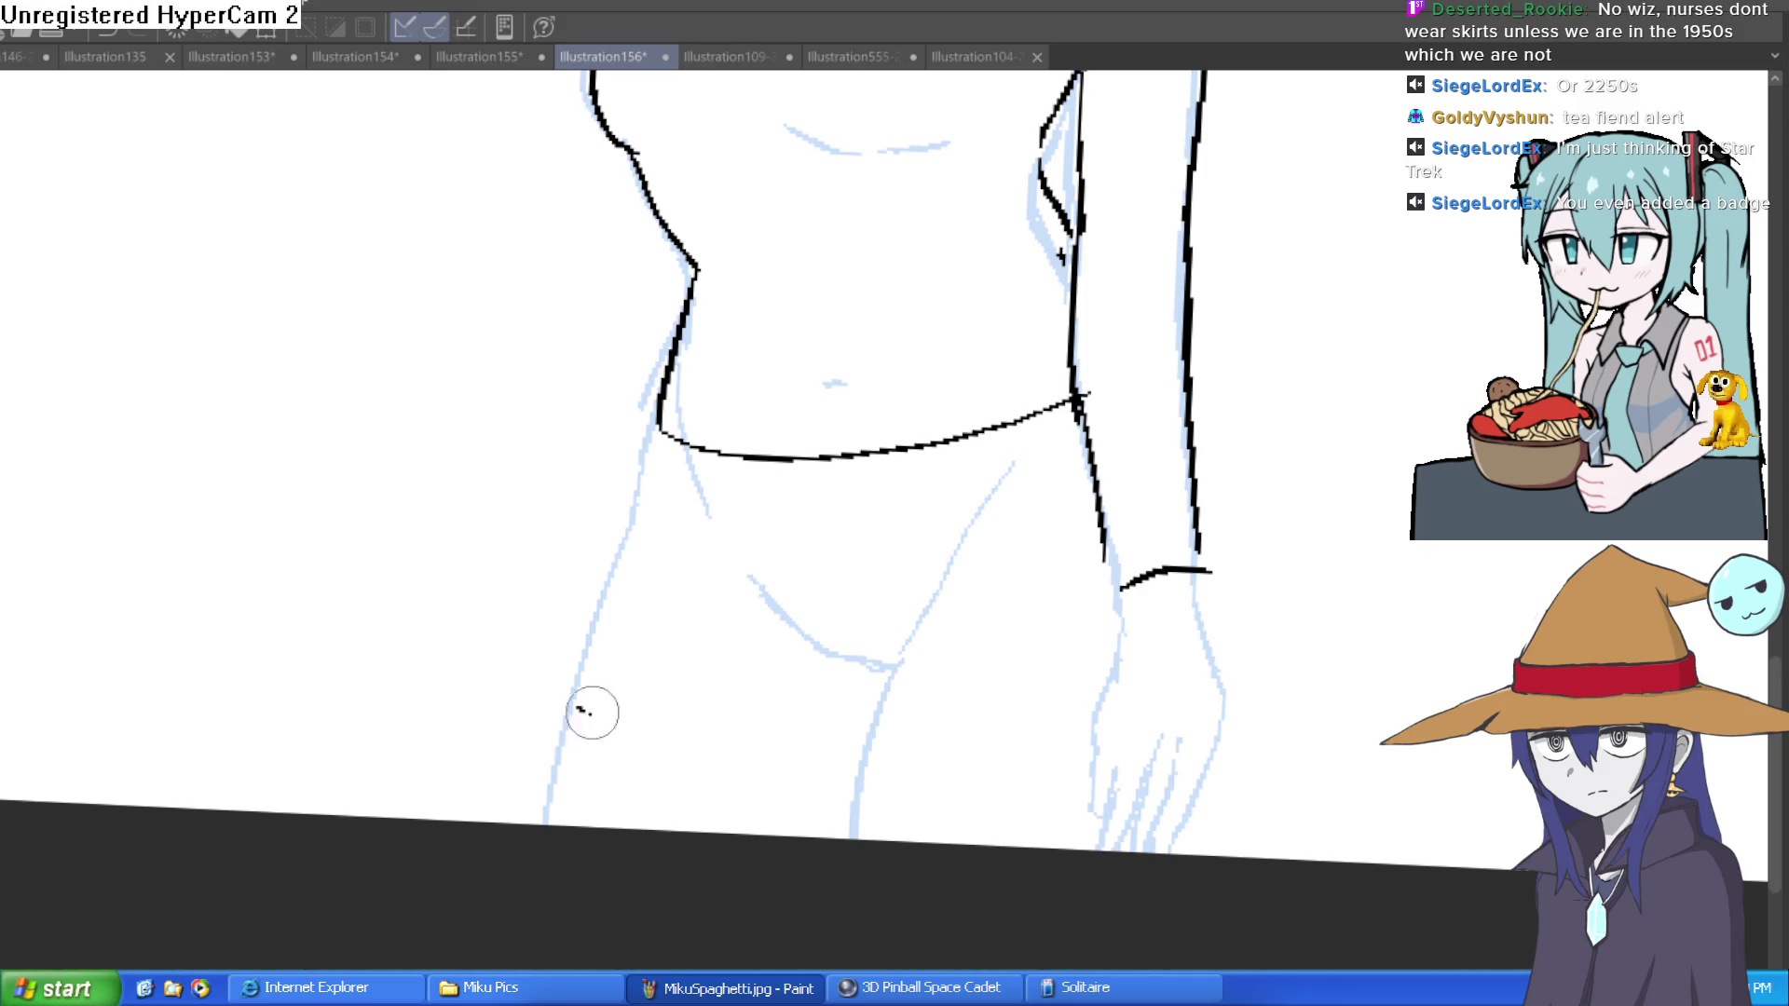
{"action": "left_click_drag", "start_coordinate": [655, 424], "coordinate": [506, 865]}
{"action": "left_click_drag", "start_coordinate": [932, 673], "coordinate": [803, 654]}
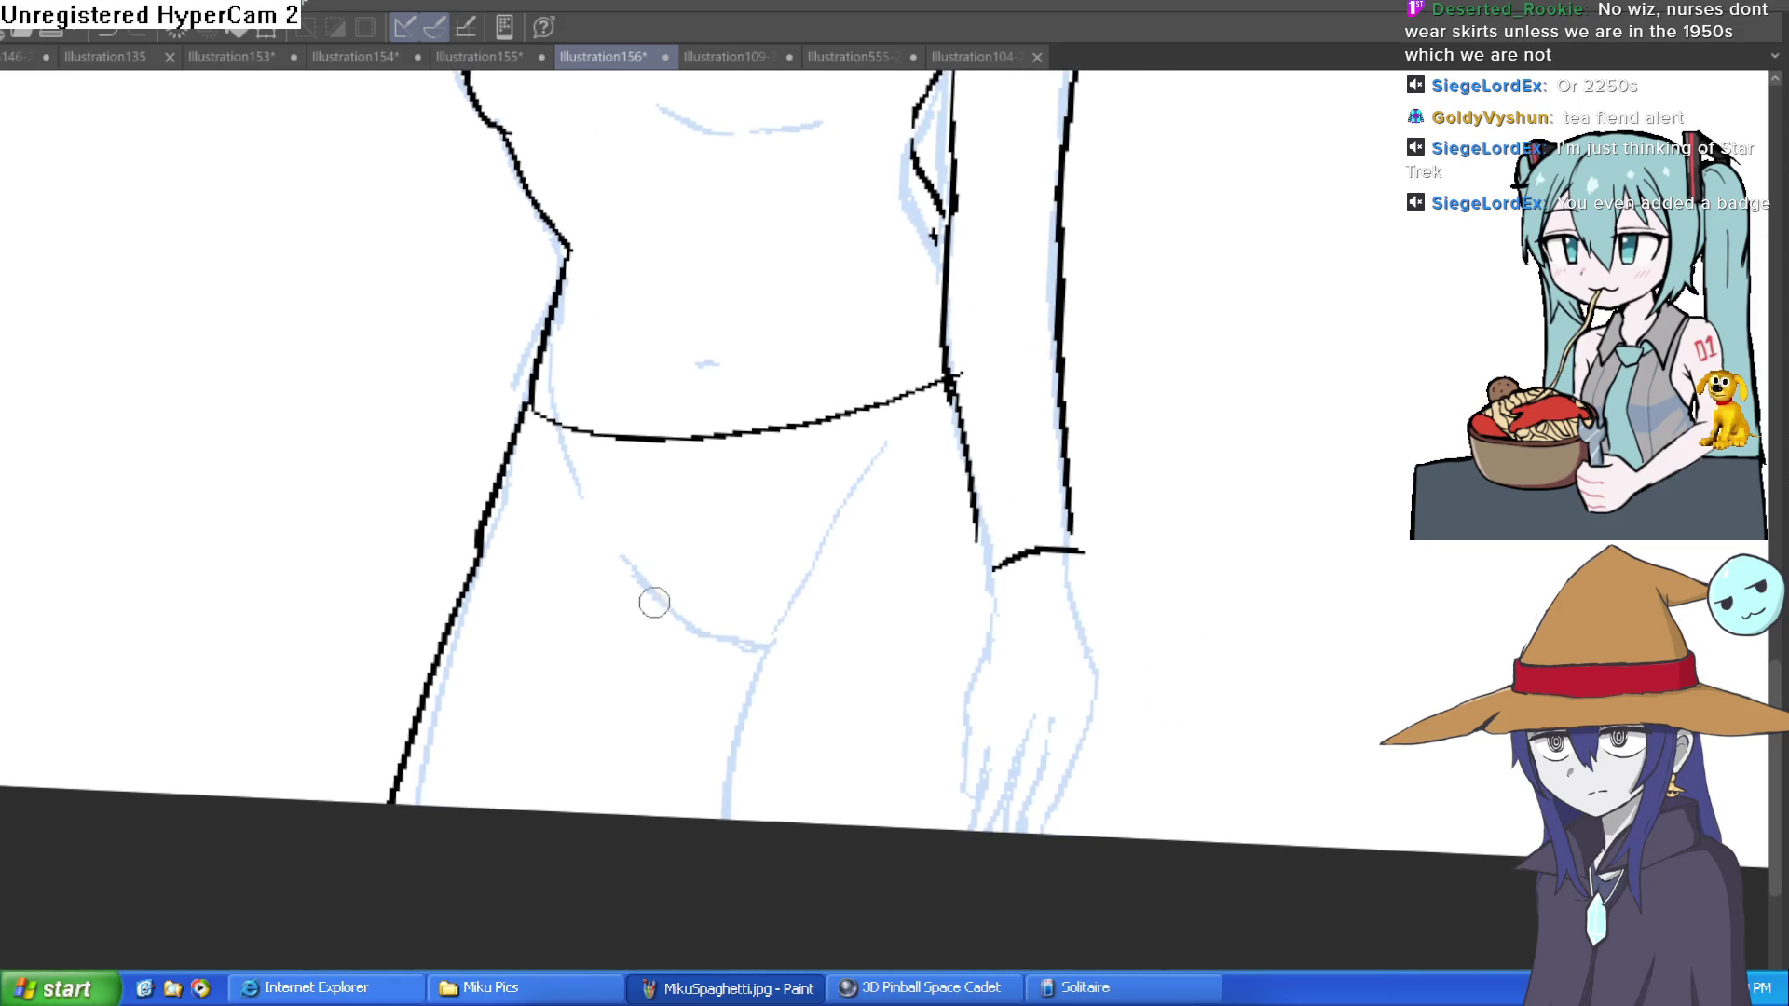
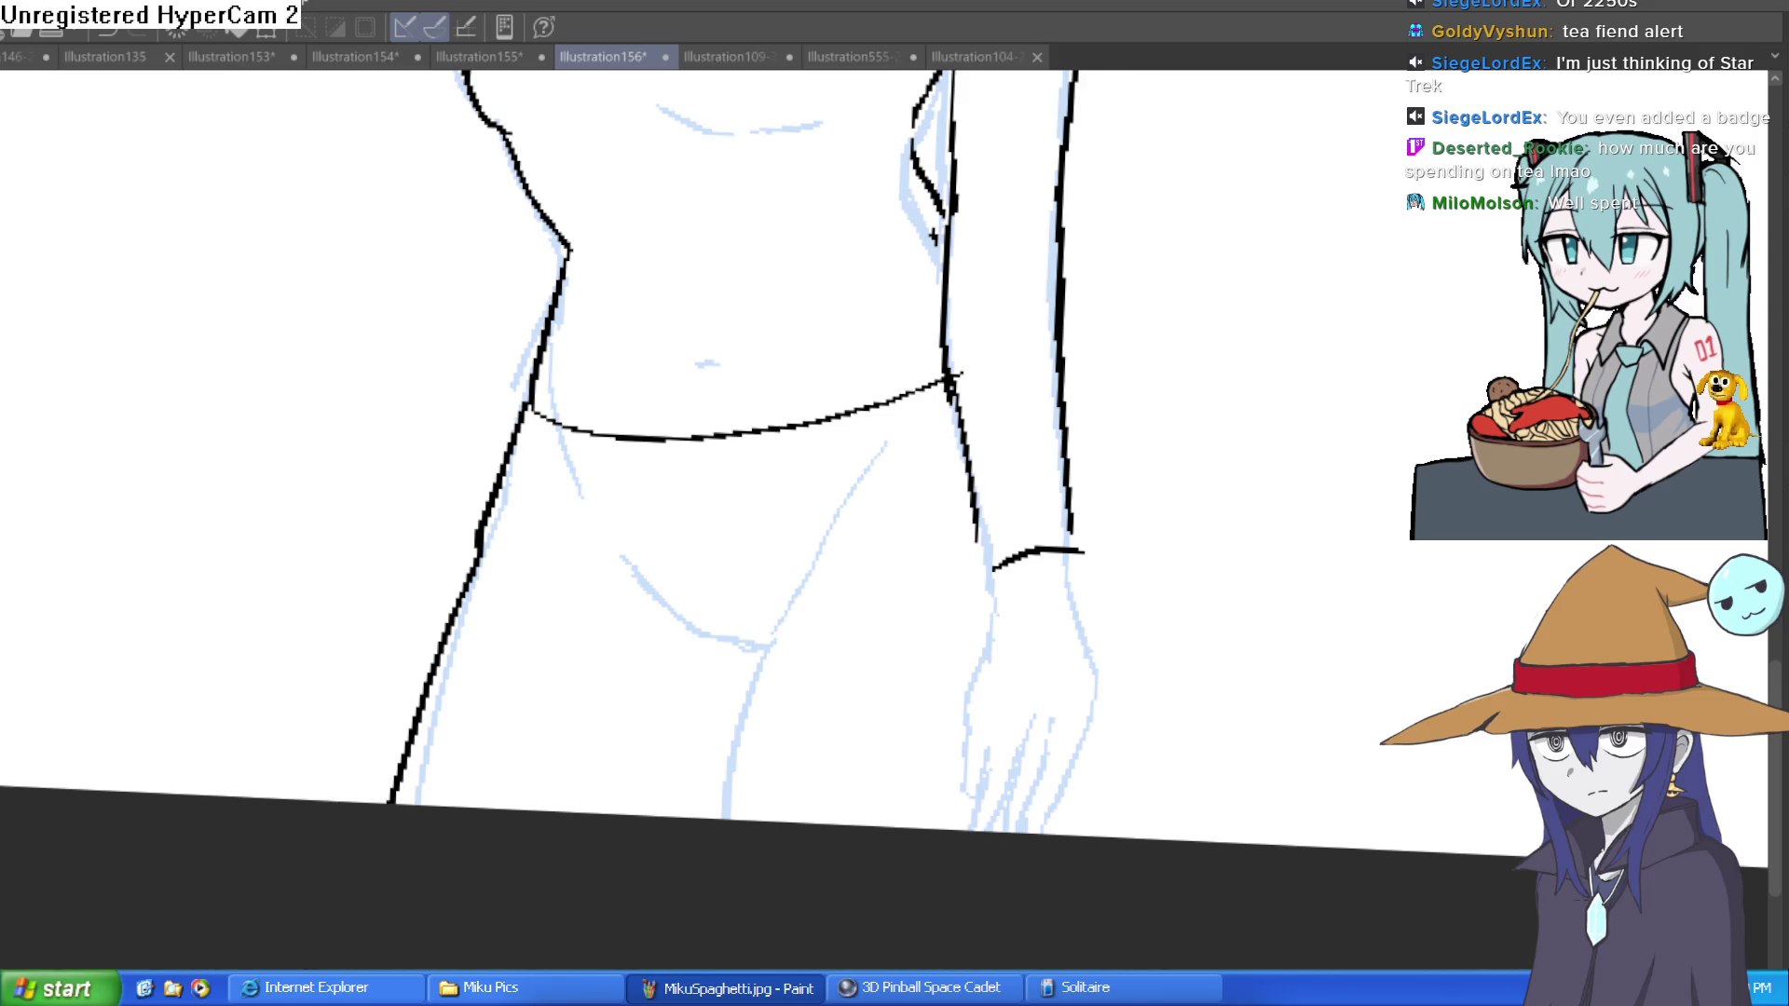
Step: Undo a stray test stroke and frame the shirt collar and shoulders
{"action": "left_click_drag", "start_coordinate": [1218, 467], "coordinate": [1318, 351]}
{"action": "key", "text": "ctrl+z"}
{"action": "scroll", "coordinate": [1382, 396], "scroll_direction": "down", "scroll_amount": 3}
{"action": "mouse_move", "coordinate": [1318, 427]}
{"action": "left_mouse_down"}
{"action": "mouse_move", "coordinate": [1388, 361]}
{"action": "mouse_move", "coordinate": [1314, 407]}
{"action": "left_mouse_up"}
{"action": "mouse_move", "coordinate": [1462, 279]}
{"action": "left_mouse_down"}
{"action": "mouse_move", "coordinate": [1211, 467]}
{"action": "mouse_move", "coordinate": [1230, 435]}
{"action": "left_mouse_up"}
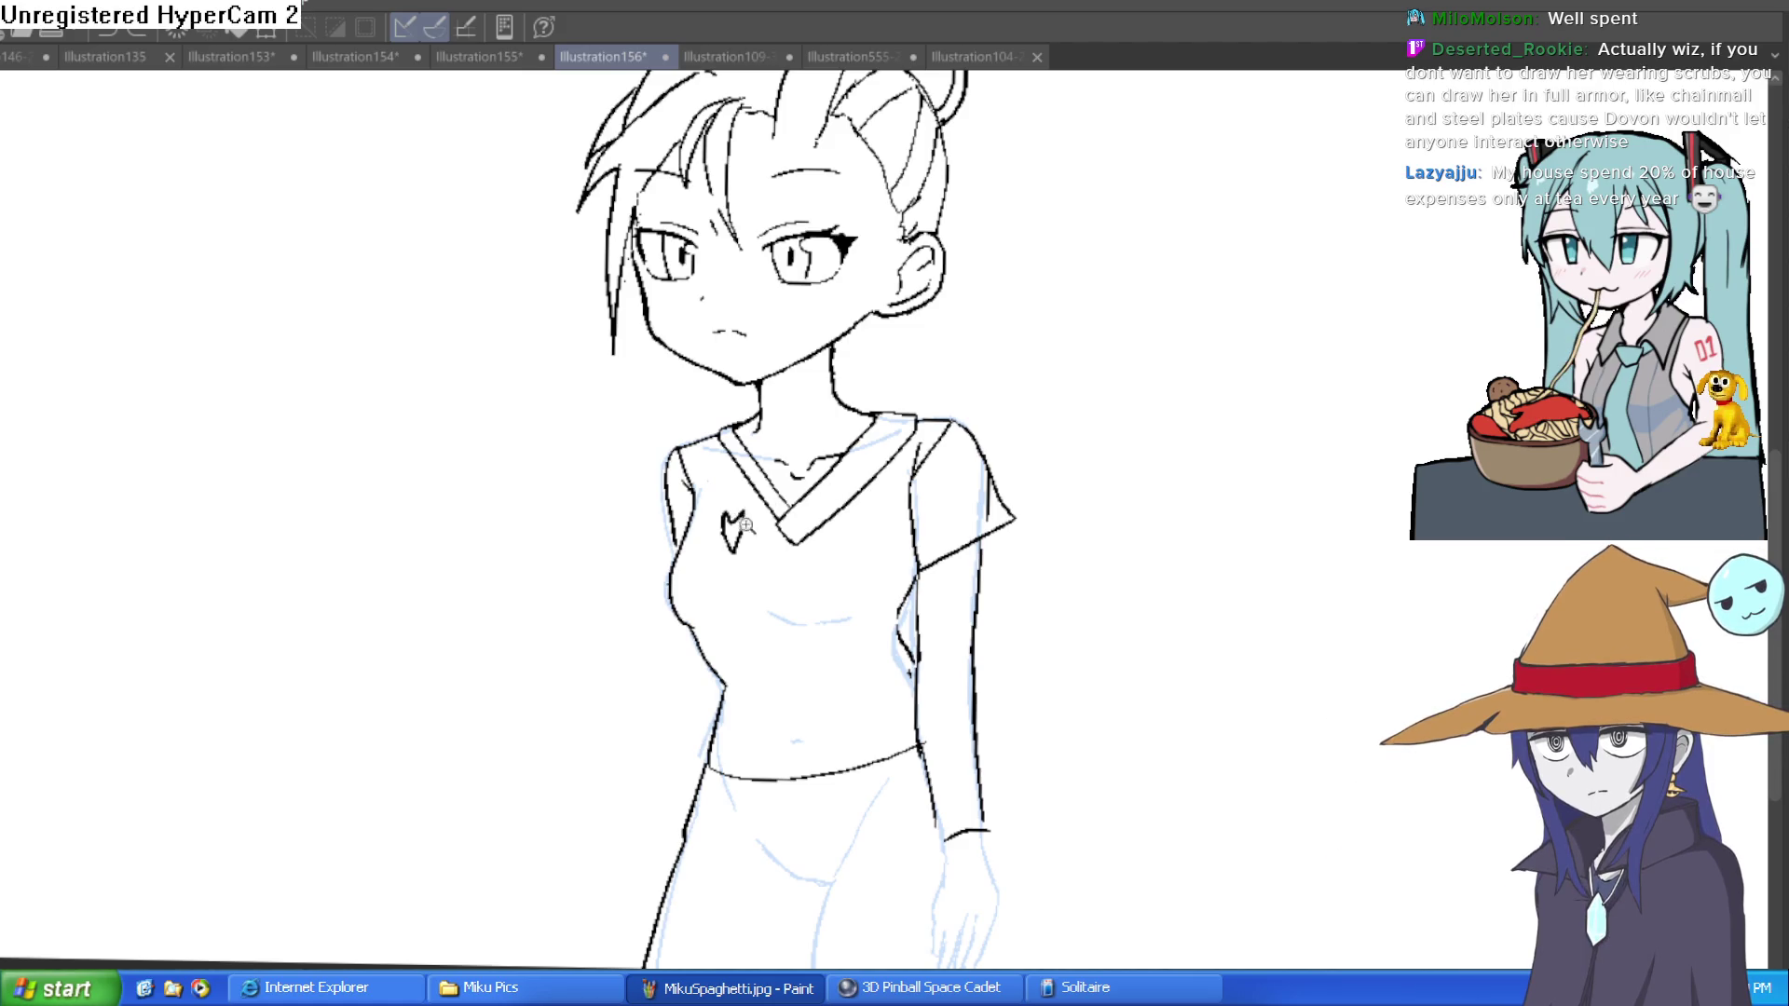
{"action": "scroll", "coordinate": [747, 526], "scroll_direction": "up", "scroll_amount": 5}
{"action": "scroll", "coordinate": [779, 548], "scroll_direction": "up", "scroll_amount": 2}
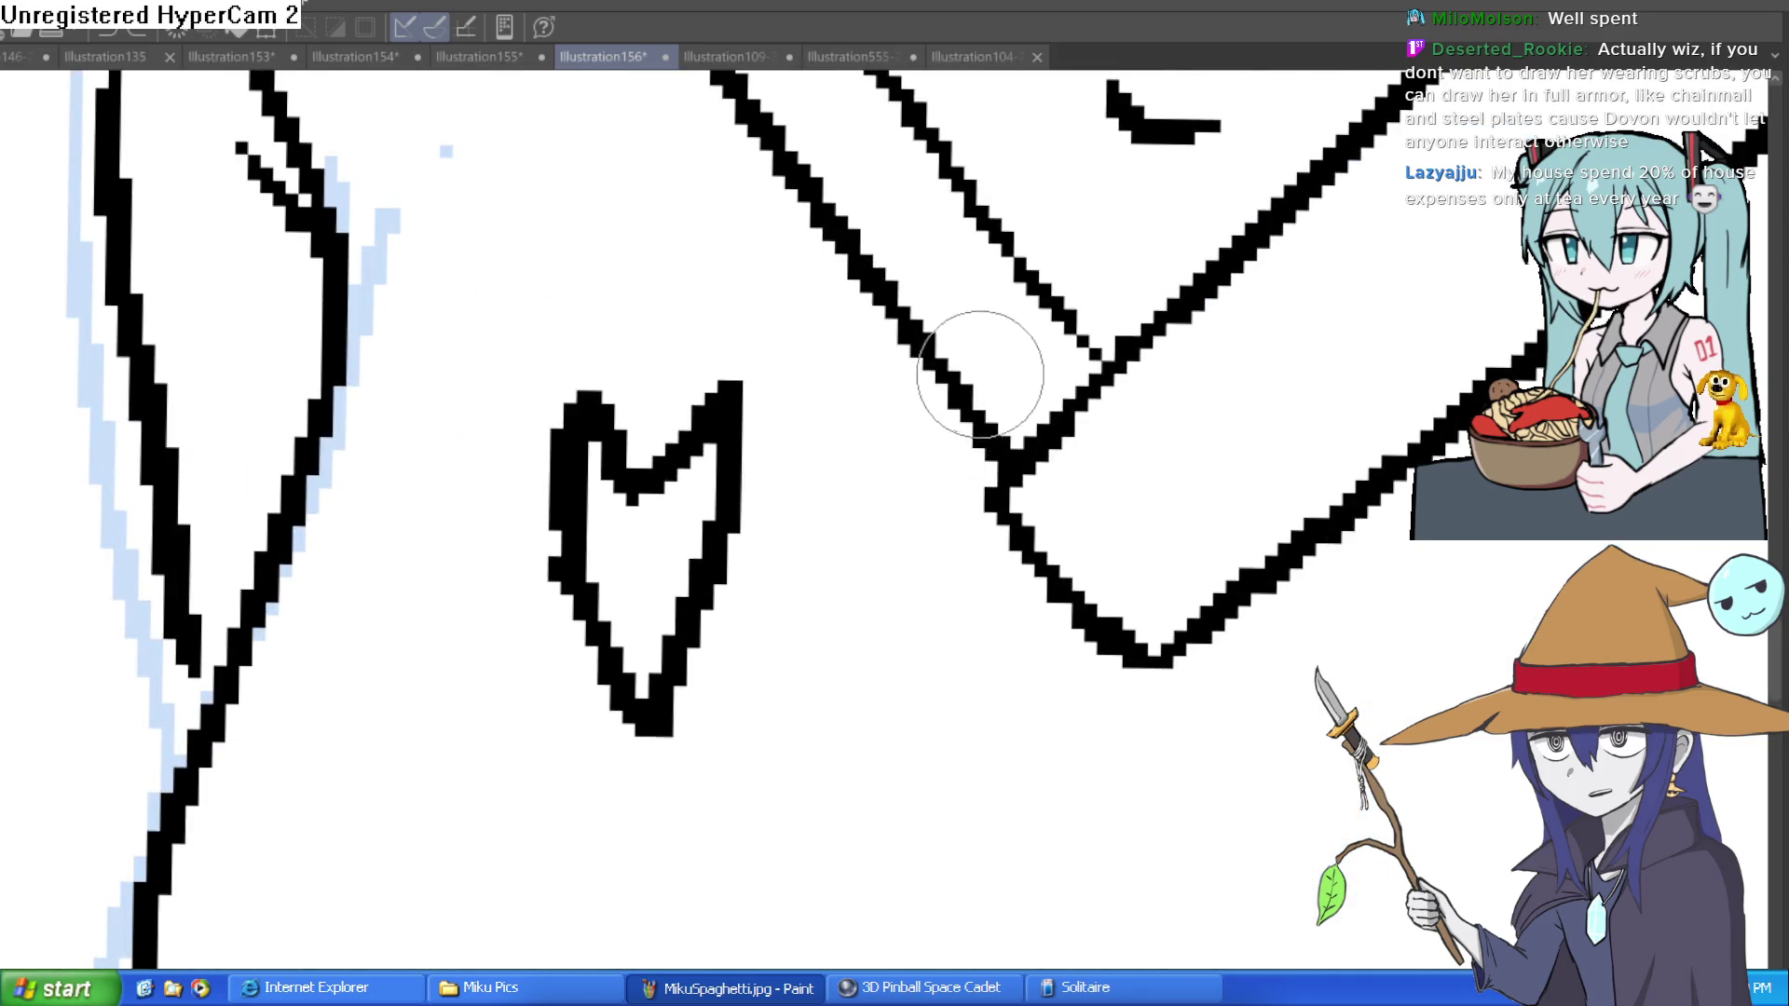
{"action": "scroll", "coordinate": [1002, 508], "scroll_direction": "down", "scroll_amount": 4}
{"action": "scroll", "coordinate": [1150, 459], "scroll_direction": "up", "scroll_amount": 1}
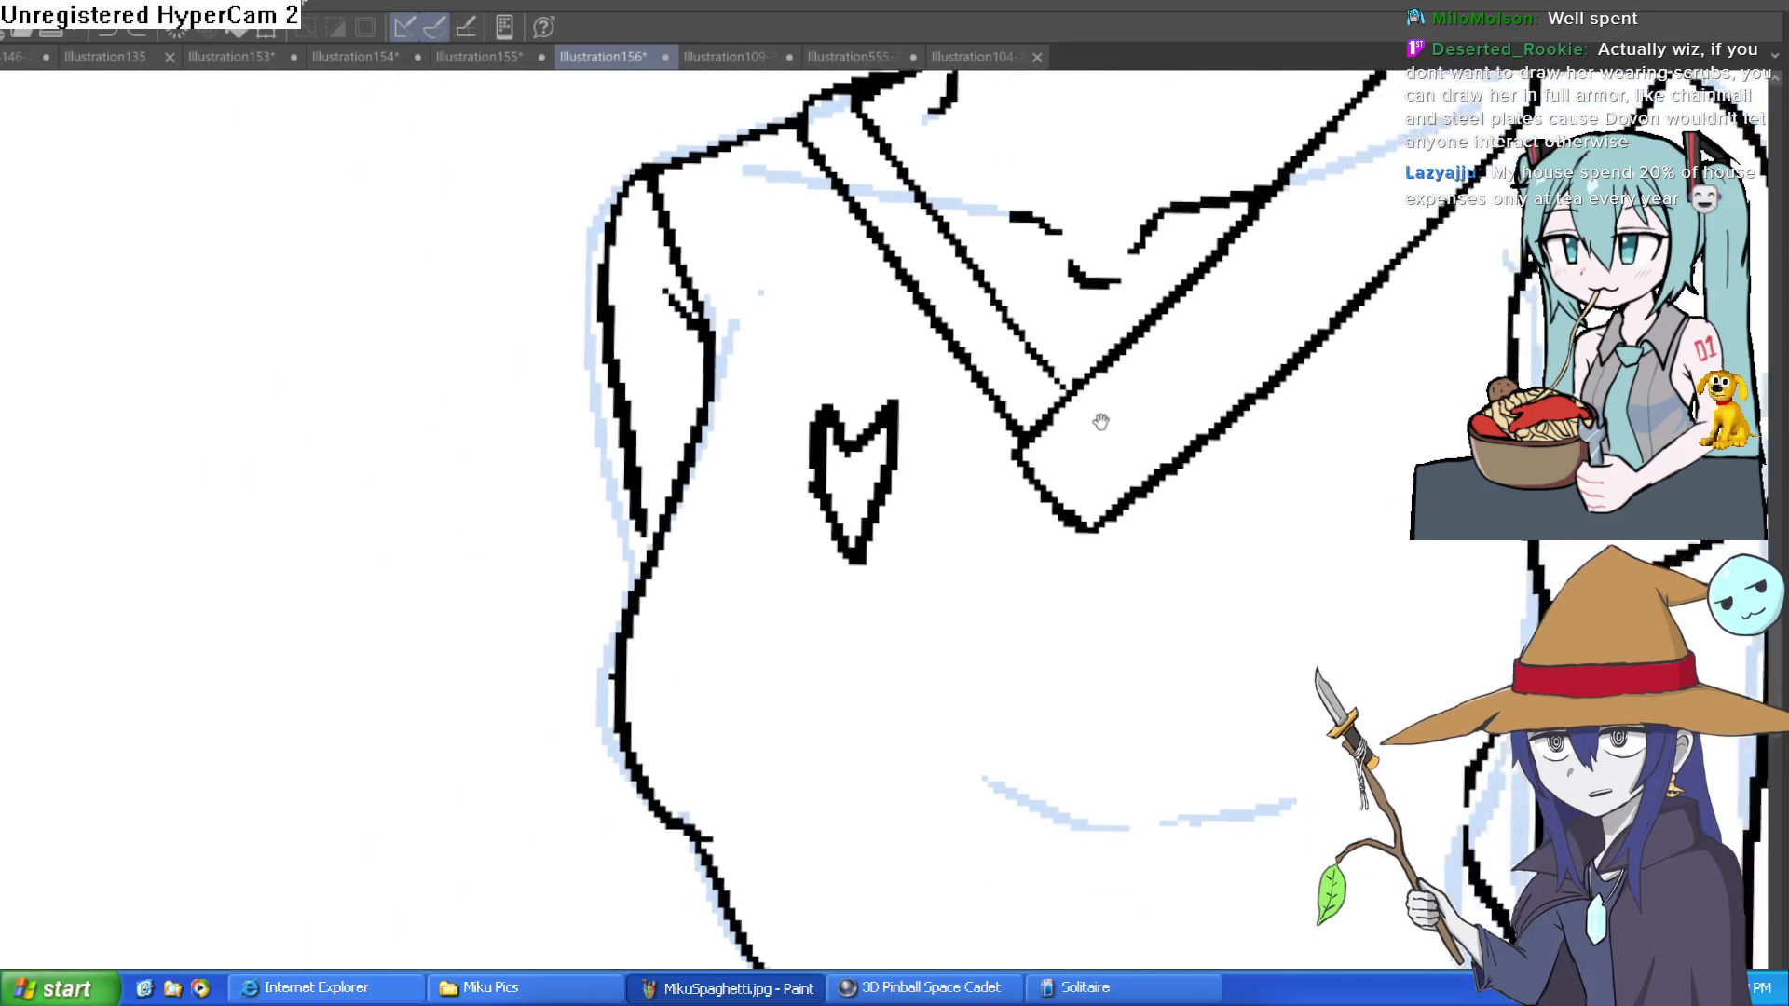
{"action": "scroll", "coordinate": [1196, 401], "scroll_direction": "down", "scroll_amount": 3}
{"action": "scroll", "coordinate": [1219, 433], "scroll_direction": "up", "scroll_amount": 1}
{"action": "left_click_drag", "start_coordinate": [1269, 425], "coordinate": [1190, 467]}
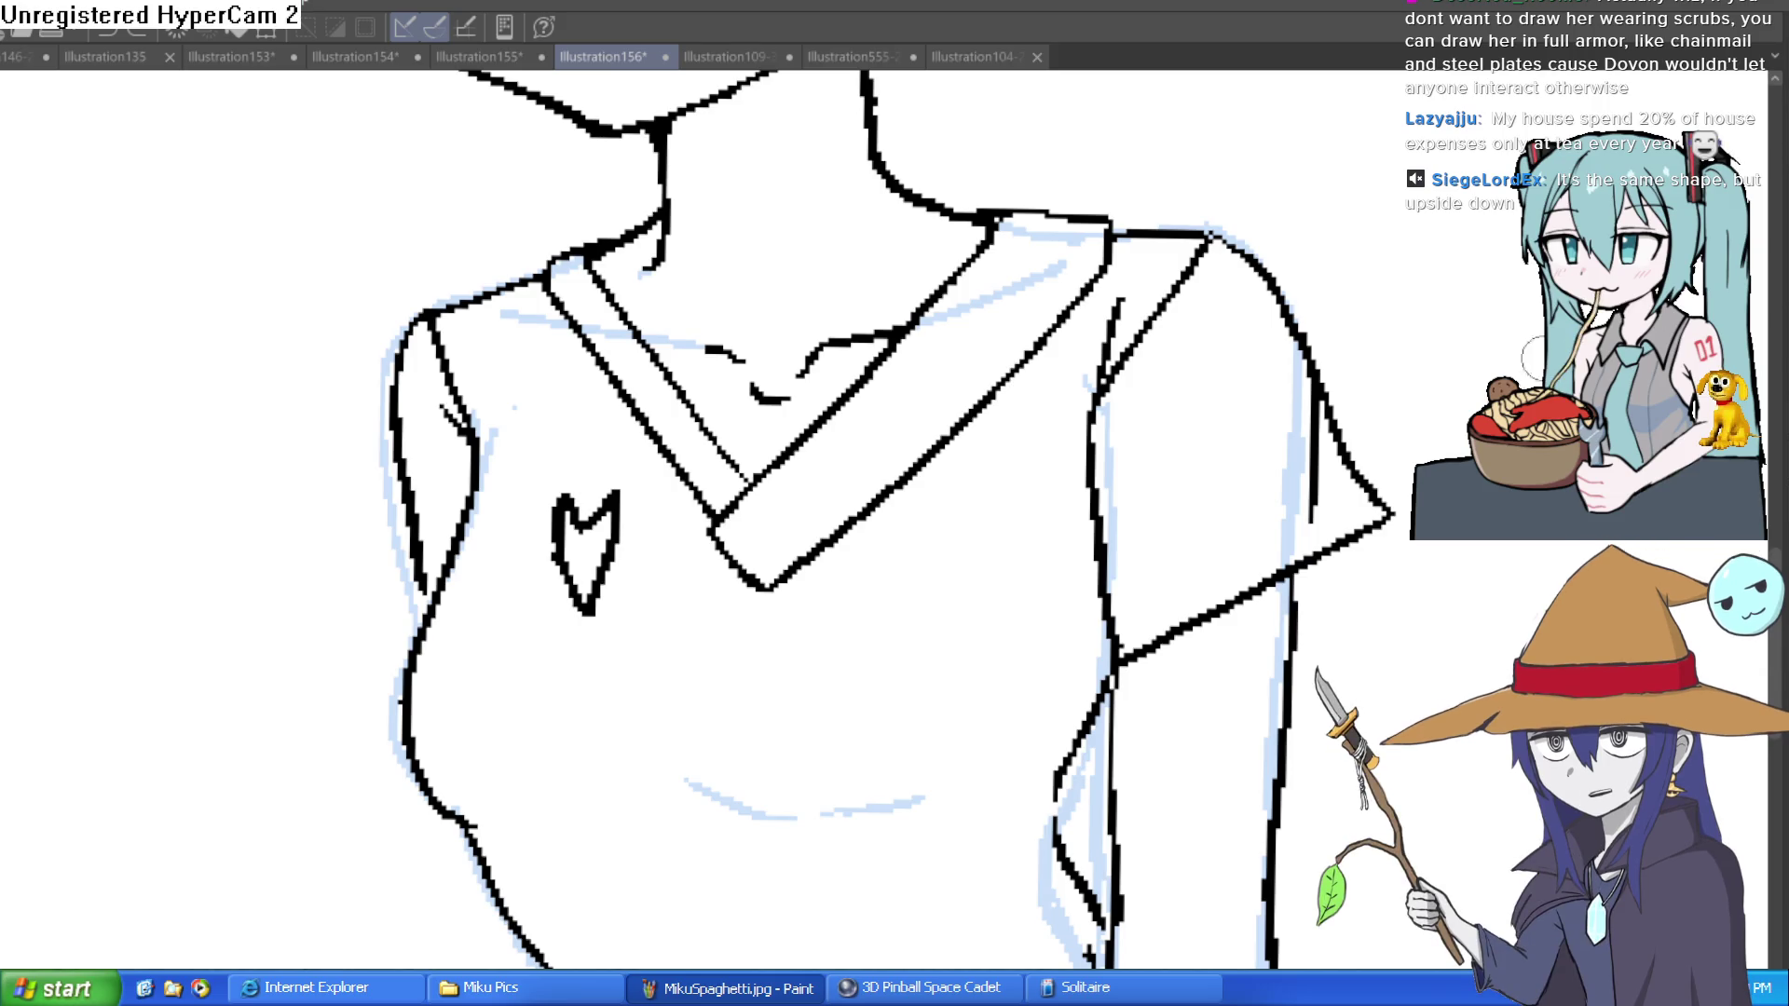
Step: Ink the under-bust line, redrawing it higher, and undo a stray mark near the waist
{"action": "scroll", "coordinate": [1357, 460], "scroll_direction": "down", "scroll_amount": 5}
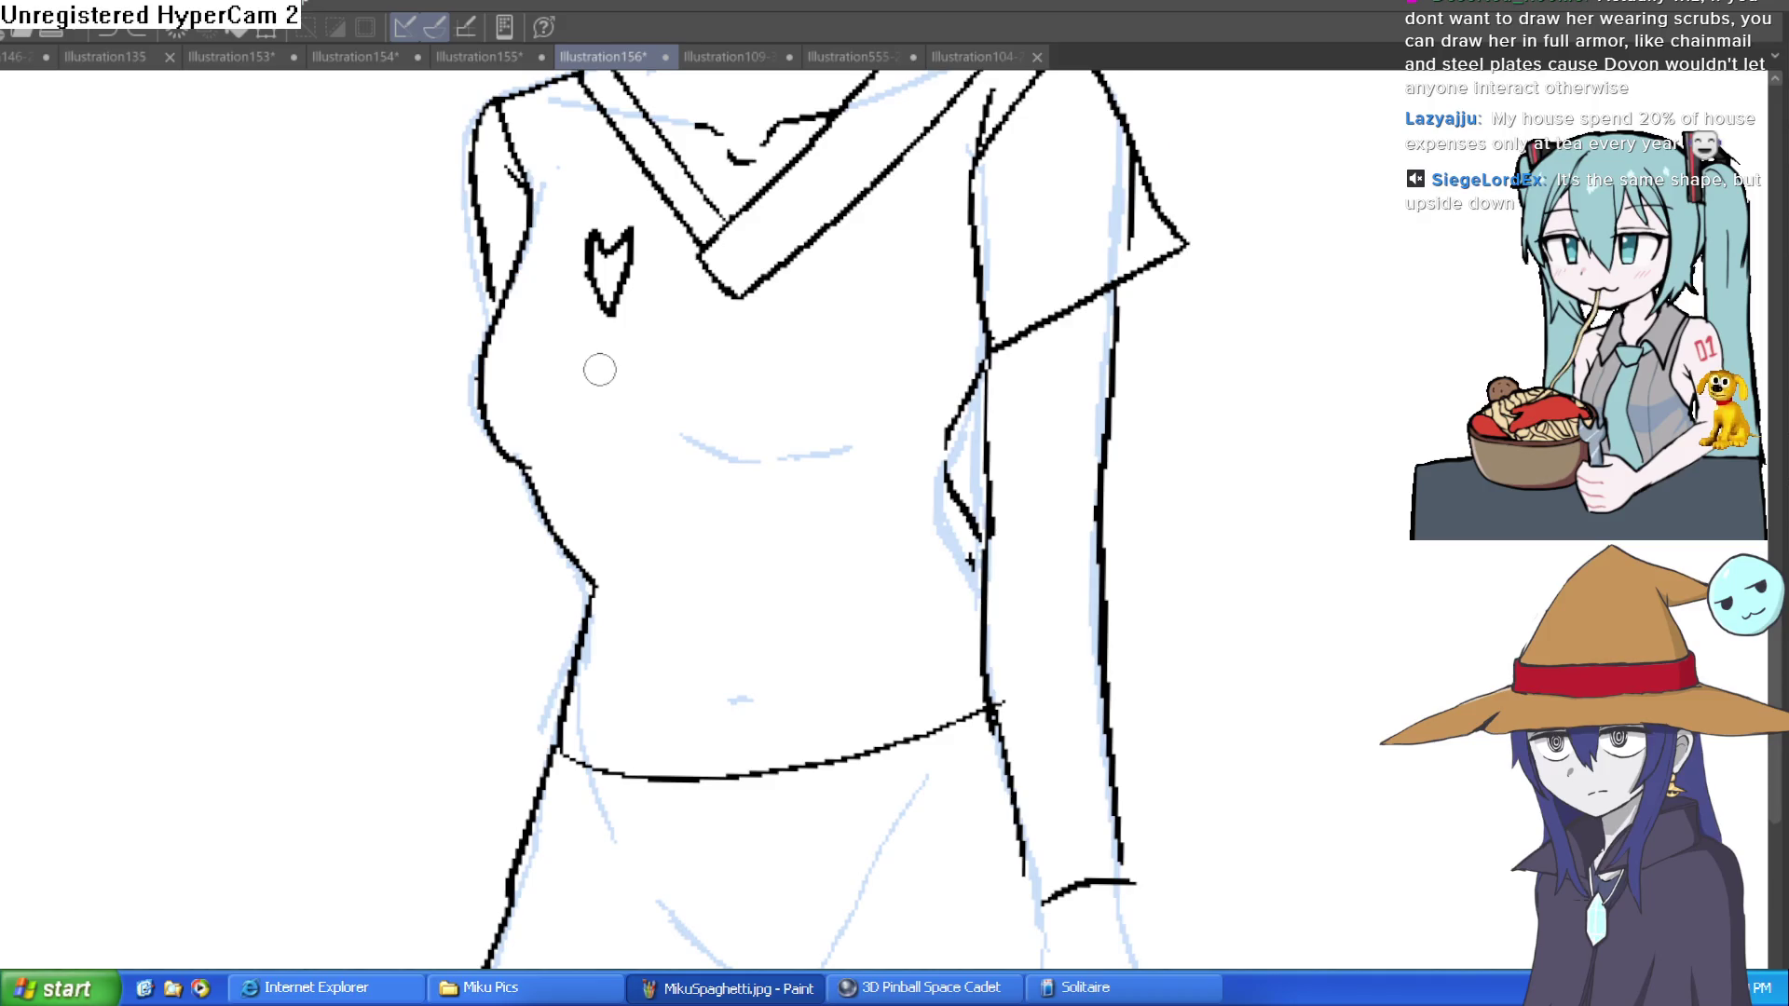
{"action": "scroll", "coordinate": [727, 492], "scroll_direction": "up", "scroll_amount": 2}
{"action": "left_click_drag", "start_coordinate": [685, 460], "coordinate": [791, 492]}
{"action": "key", "text": "ctrl+z"}
{"action": "mouse_move", "coordinate": [674, 452]}
{"action": "left_mouse_down"}
{"action": "mouse_move", "coordinate": [791, 473]}
{"action": "mouse_move", "coordinate": [942, 434]}
{"action": "left_mouse_up"}
{"action": "mouse_move", "coordinate": [1163, 407]}
{"action": "left_mouse_down"}
{"action": "mouse_move", "coordinate": [1006, 299]}
{"action": "mouse_move", "coordinate": [957, 288]}
{"action": "left_mouse_up"}
{"action": "key", "text": "ctrl+z"}
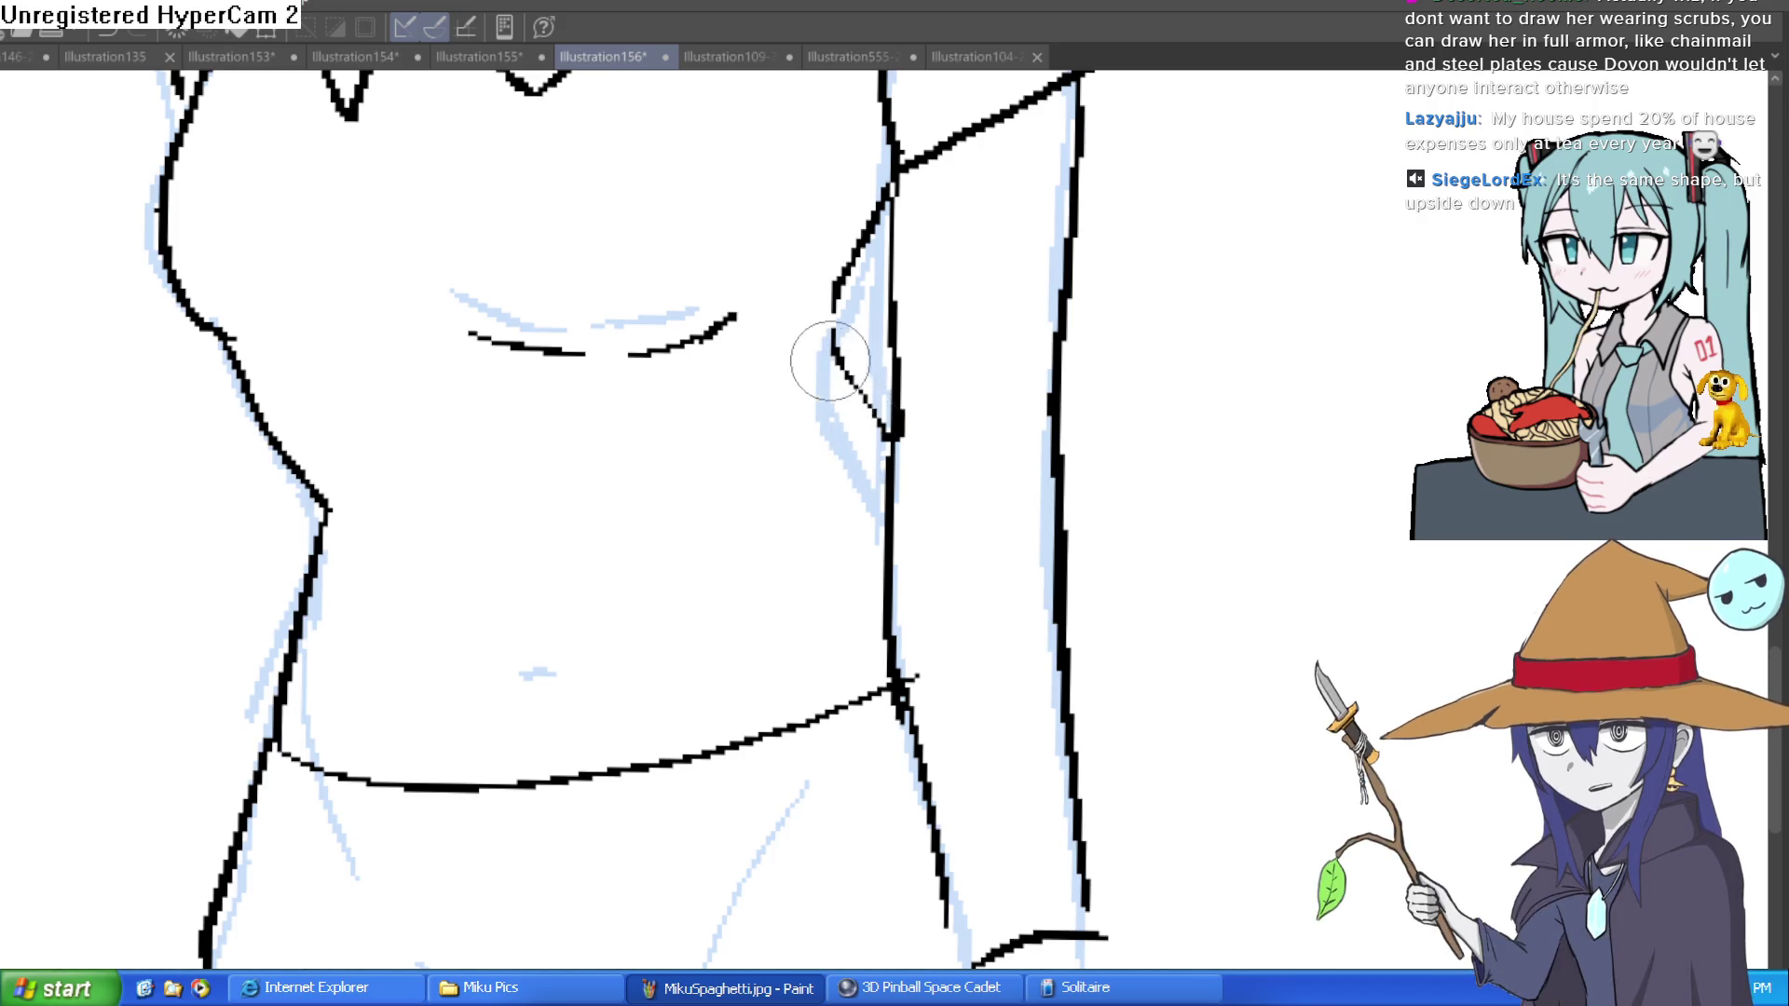
Step: Move to the left side of the torso and ink the left sleeve outline
{"action": "scroll", "coordinate": [1047, 371], "scroll_direction": "down", "scroll_amount": 5}
{"action": "left_click_drag", "start_coordinate": [1047, 371], "coordinate": [1029, 518]}
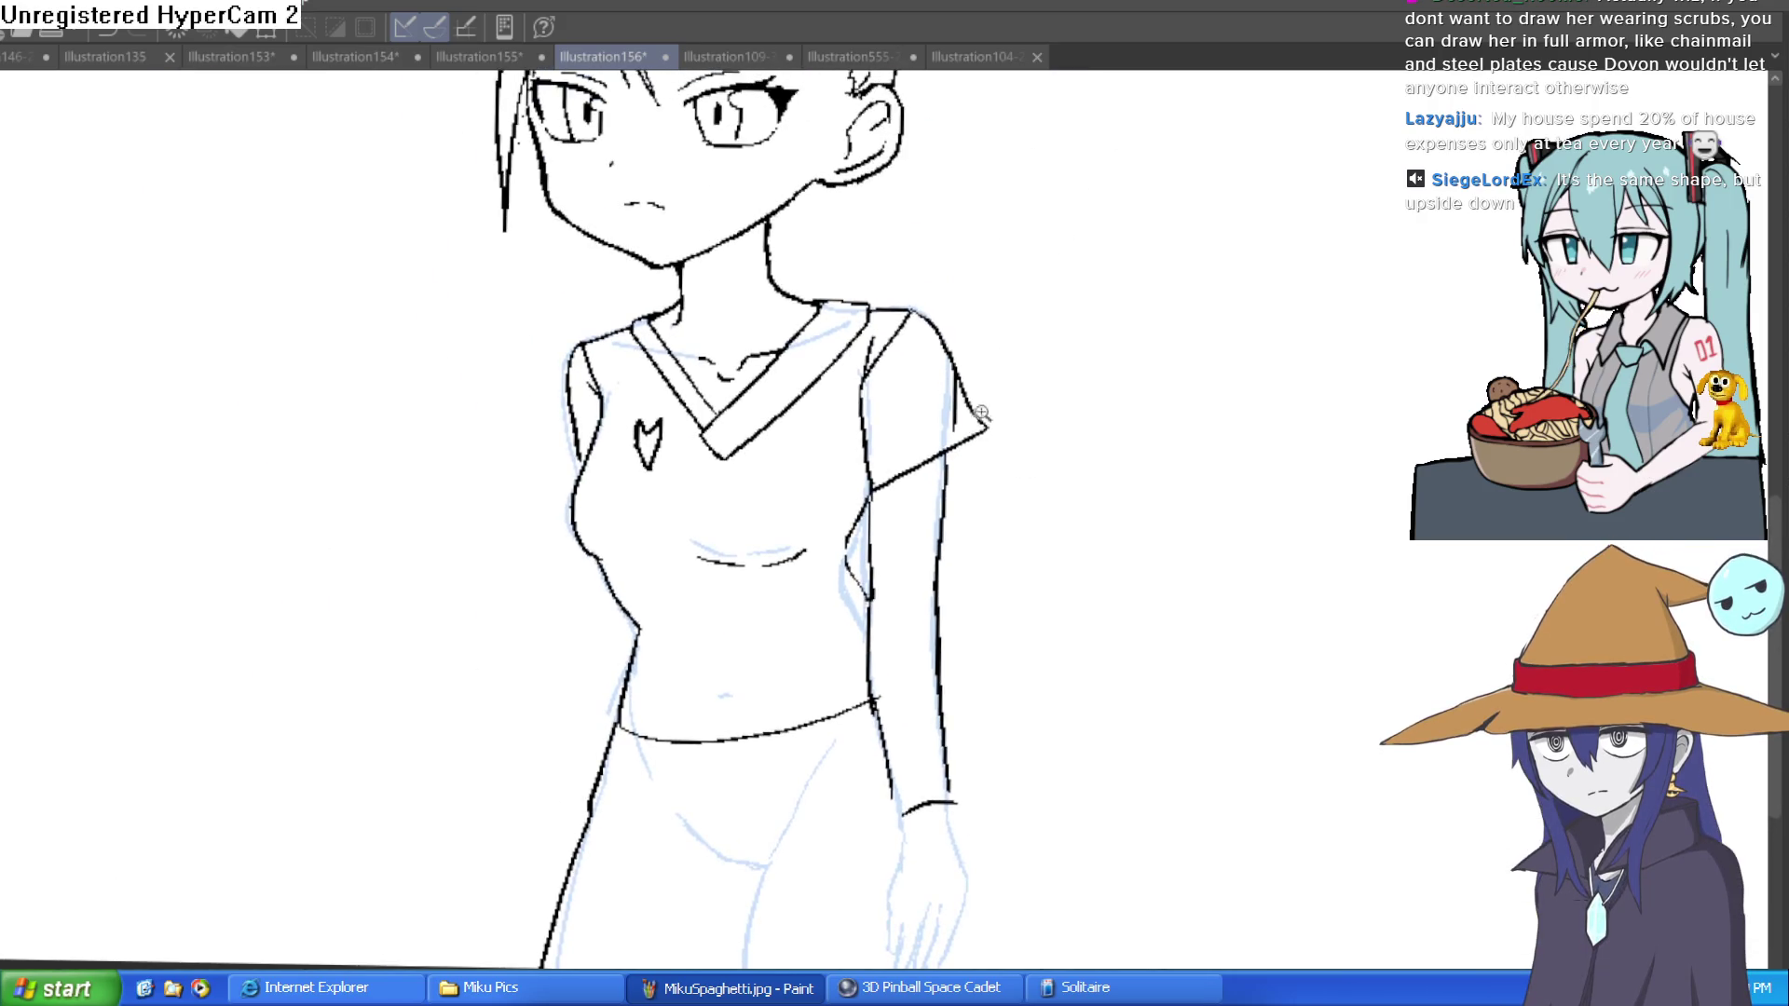
{"action": "scroll", "coordinate": [982, 414], "scroll_direction": "up", "scroll_amount": 5}
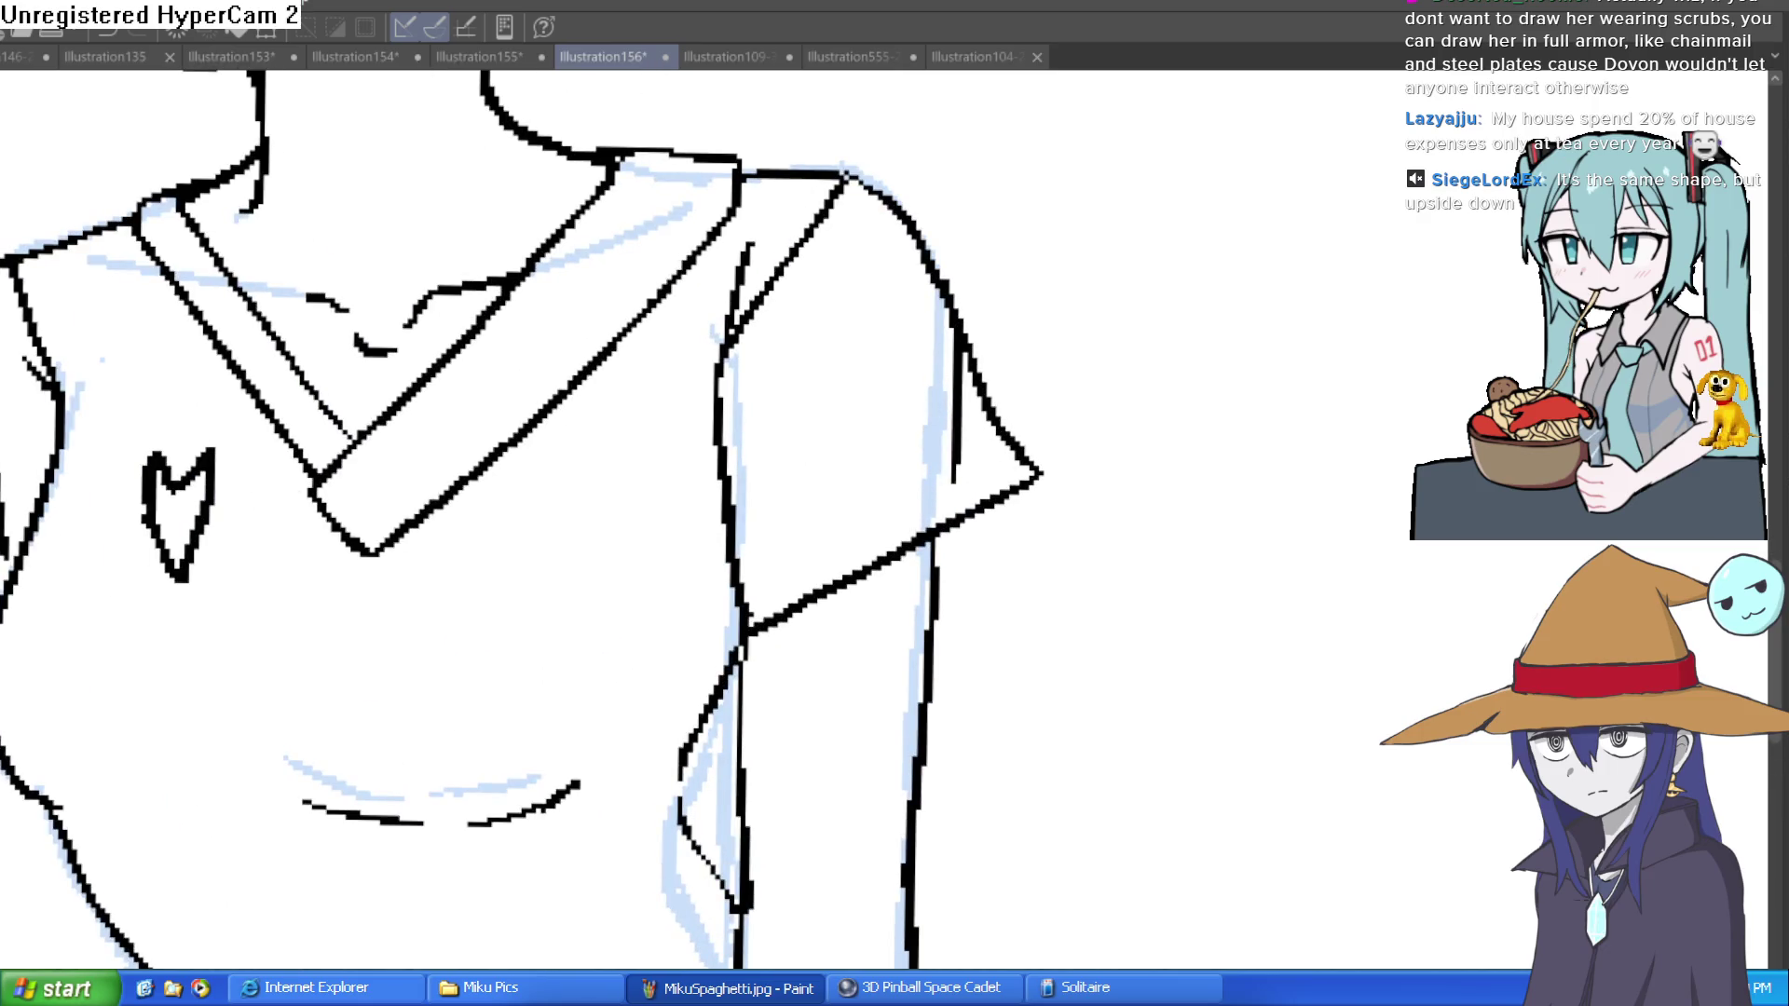
{"action": "left_click_drag", "start_coordinate": [94, 326], "coordinate": [340, 196]}
{"action": "mouse_move", "coordinate": [219, 210]}
{"action": "left_mouse_down"}
{"action": "mouse_move", "coordinate": [187, 399]}
{"action": "mouse_move", "coordinate": [252, 463]}
{"action": "left_mouse_up"}
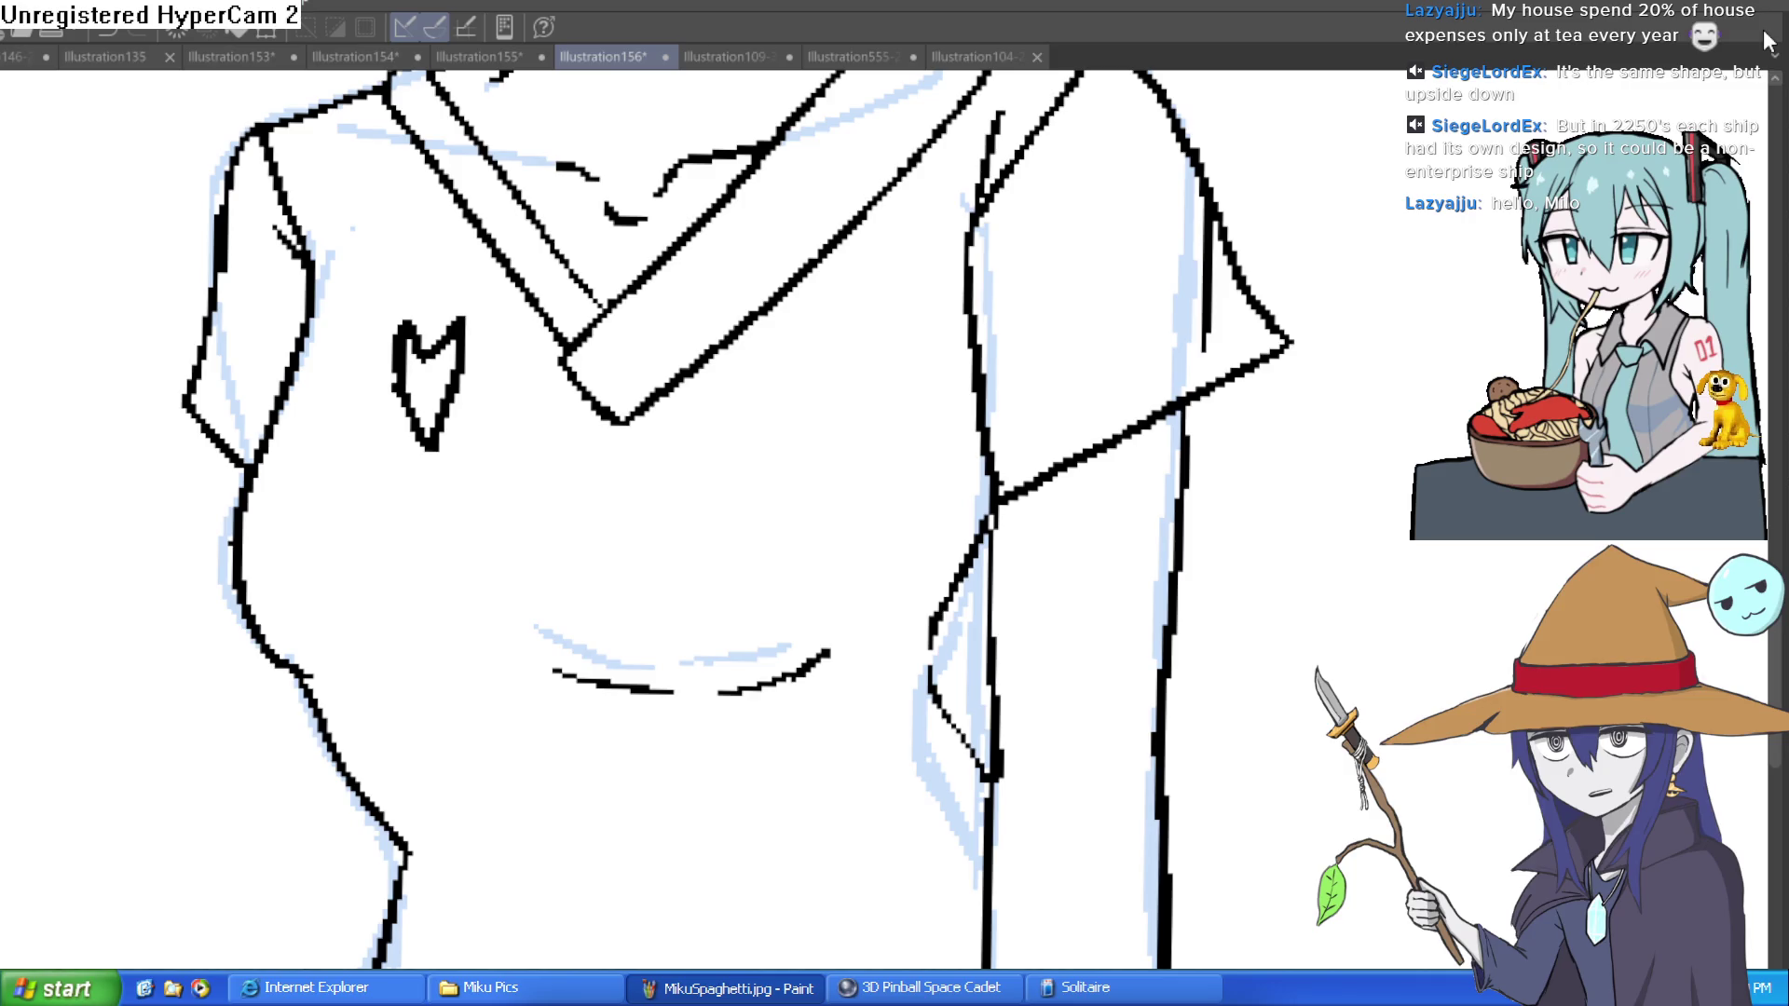
{"action": "scroll", "coordinate": [1356, 372], "scroll_direction": "down", "scroll_amount": 4}
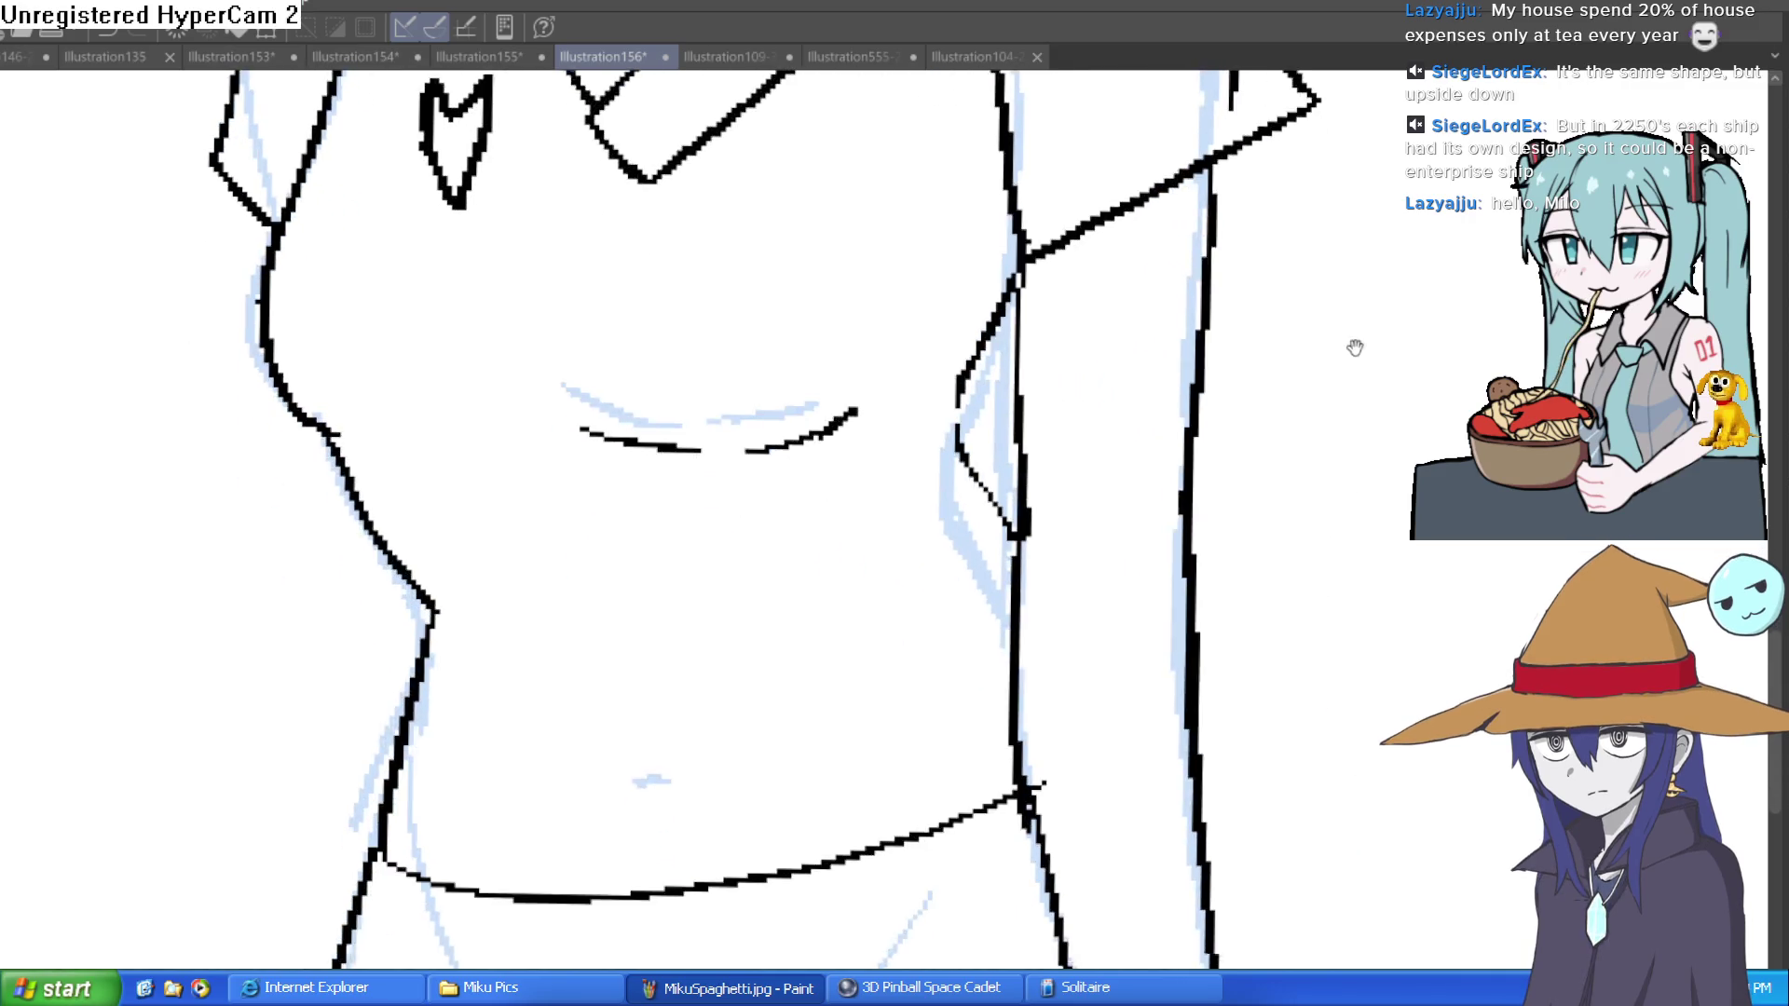
{"action": "mouse_move", "coordinate": [1100, 714]}
{"action": "left_mouse_down"}
{"action": "mouse_move", "coordinate": [1127, 566]}
{"action": "mouse_move", "coordinate": [1107, 567]}
{"action": "mouse_move", "coordinate": [1131, 531]}
{"action": "mouse_move", "coordinate": [1141, 626]}
{"action": "left_mouse_up"}
{"action": "scroll", "coordinate": [1139, 615], "scroll_direction": "down", "scroll_amount": 1}
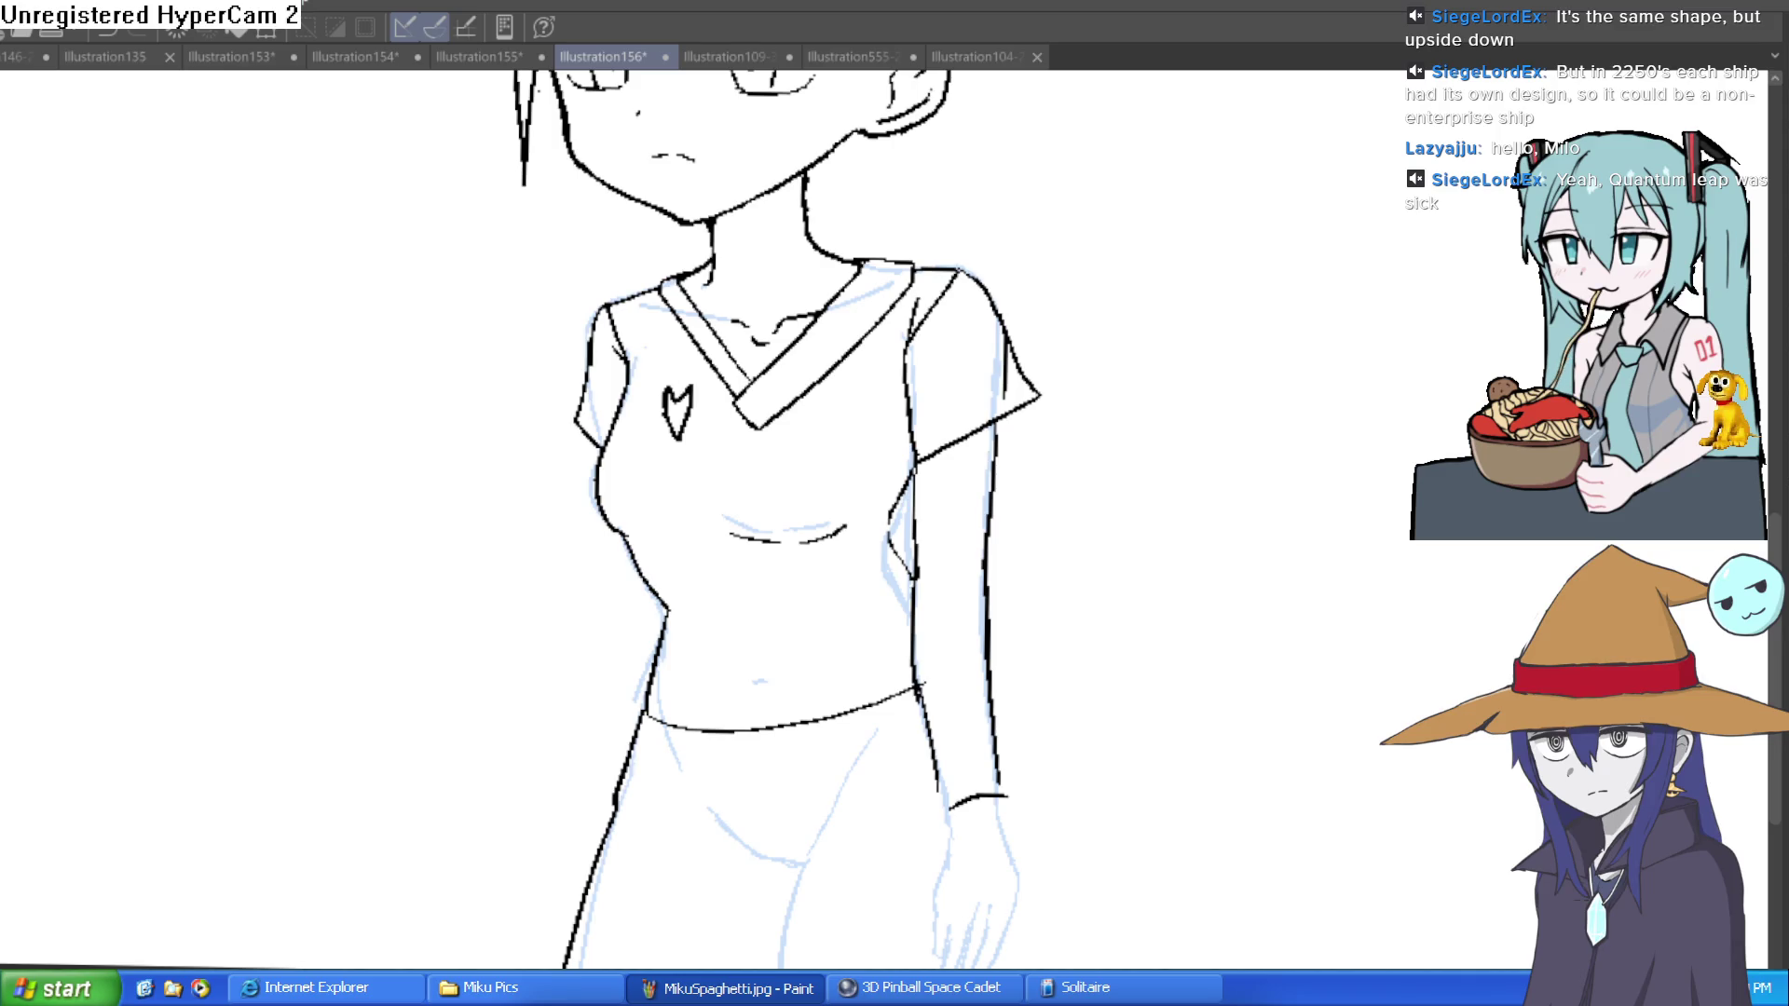
{"action": "key", "text": "h"}
Step: Ink both sides of the diagonal crotch seam
{"action": "scroll", "coordinate": [1202, 599], "scroll_direction": "down", "scroll_amount": 5}
{"action": "scroll", "coordinate": [914, 507], "scroll_direction": "up", "scroll_amount": 3}
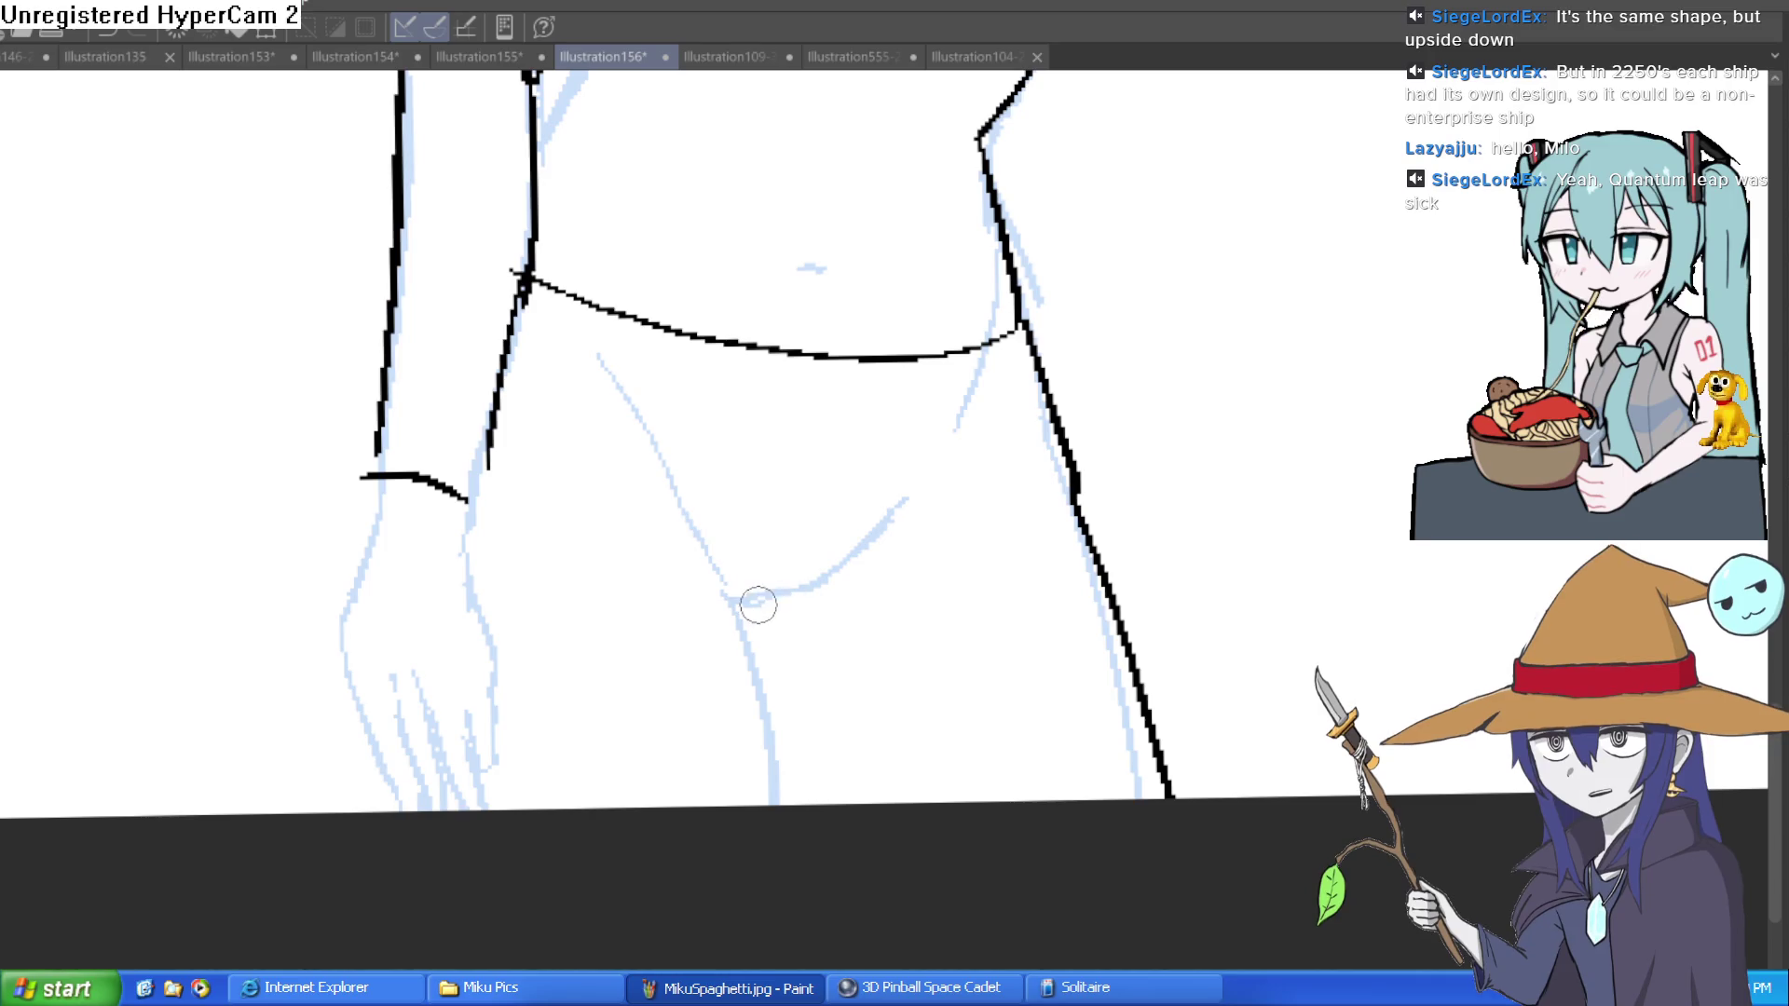
{"action": "left_click_drag", "start_coordinate": [753, 602], "coordinate": [982, 476]}
{"action": "mouse_move", "coordinate": [864, 561]}
{"action": "left_mouse_down"}
{"action": "mouse_move", "coordinate": [792, 590]}
{"action": "mouse_move", "coordinate": [657, 438]}
{"action": "left_mouse_up"}
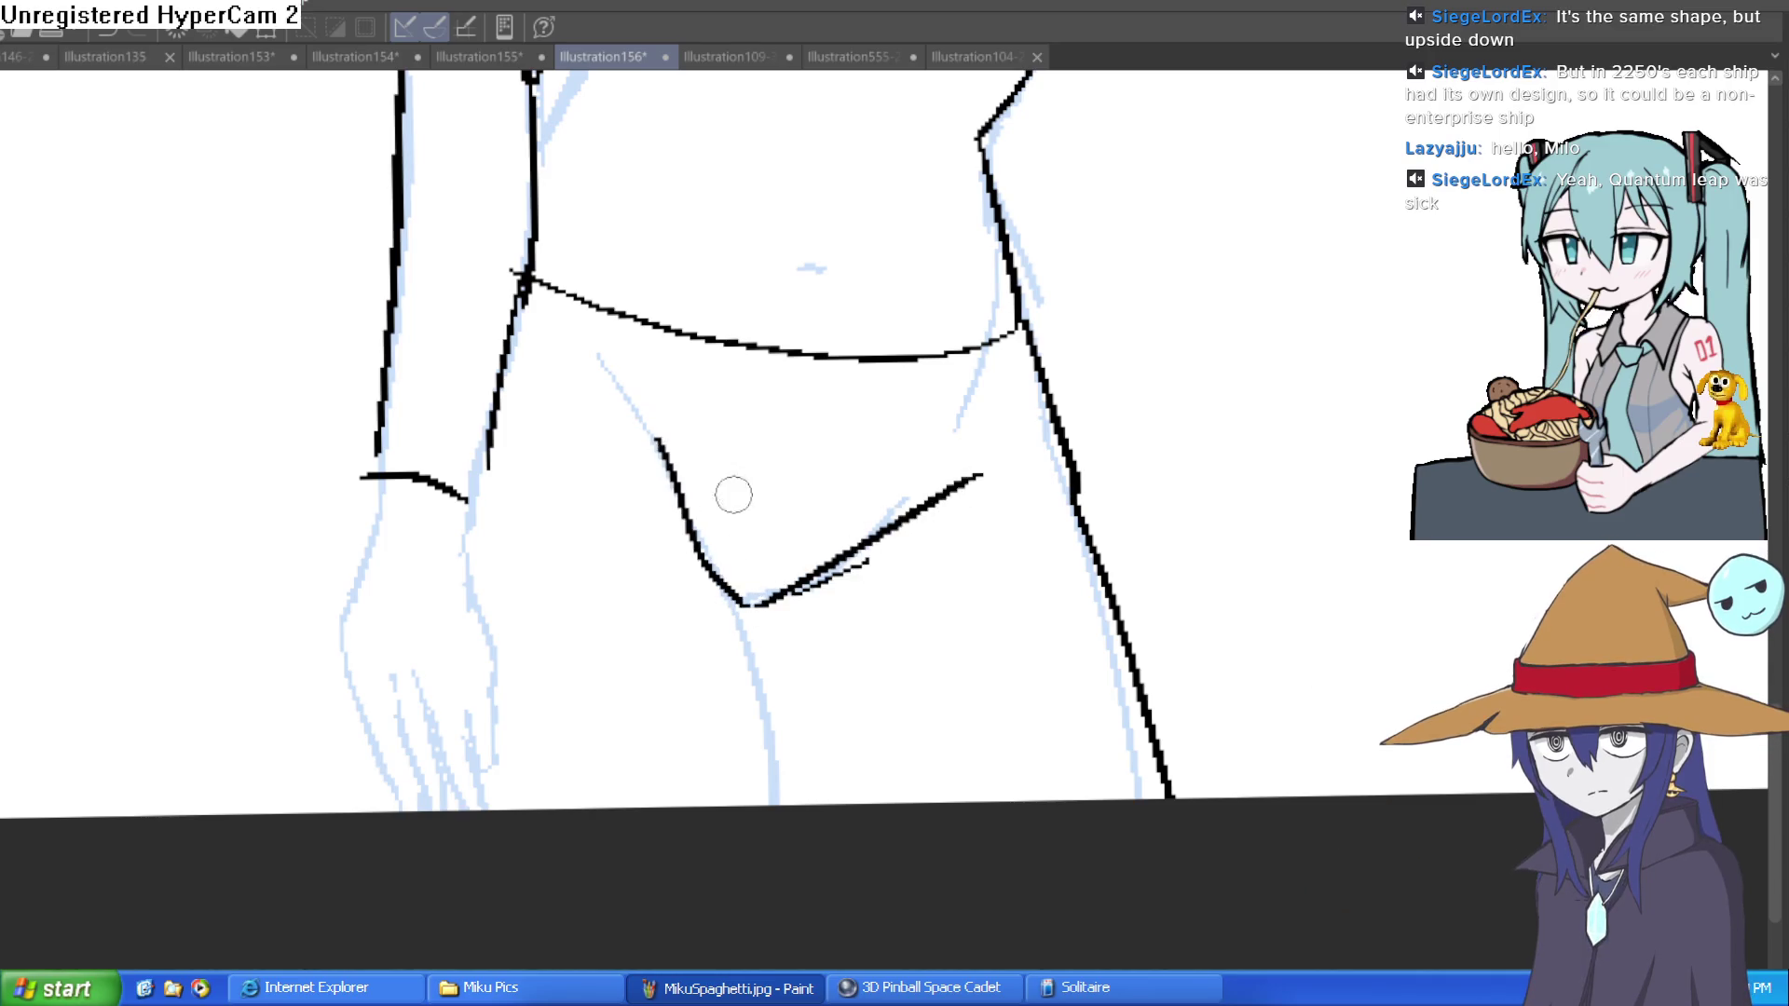
Step: Ink the inner leg line down from the crotch and extend it upward in a tilted view
{"action": "left_click_drag", "start_coordinate": [745, 622], "coordinate": [773, 799]}
{"action": "scroll", "coordinate": [783, 584], "scroll_direction": "up", "scroll_amount": 3}
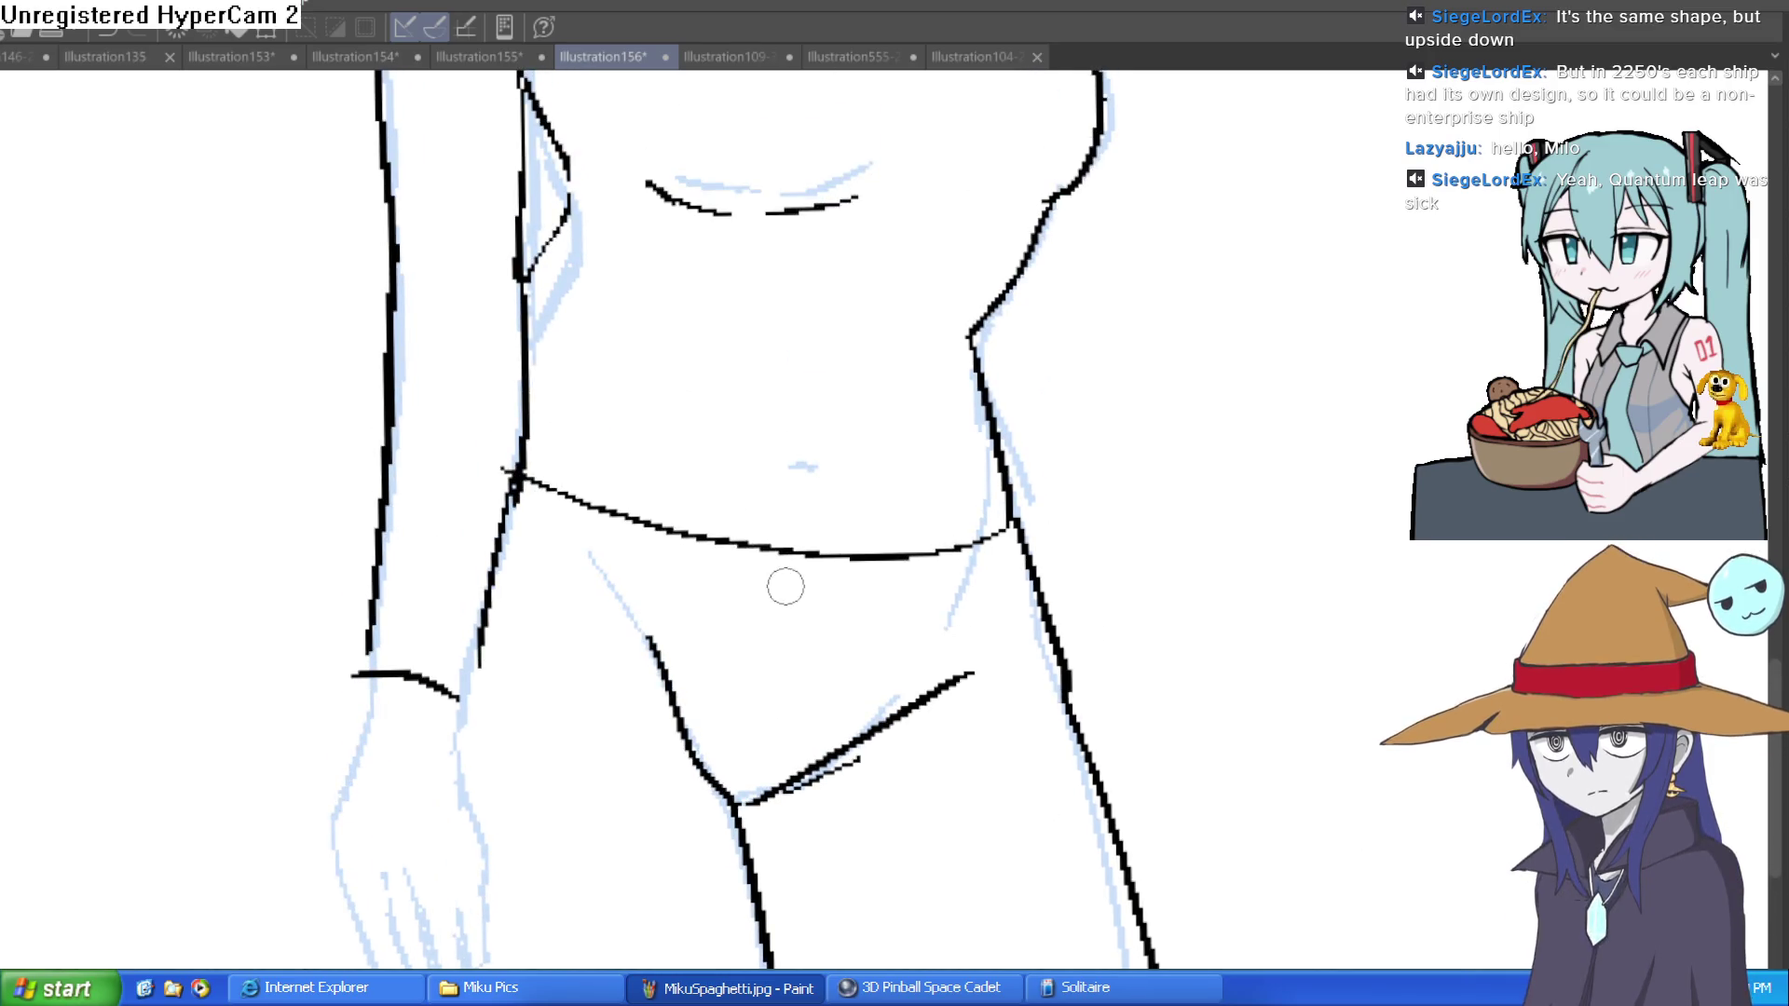
{"action": "mouse_move", "coordinate": [795, 566]}
{"action": "left_mouse_down"}
{"action": "mouse_move", "coordinate": [807, 543]}
{"action": "mouse_move", "coordinate": [1098, 599]}
{"action": "mouse_move", "coordinate": [1011, 716]}
{"action": "left_mouse_up"}
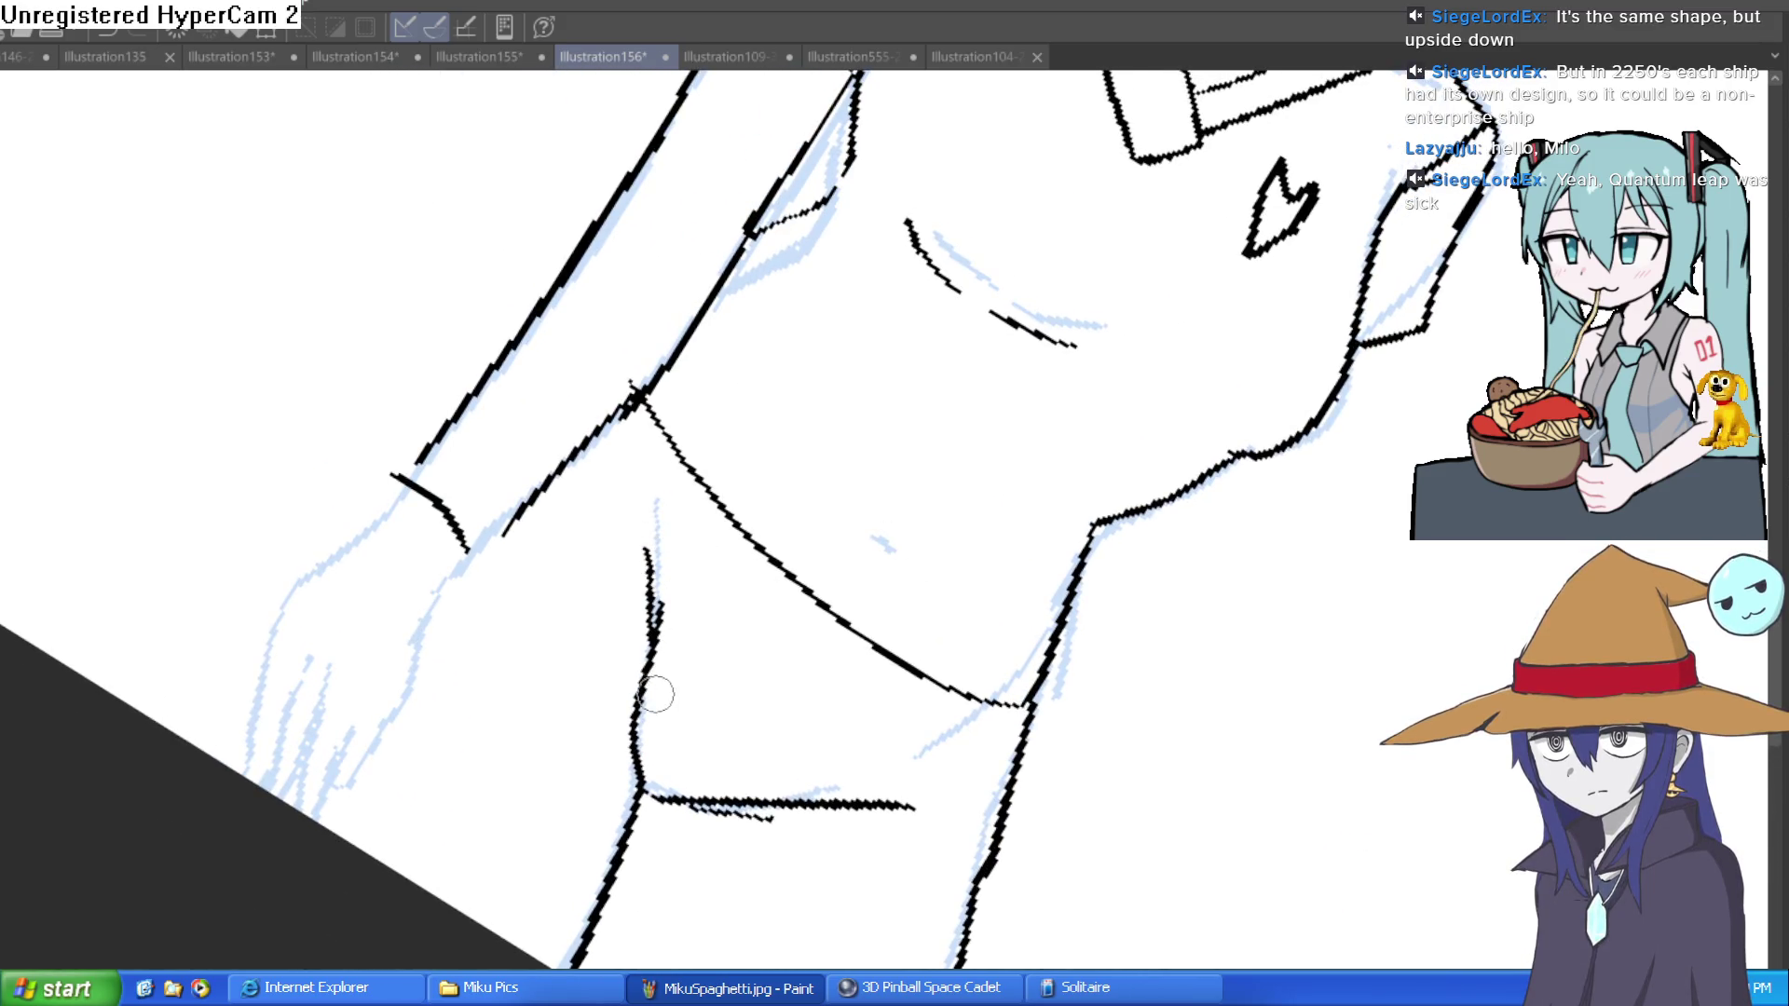
{"action": "left_click_drag", "start_coordinate": [642, 716], "coordinate": [657, 540]}
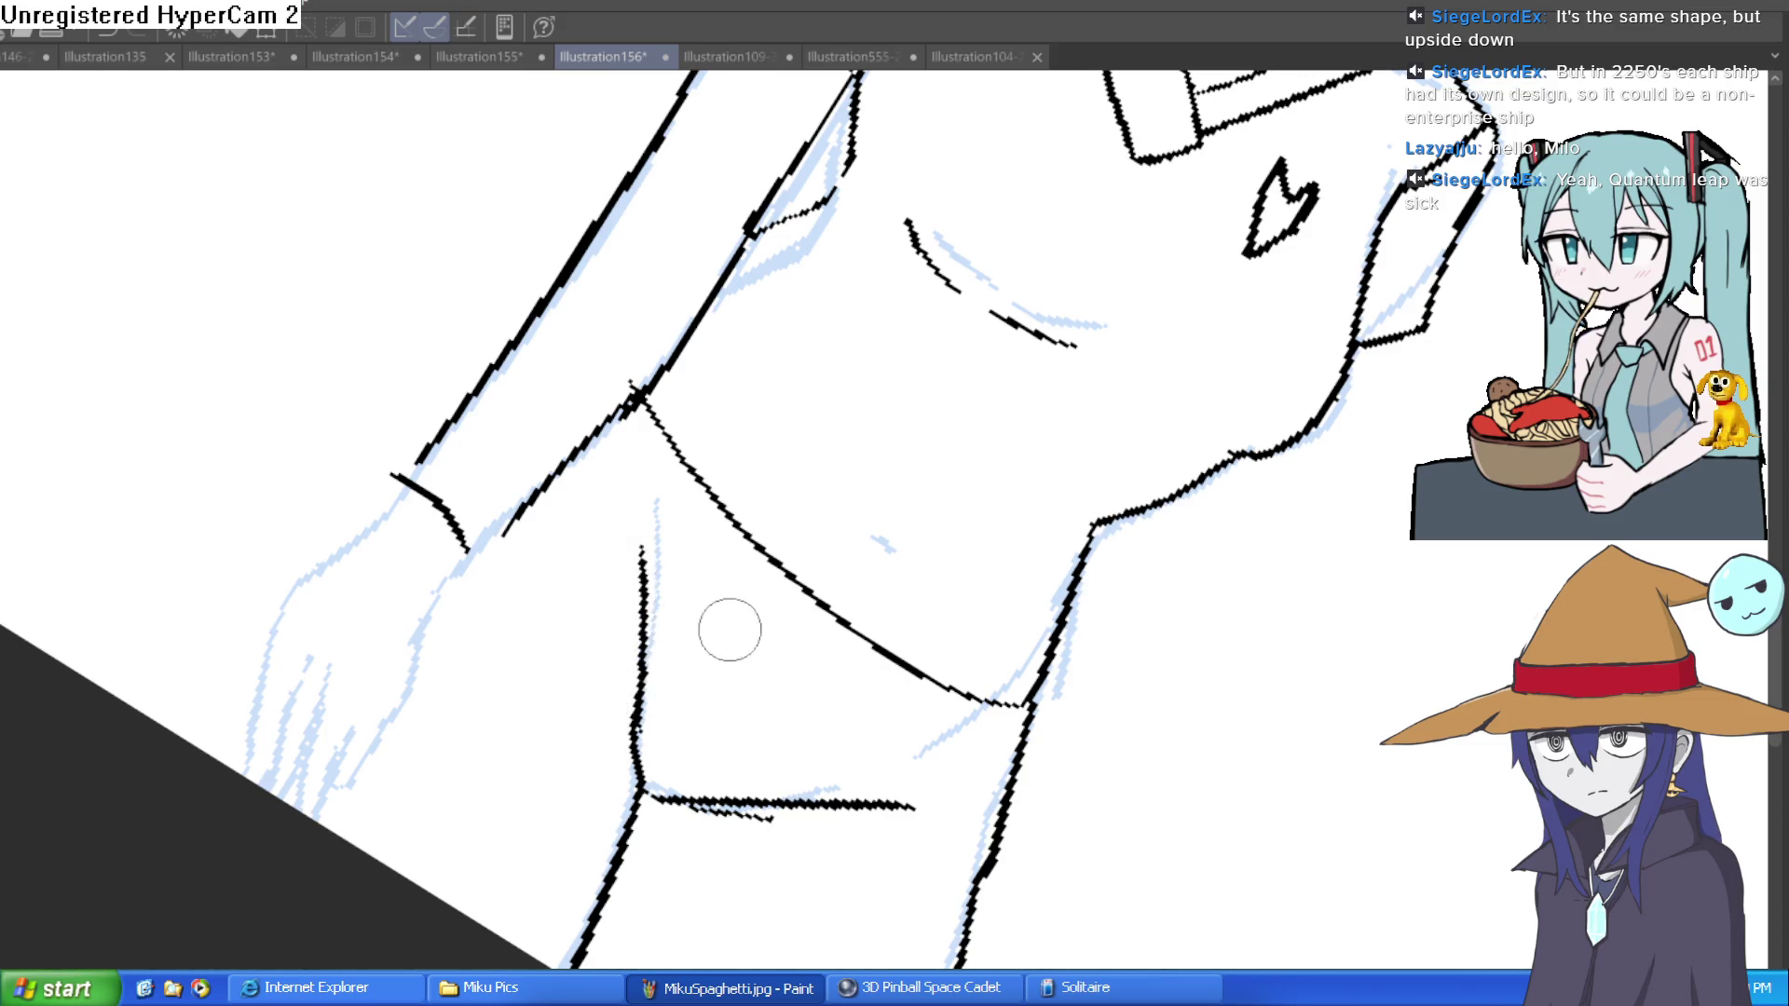
{"action": "scroll", "coordinate": [727, 627], "scroll_direction": "down", "scroll_amount": 3}
{"action": "mouse_move", "coordinate": [1025, 578]}
{"action": "left_mouse_down"}
{"action": "mouse_move", "coordinate": [1122, 555]}
{"action": "mouse_move", "coordinate": [1037, 497]}
{"action": "left_mouse_up"}
{"action": "scroll", "coordinate": [1068, 510], "scroll_direction": "down", "scroll_amount": 1}
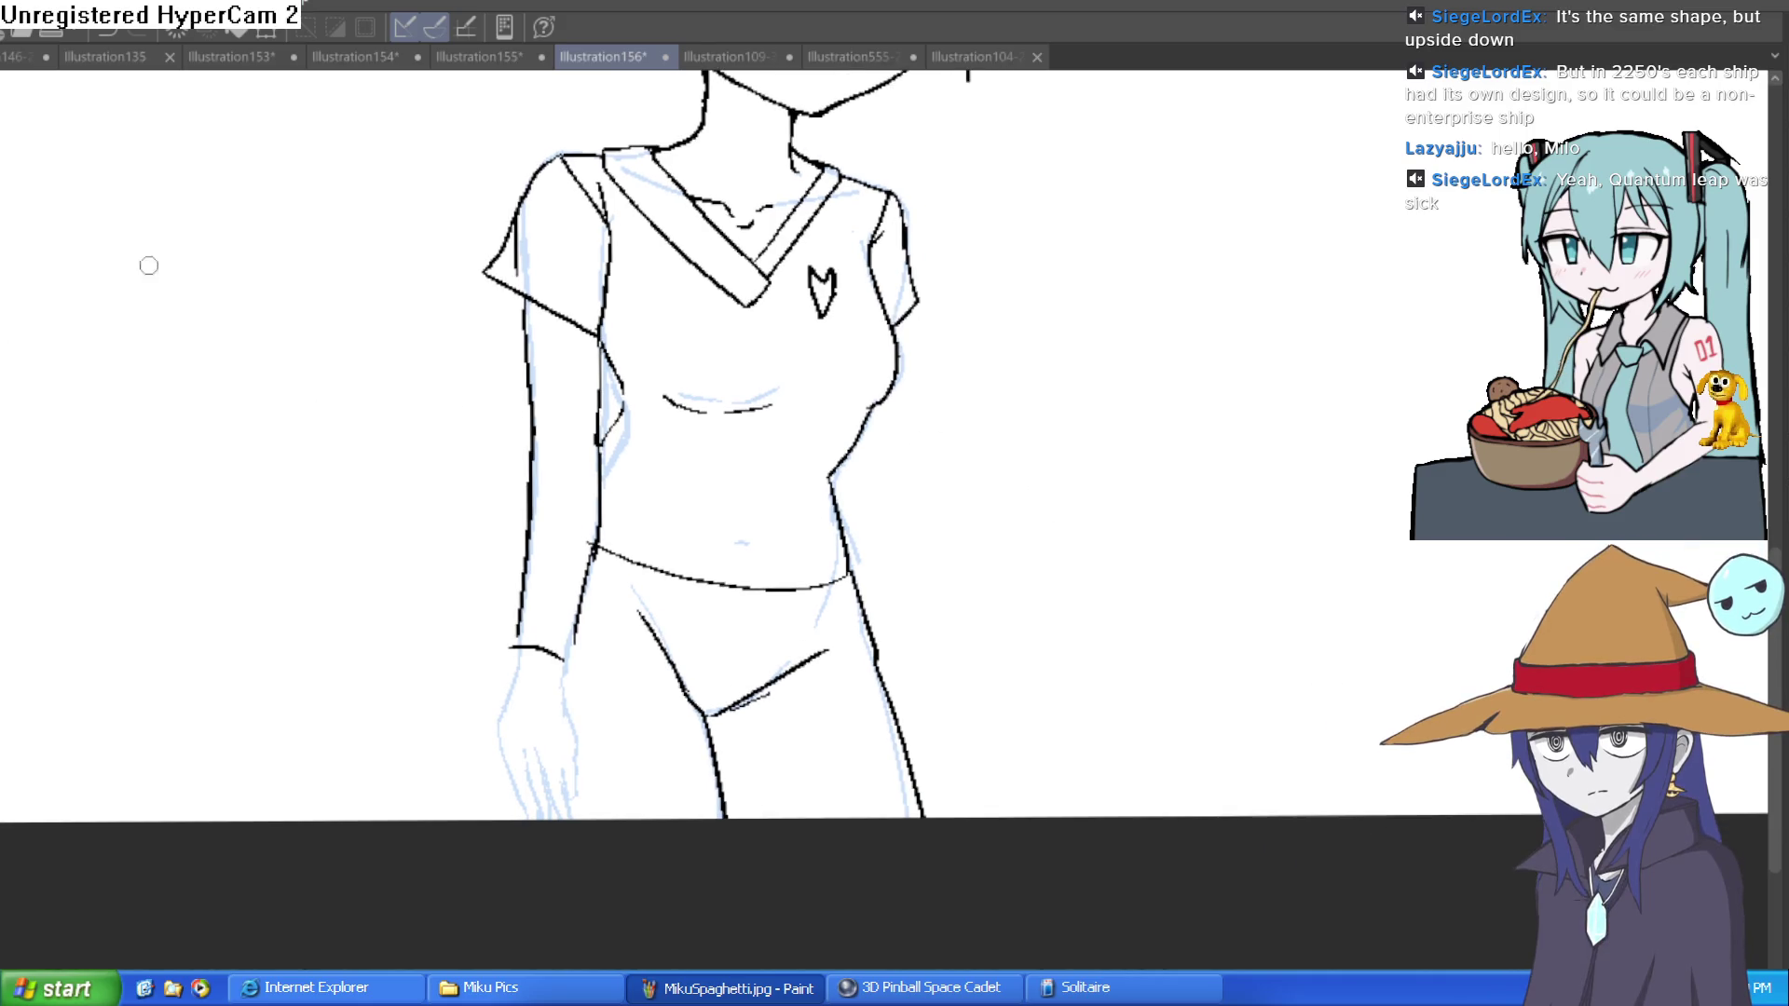
{"action": "left_click_drag", "start_coordinate": [902, 366], "coordinate": [857, 407]}
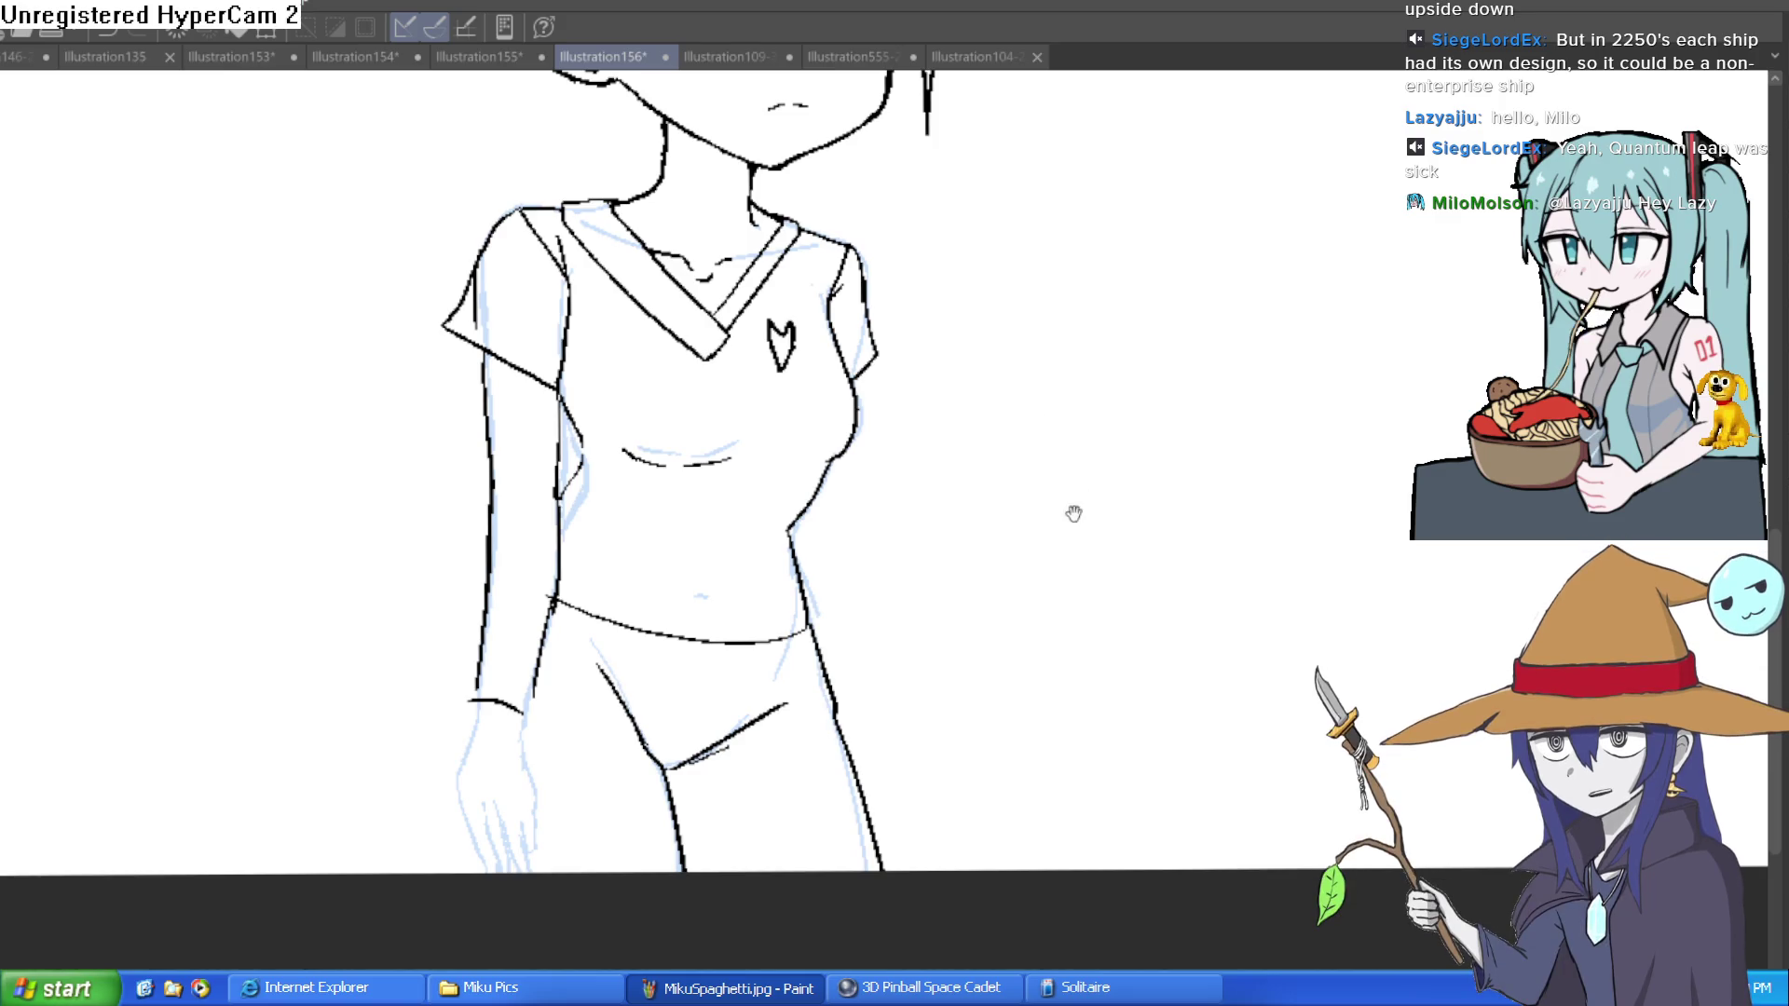
Step: Redraw the left eye's upper eyelid as one bold stroke, then zoom out over the upper body
{"action": "left_click_drag", "start_coordinate": [1075, 513], "coordinate": [1084, 412]}
{"action": "scroll", "coordinate": [1083, 412], "scroll_direction": "down", "scroll_amount": 2}
{"action": "mouse_move", "coordinate": [1211, 391]}
{"action": "left_mouse_down"}
{"action": "mouse_move", "coordinate": [1134, 467]}
{"action": "mouse_move", "coordinate": [942, 457]}
{"action": "left_mouse_up"}
{"action": "scroll", "coordinate": [940, 325], "scroll_direction": "up", "scroll_amount": 5}
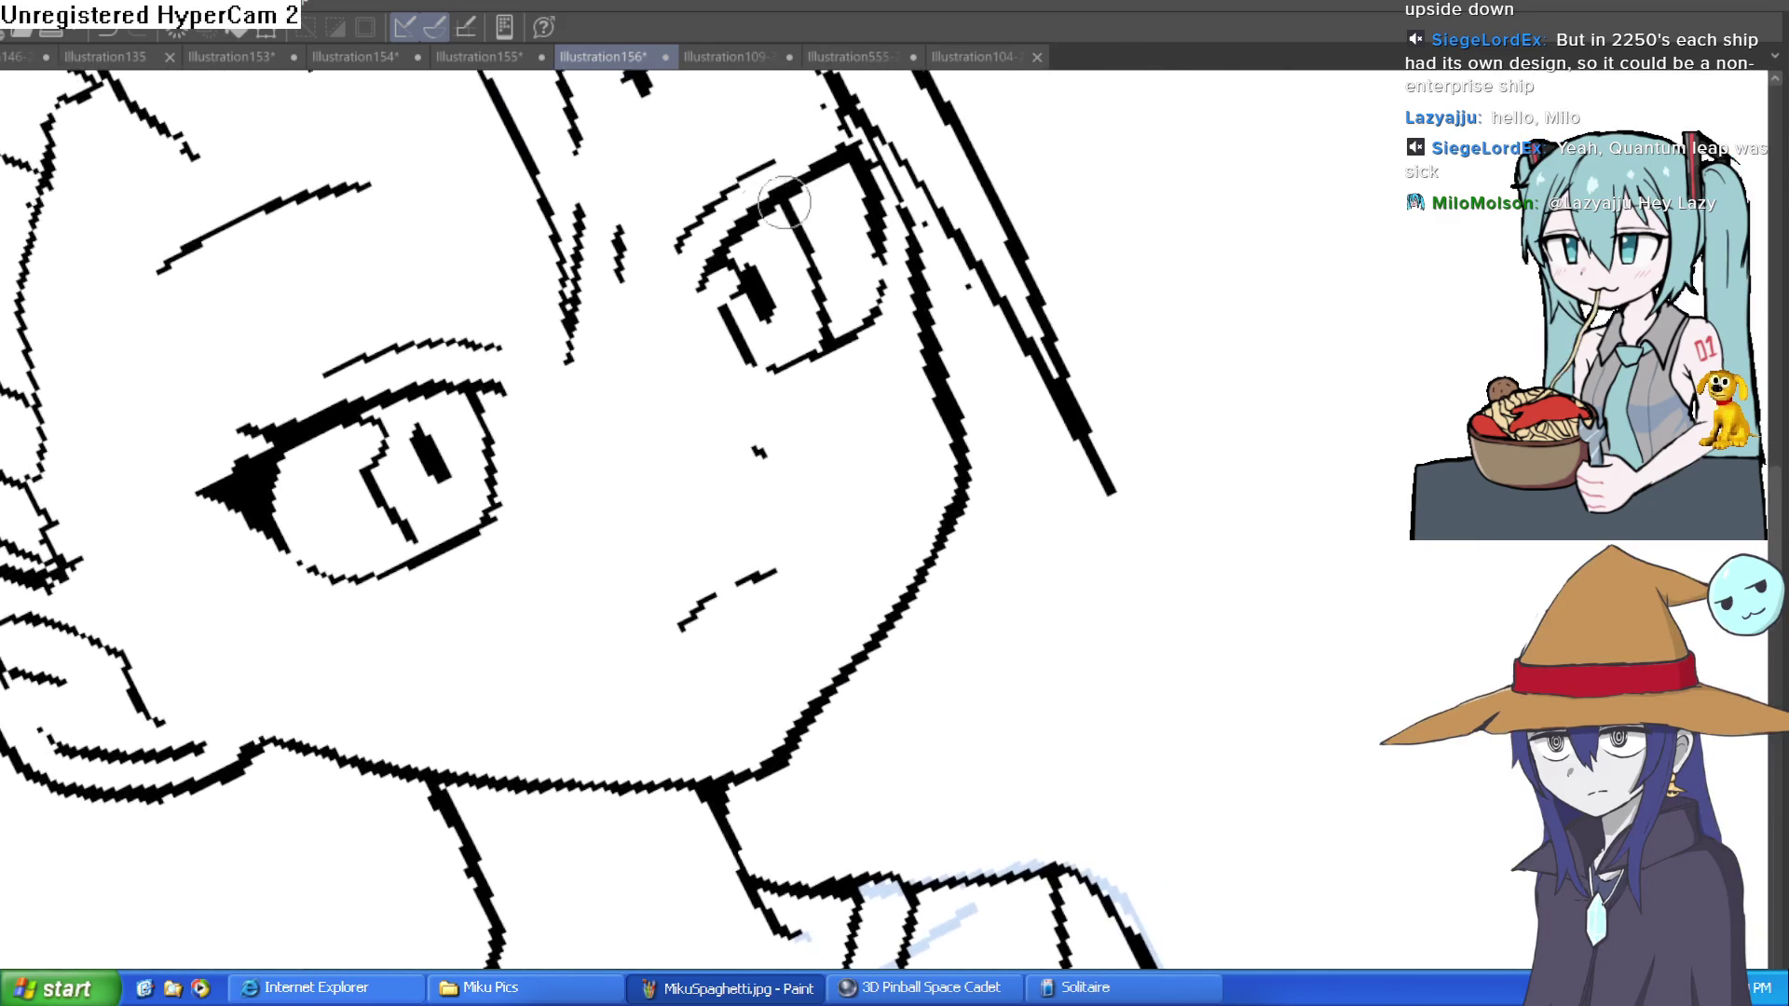
{"action": "left_click_drag", "start_coordinate": [707, 277], "coordinate": [880, 135]}
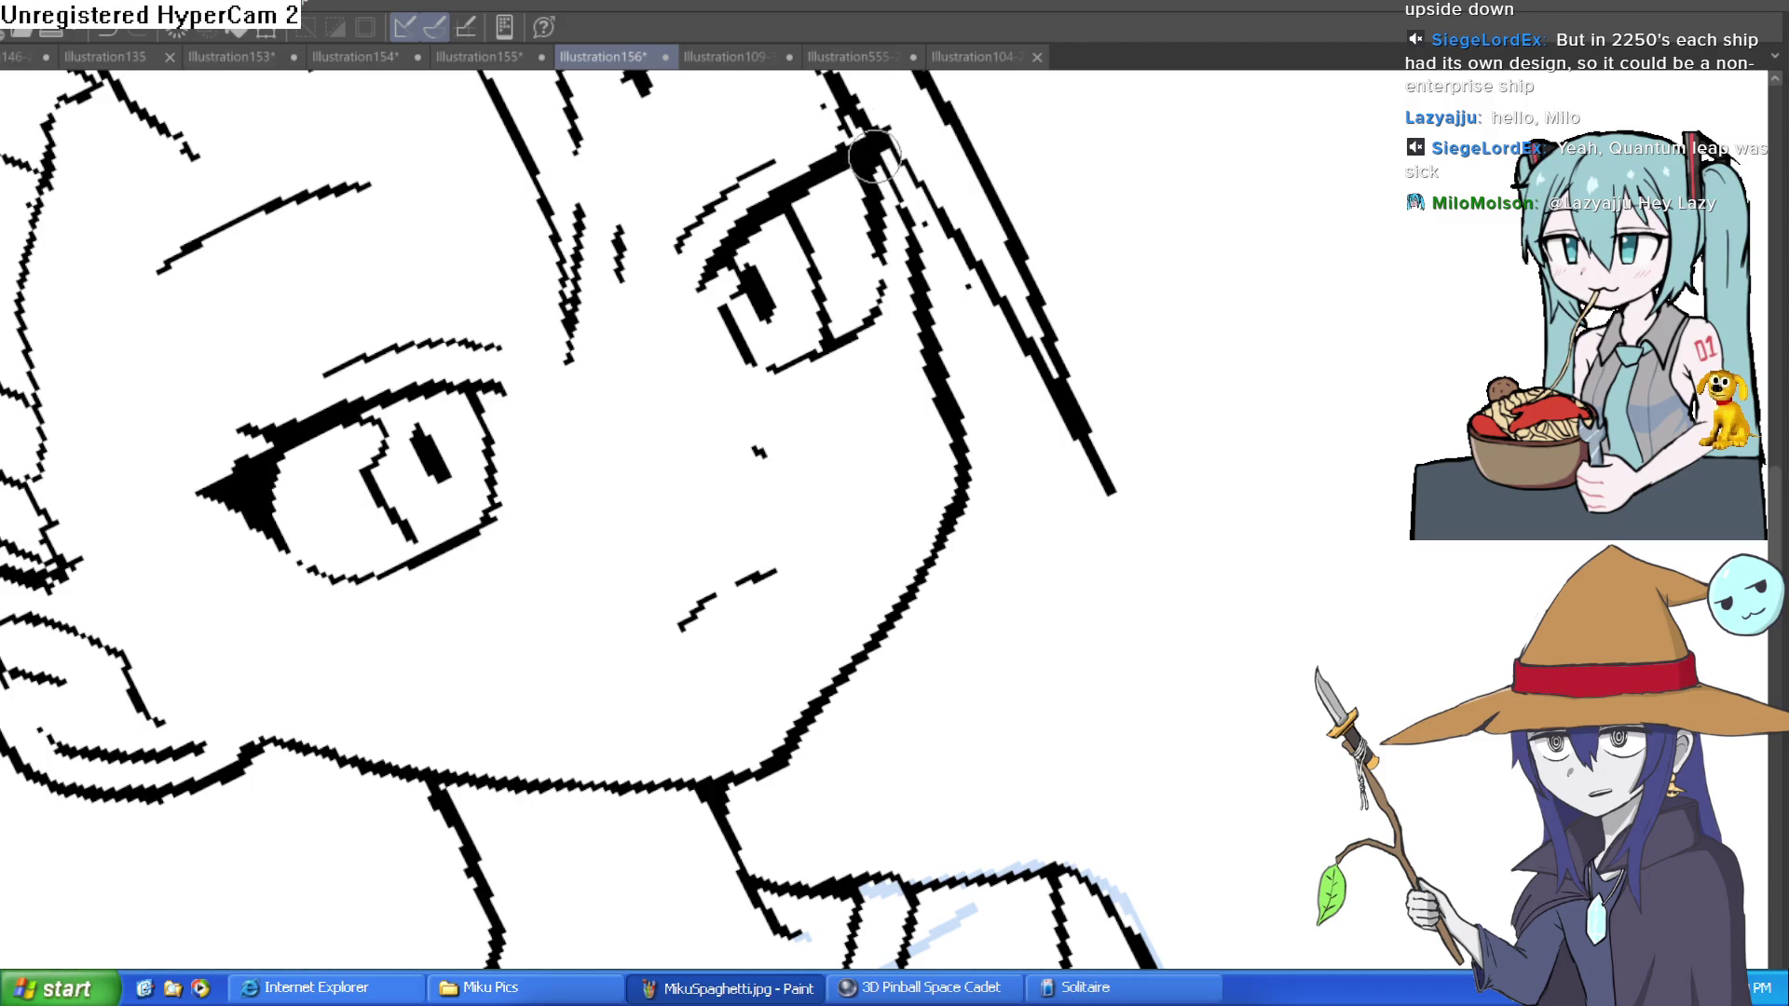
{"action": "scroll", "coordinate": [1103, 245], "scroll_direction": "down", "scroll_amount": 3}
{"action": "scroll", "coordinate": [1188, 382], "scroll_direction": "up", "scroll_amount": 3}
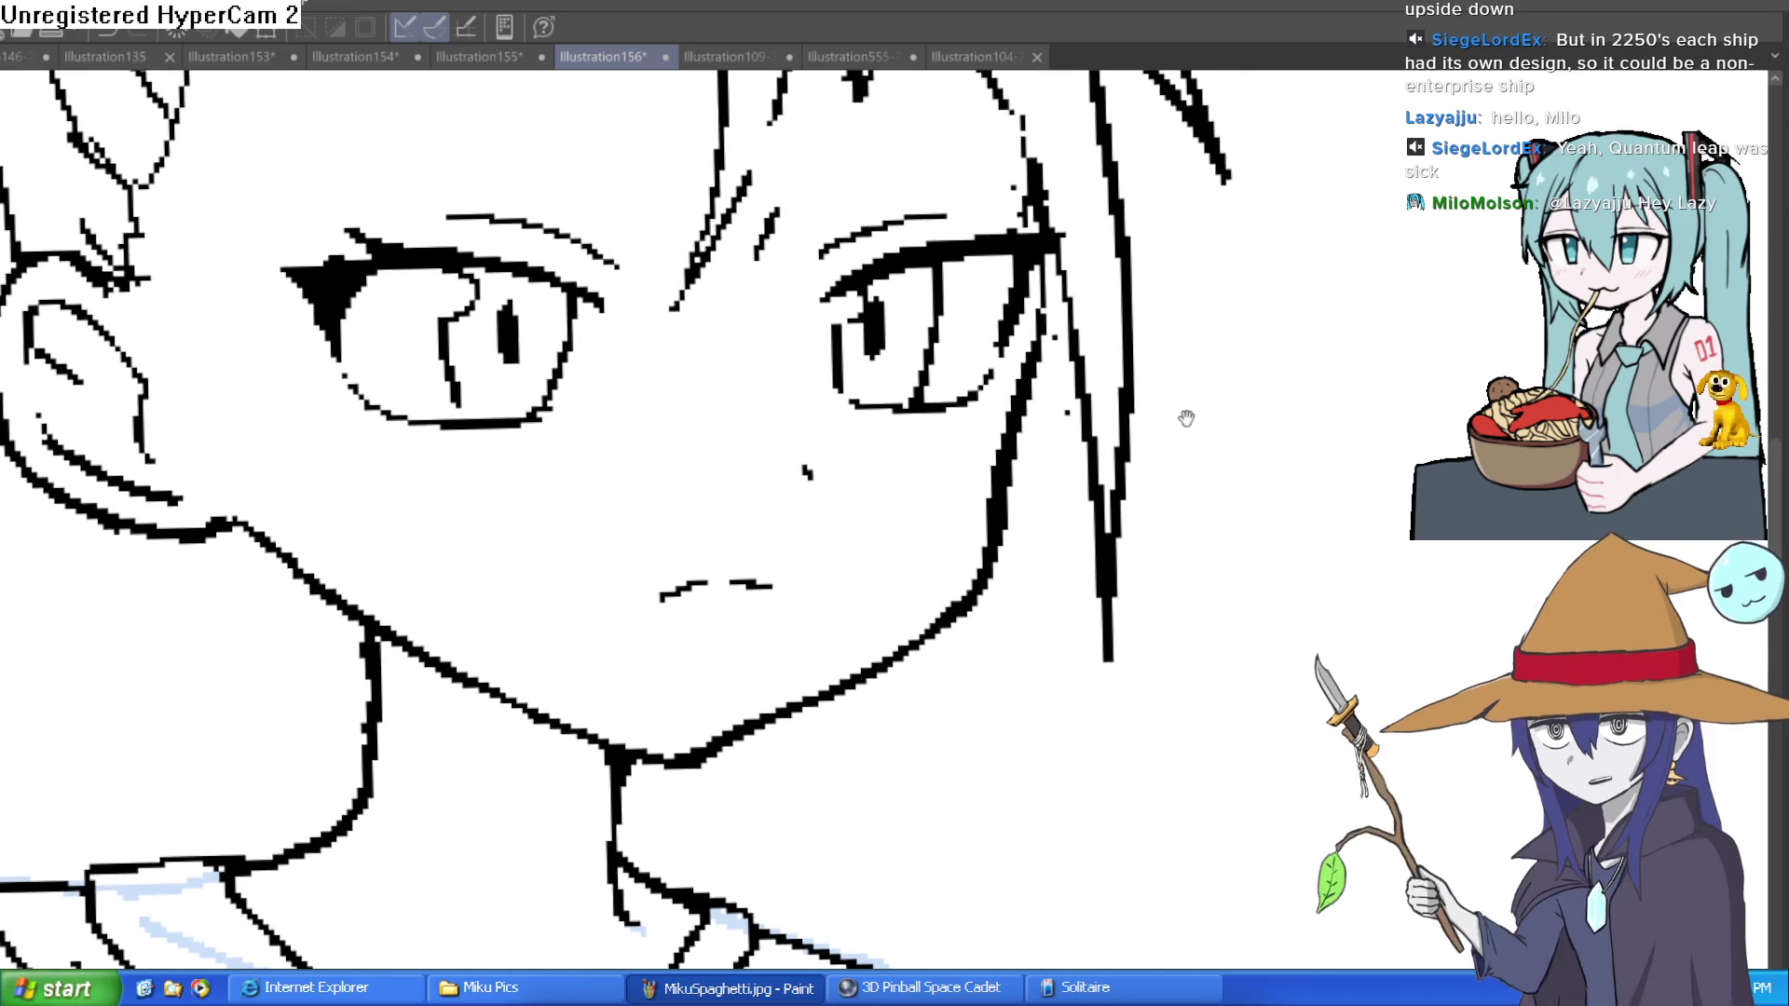
{"action": "scroll", "coordinate": [1193, 396], "scroll_direction": "down", "scroll_amount": 2}
{"action": "scroll", "coordinate": [1181, 414], "scroll_direction": "up", "scroll_amount": 2}
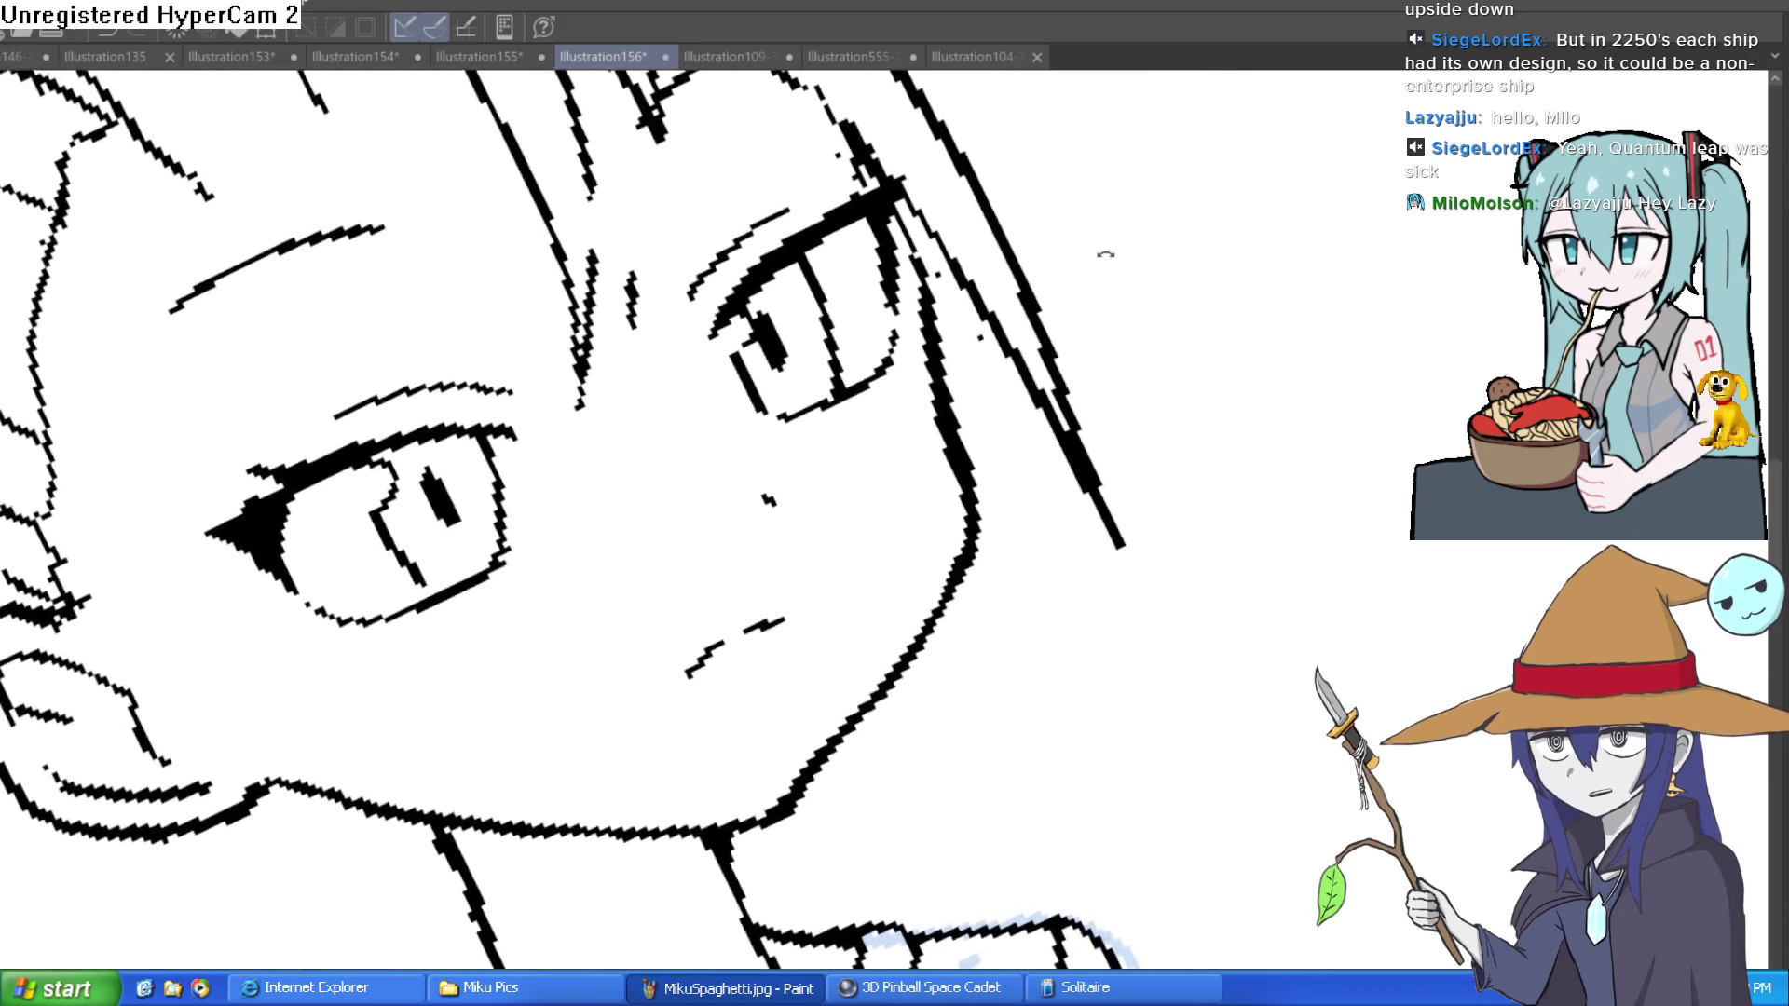
{"action": "scroll", "coordinate": [1214, 420], "scroll_direction": "down", "scroll_amount": 4}
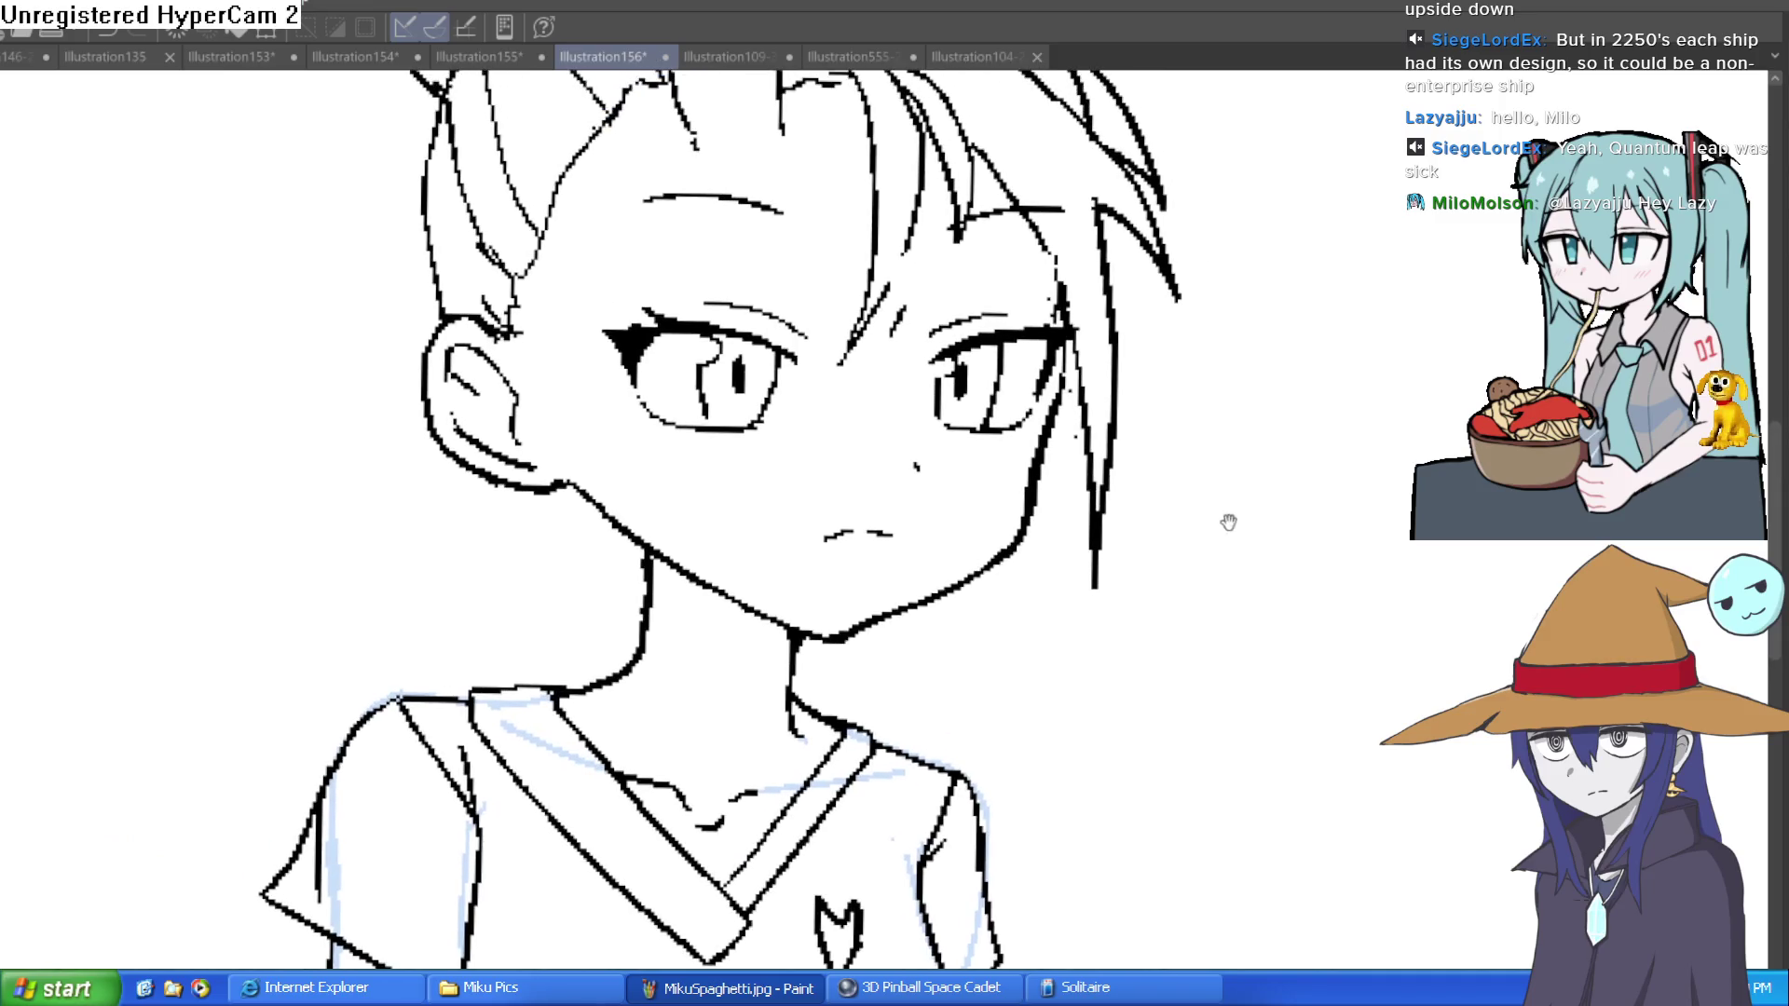
{"action": "scroll", "coordinate": [1251, 459], "scroll_direction": "down", "scroll_amount": 3}
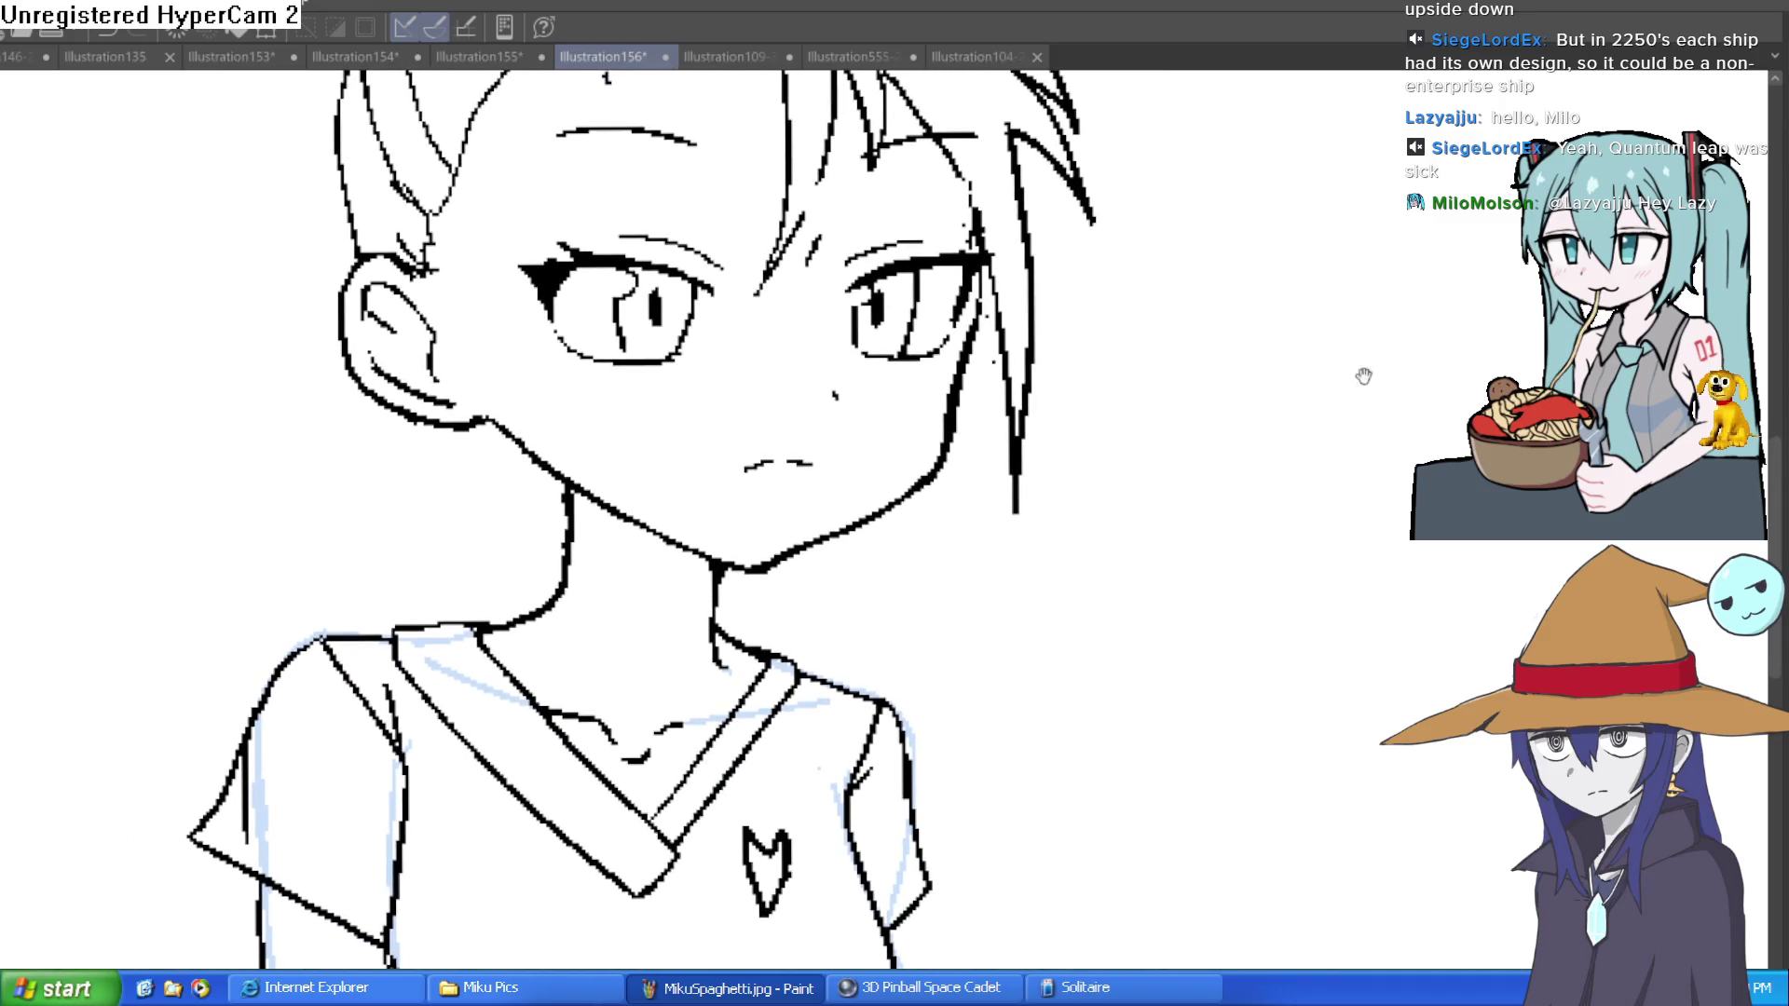
{"action": "scroll", "coordinate": [820, 539], "scroll_direction": "down", "scroll_amount": 4}
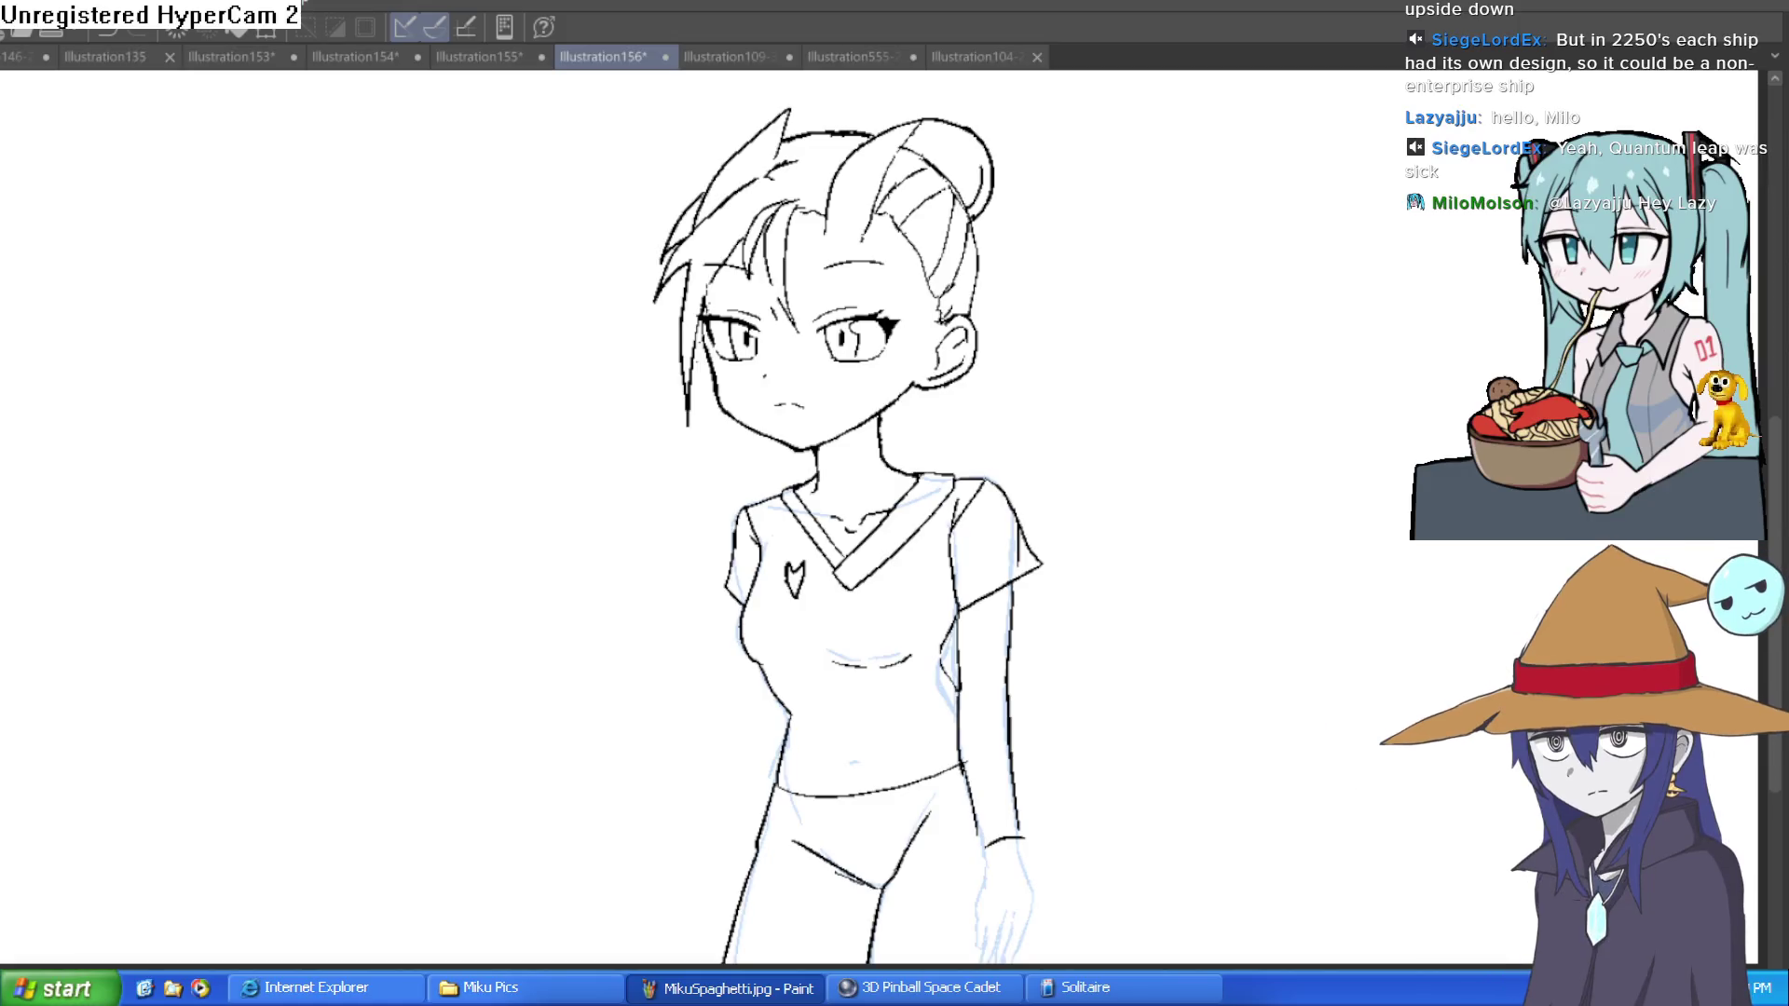
{"action": "scroll", "coordinate": [820, 539], "scroll_direction": "up", "scroll_amount": 4}
{"action": "mouse_move", "coordinate": [798, 479]}
{"action": "left_mouse_down"}
{"action": "mouse_move", "coordinate": [771, 659]}
{"action": "mouse_move", "coordinate": [819, 479]}
{"action": "mouse_move", "coordinate": [746, 421]}
{"action": "mouse_move", "coordinate": [640, 639]}
{"action": "mouse_move", "coordinate": [658, 652]}
{"action": "left_mouse_up"}
{"action": "key", "text": "ctrl+t"}
{"action": "left_click_drag", "start_coordinate": [866, 571], "coordinate": [870, 559]}
{"action": "left_click", "coordinate": [708, 720]}
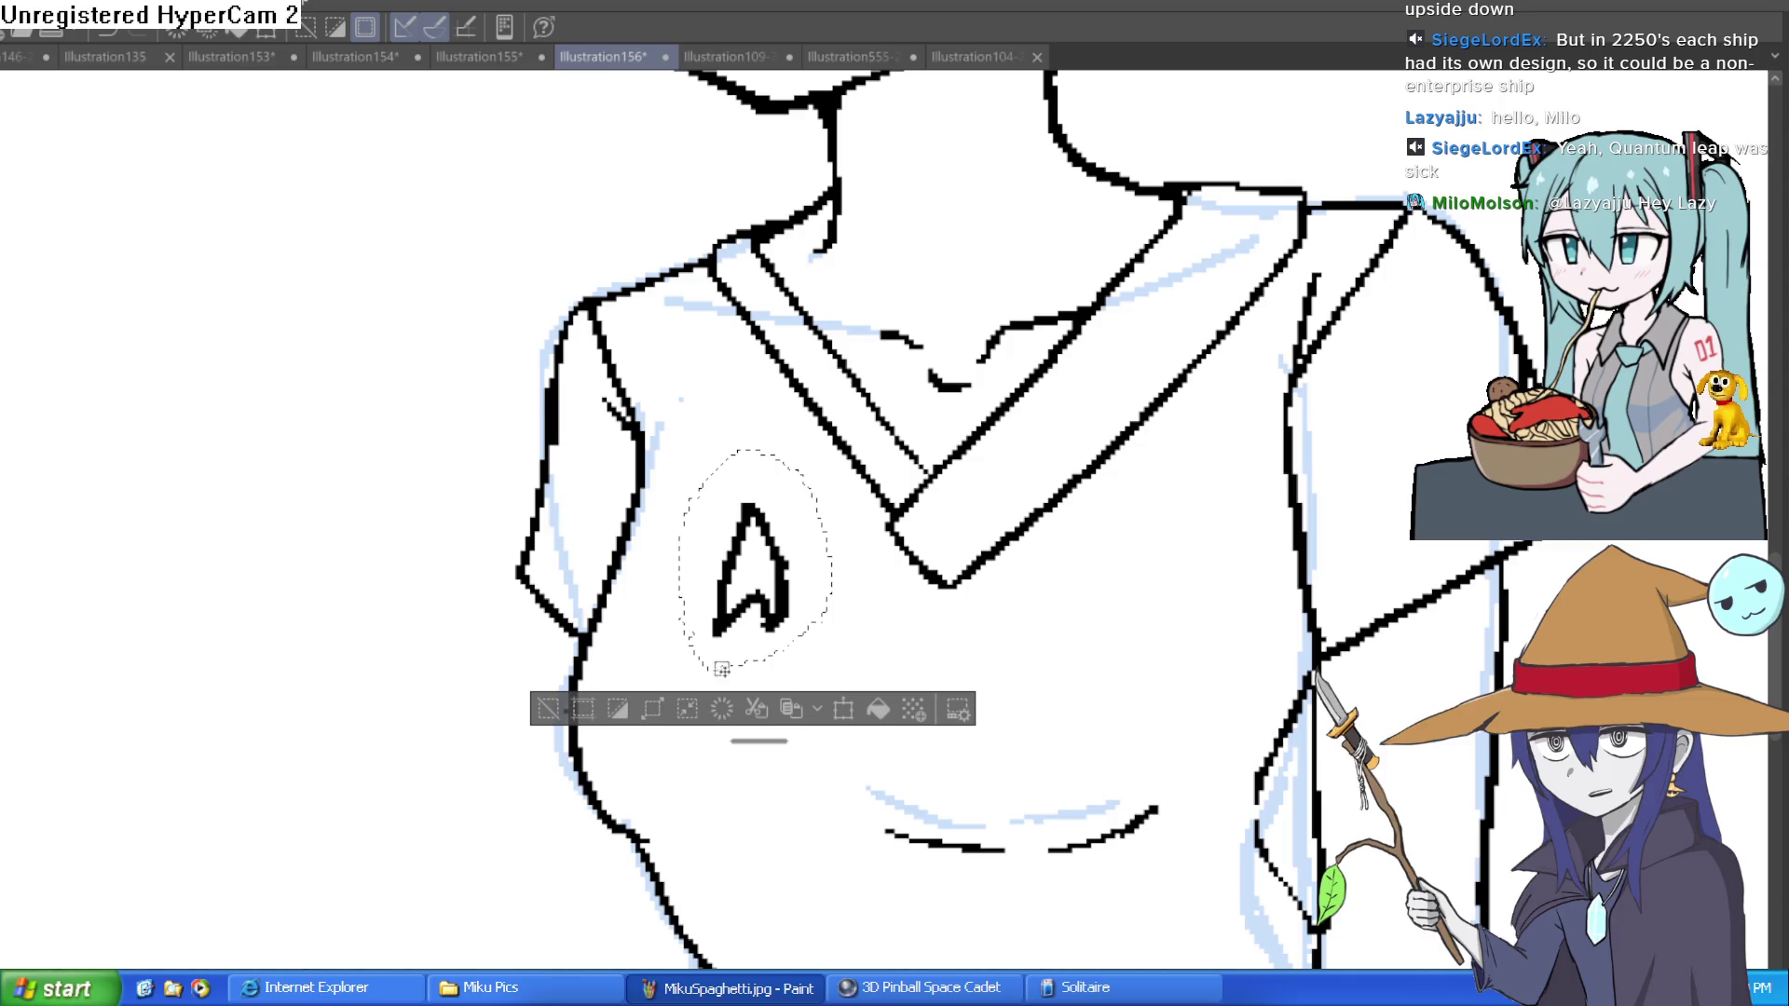
{"action": "left_click", "coordinate": [554, 697]}
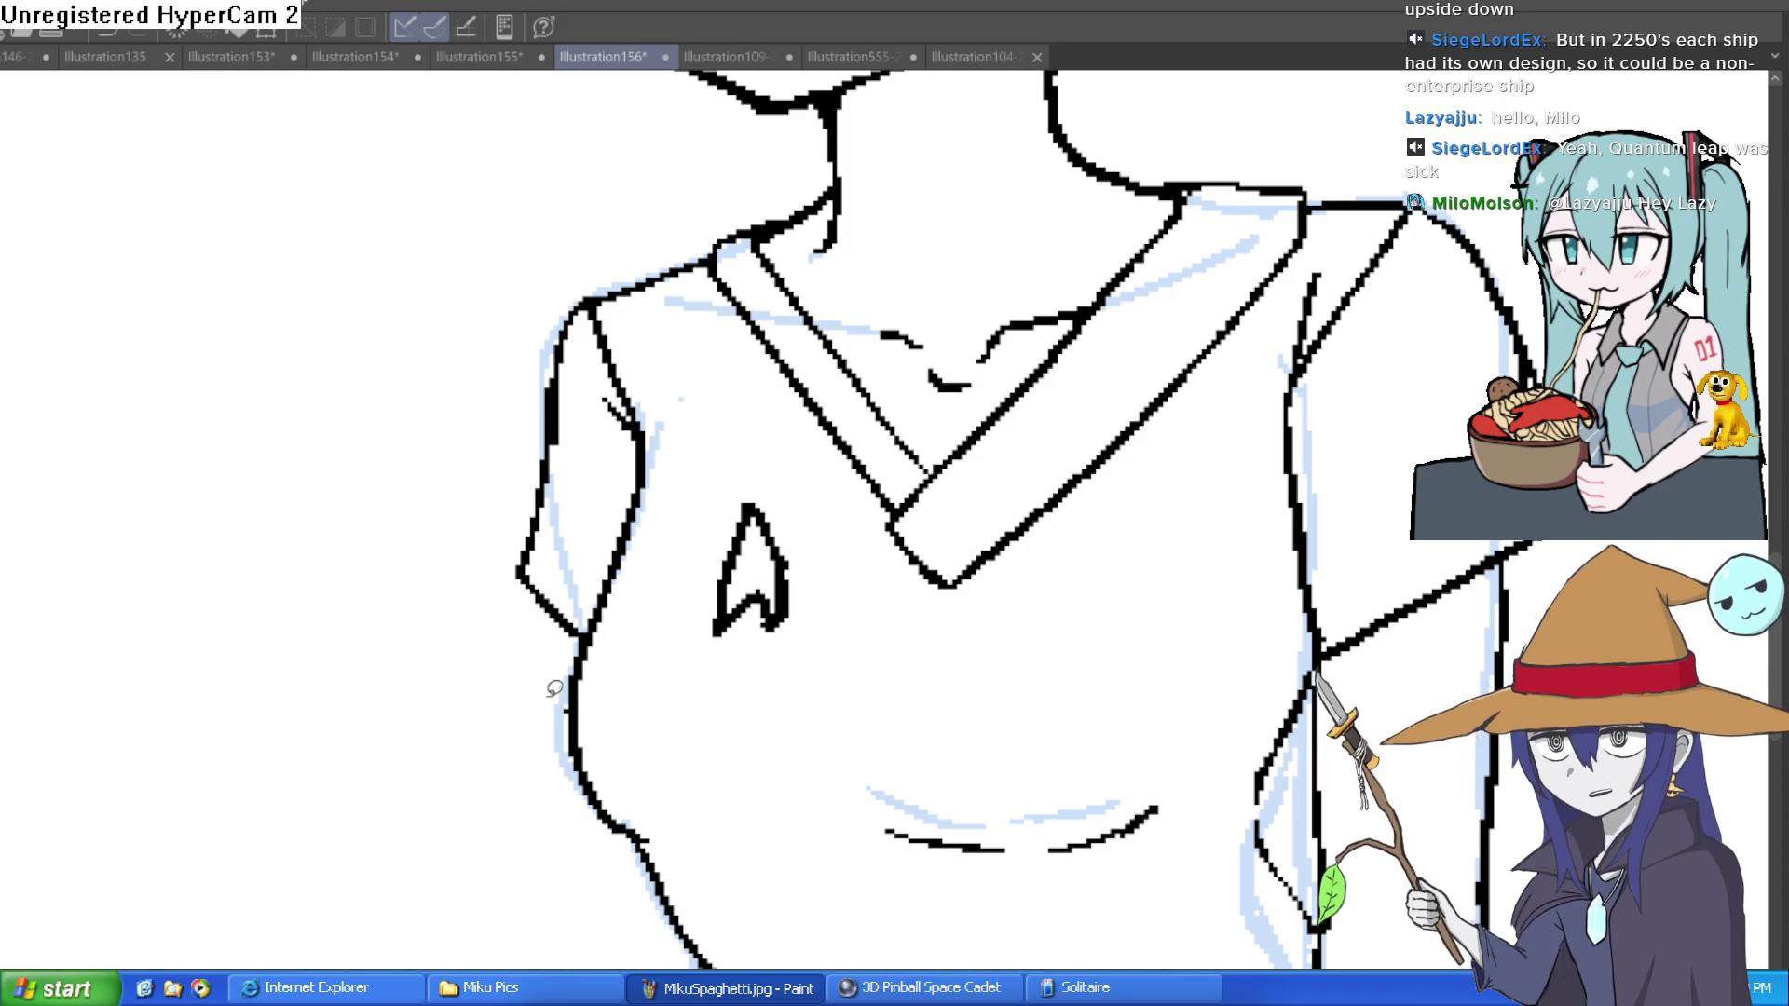
{"action": "left_click_drag", "start_coordinate": [1038, 687], "coordinate": [994, 552]}
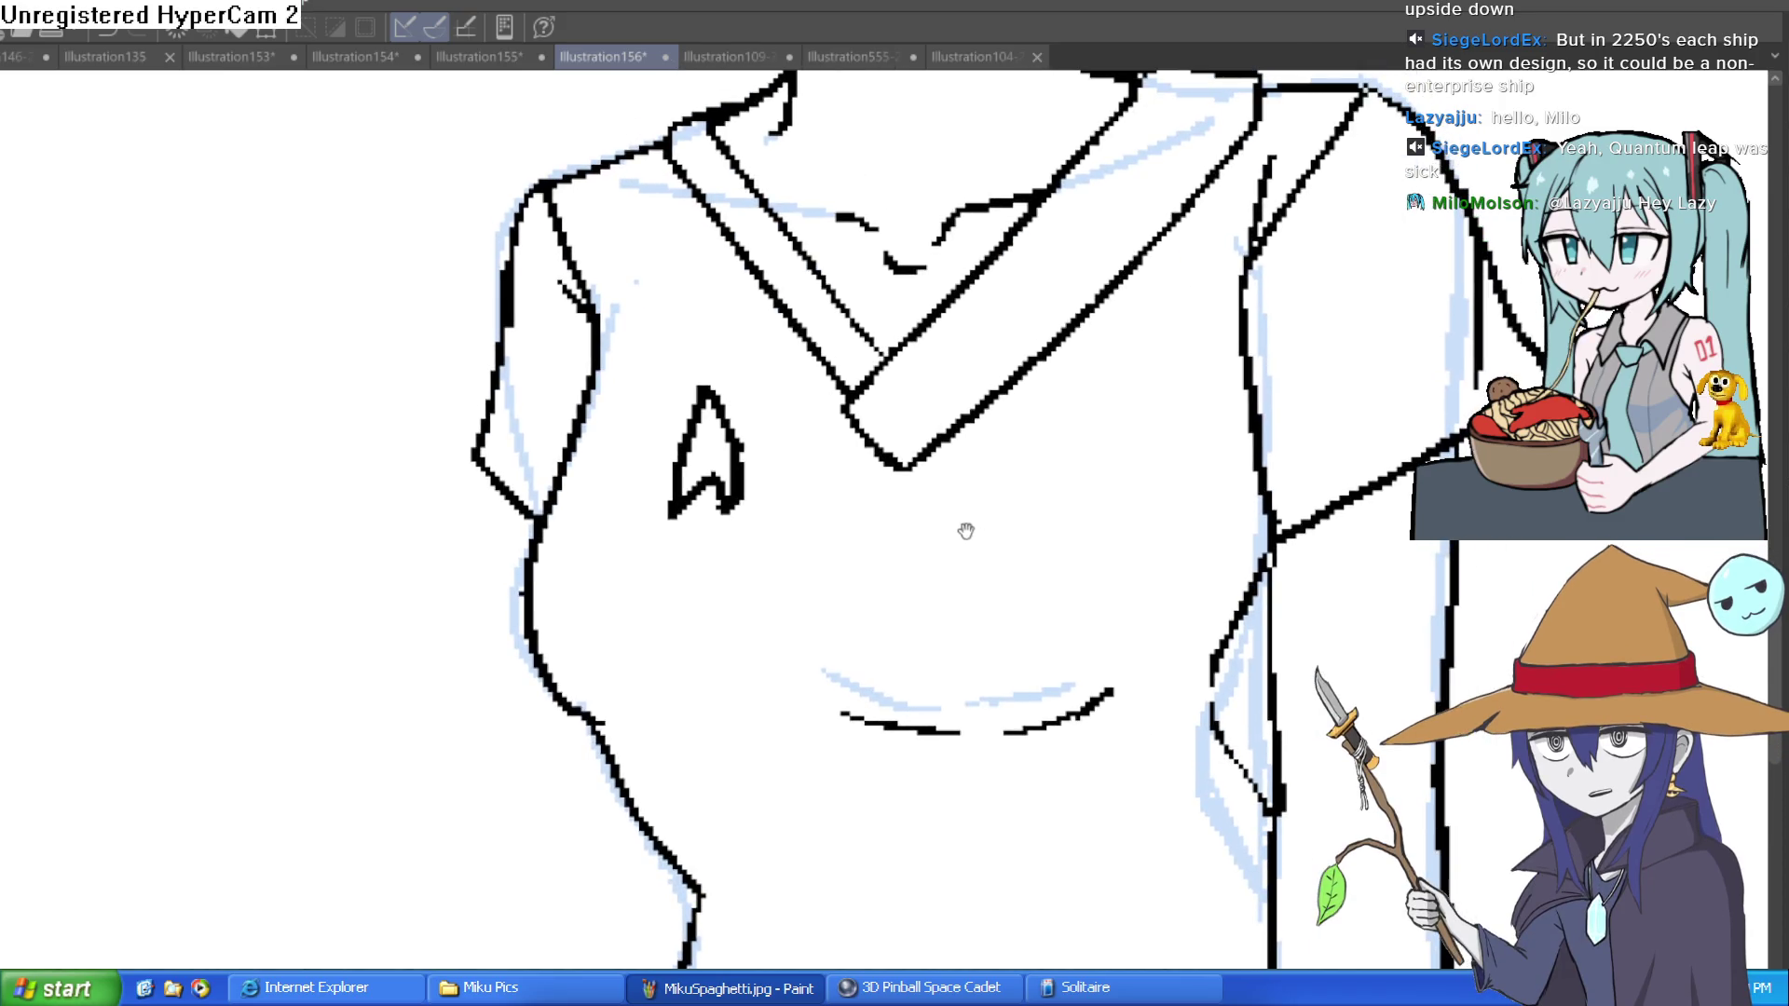
{"action": "left_click_drag", "start_coordinate": [814, 583], "coordinate": [847, 635]}
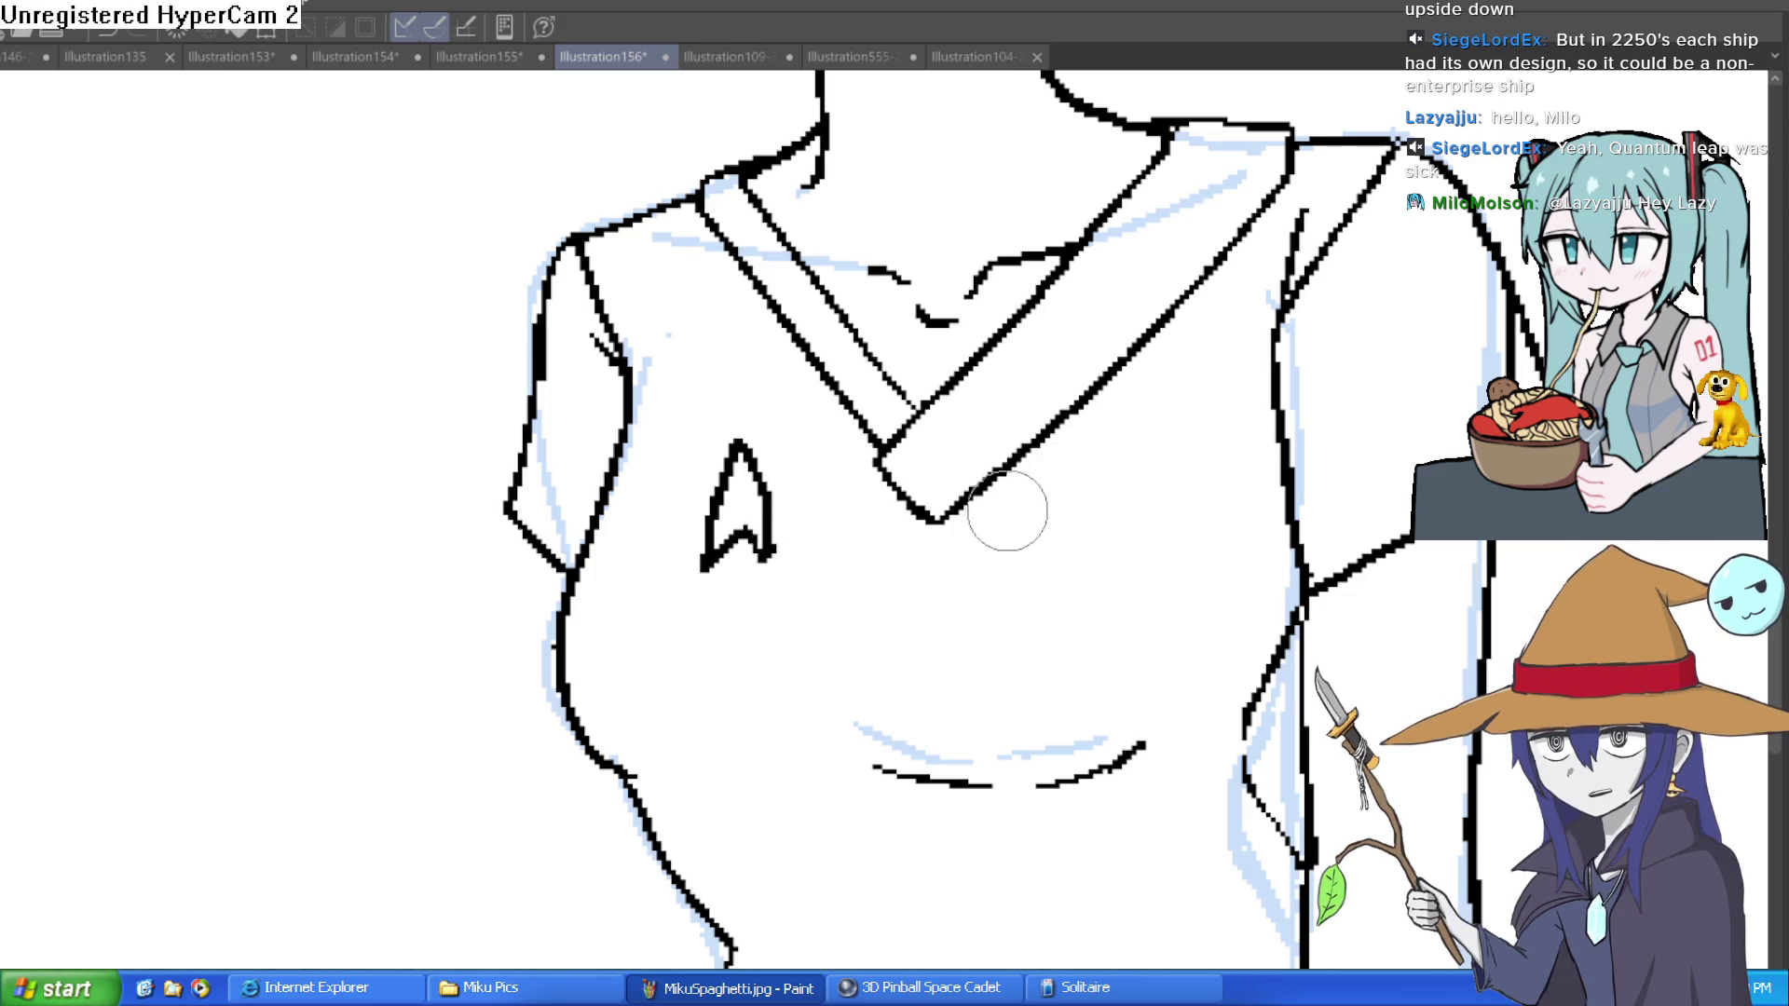
{"action": "scroll", "coordinate": [1022, 536], "scroll_direction": "down", "scroll_amount": 3}
{"action": "scroll", "coordinate": [1022, 536], "scroll_direction": "down", "scroll_amount": 1}
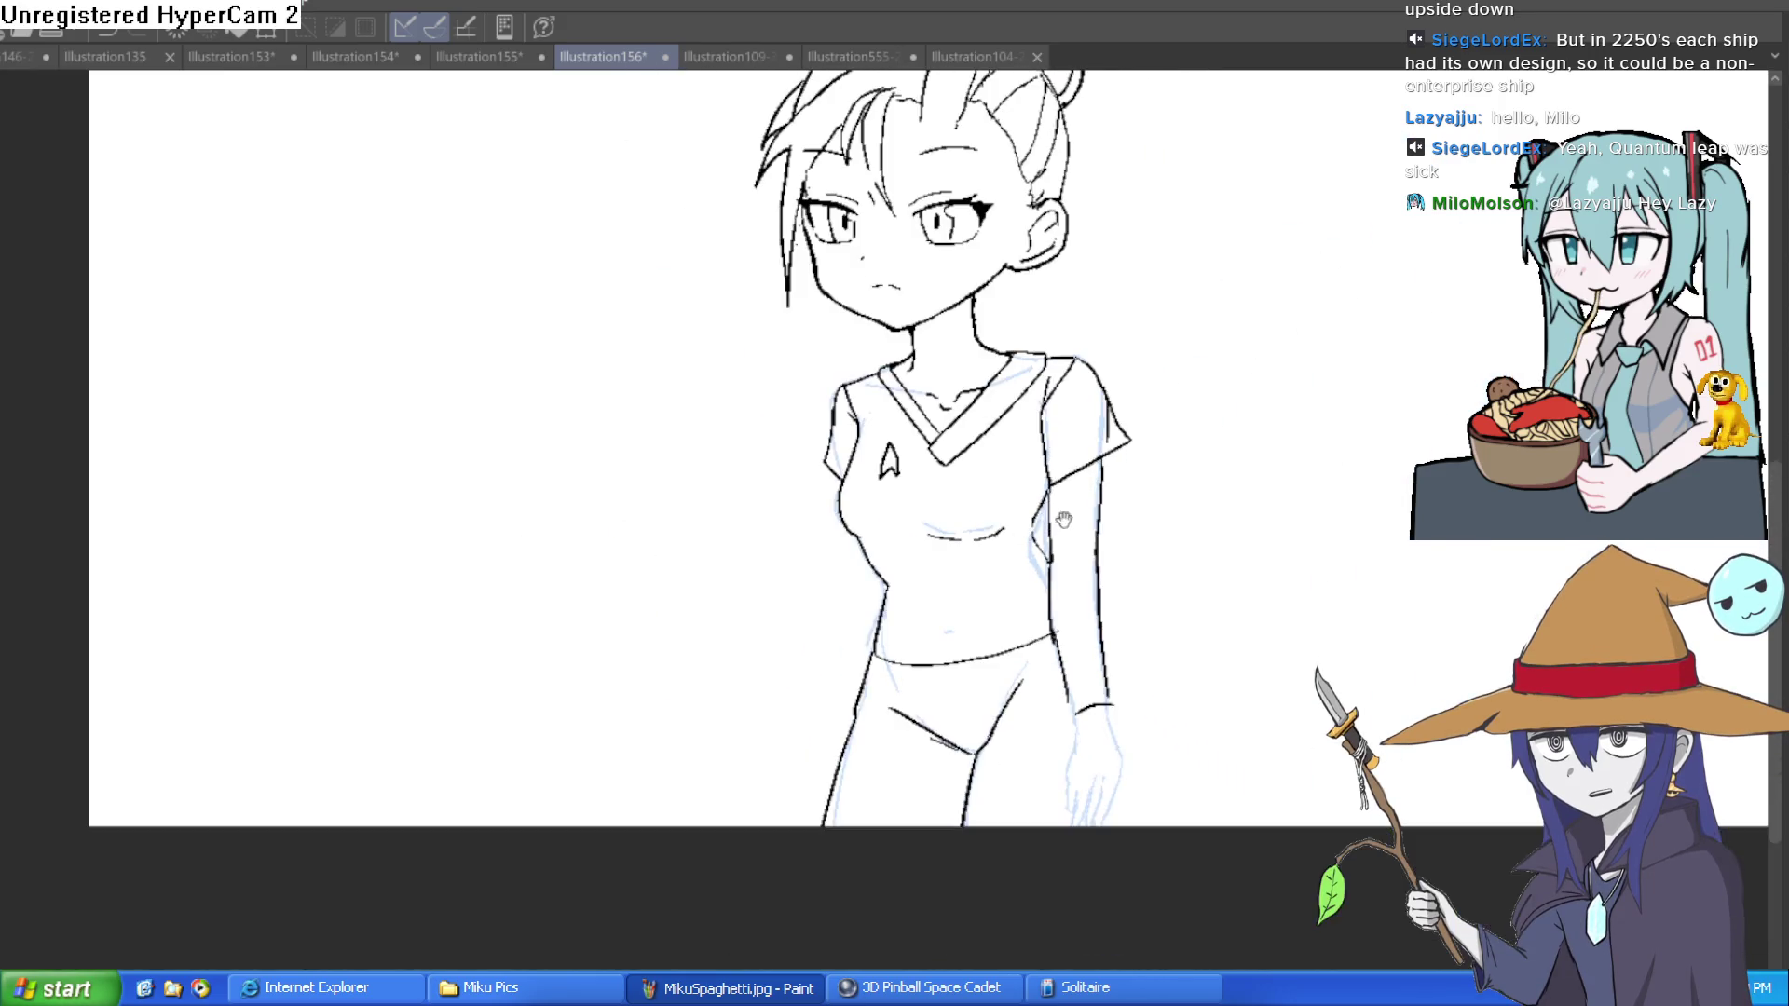
Step: Ink the forearm line running down from the wrist cuff
{"action": "scroll", "coordinate": [1053, 521], "scroll_direction": "down", "scroll_amount": 2}
{"action": "scroll", "coordinate": [1040, 507], "scroll_direction": "up", "scroll_amount": 1}
{"action": "scroll", "coordinate": [1054, 591], "scroll_direction": "down", "scroll_amount": 3}
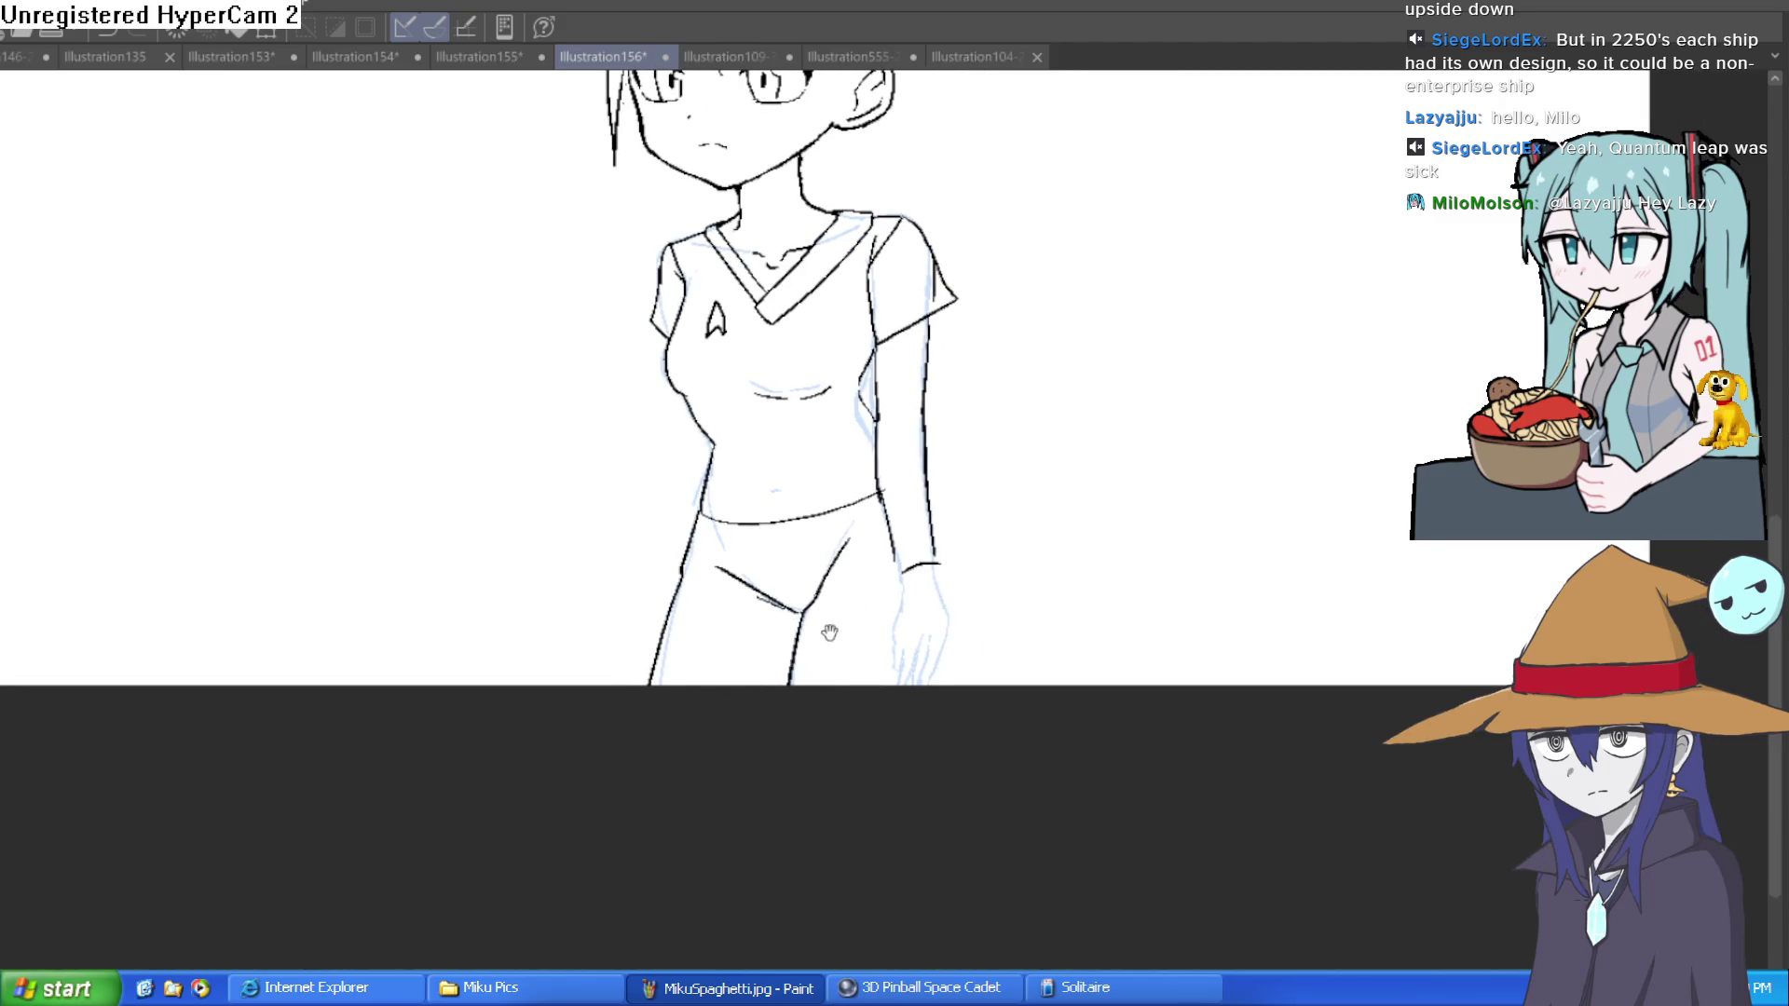
{"action": "scroll", "coordinate": [826, 627], "scroll_direction": "up", "scroll_amount": 1}
{"action": "scroll", "coordinate": [930, 623], "scroll_direction": "up", "scroll_amount": 1}
{"action": "left_click_drag", "start_coordinate": [929, 622], "coordinate": [1122, 519]}
{"action": "scroll", "coordinate": [1110, 559], "scroll_direction": "up", "scroll_amount": 2}
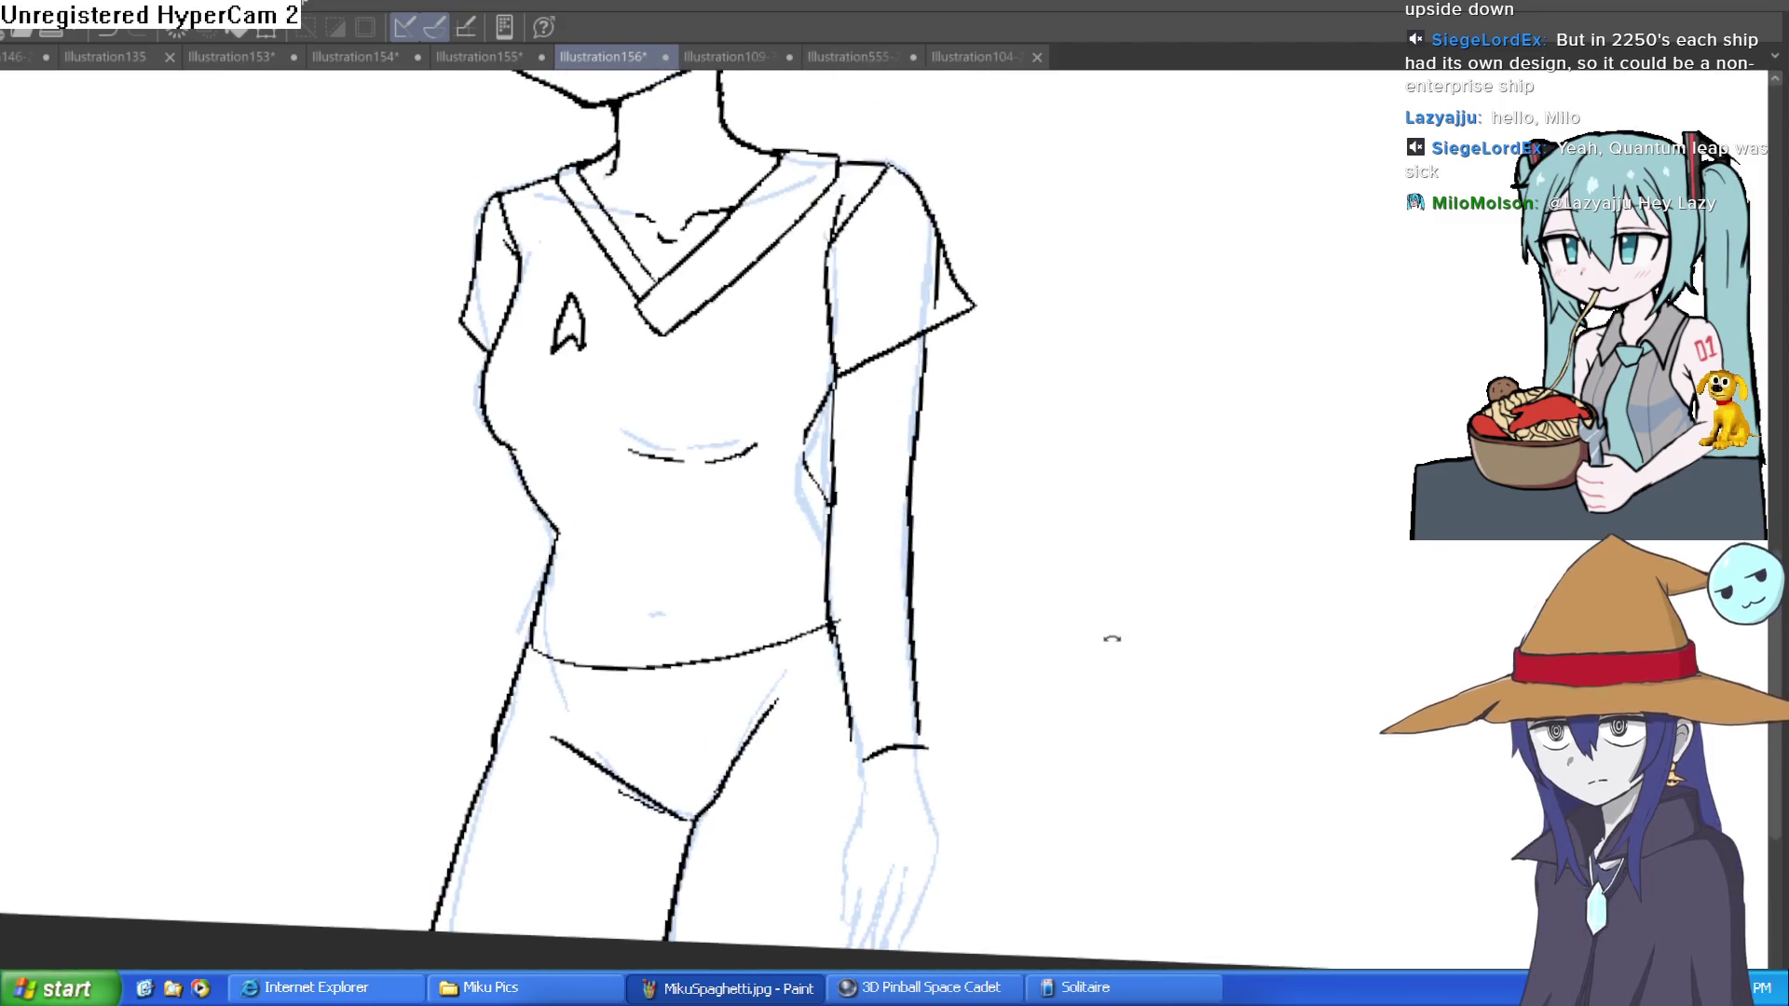
{"action": "scroll", "coordinate": [1058, 516], "scroll_direction": "up", "scroll_amount": 2}
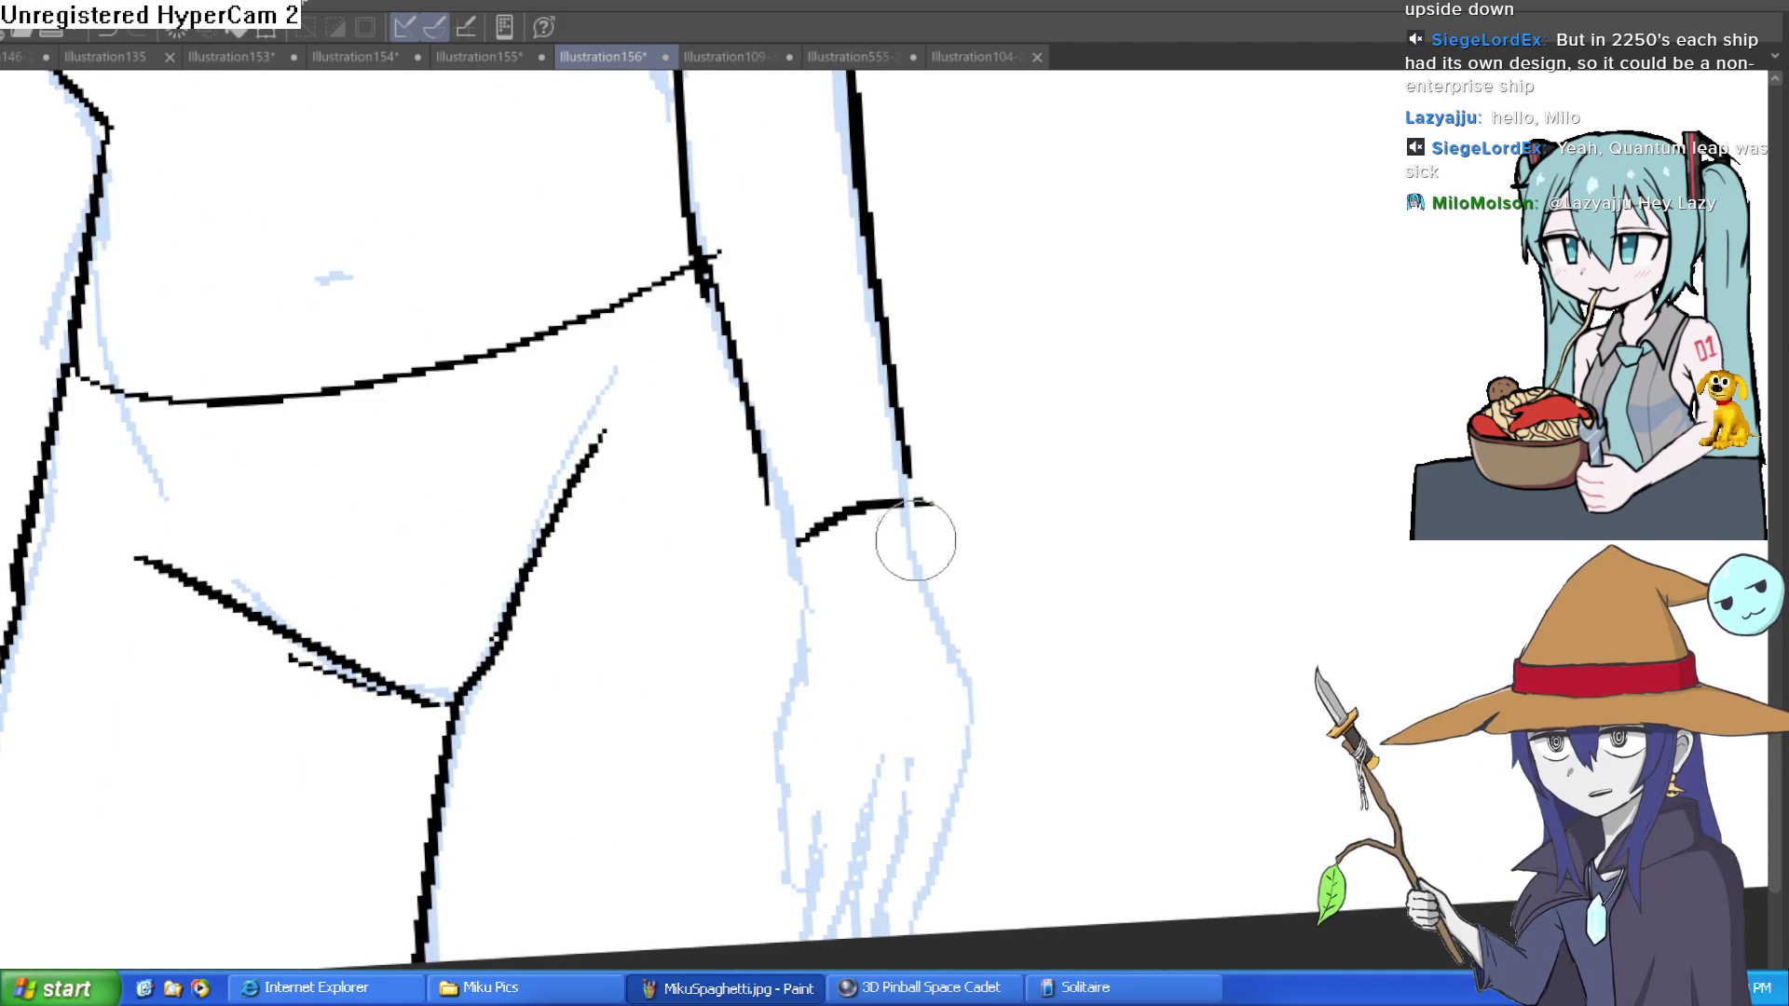
{"action": "mouse_move", "coordinate": [946, 425]}
{"action": "left_mouse_down"}
{"action": "mouse_move", "coordinate": [893, 486]}
{"action": "mouse_move", "coordinate": [816, 511]}
{"action": "left_mouse_up"}
{"action": "mouse_move", "coordinate": [657, 545]}
{"action": "left_mouse_down"}
{"action": "mouse_move", "coordinate": [691, 624]}
{"action": "mouse_move", "coordinate": [669, 819]}
{"action": "left_mouse_up"}
{"action": "left_click_drag", "start_coordinate": [872, 654], "coordinate": [868, 650]}
Step: Reset the view upright with Ctrl+0 and draw a line down from the wrist
{"action": "scroll", "coordinate": [867, 650], "scroll_direction": "down", "scroll_amount": 4}
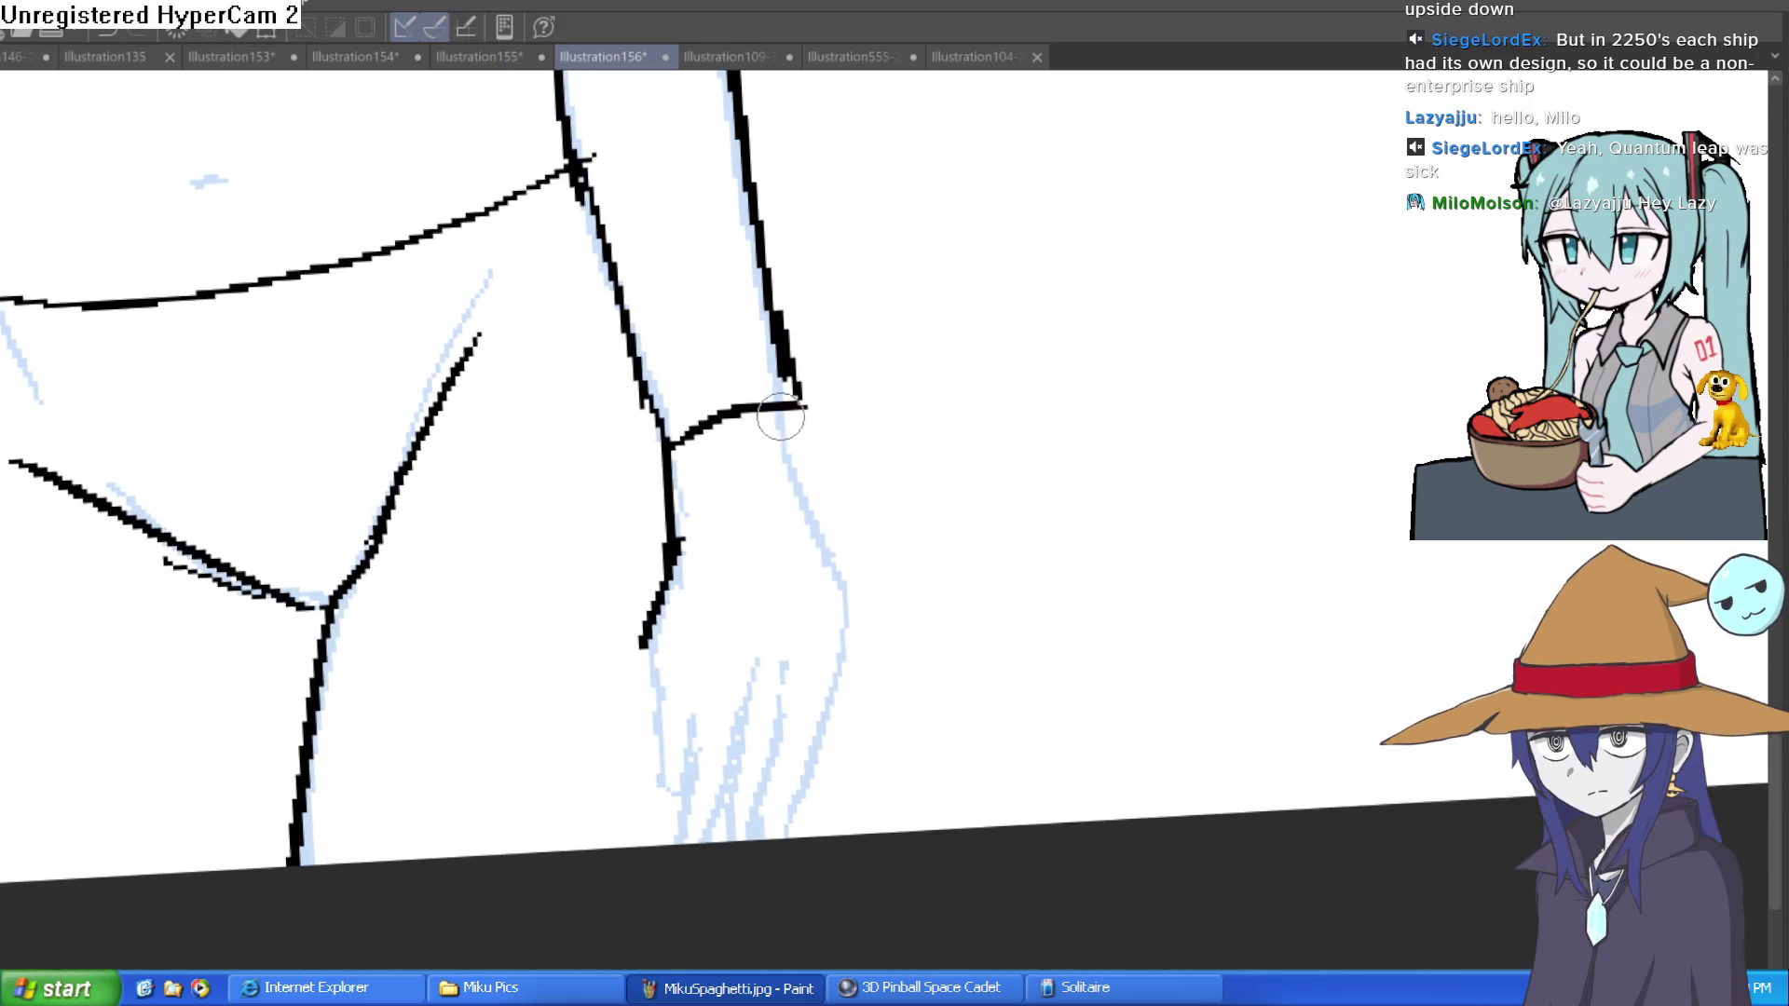
{"action": "scroll", "coordinate": [959, 404], "scroll_direction": "up", "scroll_amount": 2}
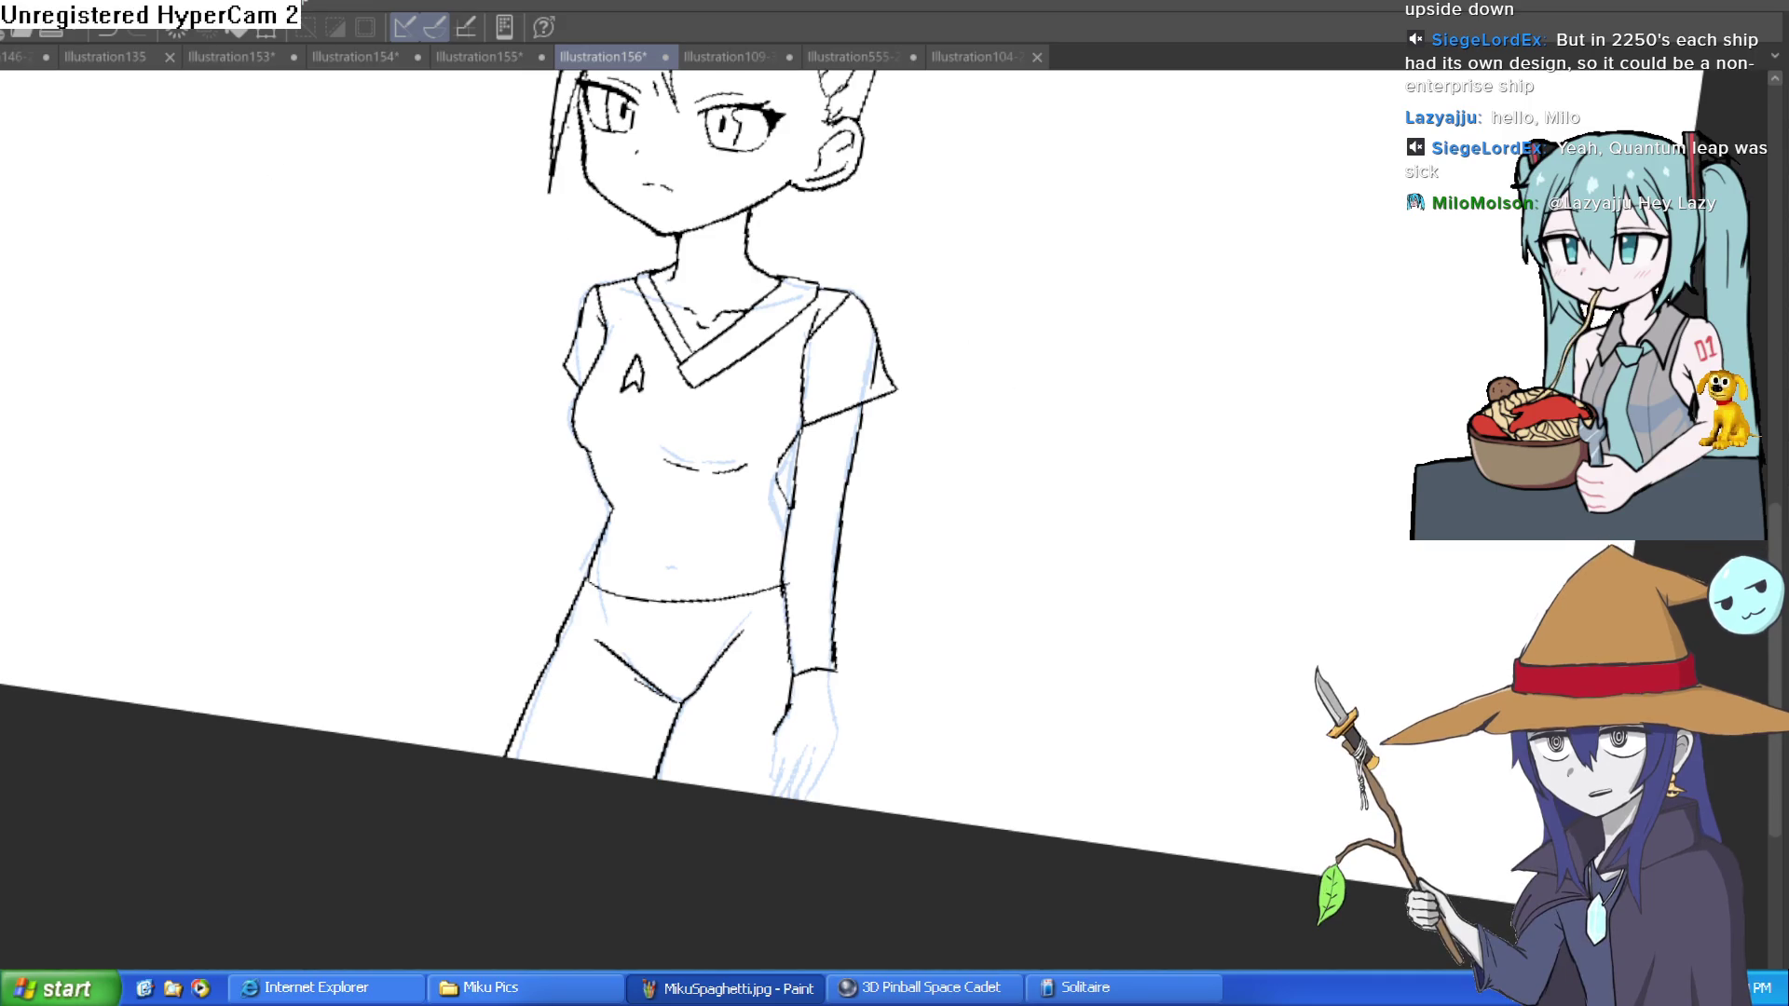
{"action": "left_click", "coordinate": [632, 886]}
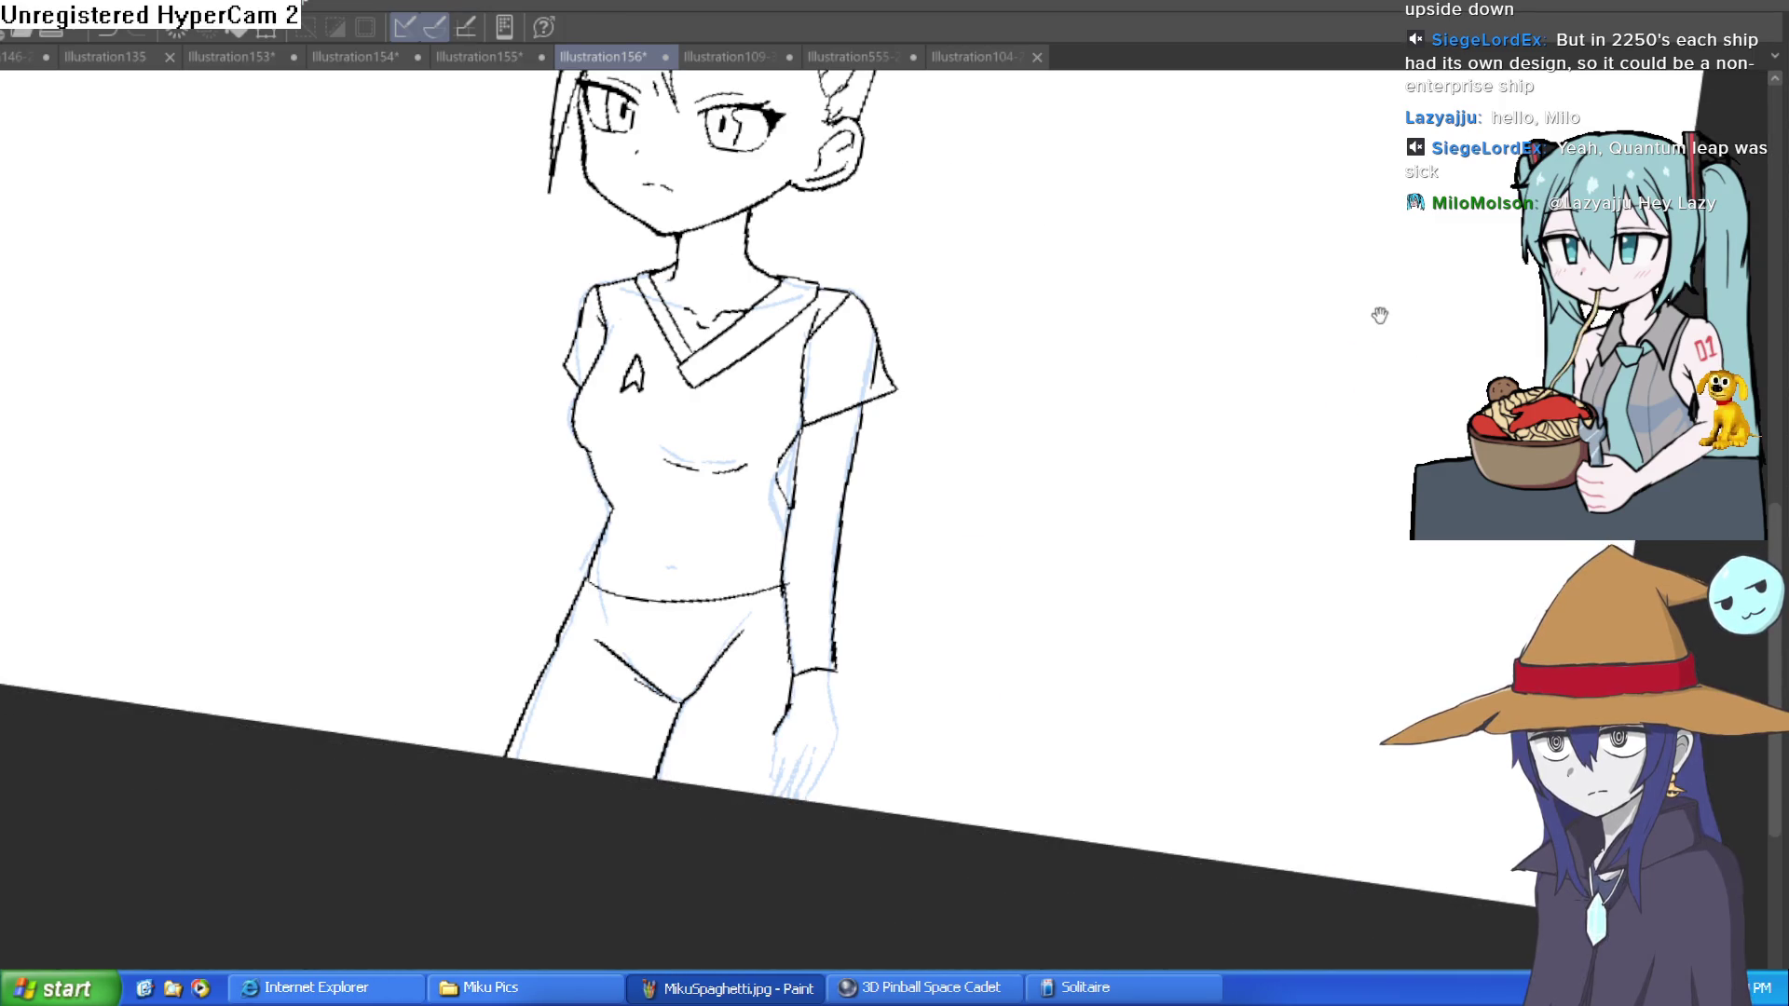
{"action": "key", "text": "ctrl+0"}
{"action": "mouse_move", "coordinate": [1389, 305]}
{"action": "left_mouse_down"}
{"action": "mouse_move", "coordinate": [1270, 279]}
{"action": "mouse_move", "coordinate": [1099, 379]}
{"action": "mouse_move", "coordinate": [1106, 411]}
{"action": "mouse_move", "coordinate": [1167, 343]}
{"action": "mouse_move", "coordinate": [1178, 364]}
{"action": "mouse_move", "coordinate": [1150, 403]}
{"action": "mouse_move", "coordinate": [1146, 483]}
{"action": "mouse_move", "coordinate": [1170, 559]}
{"action": "mouse_move", "coordinate": [1190, 388]}
{"action": "mouse_move", "coordinate": [1167, 465]}
{"action": "left_mouse_up"}
{"action": "scroll", "coordinate": [881, 597], "scroll_direction": "up", "scroll_amount": 5}
{"action": "left_click_drag", "start_coordinate": [909, 361], "coordinate": [975, 647]}
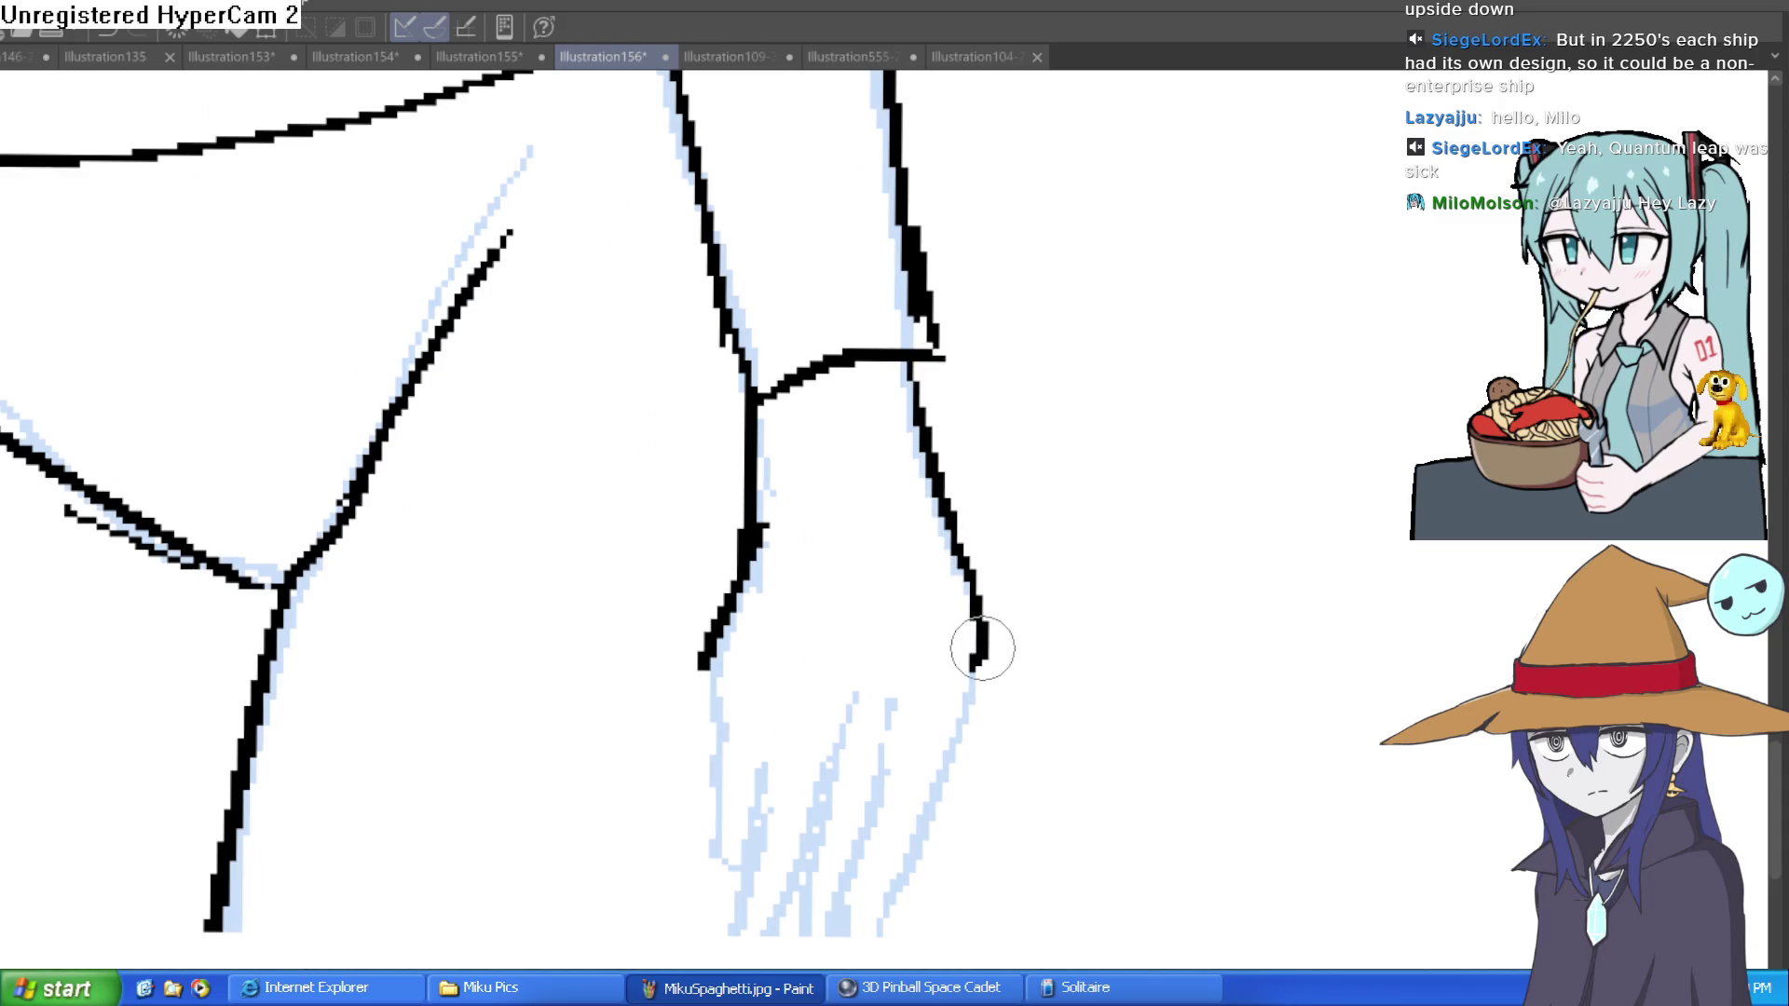
Step: Mirror the canvas to check the hand and extend its outline down one side
{"action": "key", "text": "h"}
{"action": "mouse_move", "coordinate": [1337, 544]}
{"action": "left_mouse_down"}
{"action": "mouse_move", "coordinate": [1066, 360]}
{"action": "mouse_move", "coordinate": [1048, 368]}
{"action": "left_mouse_up"}
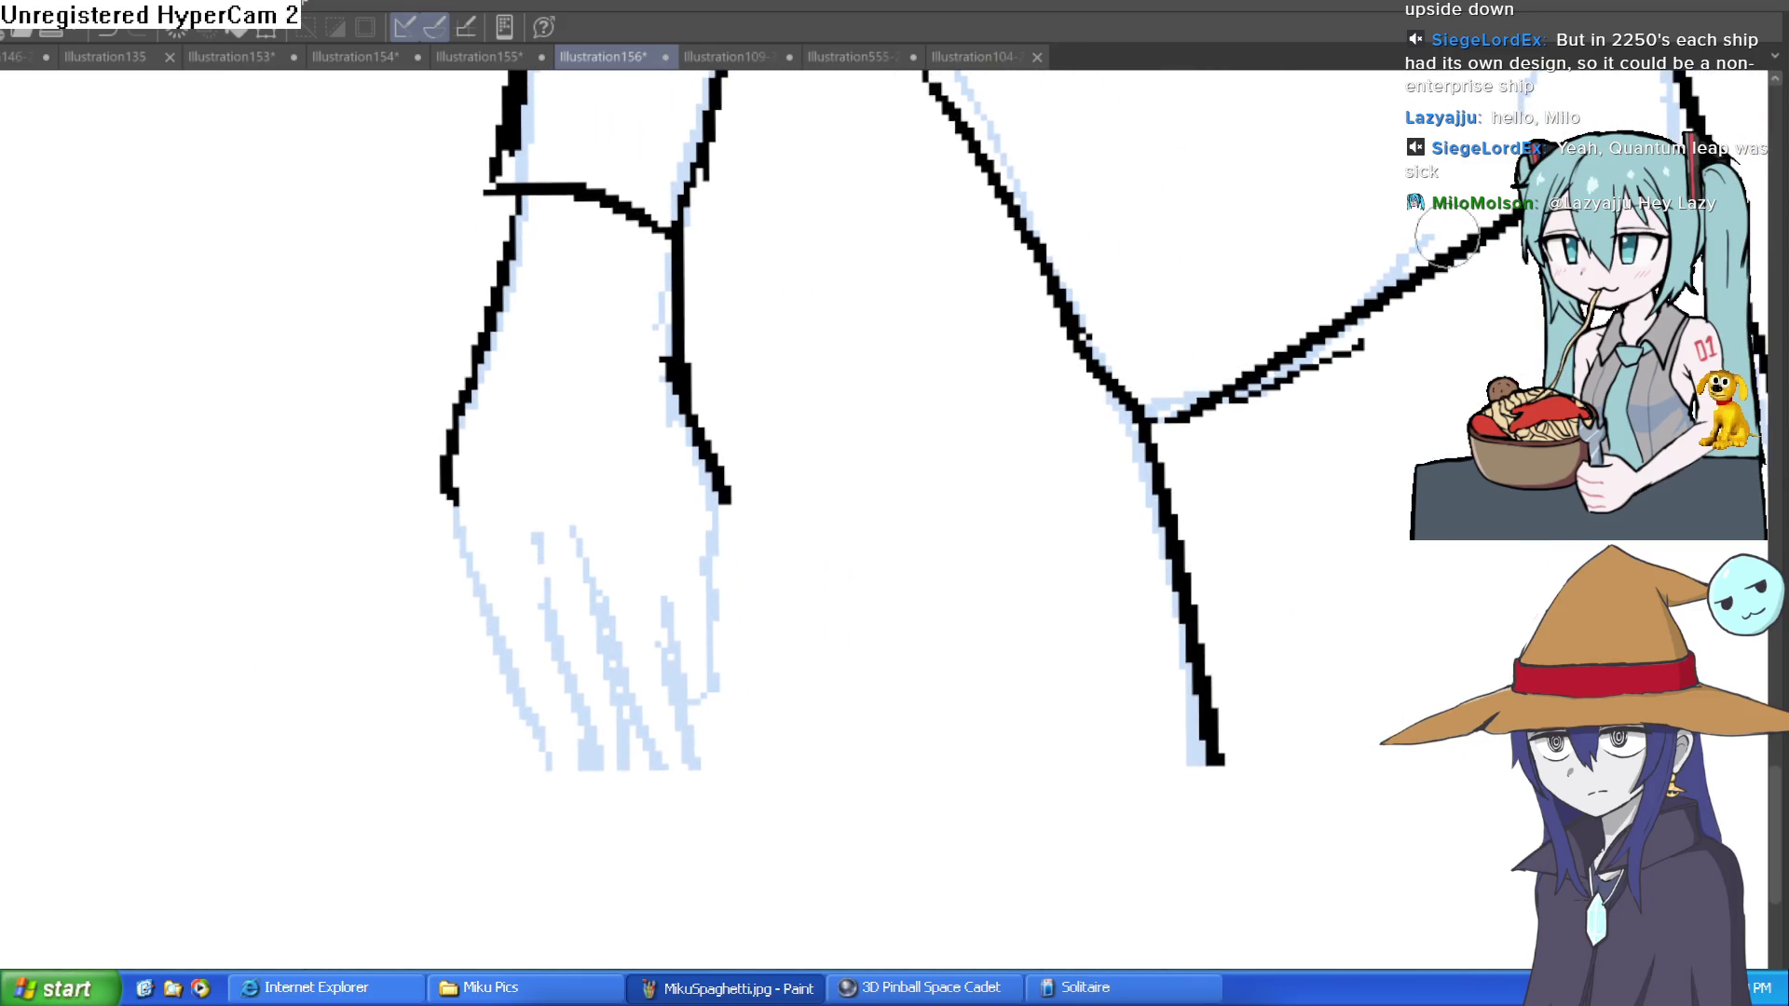
{"action": "key", "text": "h"}
{"action": "left_click_drag", "start_coordinate": [1286, 470], "coordinate": [1015, 401]}
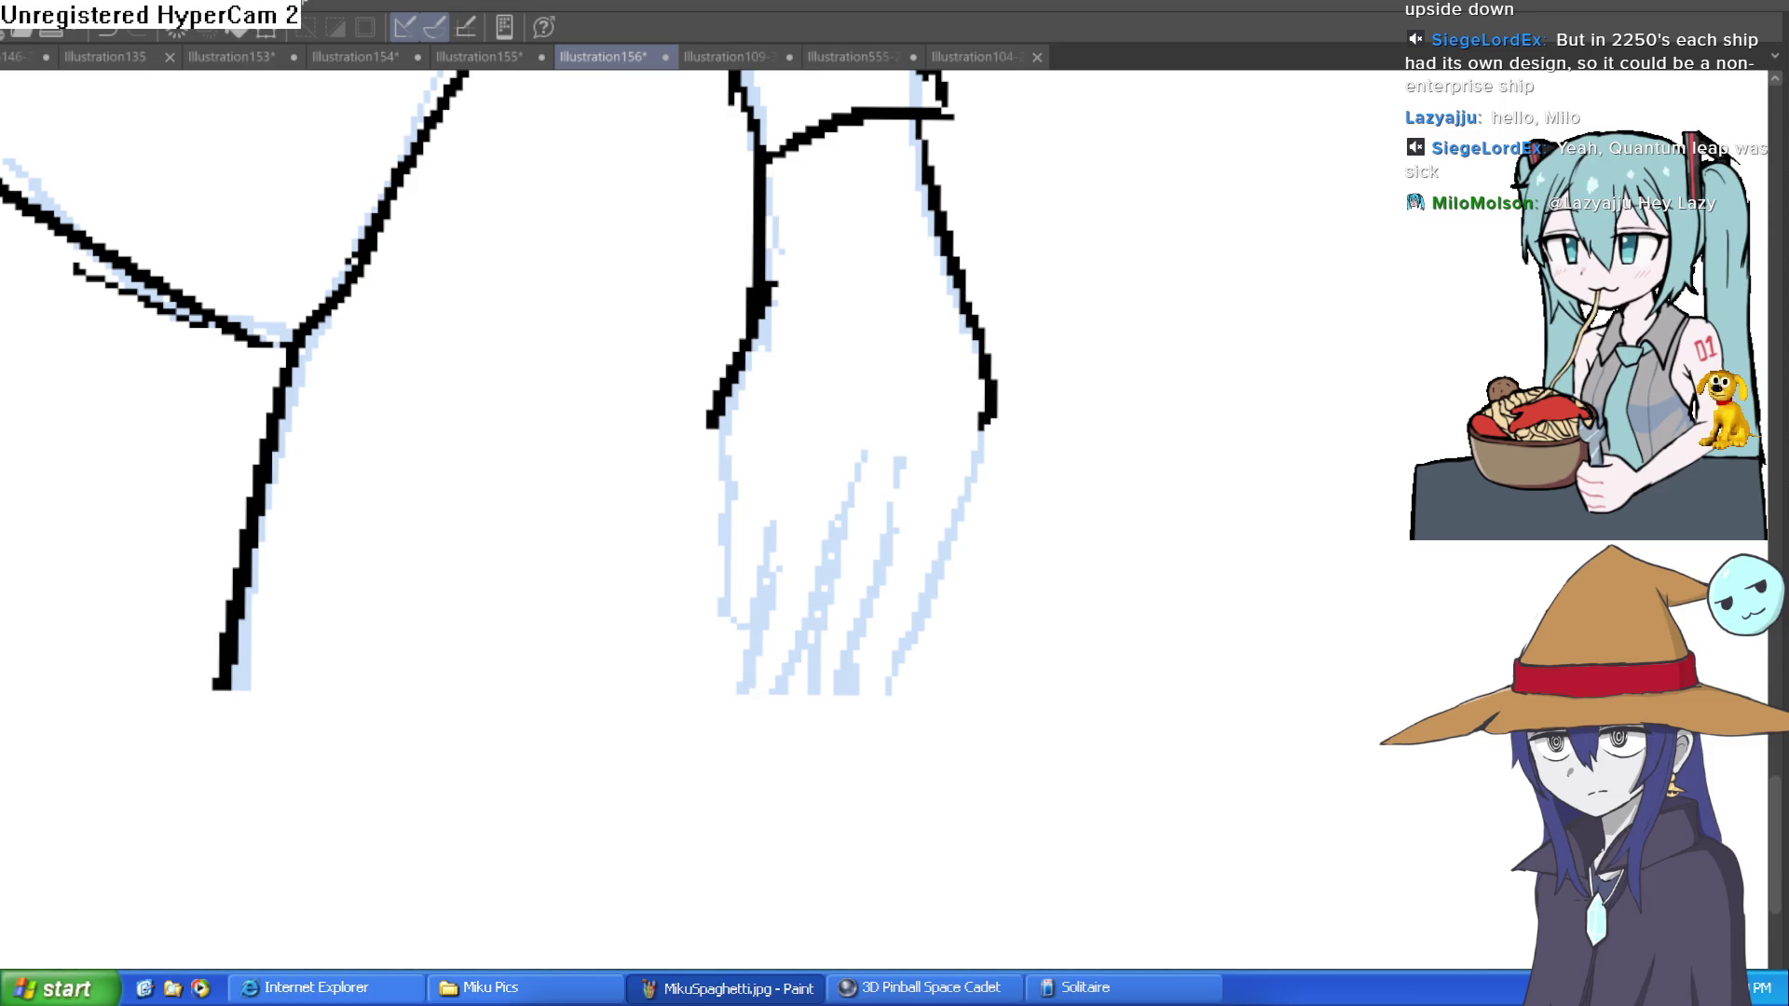
{"action": "key", "text": "h"}
{"action": "left_click_drag", "start_coordinate": [1130, 455], "coordinate": [1010, 556]}
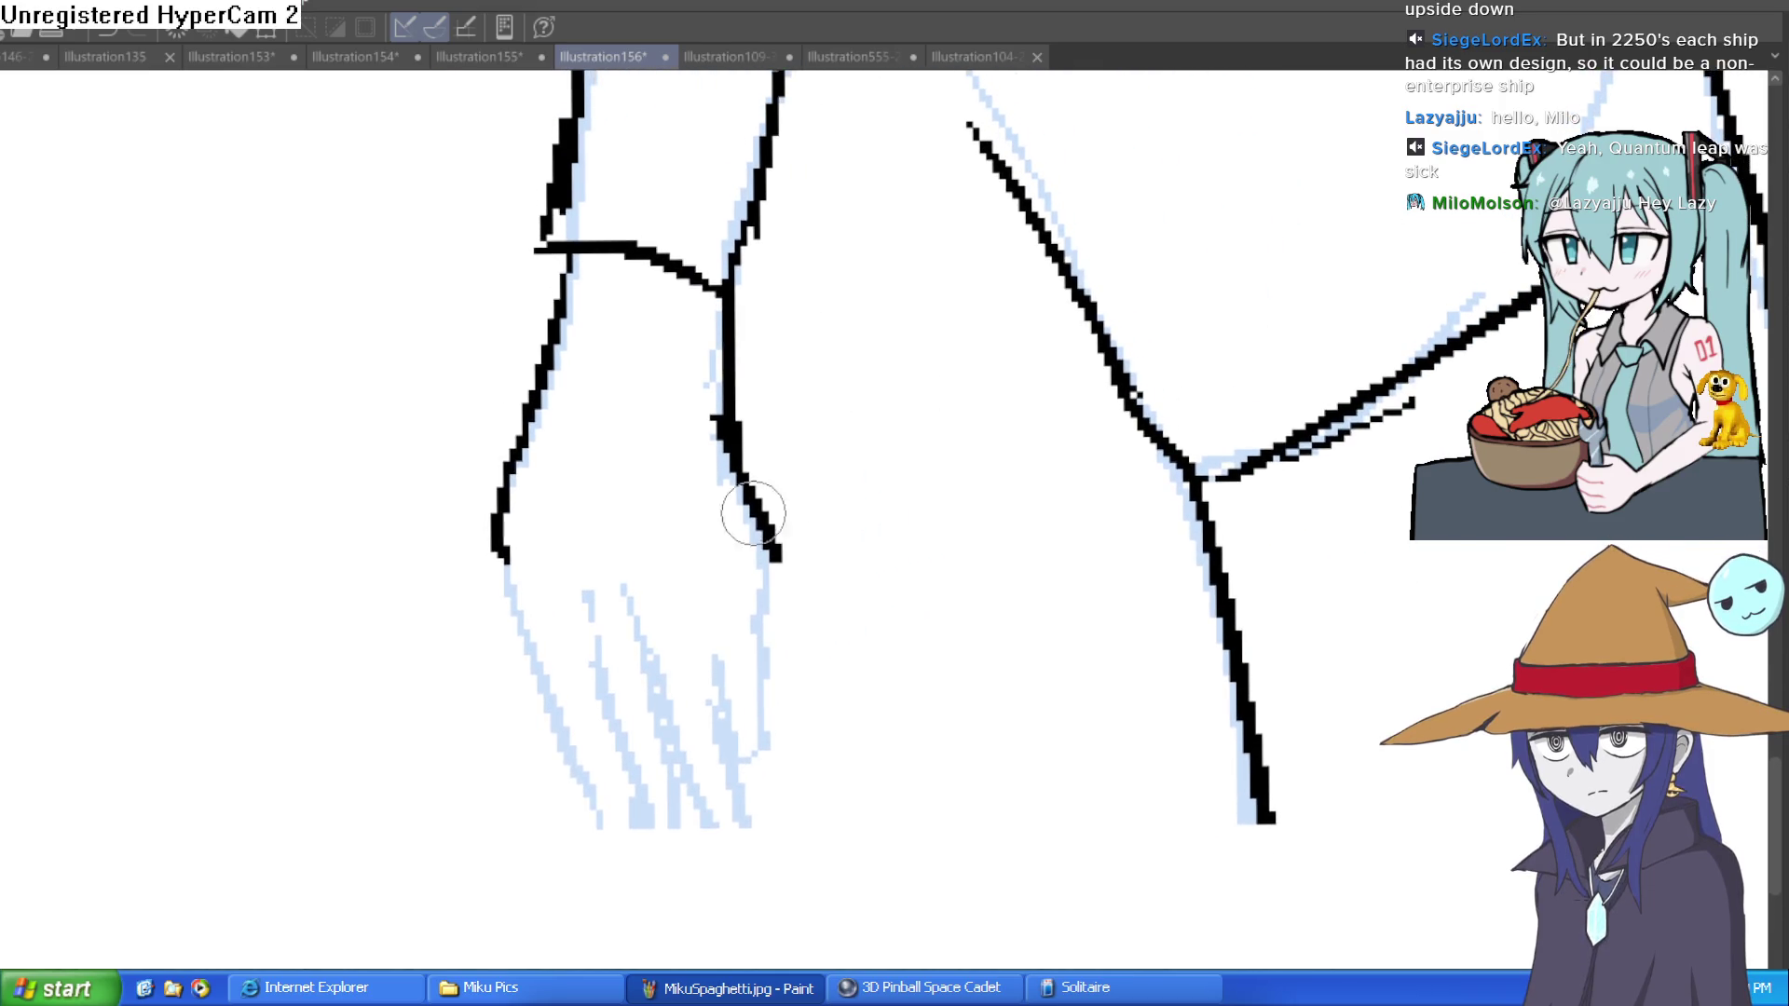
{"action": "left_click_drag", "start_coordinate": [736, 447], "coordinate": [777, 745]}
Step: Redraw the hand's other side as a shorter line and extend its lower outline
{"action": "left_click_drag", "start_coordinate": [508, 558], "coordinate": [659, 819]}
{"action": "key", "text": "ctrl+z"}
{"action": "left_click_drag", "start_coordinate": [507, 557], "coordinate": [540, 713]}
{"action": "left_click_drag", "start_coordinate": [528, 651], "coordinate": [690, 841]}
Step: Ink the finger lines and fingertip bottoms inside the hand, then switch to the eraser
{"action": "left_click_drag", "start_coordinate": [564, 605], "coordinate": [709, 843]}
{"action": "left_click_drag", "start_coordinate": [676, 776], "coordinate": [794, 818]}
{"action": "left_click_drag", "start_coordinate": [652, 820], "coordinate": [794, 820]}
{"action": "mouse_move", "coordinate": [662, 617]}
{"action": "left_mouse_down"}
{"action": "mouse_move", "coordinate": [729, 736]}
{"action": "mouse_move", "coordinate": [827, 819]}
{"action": "left_mouse_up"}
{"action": "mouse_move", "coordinate": [690, 694]}
{"action": "left_mouse_down"}
{"action": "mouse_move", "coordinate": [841, 807]}
{"action": "mouse_move", "coordinate": [809, 781]}
{"action": "left_mouse_up"}
{"action": "key", "text": "e"}
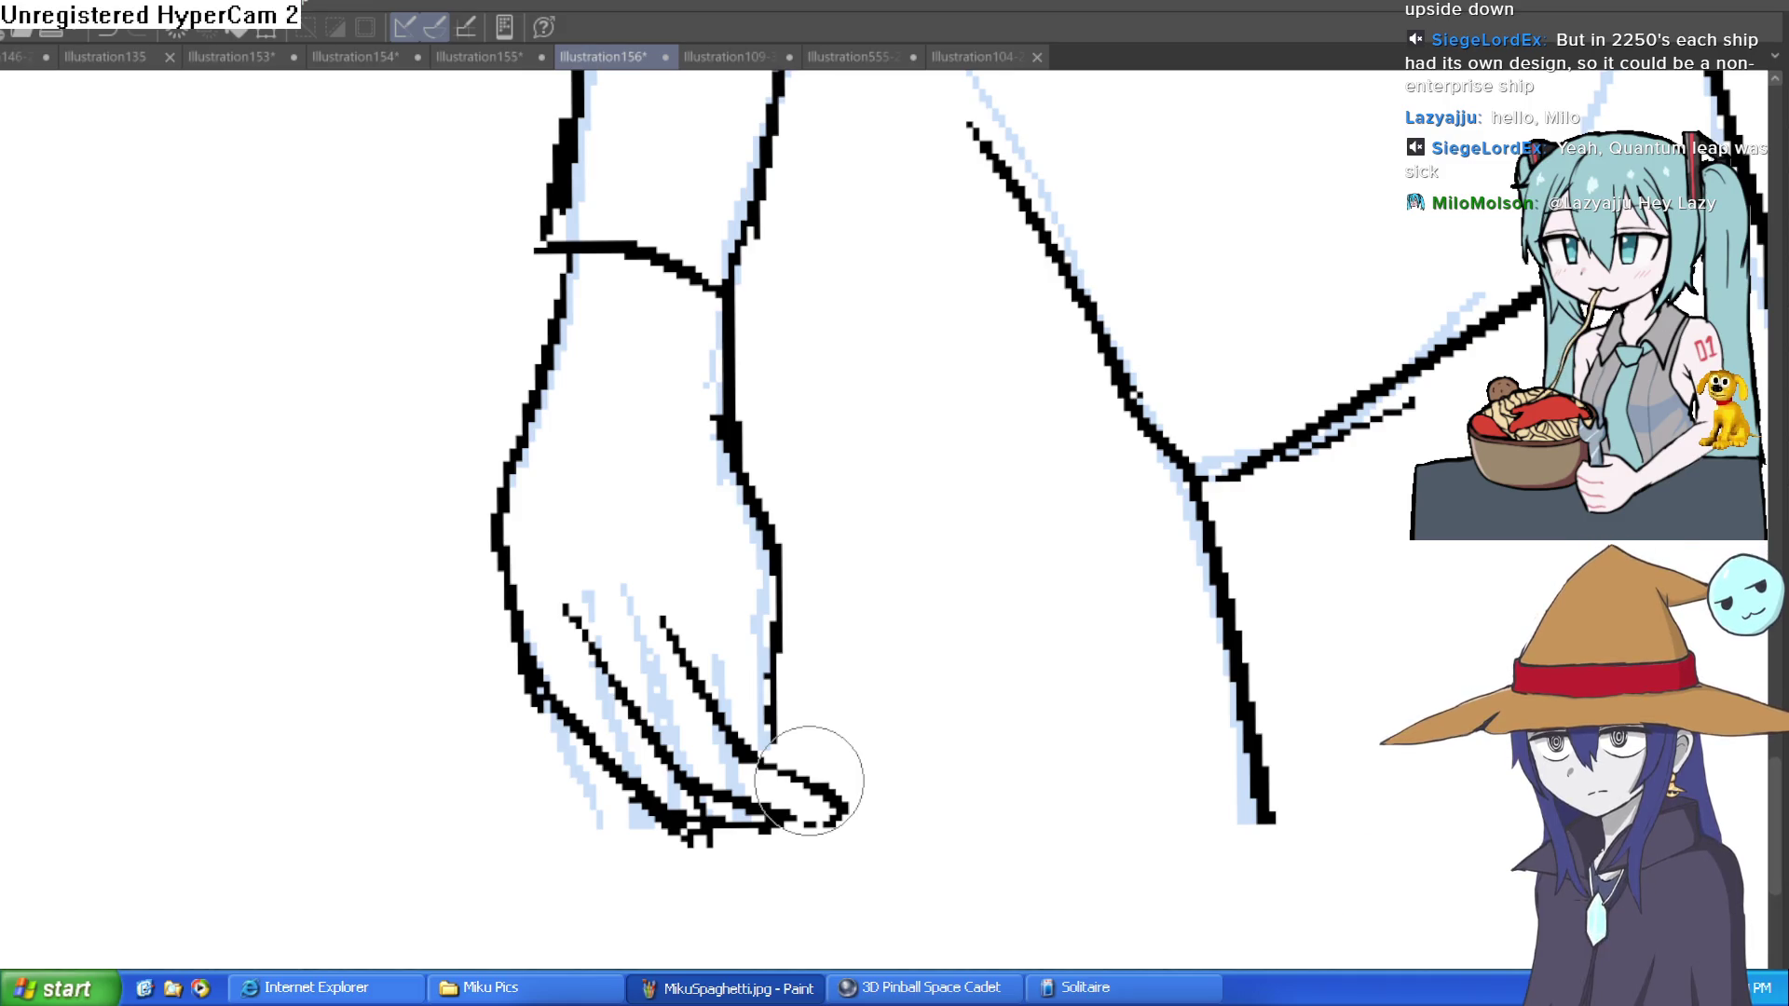
{"action": "mouse_move", "coordinate": [809, 781]}
{"action": "left_mouse_down"}
{"action": "mouse_move", "coordinate": [815, 590]}
{"action": "mouse_move", "coordinate": [783, 591]}
{"action": "left_mouse_up"}
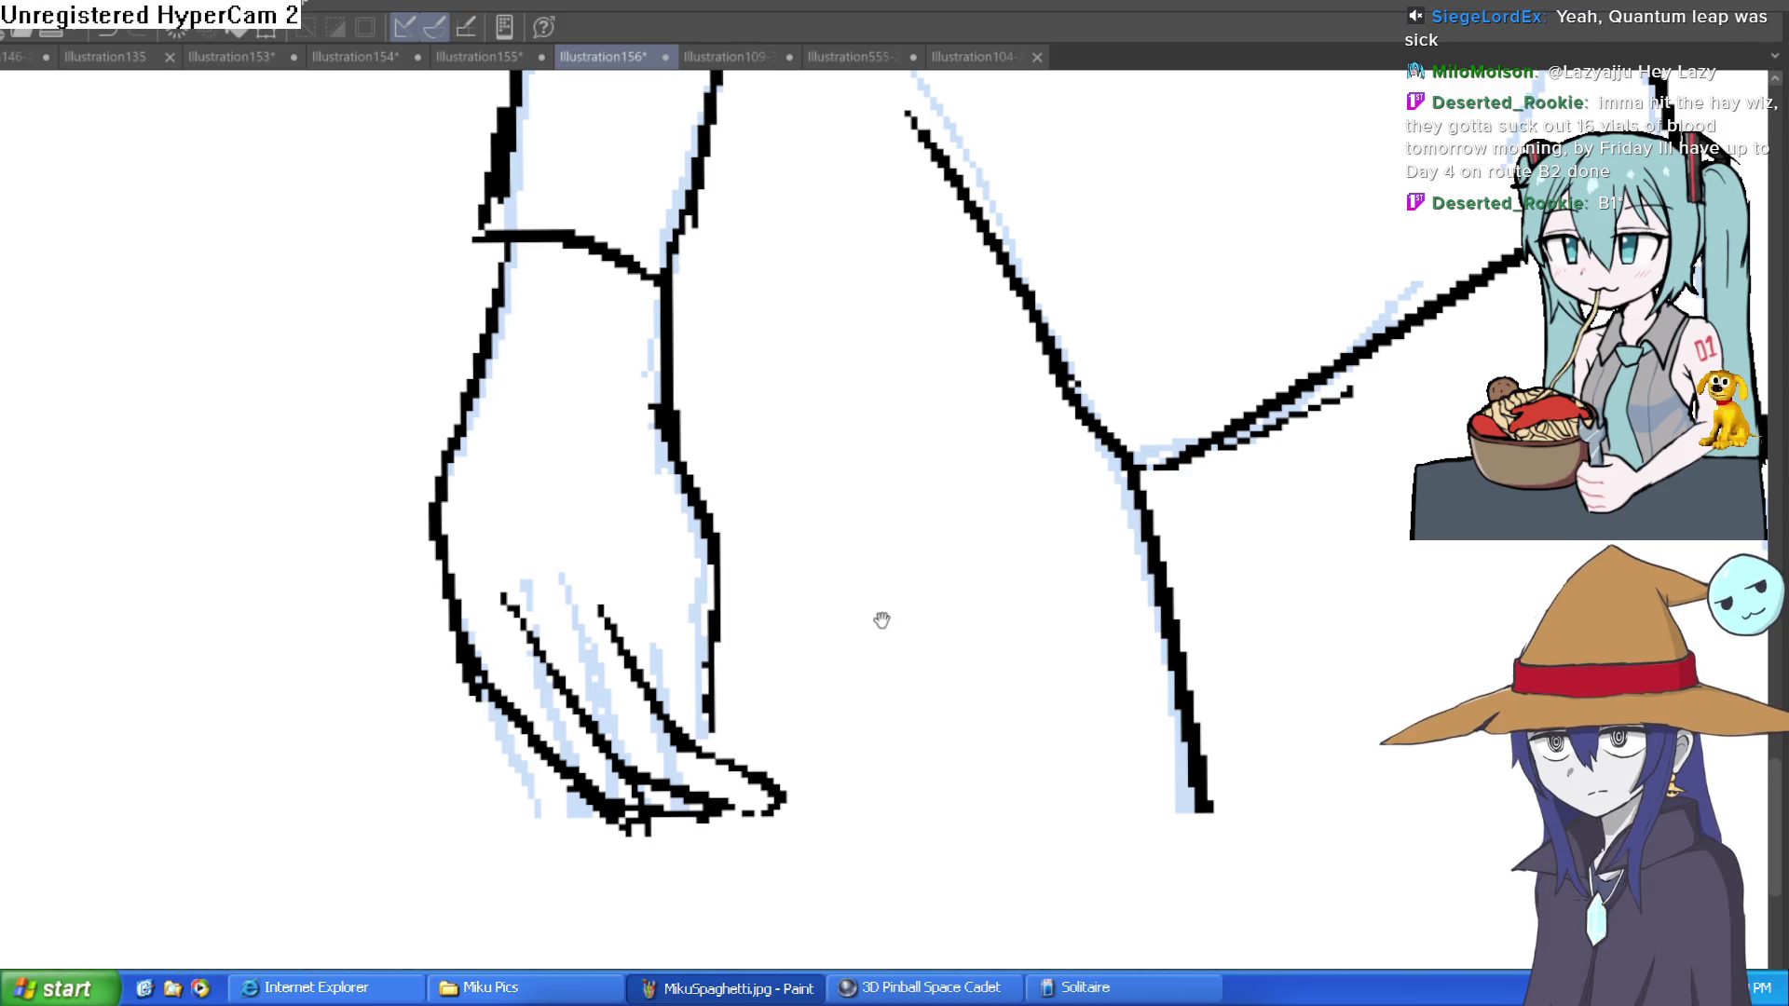
Step: Ink a looping finger line in the hand, redo its end, and firm up the hand's edge
{"action": "left_click_drag", "start_coordinate": [878, 618], "coordinate": [821, 671]}
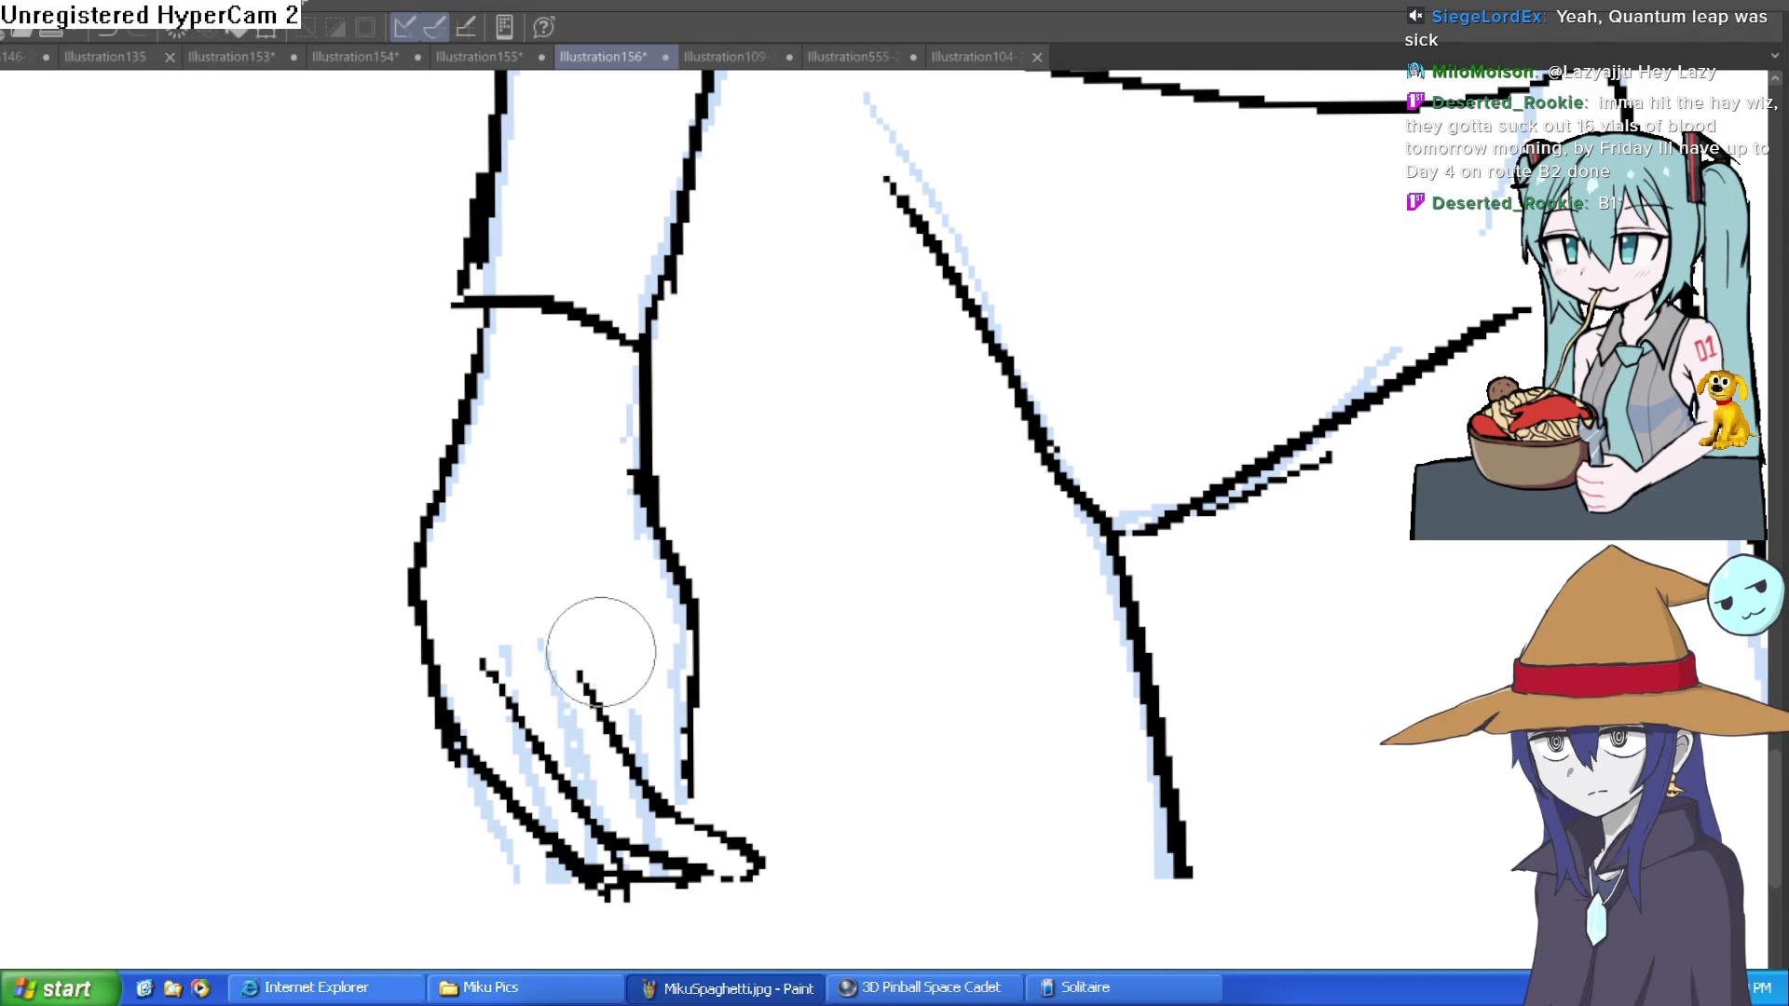
{"action": "mouse_move", "coordinate": [607, 718]}
{"action": "left_mouse_down"}
{"action": "mouse_move", "coordinate": [607, 646]}
{"action": "mouse_move", "coordinate": [665, 794]}
{"action": "left_mouse_up"}
{"action": "key", "text": "ctrl+z"}
{"action": "left_click_drag", "start_coordinate": [691, 671], "coordinate": [695, 801]}
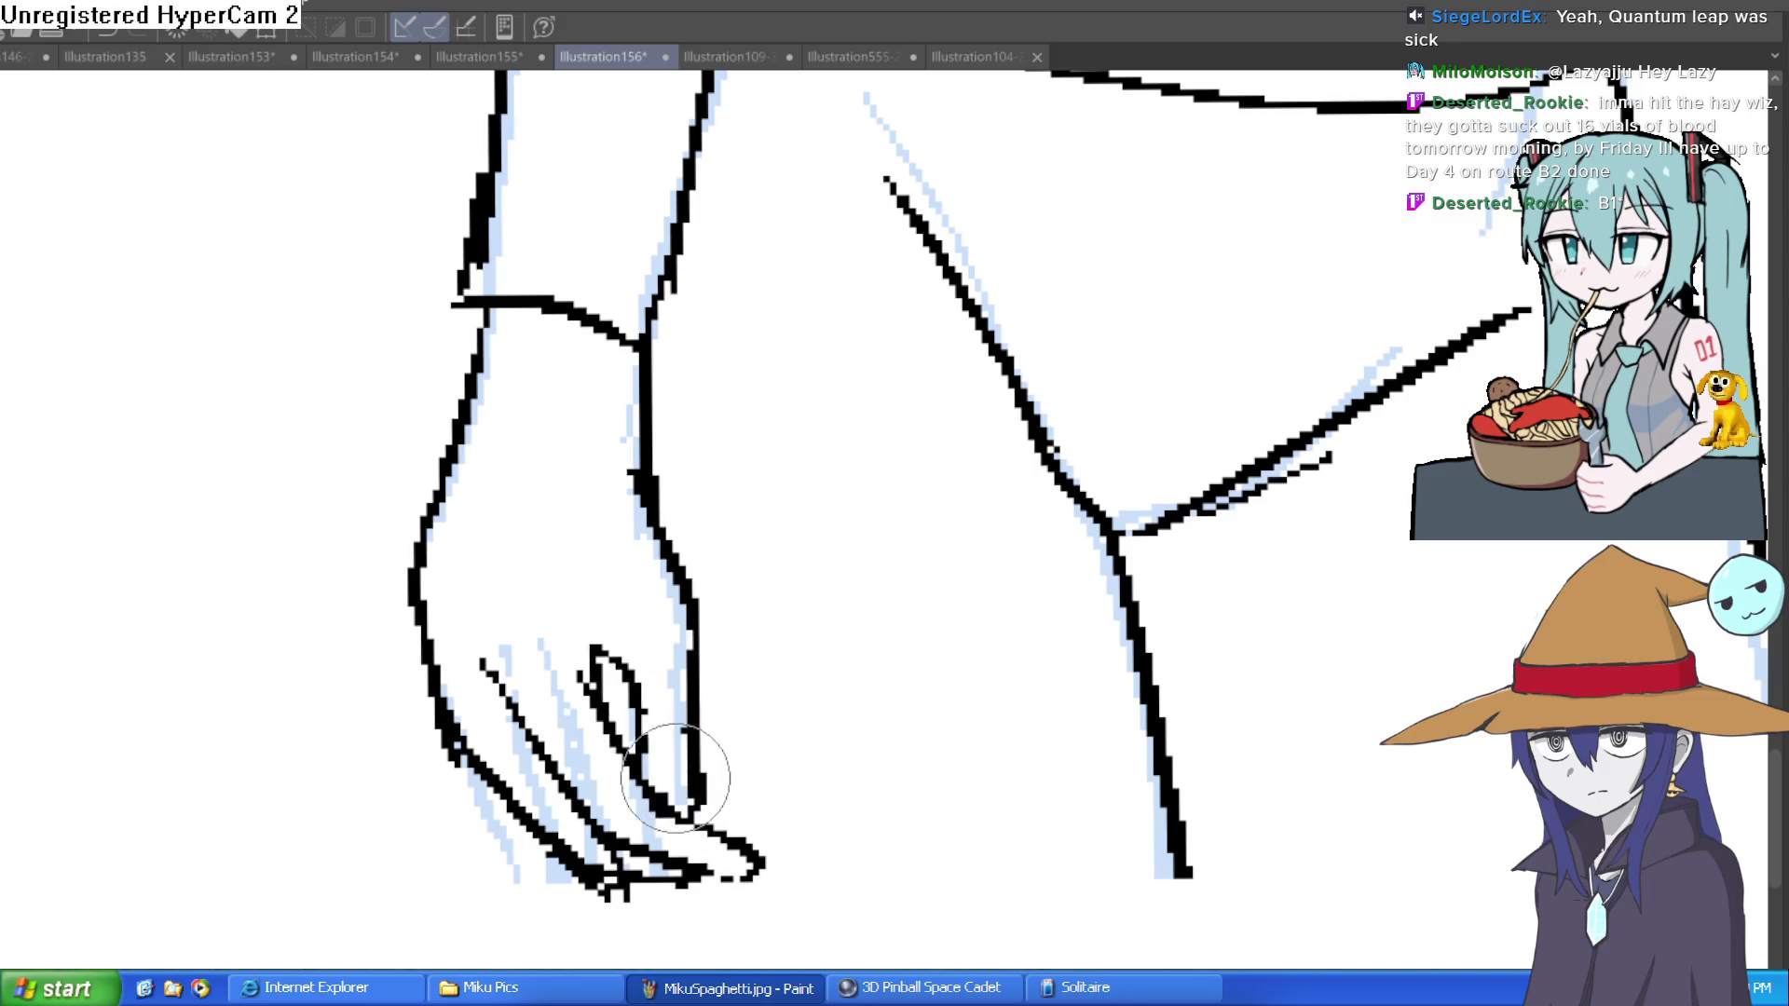
{"action": "scroll", "coordinate": [627, 447], "scroll_direction": "down", "scroll_amount": 2}
{"action": "scroll", "coordinate": [855, 491], "scroll_direction": "down", "scroll_amount": 3}
{"action": "mouse_move", "coordinate": [855, 491]}
{"action": "left_mouse_down"}
{"action": "mouse_move", "coordinate": [835, 680]}
{"action": "mouse_move", "coordinate": [800, 645]}
{"action": "left_mouse_up"}
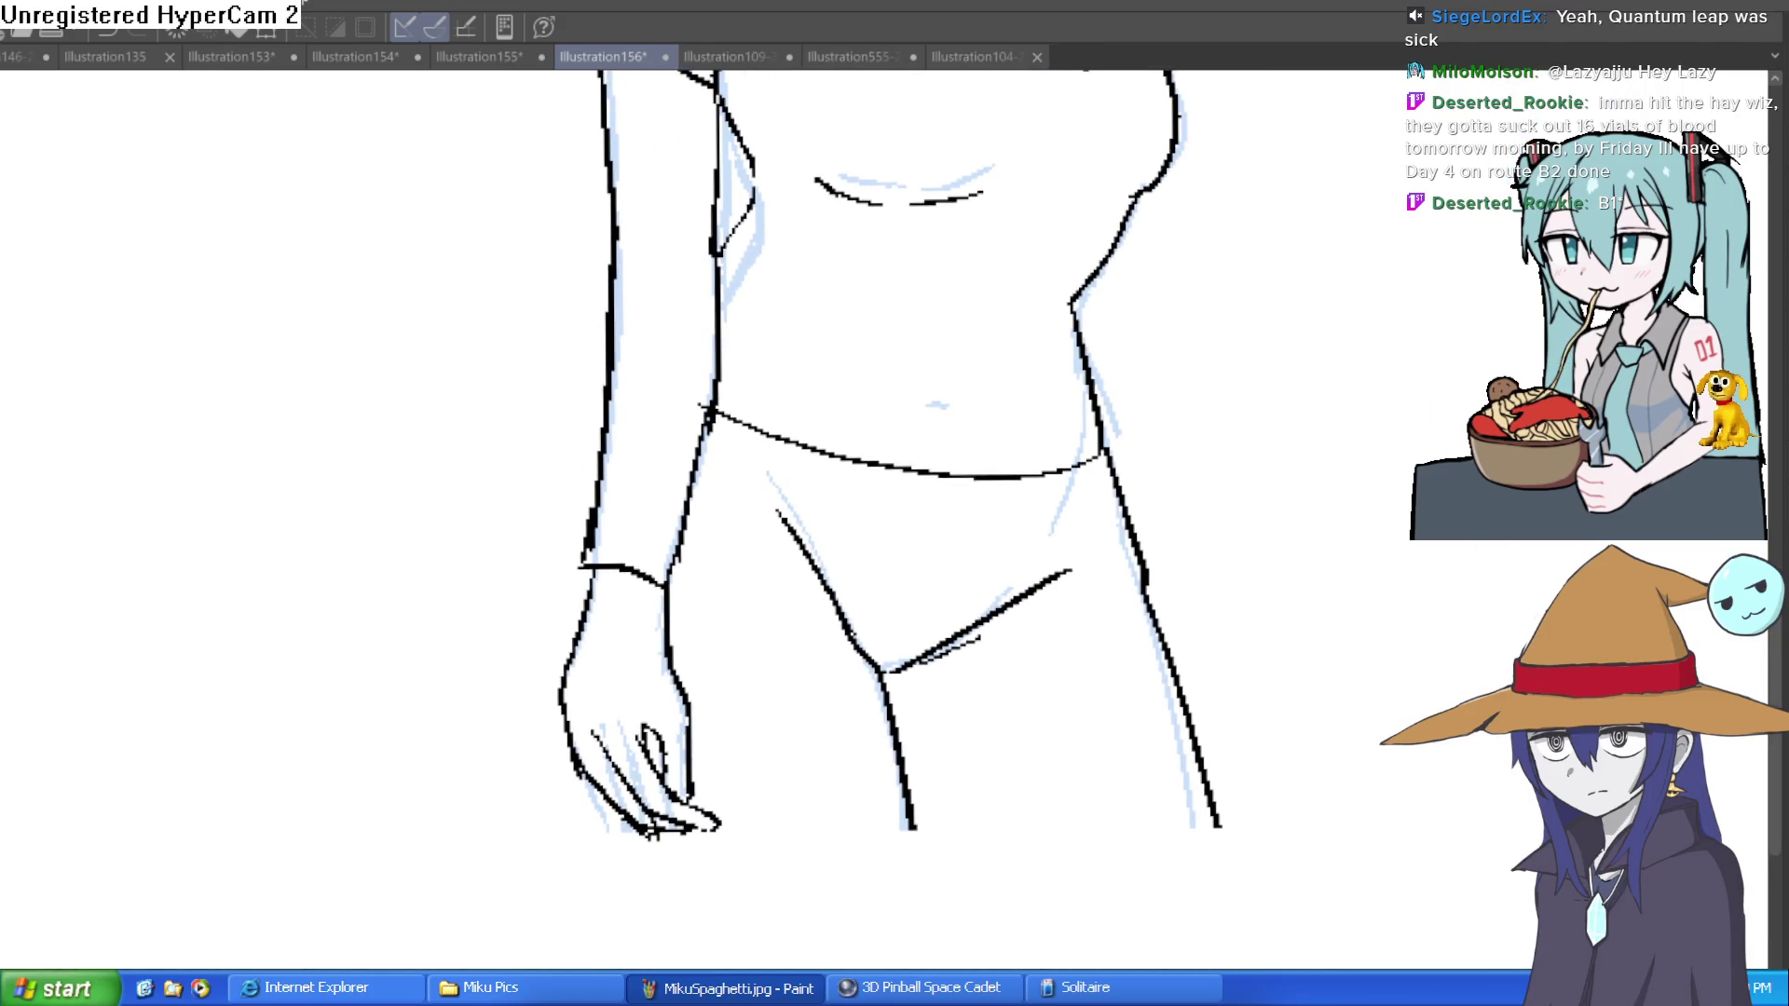
{"action": "key", "text": "asciicircum"}
{"action": "key", "text": "asciicircum"}
Step: Level the view and ink a line down the right side of the body
{"action": "scroll", "coordinate": [526, 750], "scroll_direction": "up", "scroll_amount": 3}
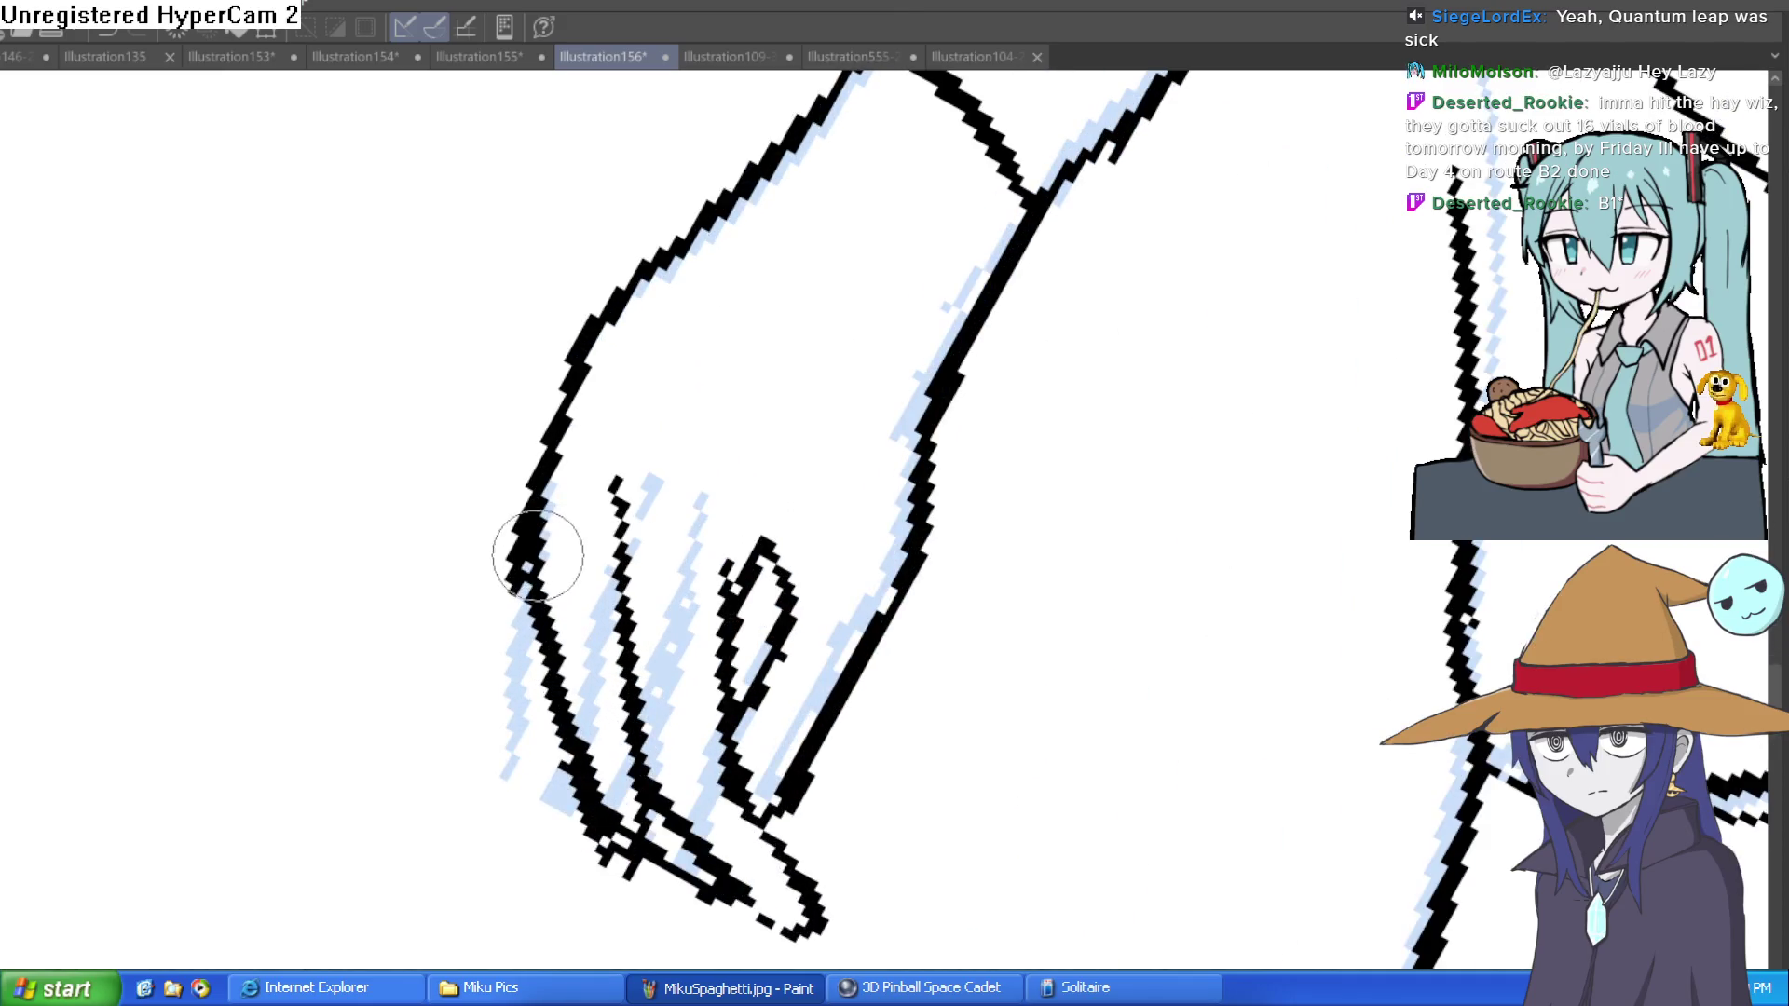
{"action": "scroll", "coordinate": [526, 750], "scroll_direction": "down", "scroll_amount": 5}
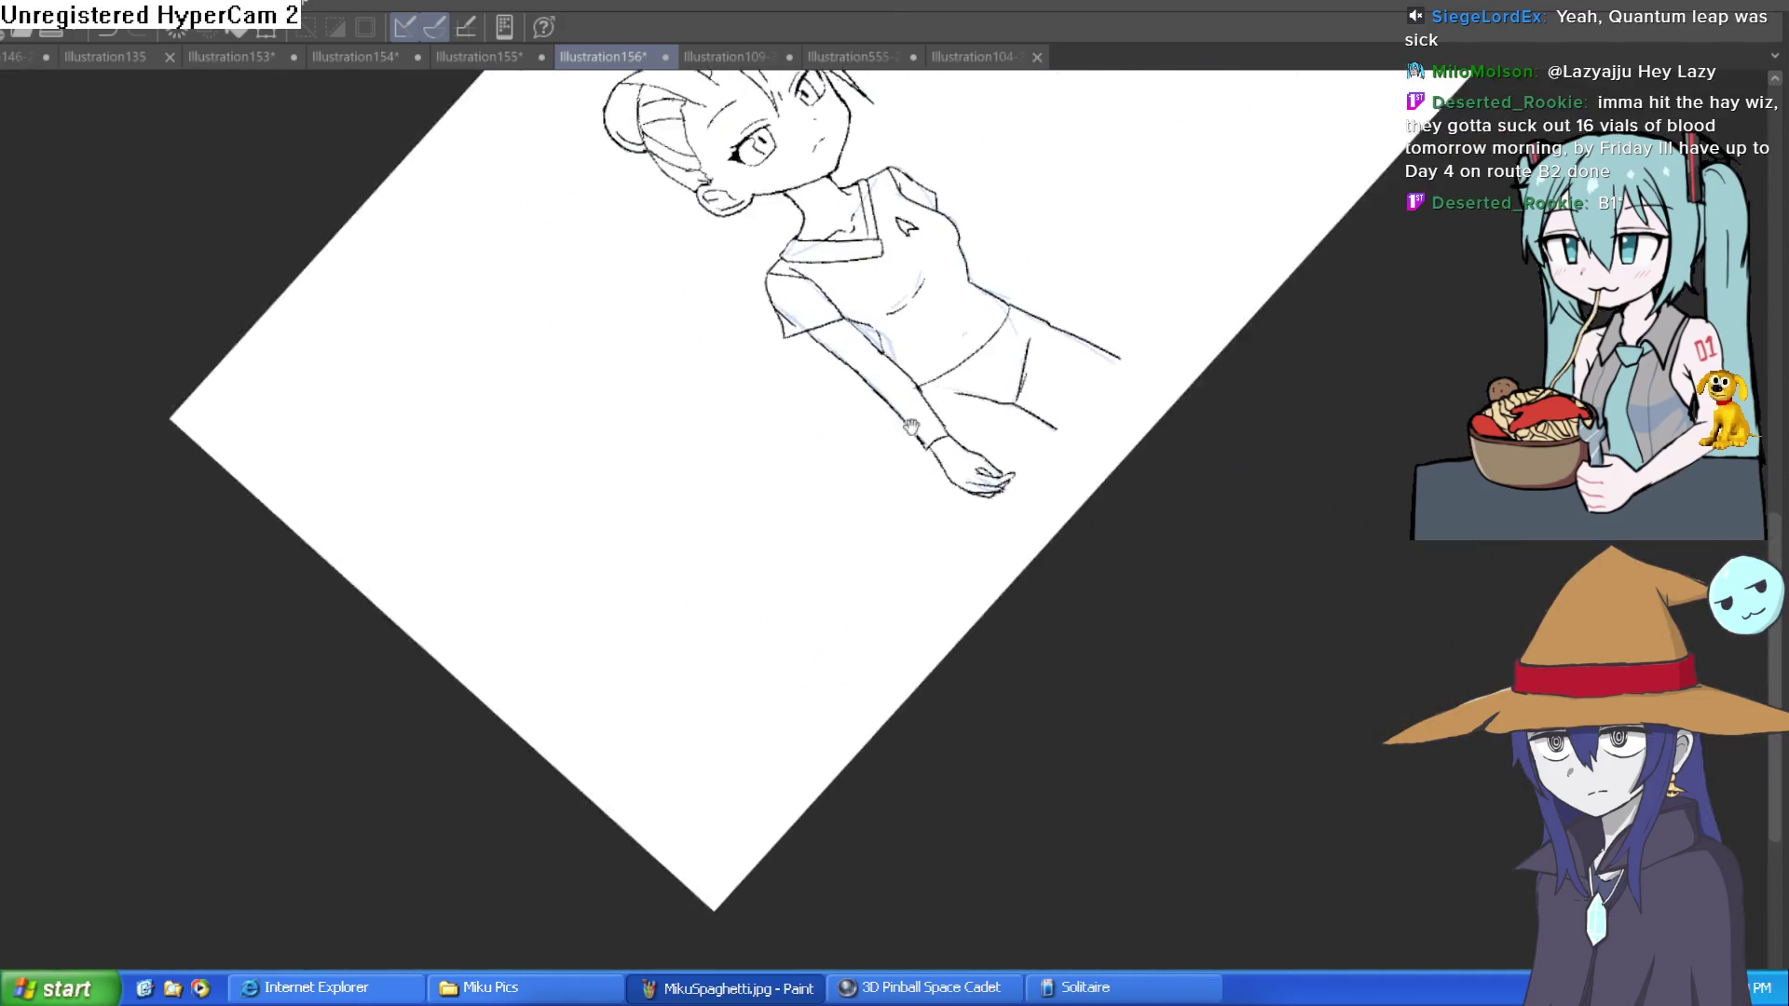
{"action": "key", "text": "minus"}
{"action": "key", "text": "minus"}
{"action": "mouse_move", "coordinate": [1248, 552]}
{"action": "left_mouse_down"}
{"action": "mouse_move", "coordinate": [1038, 559]}
{"action": "mouse_move", "coordinate": [988, 540]}
{"action": "left_mouse_up"}
{"action": "scroll", "coordinate": [843, 495], "scroll_direction": "up", "scroll_amount": 4}
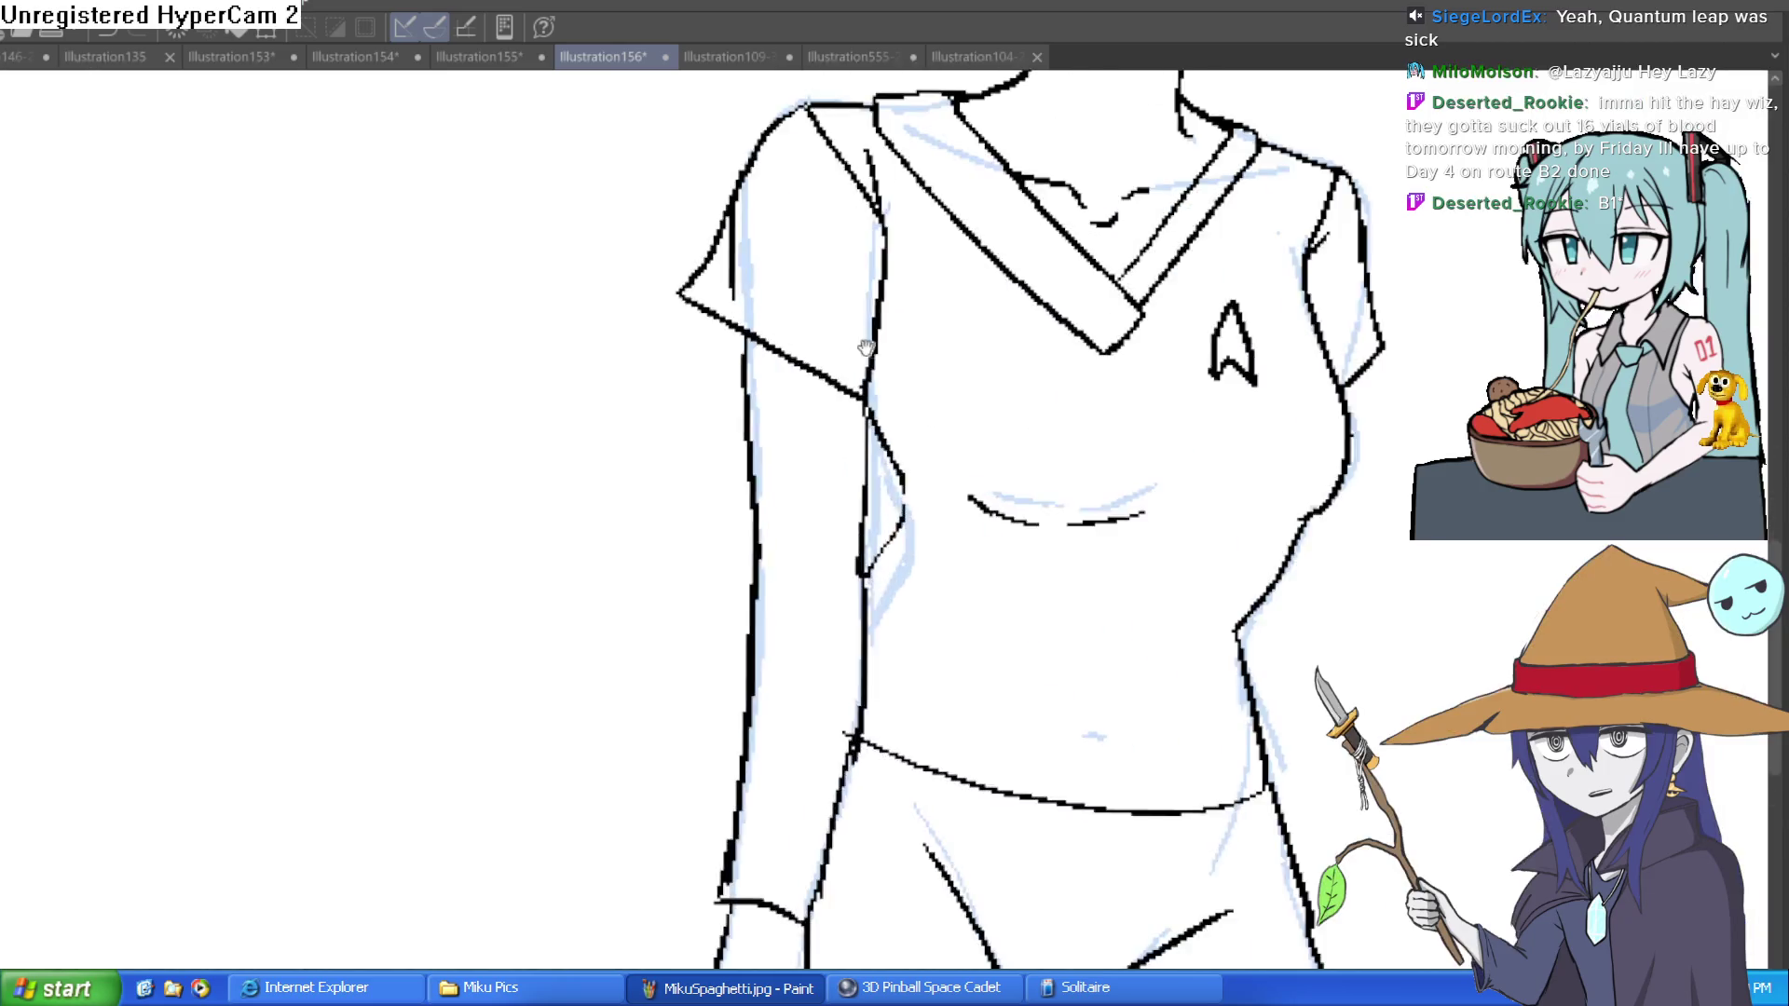
{"action": "scroll", "coordinate": [844, 494], "scroll_direction": "down", "scroll_amount": 5}
{"action": "scroll", "coordinate": [894, 507], "scroll_direction": "up", "scroll_amount": 2}
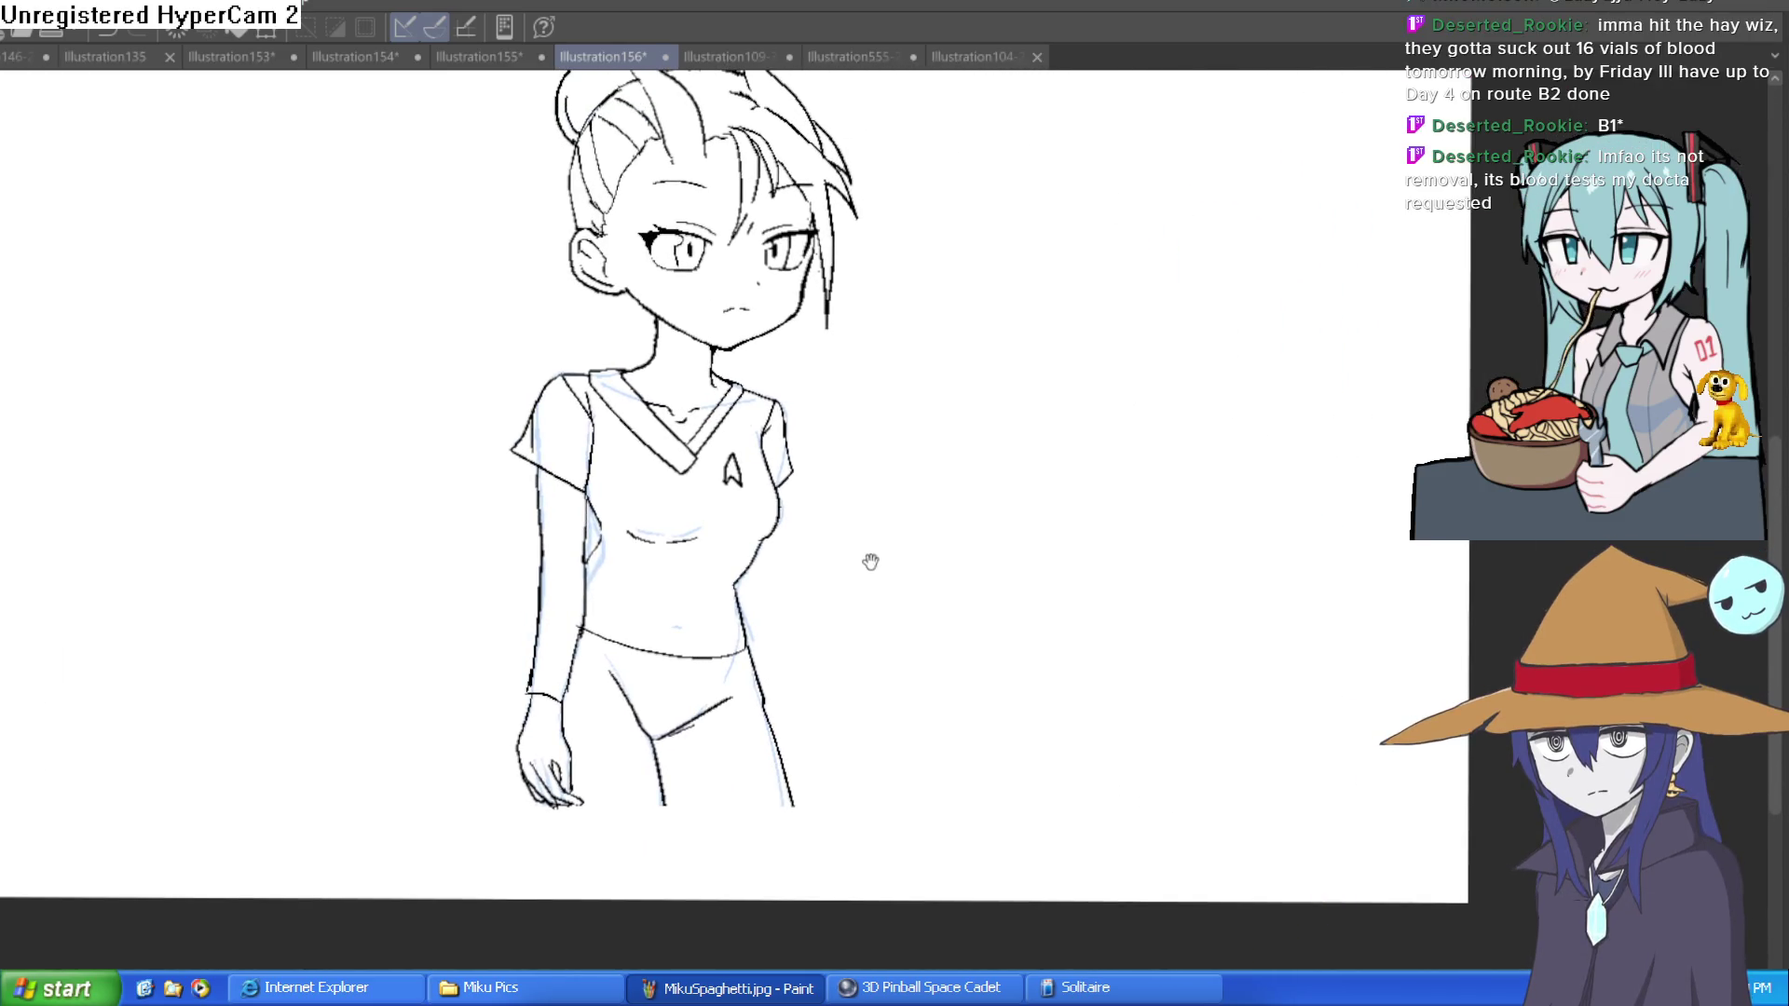
{"action": "scroll", "coordinate": [870, 562], "scroll_direction": "down", "scroll_amount": 2}
{"action": "scroll", "coordinate": [842, 747], "scroll_direction": "up", "scroll_amount": 2}
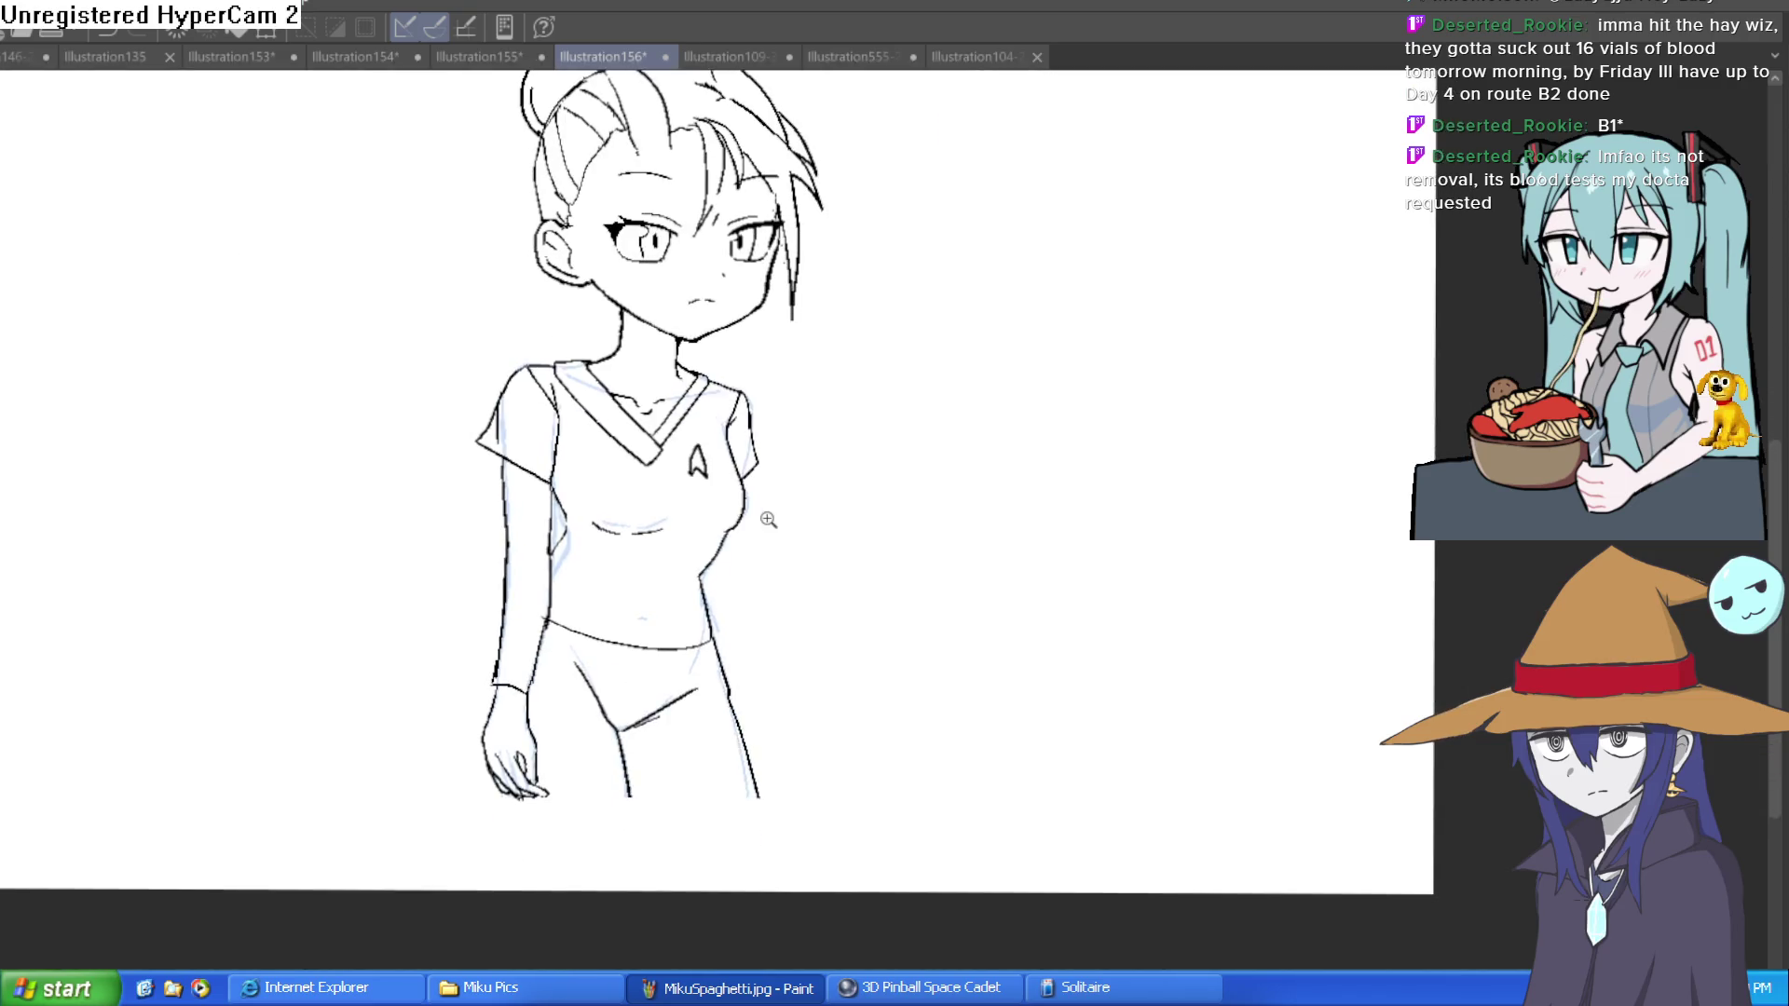
{"action": "scroll", "coordinate": [768, 519], "scroll_direction": "up", "scroll_amount": 3}
{"action": "left_click_drag", "start_coordinate": [705, 687], "coordinate": [759, 960]}
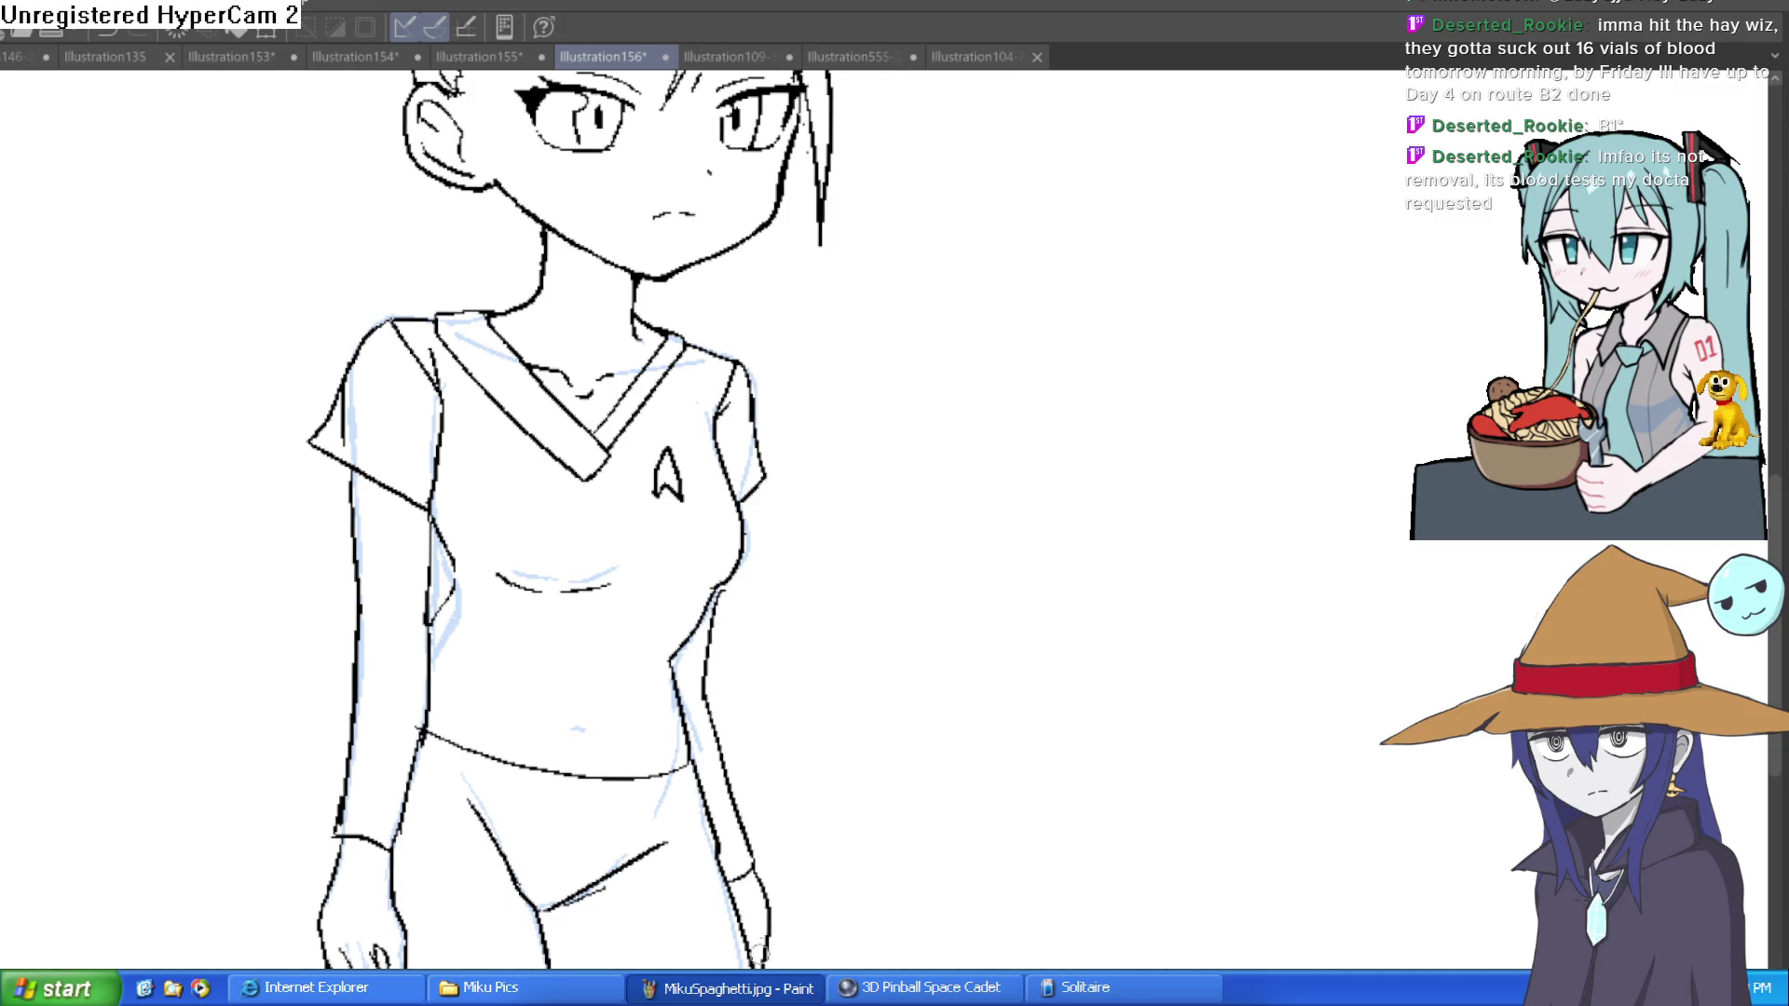
Step: Frame the chest and lasso a loose selection around the chest emblem
{"action": "scroll", "coordinate": [794, 799], "scroll_direction": "down", "scroll_amount": 5}
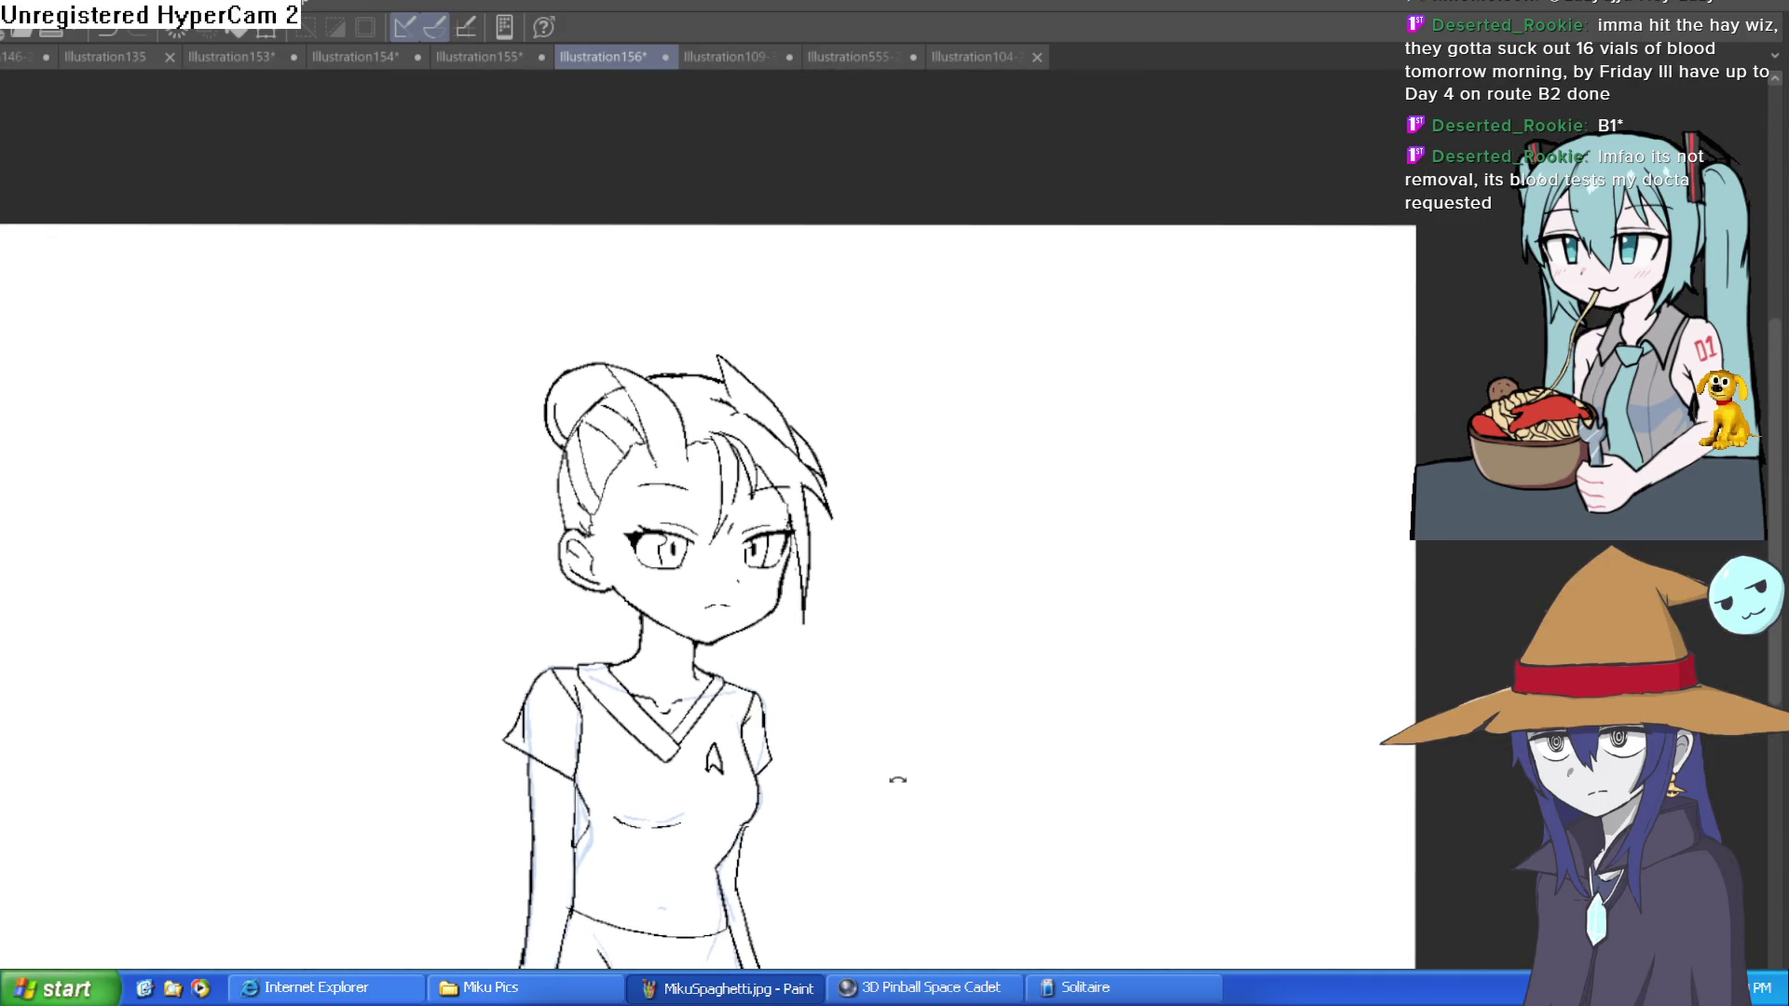
{"action": "left_click_drag", "start_coordinate": [886, 786], "coordinate": [817, 560]}
{"action": "scroll", "coordinate": [817, 560], "scroll_direction": "up", "scroll_amount": 5}
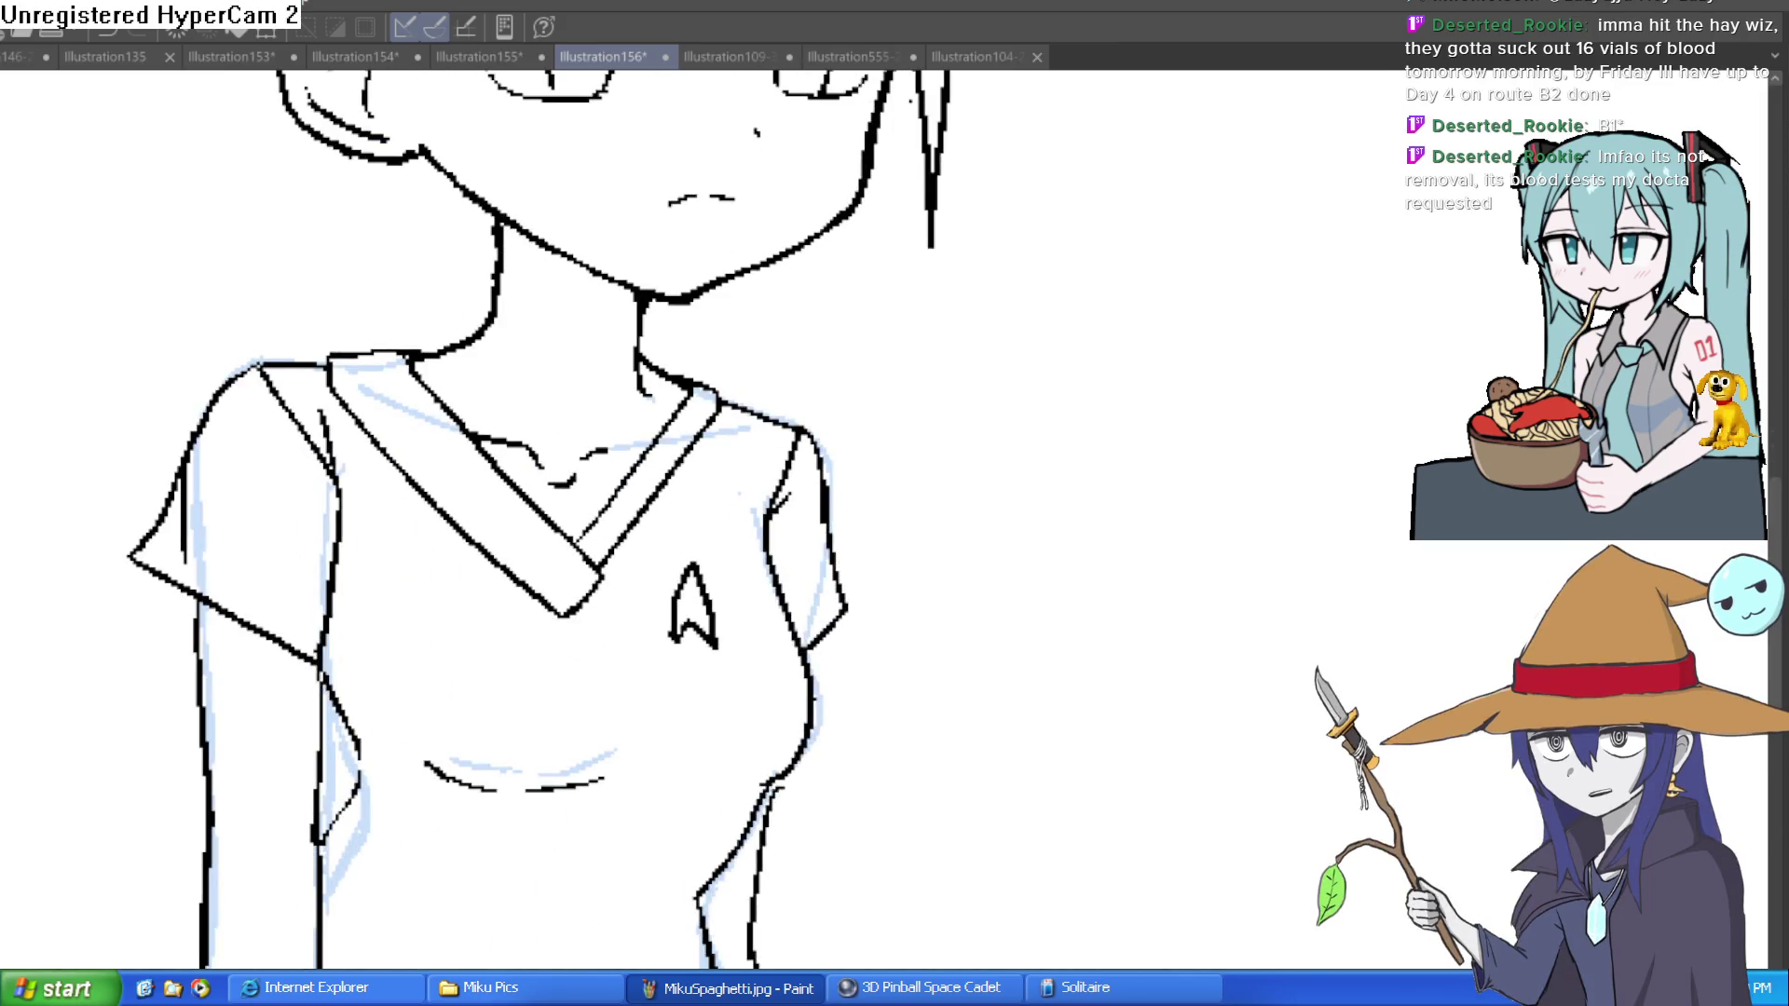
{"action": "left_click_drag", "start_coordinate": [743, 585], "coordinate": [701, 540]}
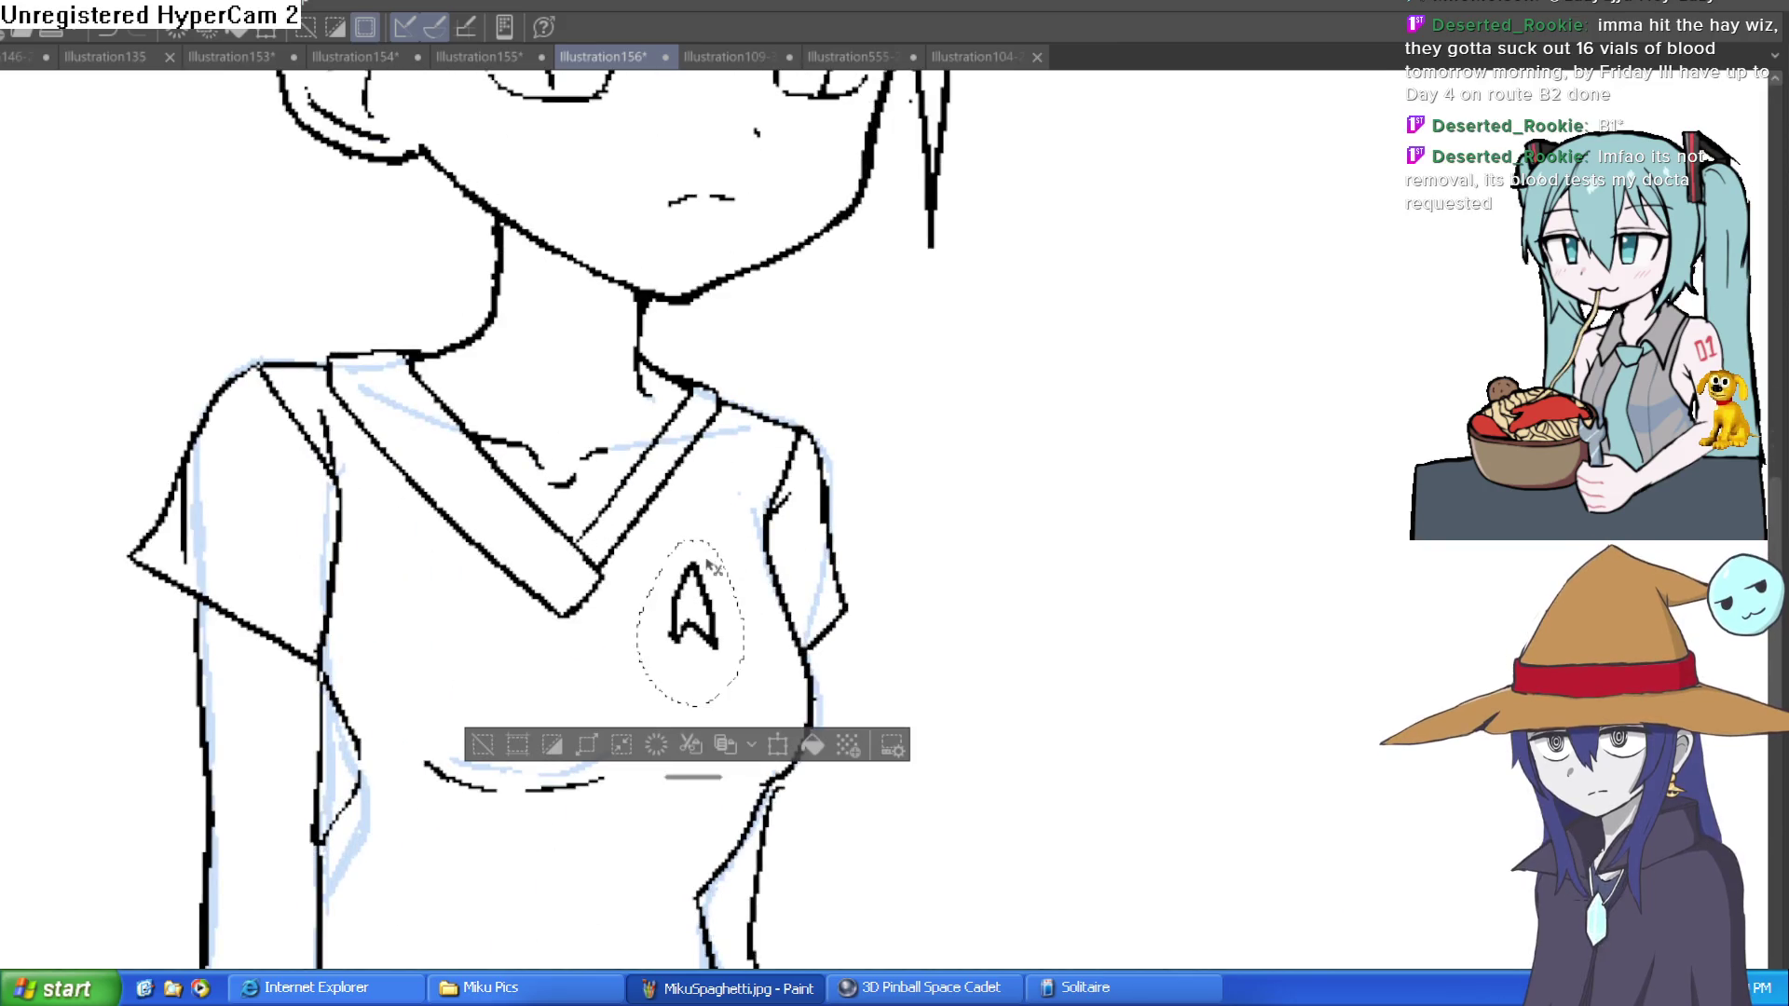
Step: Shift and rotate the selected emblem up-right with Ctrl+T, deselect, and erase its stray bits
{"action": "key", "text": "ctrl+r"}
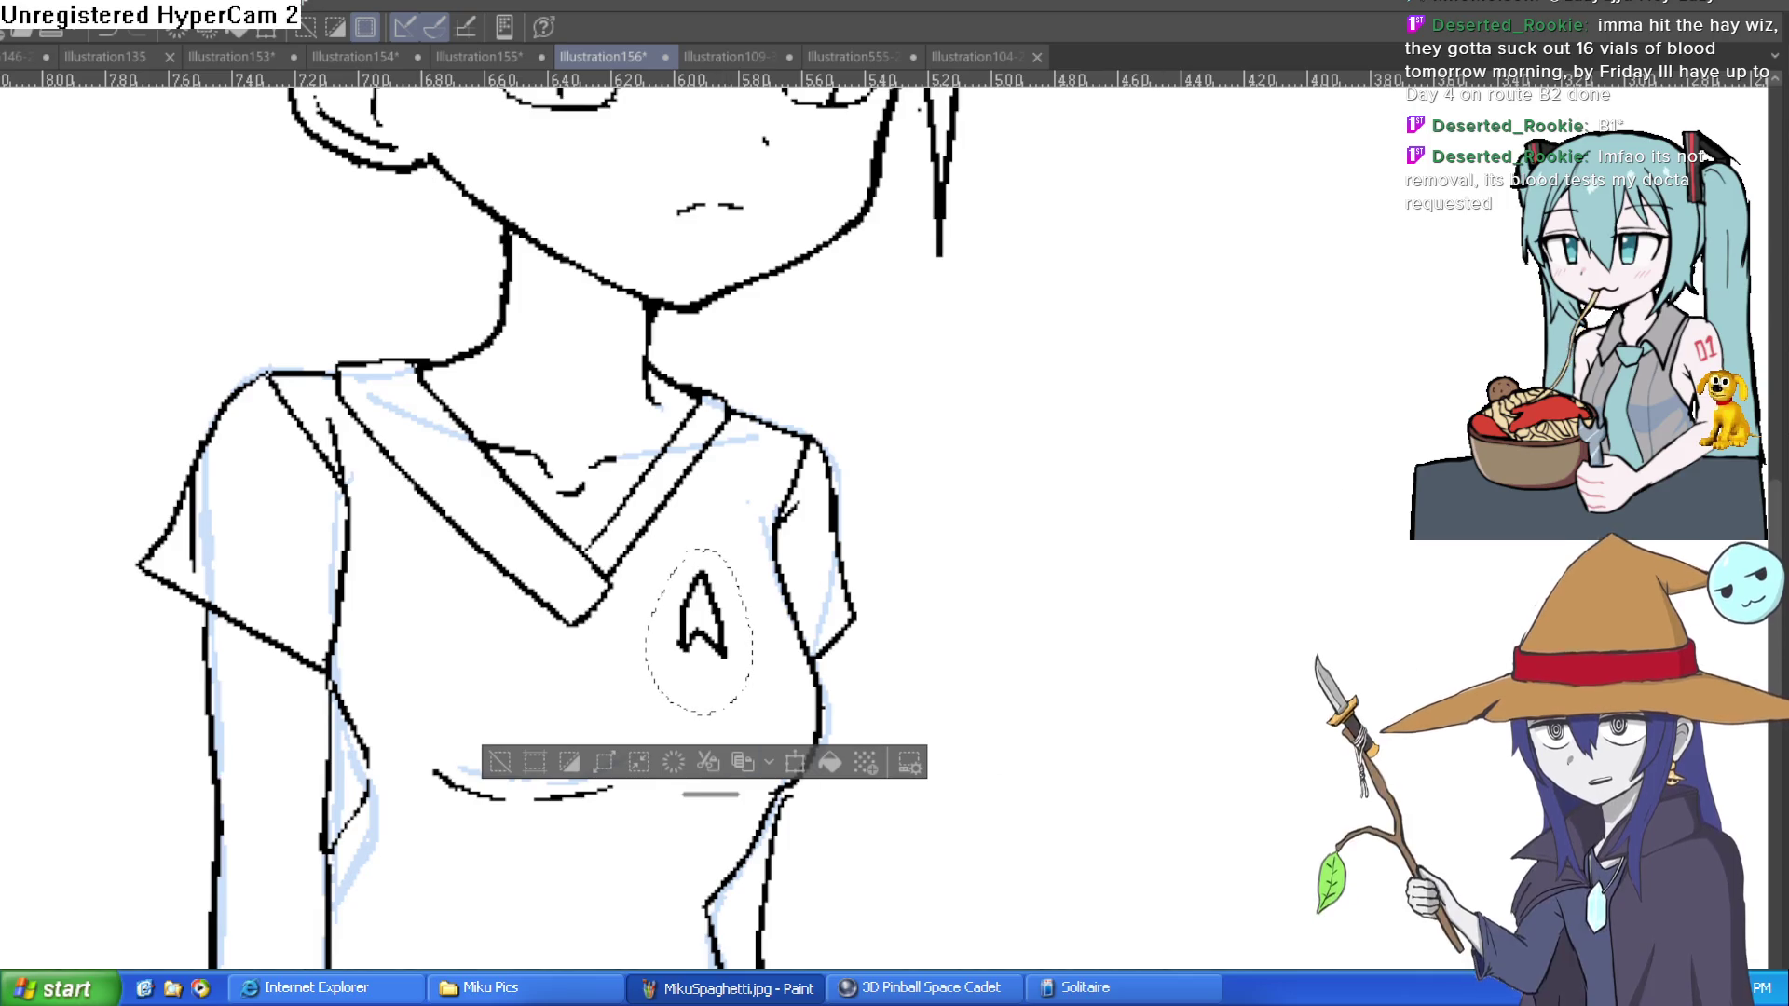
{"action": "key", "text": "Delete"}
{"action": "key", "text": "ctrl+z"}
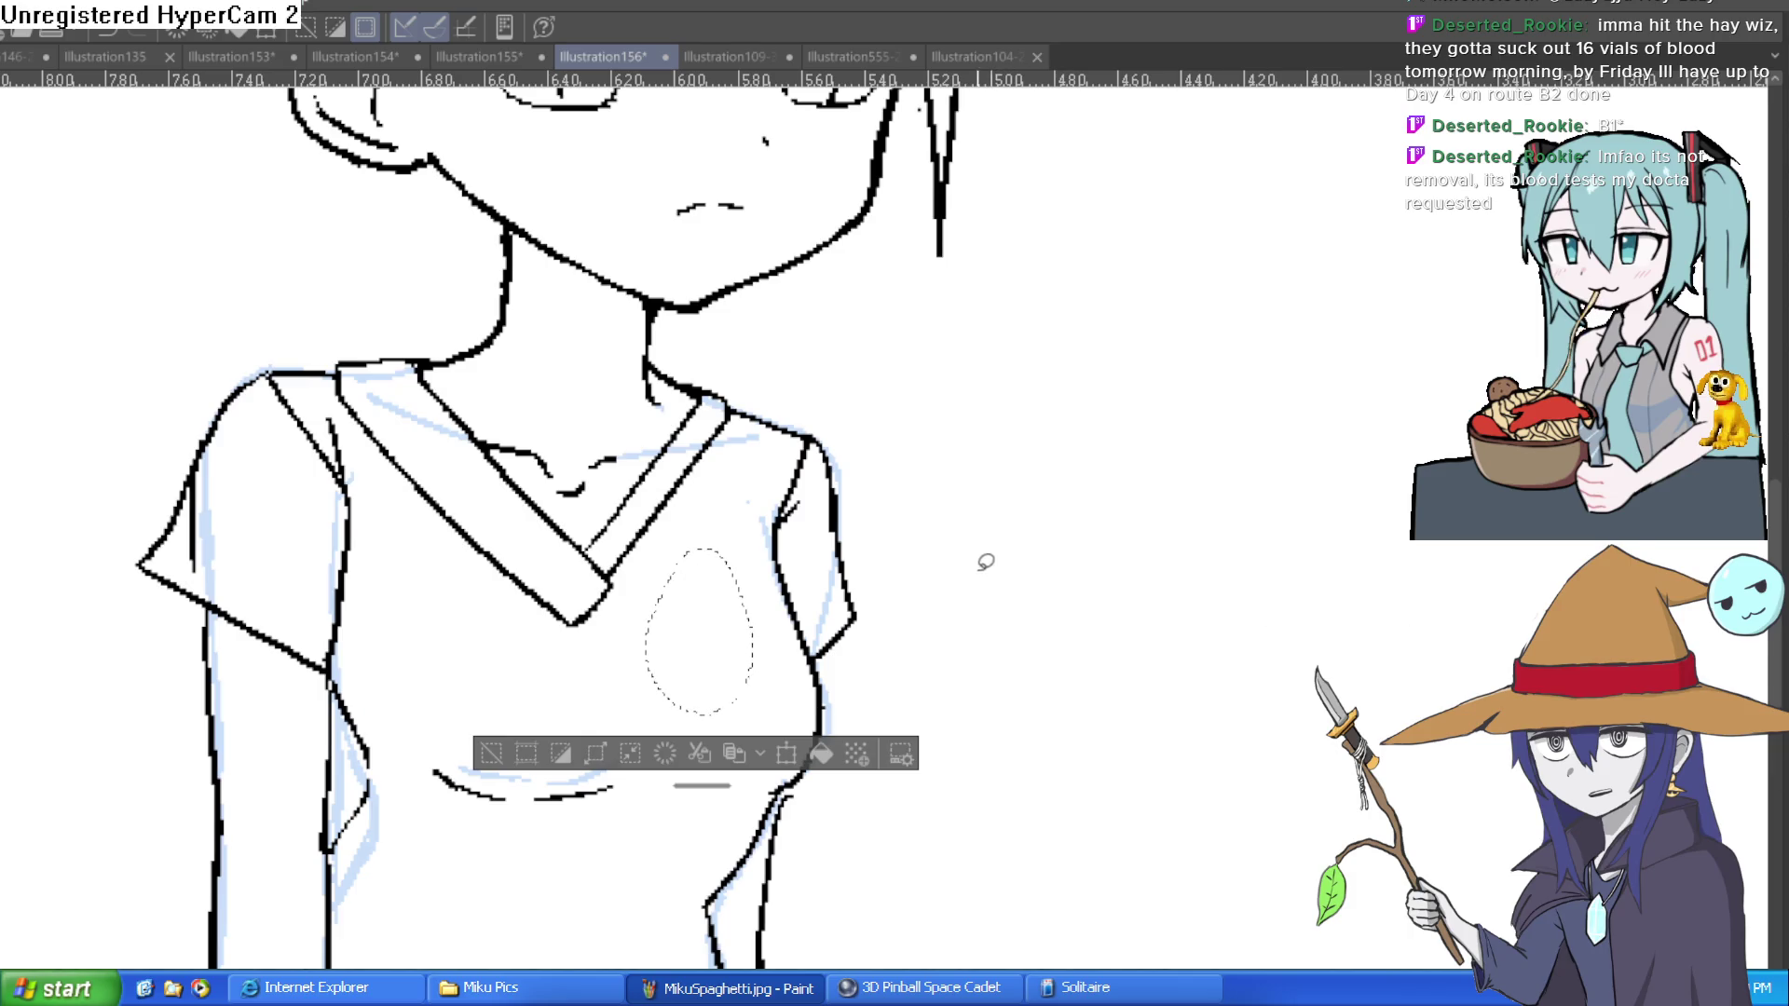
{"action": "key", "text": "ctrl+t"}
{"action": "left_click_drag", "start_coordinate": [726, 645], "coordinate": [745, 632]}
{"action": "left_click_drag", "start_coordinate": [796, 578], "coordinate": [789, 566]}
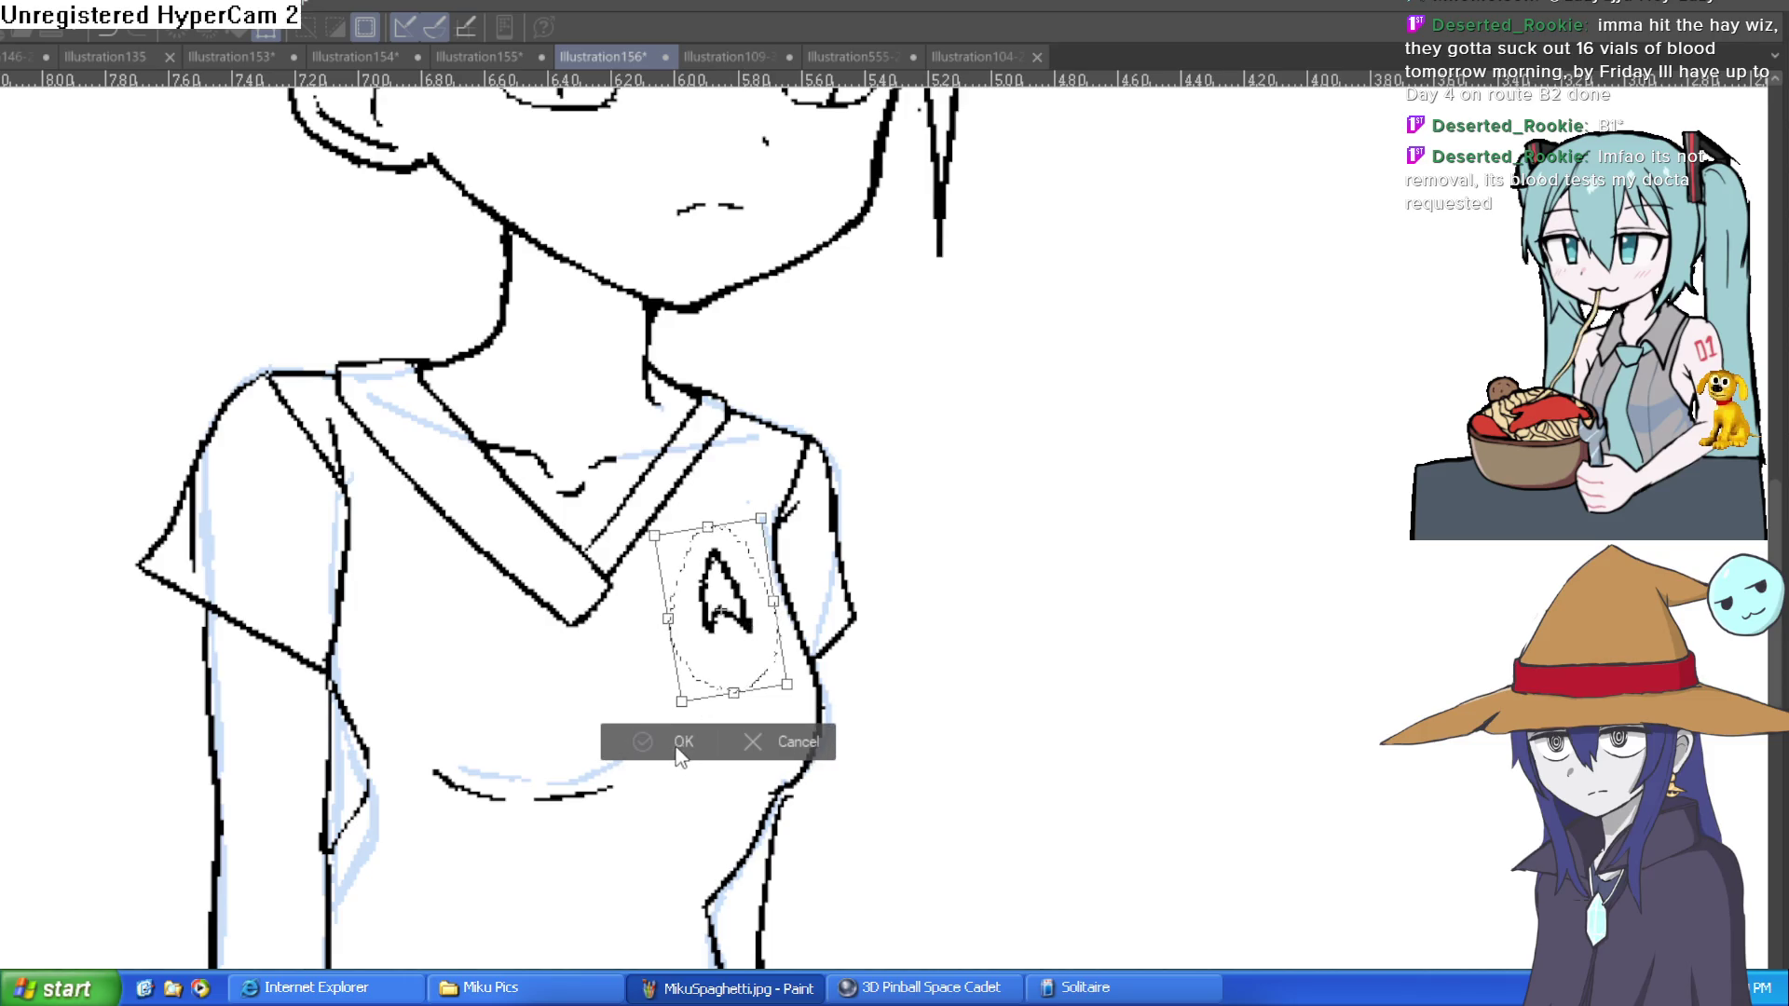
{"action": "left_click", "coordinate": [683, 743]}
{"action": "left_click", "coordinate": [522, 742]}
{"action": "mouse_move", "coordinate": [701, 566]}
{"action": "left_mouse_down"}
{"action": "mouse_move", "coordinate": [725, 563]}
{"action": "mouse_move", "coordinate": [741, 634]}
{"action": "mouse_move", "coordinate": [717, 574]}
{"action": "left_mouse_up"}
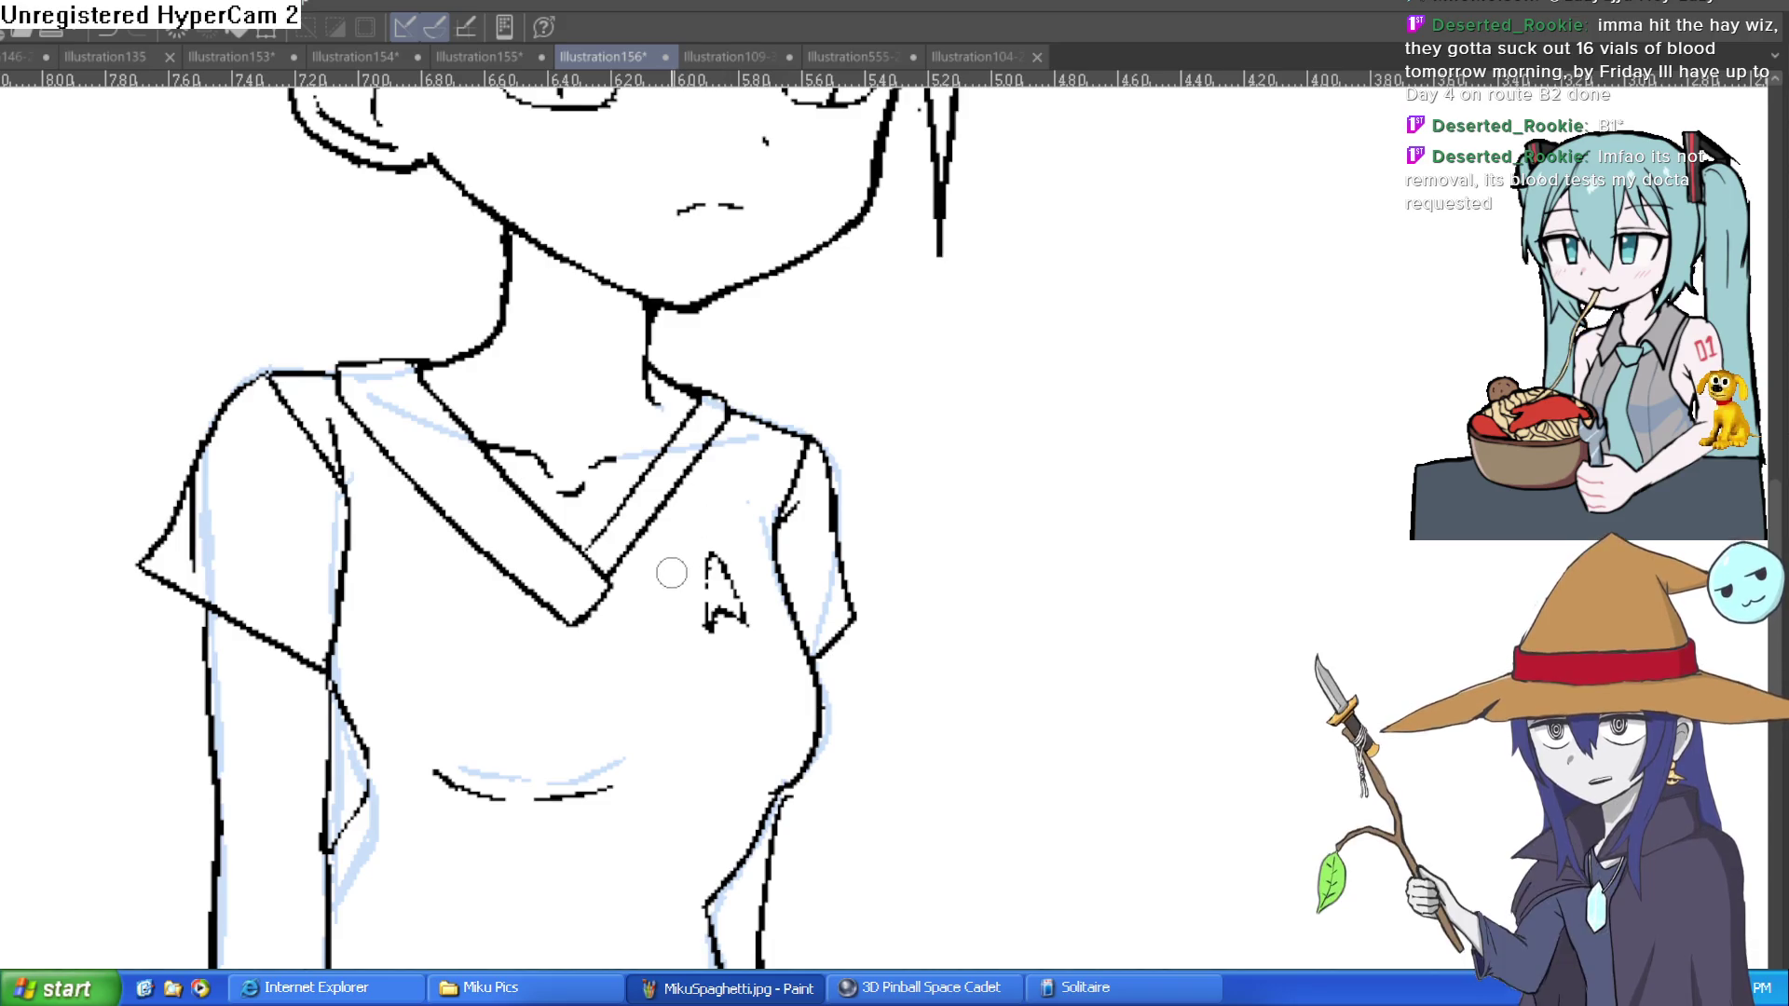
Step: Thicken the emblem's left leg and base, thin its right leg, then pan up to the face
{"action": "scroll", "coordinate": [671, 572], "scroll_direction": "up", "scroll_amount": 3}
{"action": "mouse_move", "coordinate": [763, 498]}
{"action": "left_mouse_down"}
{"action": "mouse_move", "coordinate": [755, 694]}
{"action": "mouse_move", "coordinate": [871, 679]}
{"action": "mouse_move", "coordinate": [793, 494]}
{"action": "mouse_move", "coordinate": [760, 508]}
{"action": "mouse_move", "coordinate": [756, 695]}
{"action": "left_mouse_up"}
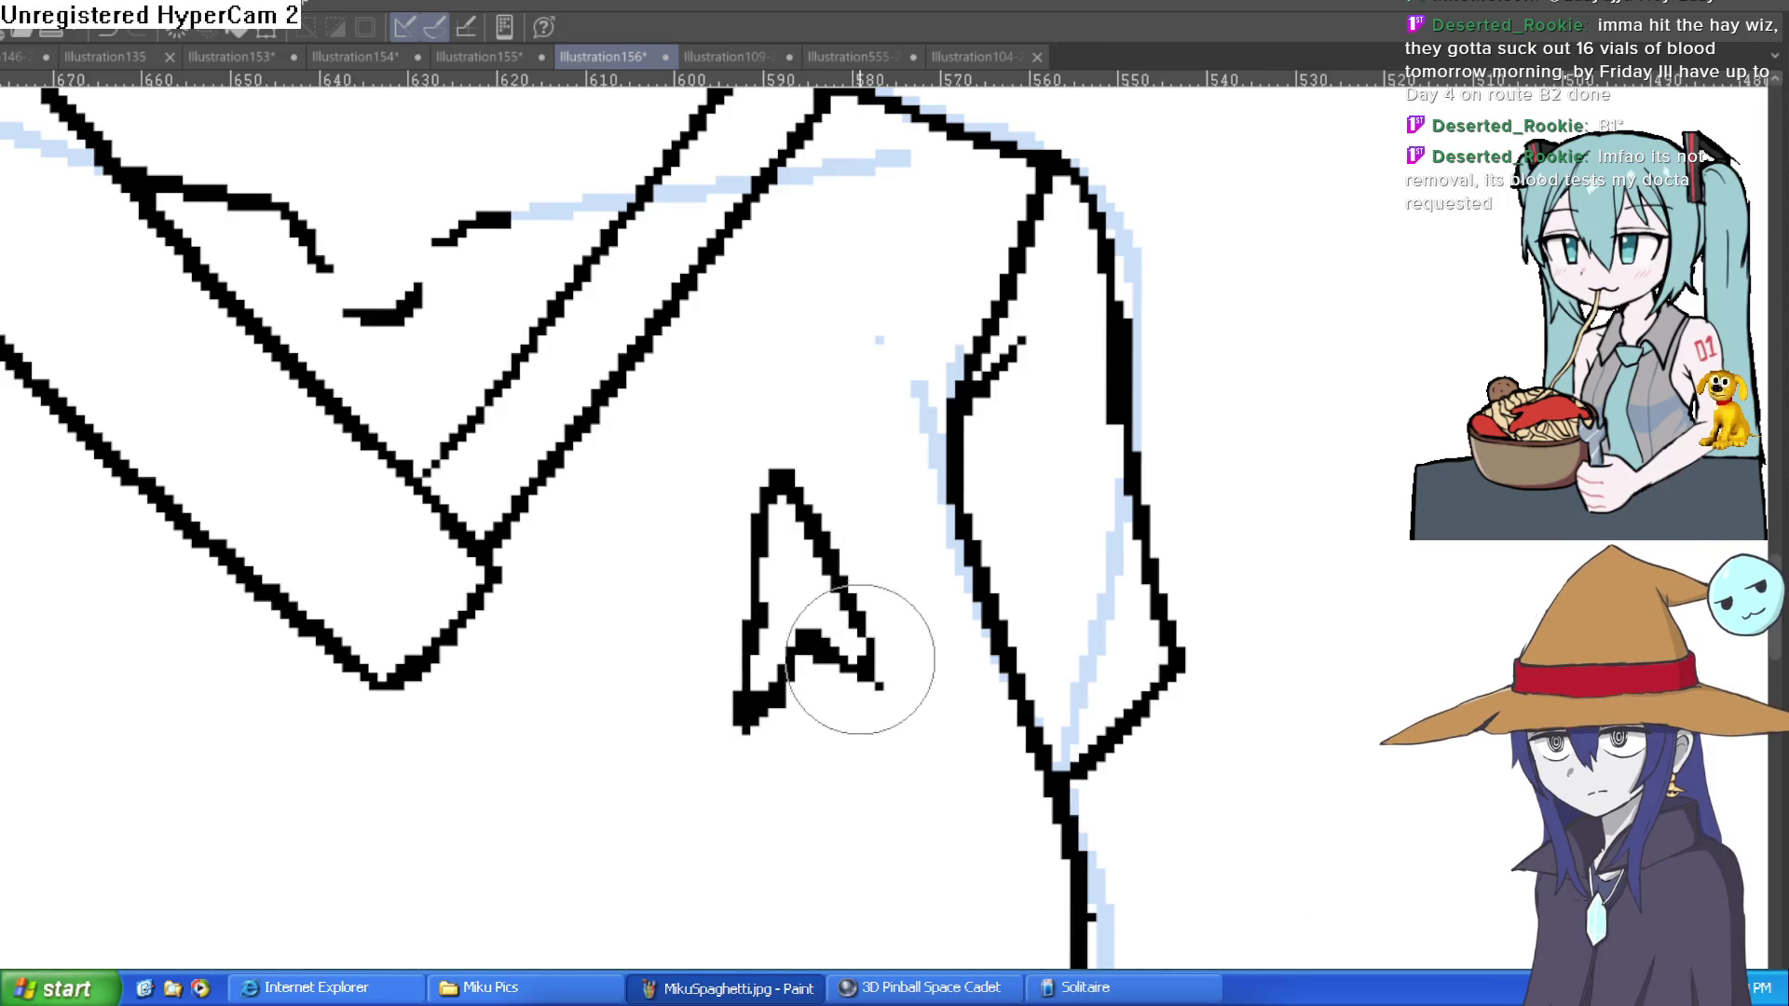
{"action": "left_click_drag", "start_coordinate": [898, 646], "coordinate": [819, 500]}
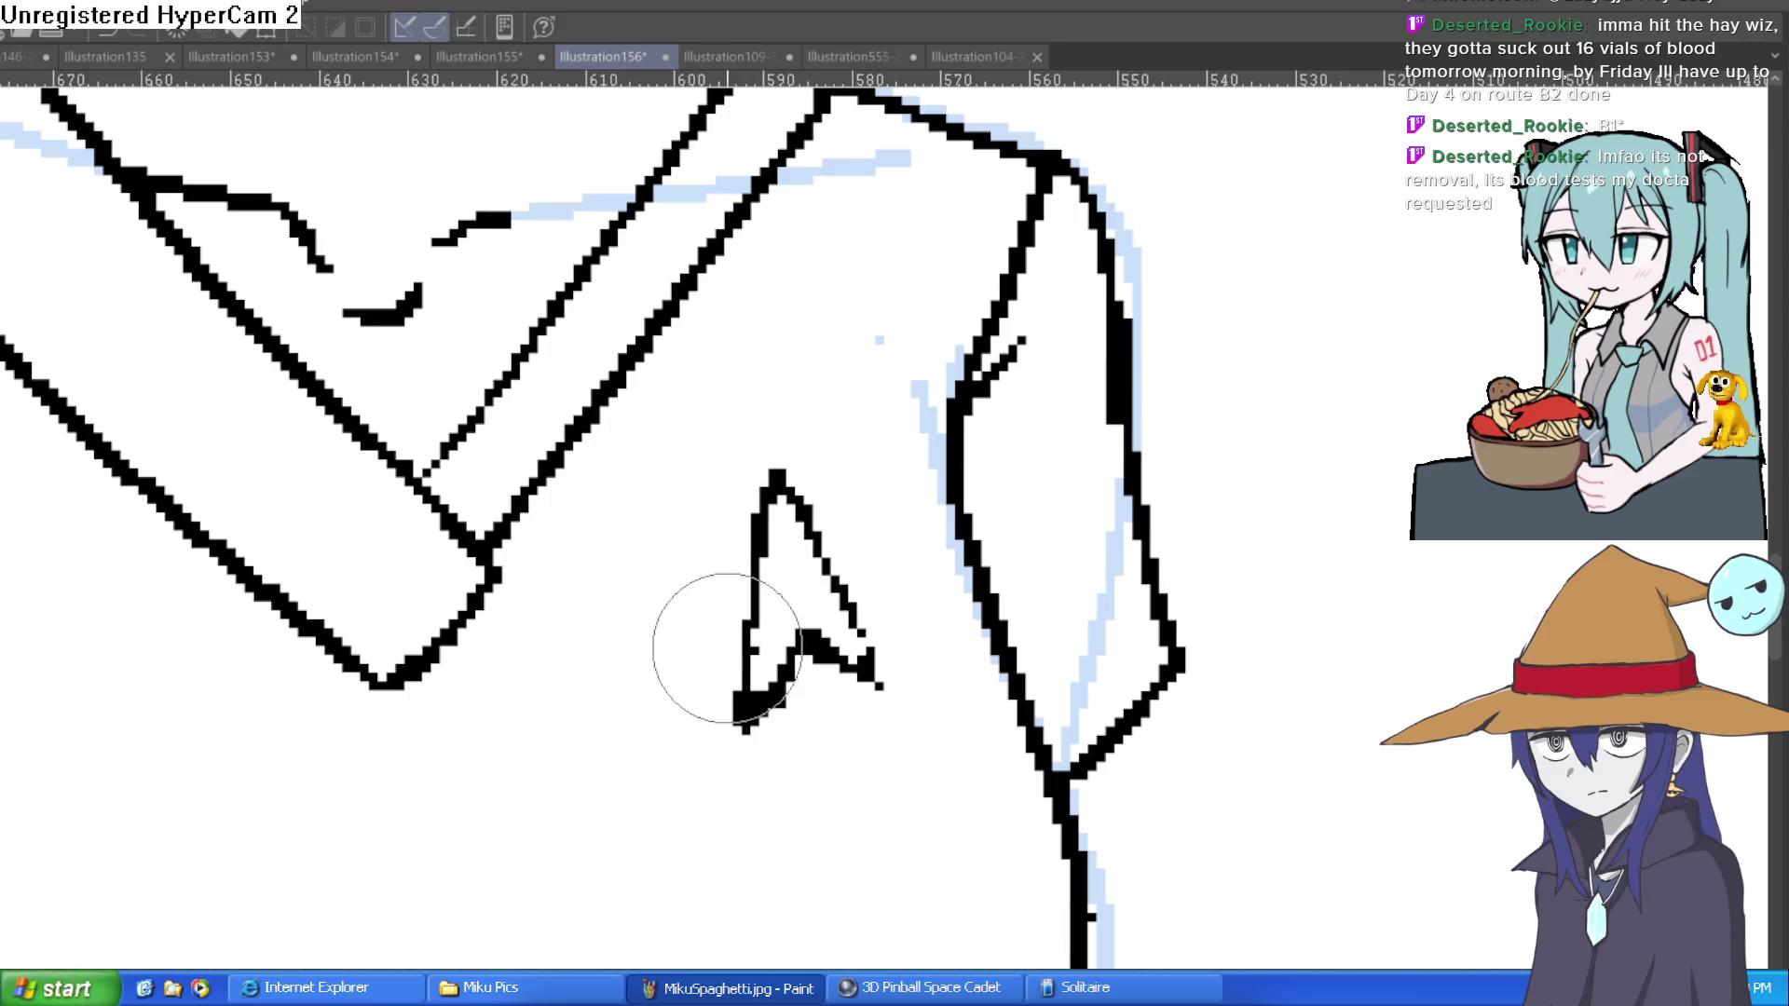
{"action": "scroll", "coordinate": [866, 713], "scroll_direction": "down", "scroll_amount": 5}
{"action": "left_click_drag", "start_coordinate": [875, 719], "coordinate": [977, 489]}
{"action": "left_click_drag", "start_coordinate": [1242, 741], "coordinate": [1227, 854]}
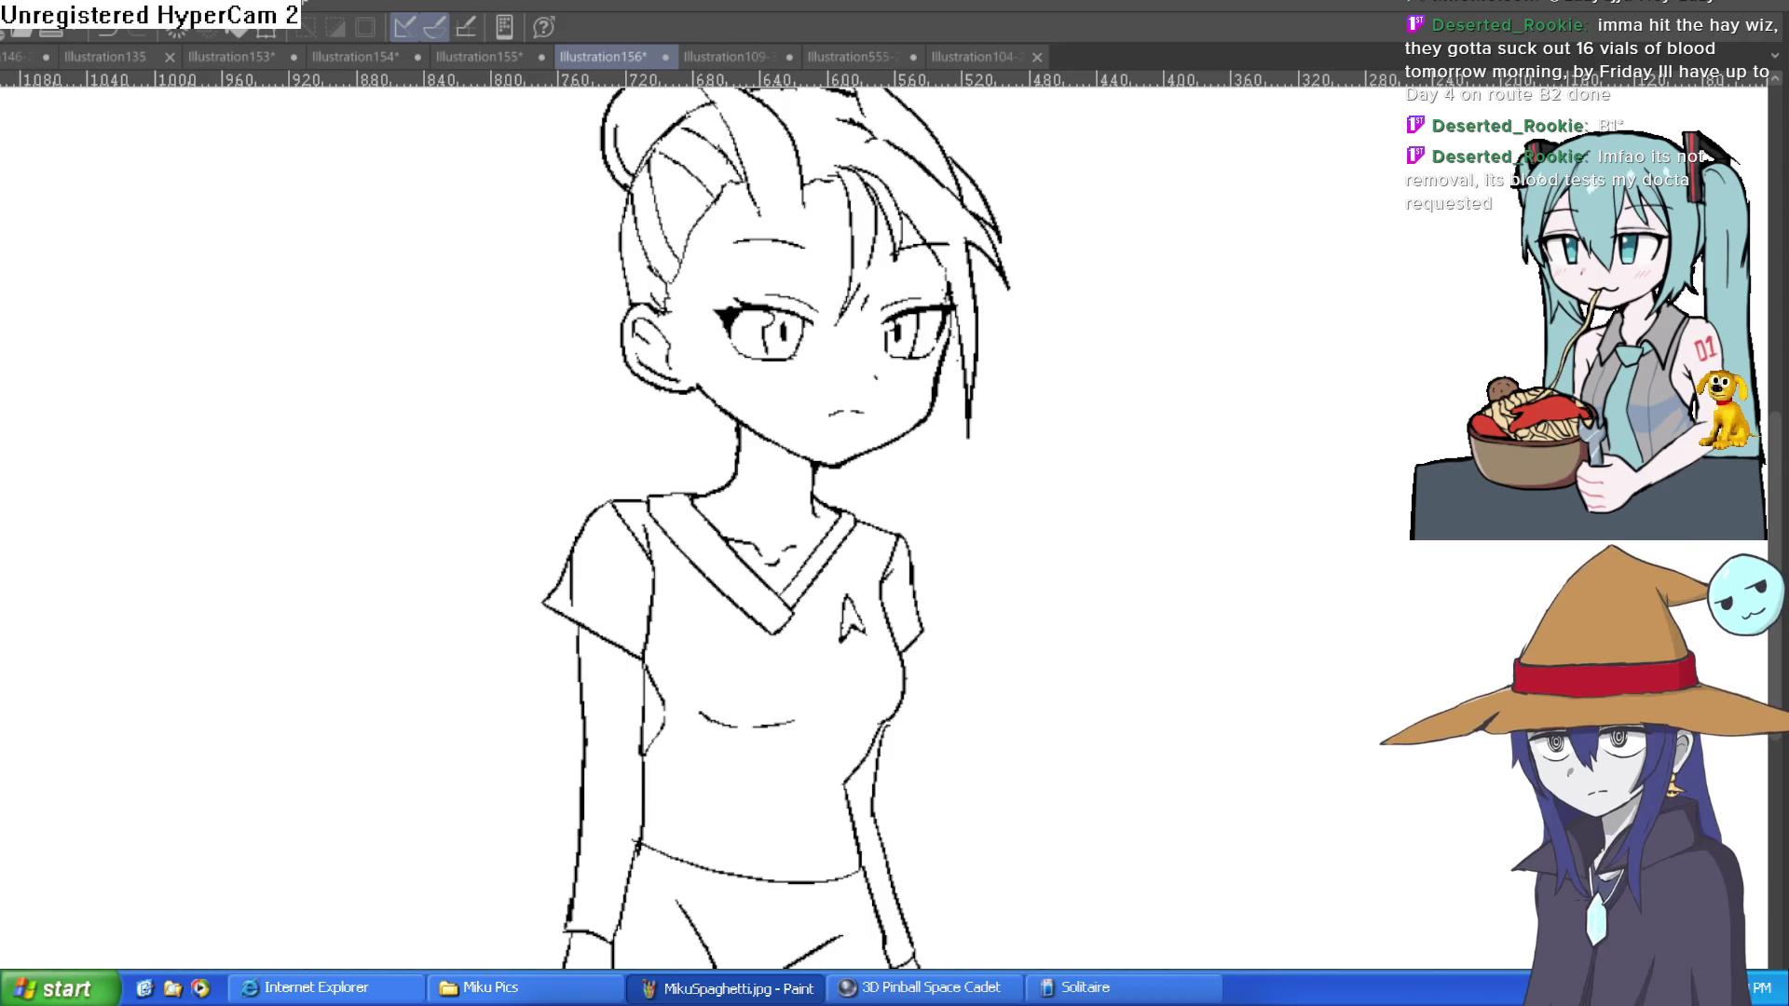
{"action": "left_click_drag", "start_coordinate": [929, 643], "coordinate": [878, 704]}
{"action": "left_click", "coordinate": [761, 511]}
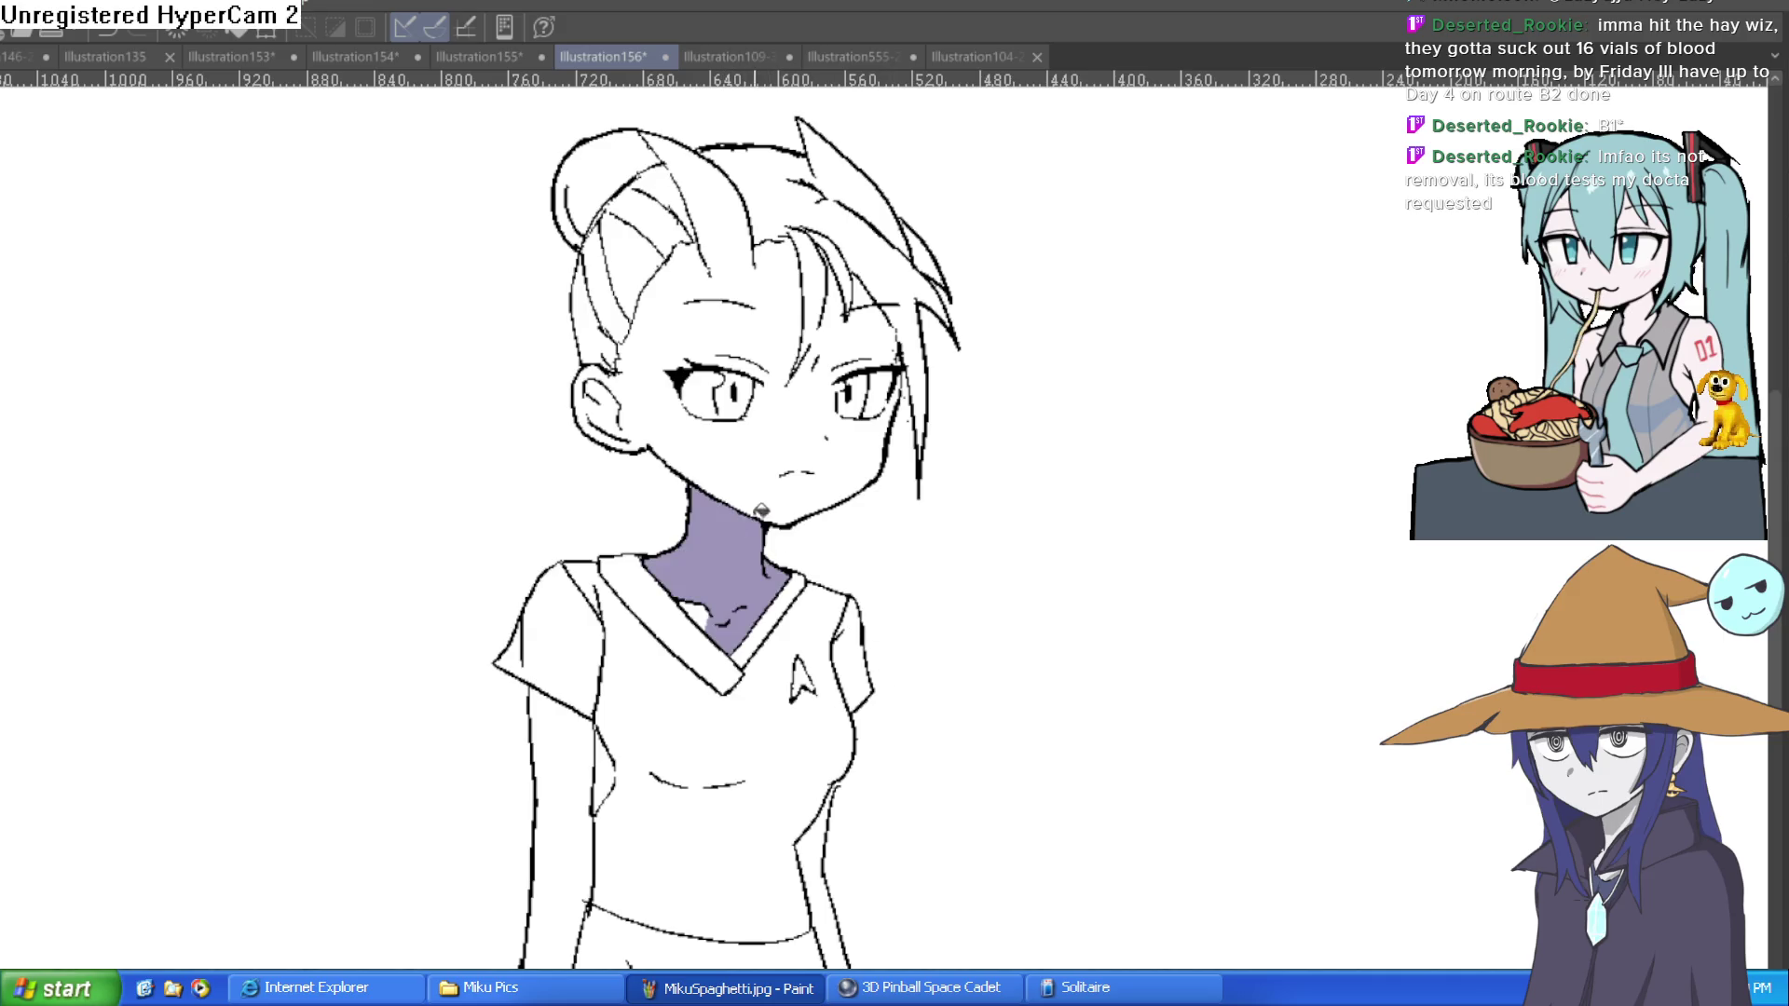
{"action": "left_click", "coordinate": [701, 615]}
{"action": "left_click", "coordinate": [768, 464]}
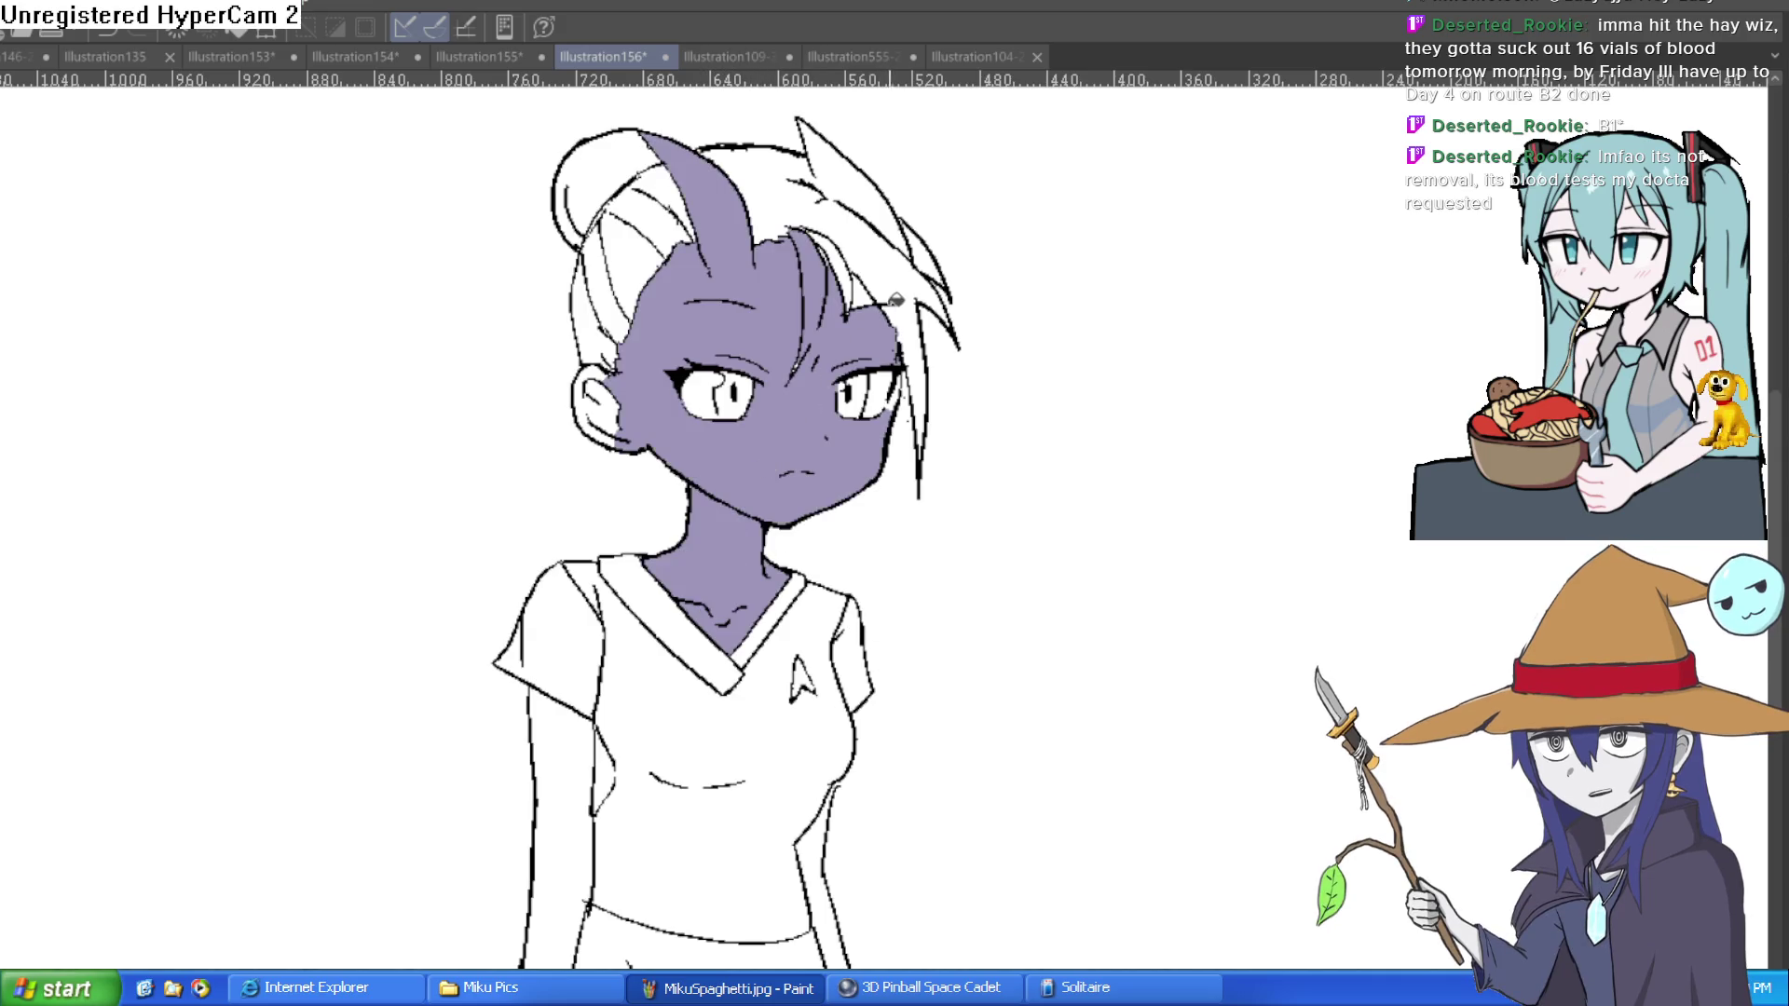
{"action": "key", "text": "ctrl+z"}
{"action": "key", "text": "ctrl+z"}
{"action": "key", "text": "ctrl+z"}
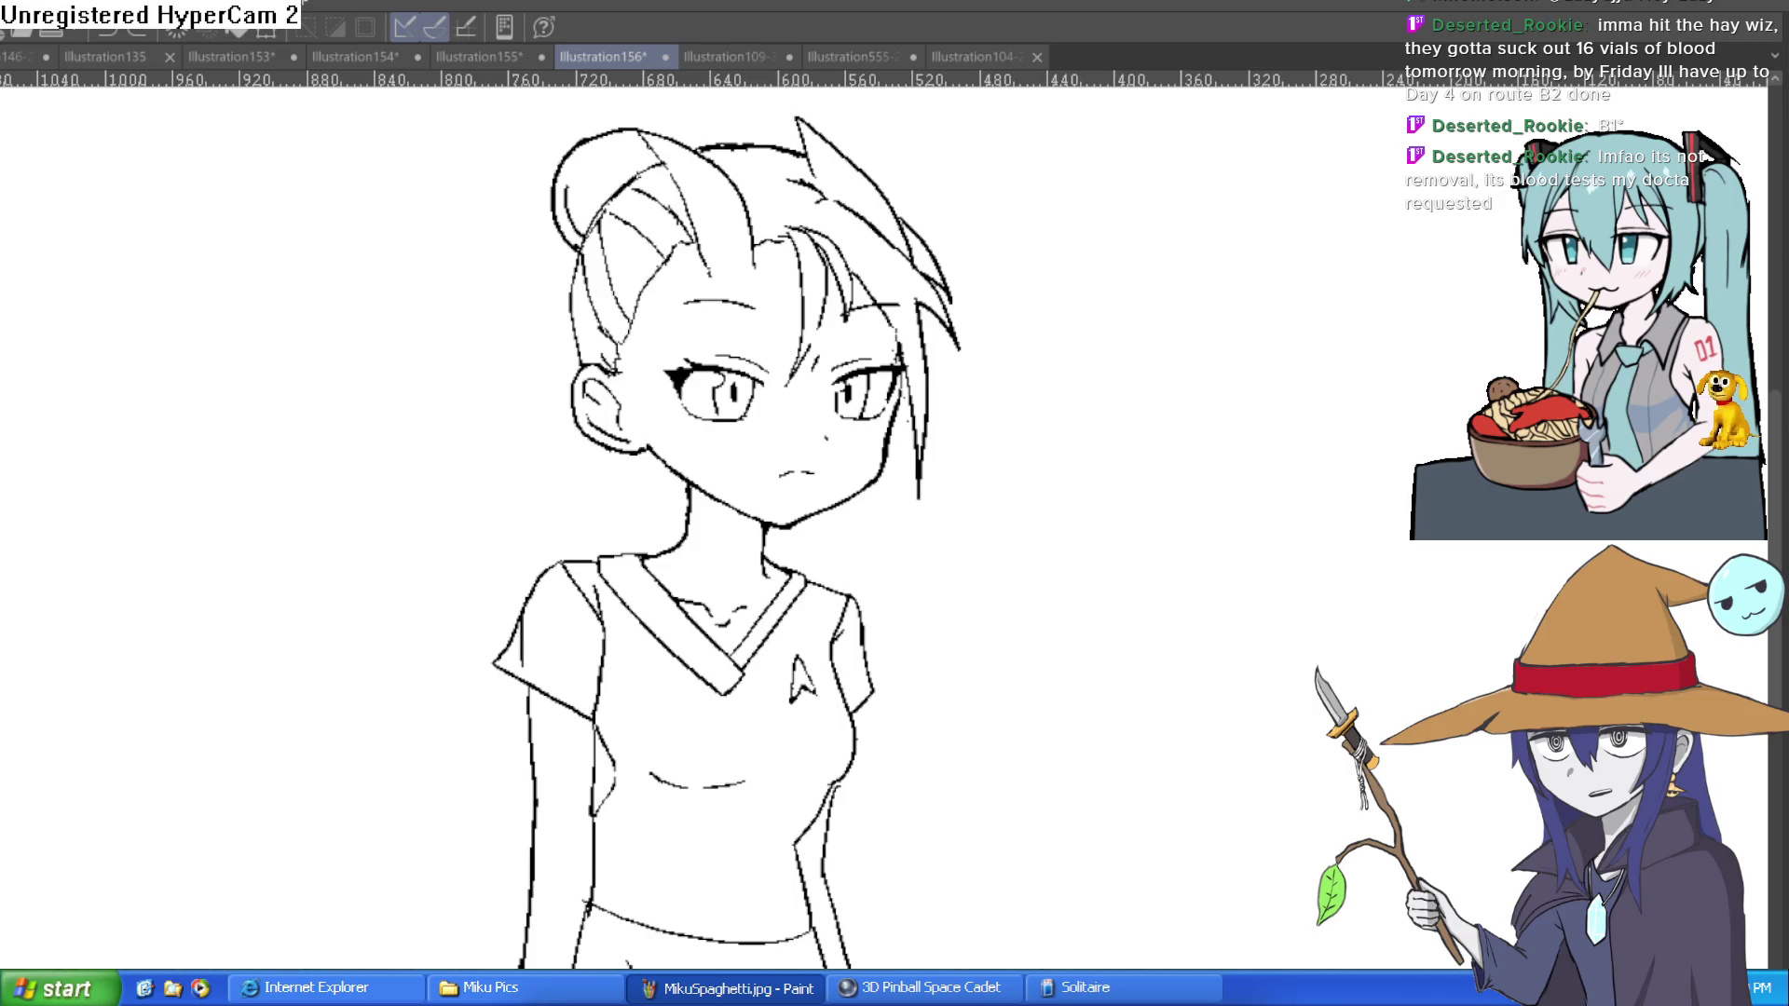
{"action": "left_click", "coordinate": [764, 534]}
{"action": "key", "text": "ctrl+z"}
{"action": "left_click", "coordinate": [760, 535]}
{"action": "key", "text": "ctrl+z"}
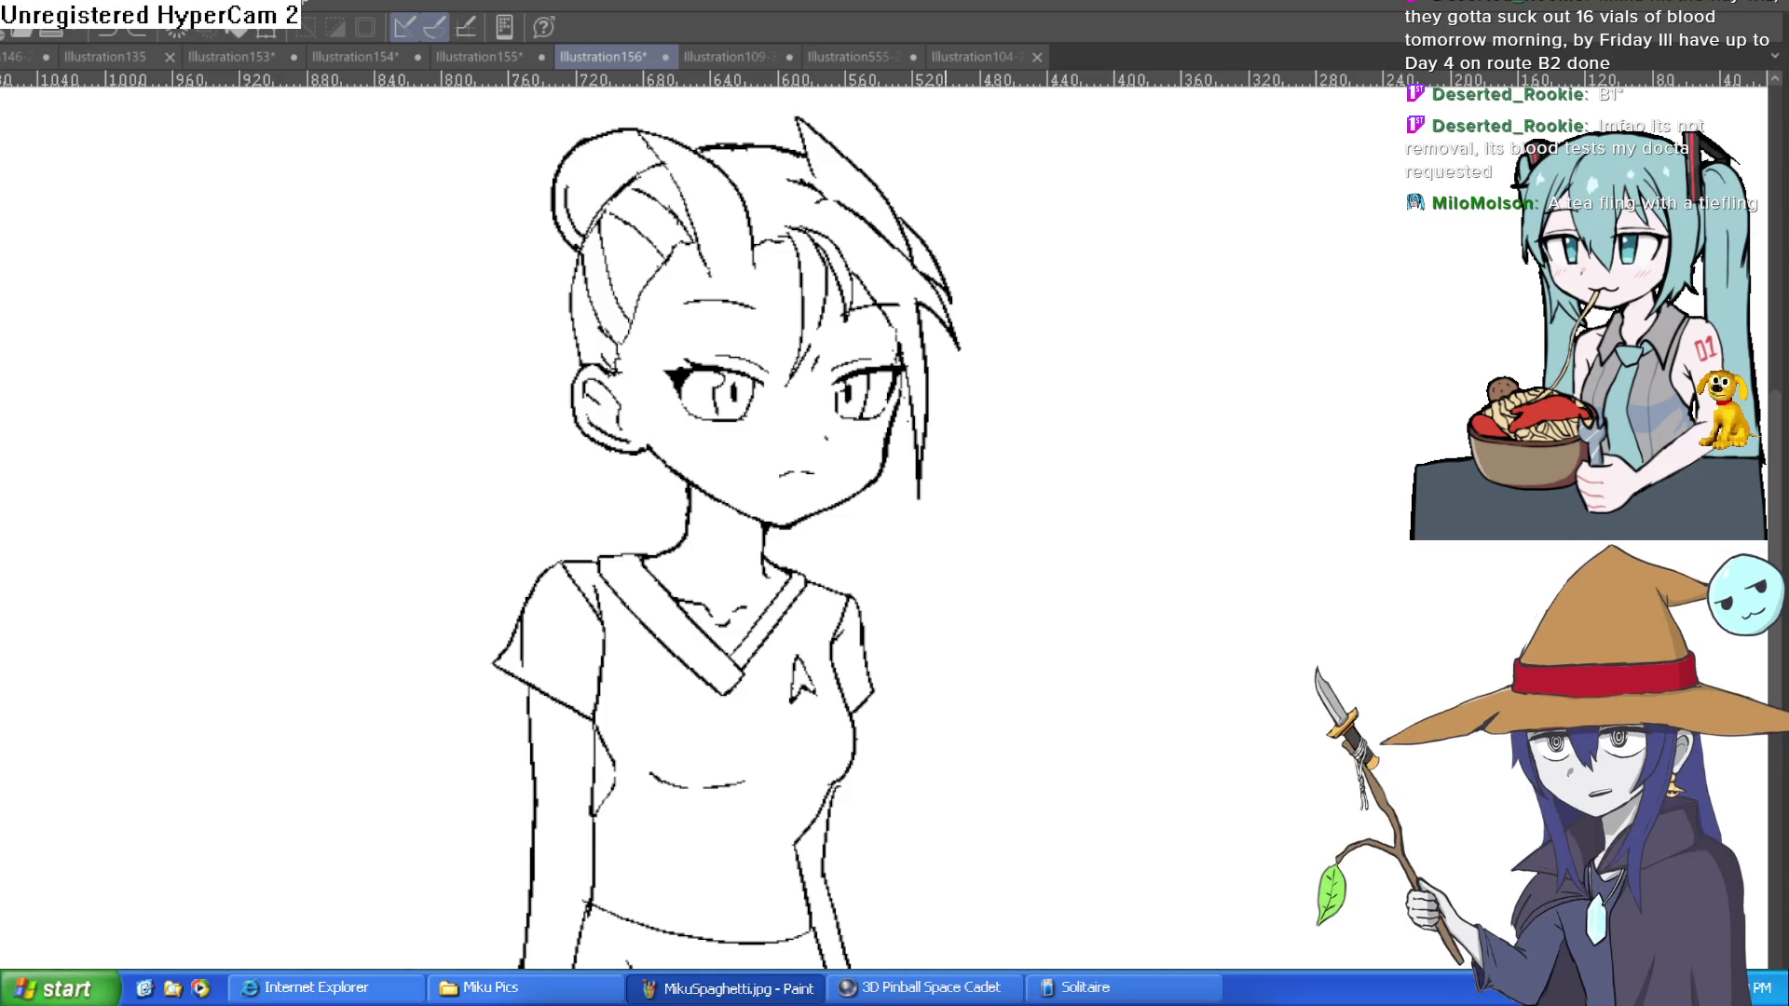
{"action": "left_click", "coordinate": [906, 368]}
Step: Trial purple, slate-purple and lavender-blue fills on the face, undoing each one
{"action": "key", "text": "ctrl+z"}
{"action": "left_click", "coordinate": [886, 365]}
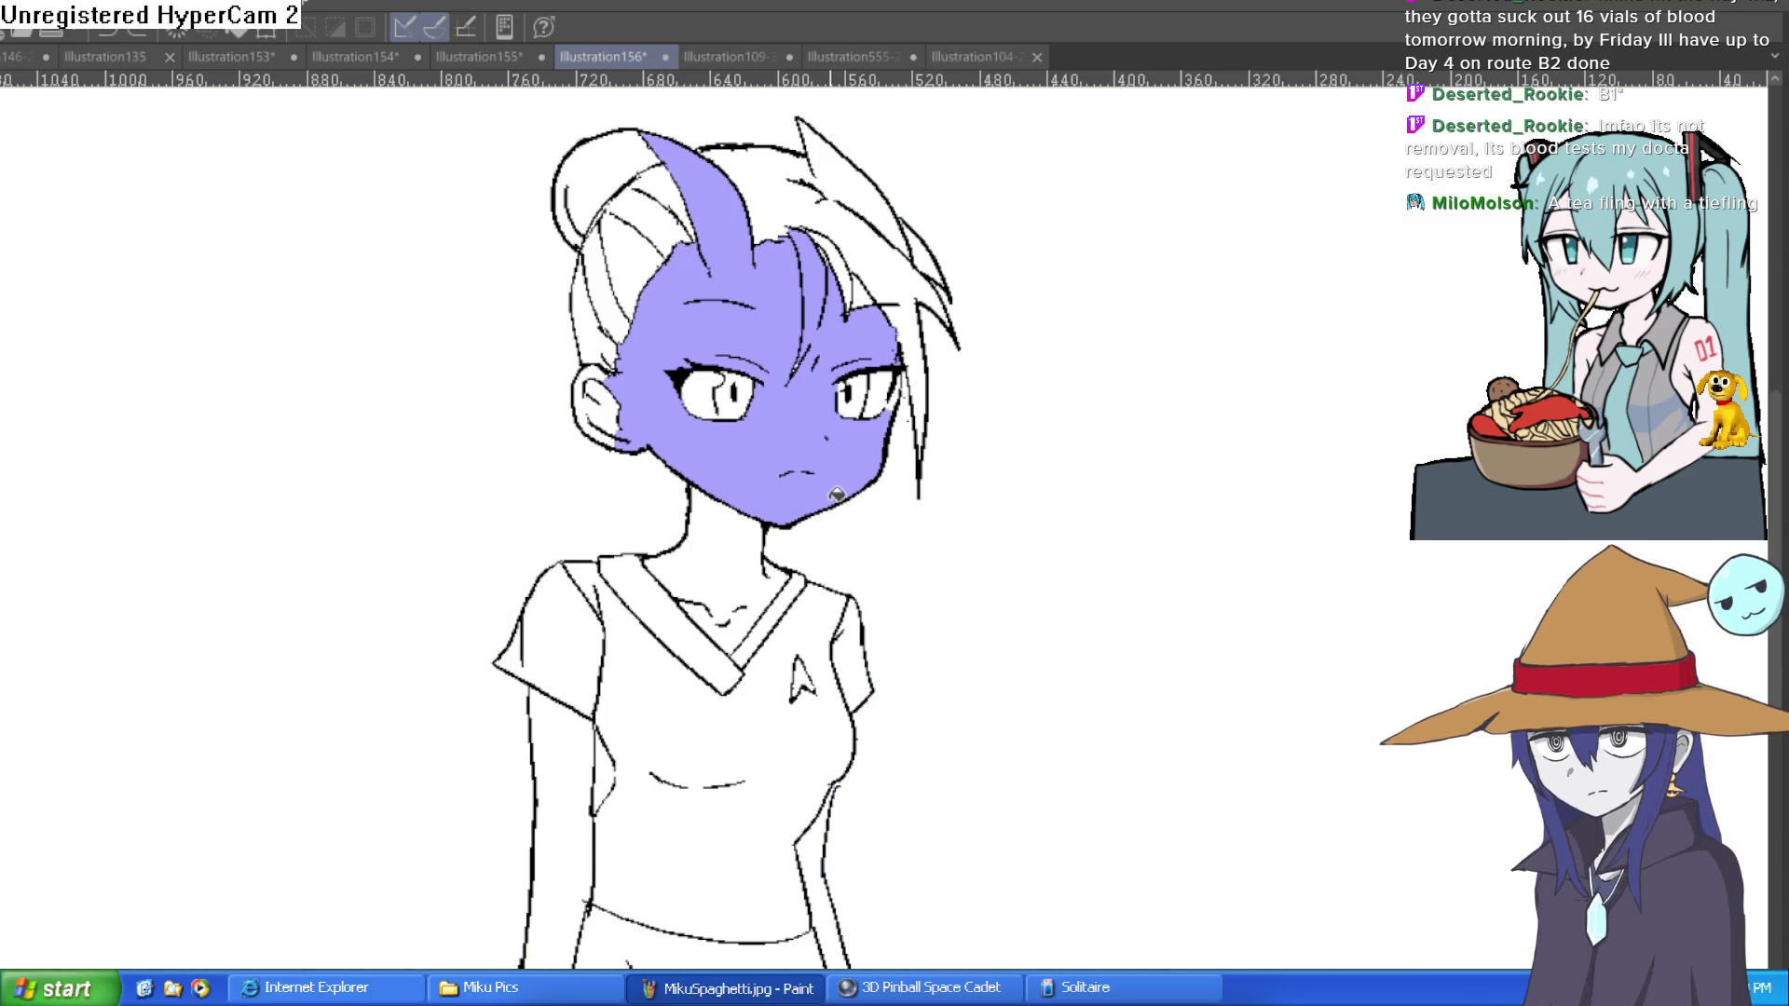
{"action": "key", "text": "ctrl+z"}
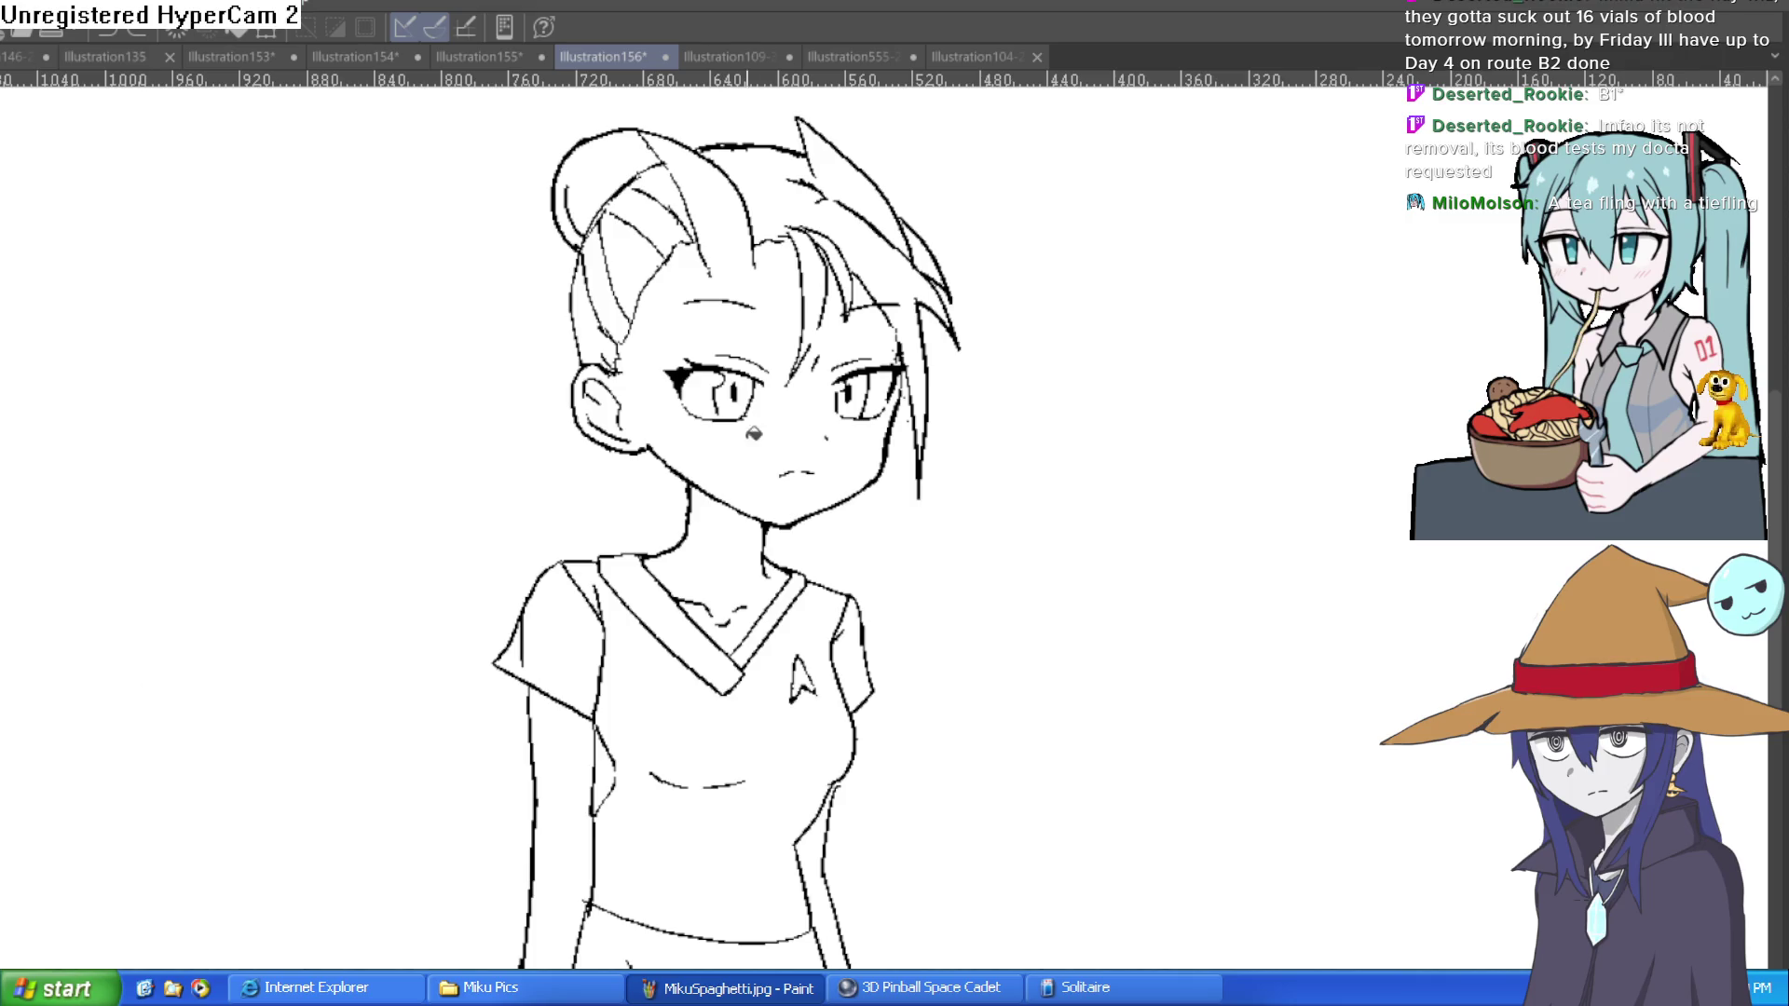
{"action": "left_click", "coordinate": [766, 448]}
{"action": "key", "text": "ctrl+z"}
{"action": "left_click", "coordinate": [778, 456]}
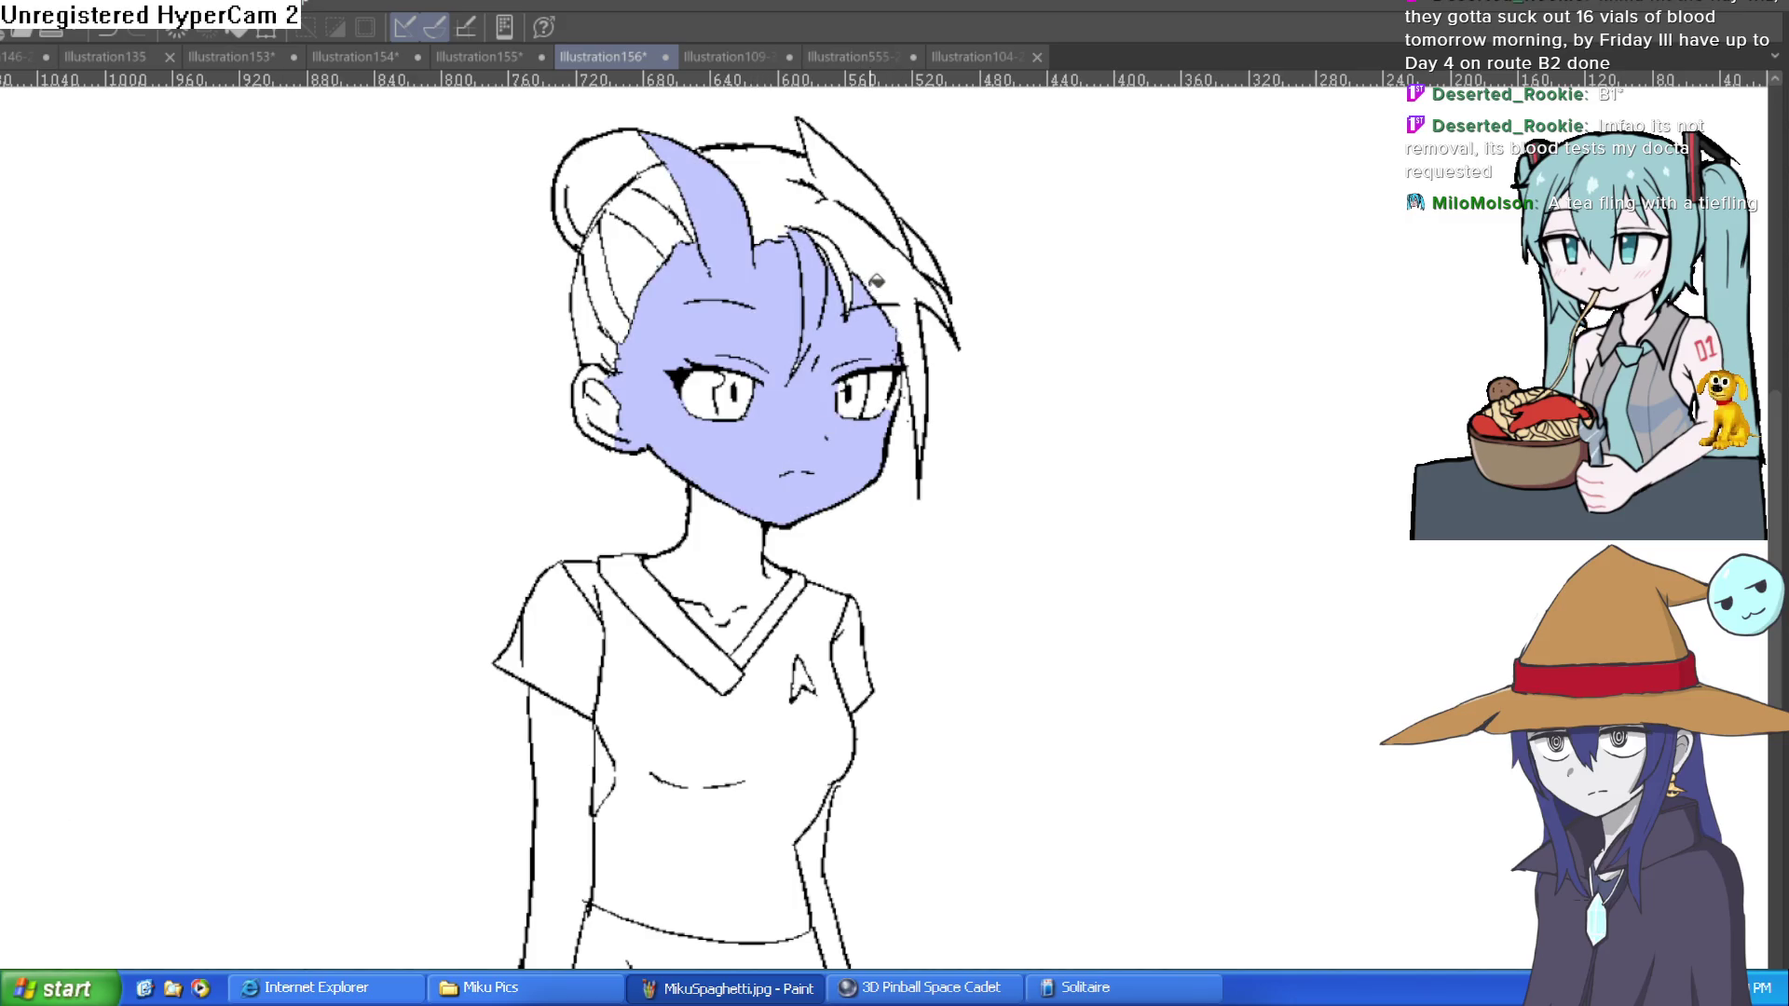
{"action": "key", "text": "ctrl+z"}
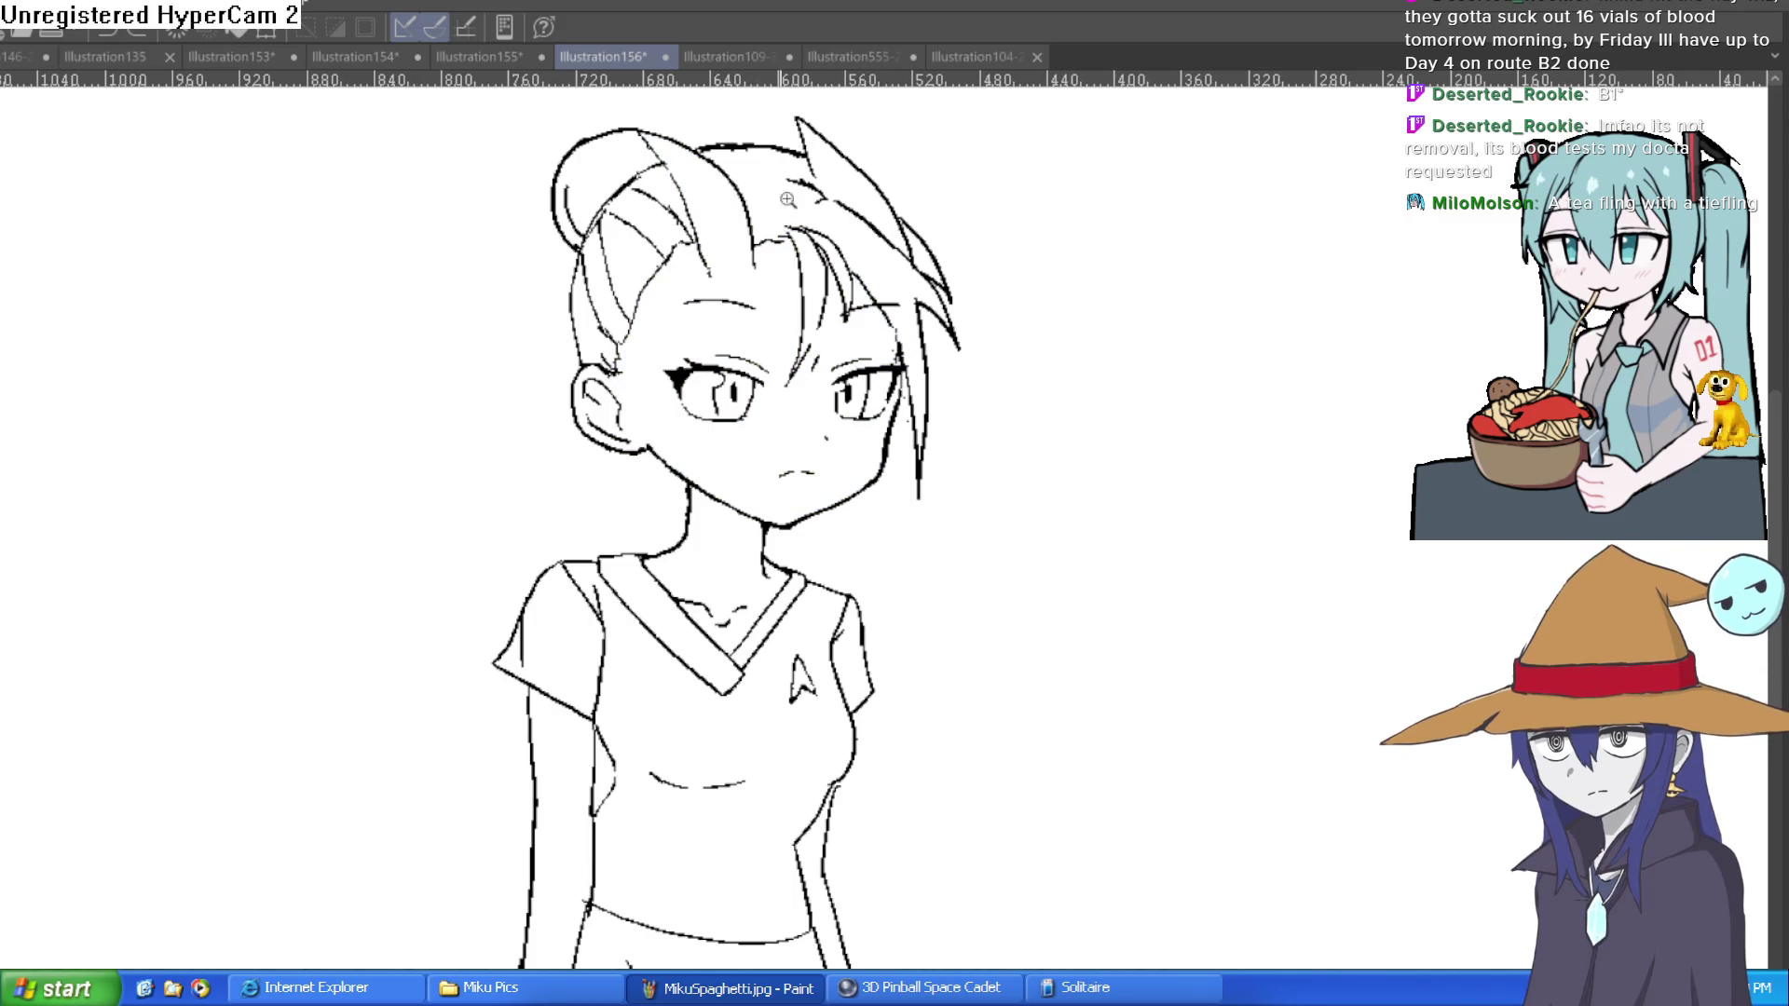
Step: Close the hair-line gap, then fill the hair pocket, face, ear and neck lavender
{"action": "scroll", "coordinate": [839, 291], "scroll_direction": "up", "scroll_amount": 3}
{"action": "left_click_drag", "start_coordinate": [760, 454], "coordinate": [786, 396]}
{"action": "left_click", "coordinate": [906, 324]}
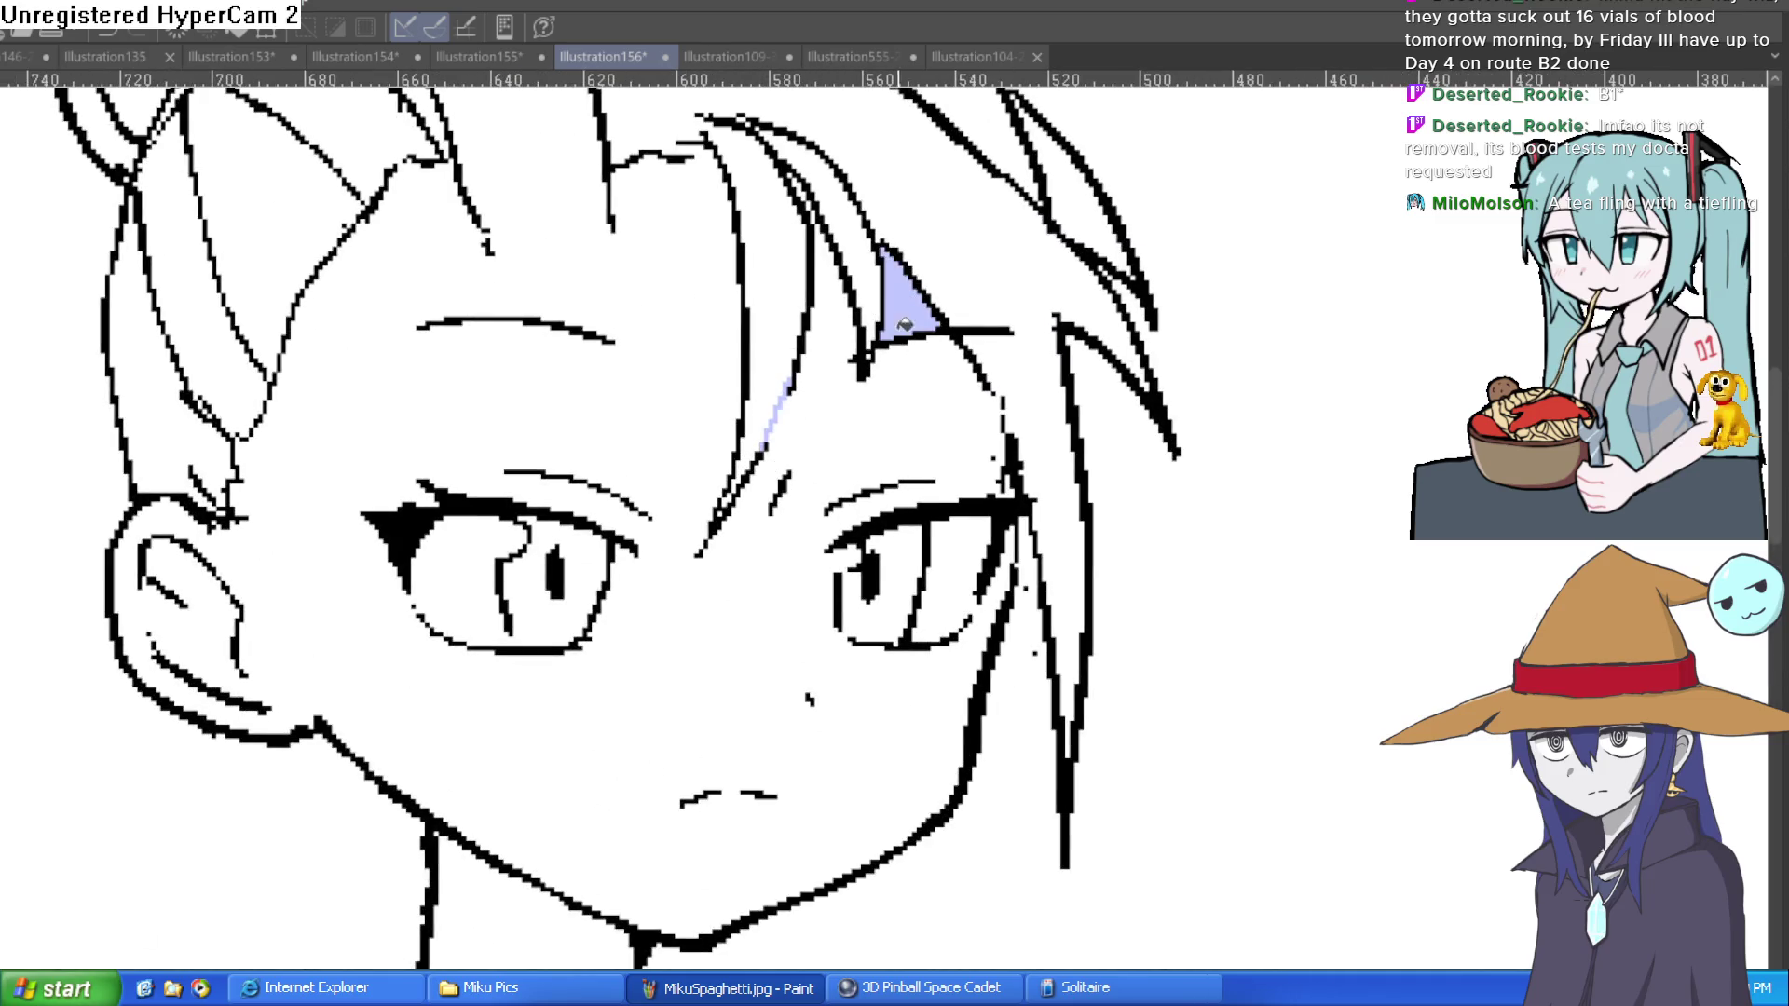
{"action": "left_click", "coordinate": [875, 411]}
{"action": "left_click", "coordinate": [224, 575]}
{"action": "left_click", "coordinate": [177, 518]}
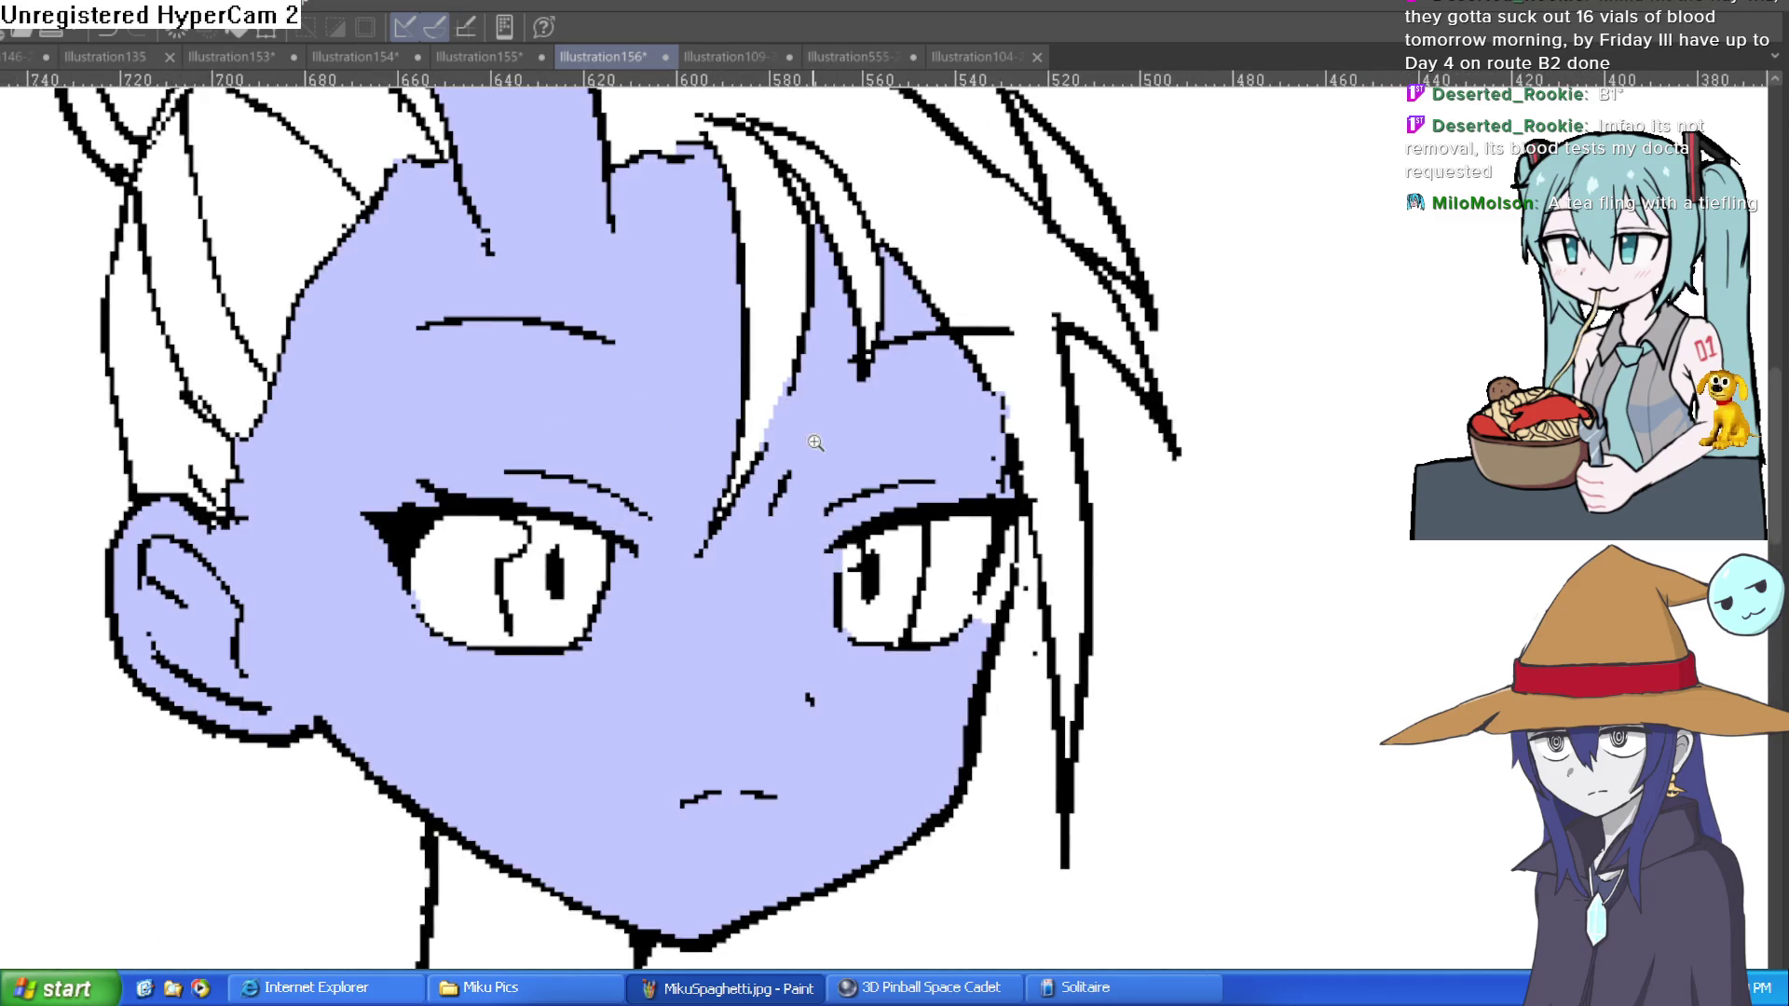
Step: Fill the remaining neck, both hands and the left arm lavender
{"action": "scroll", "coordinate": [816, 443], "scroll_direction": "down", "scroll_amount": 3}
{"action": "left_click", "coordinate": [746, 649]}
{"action": "left_click_drag", "start_coordinate": [850, 630], "coordinate": [874, 442]}
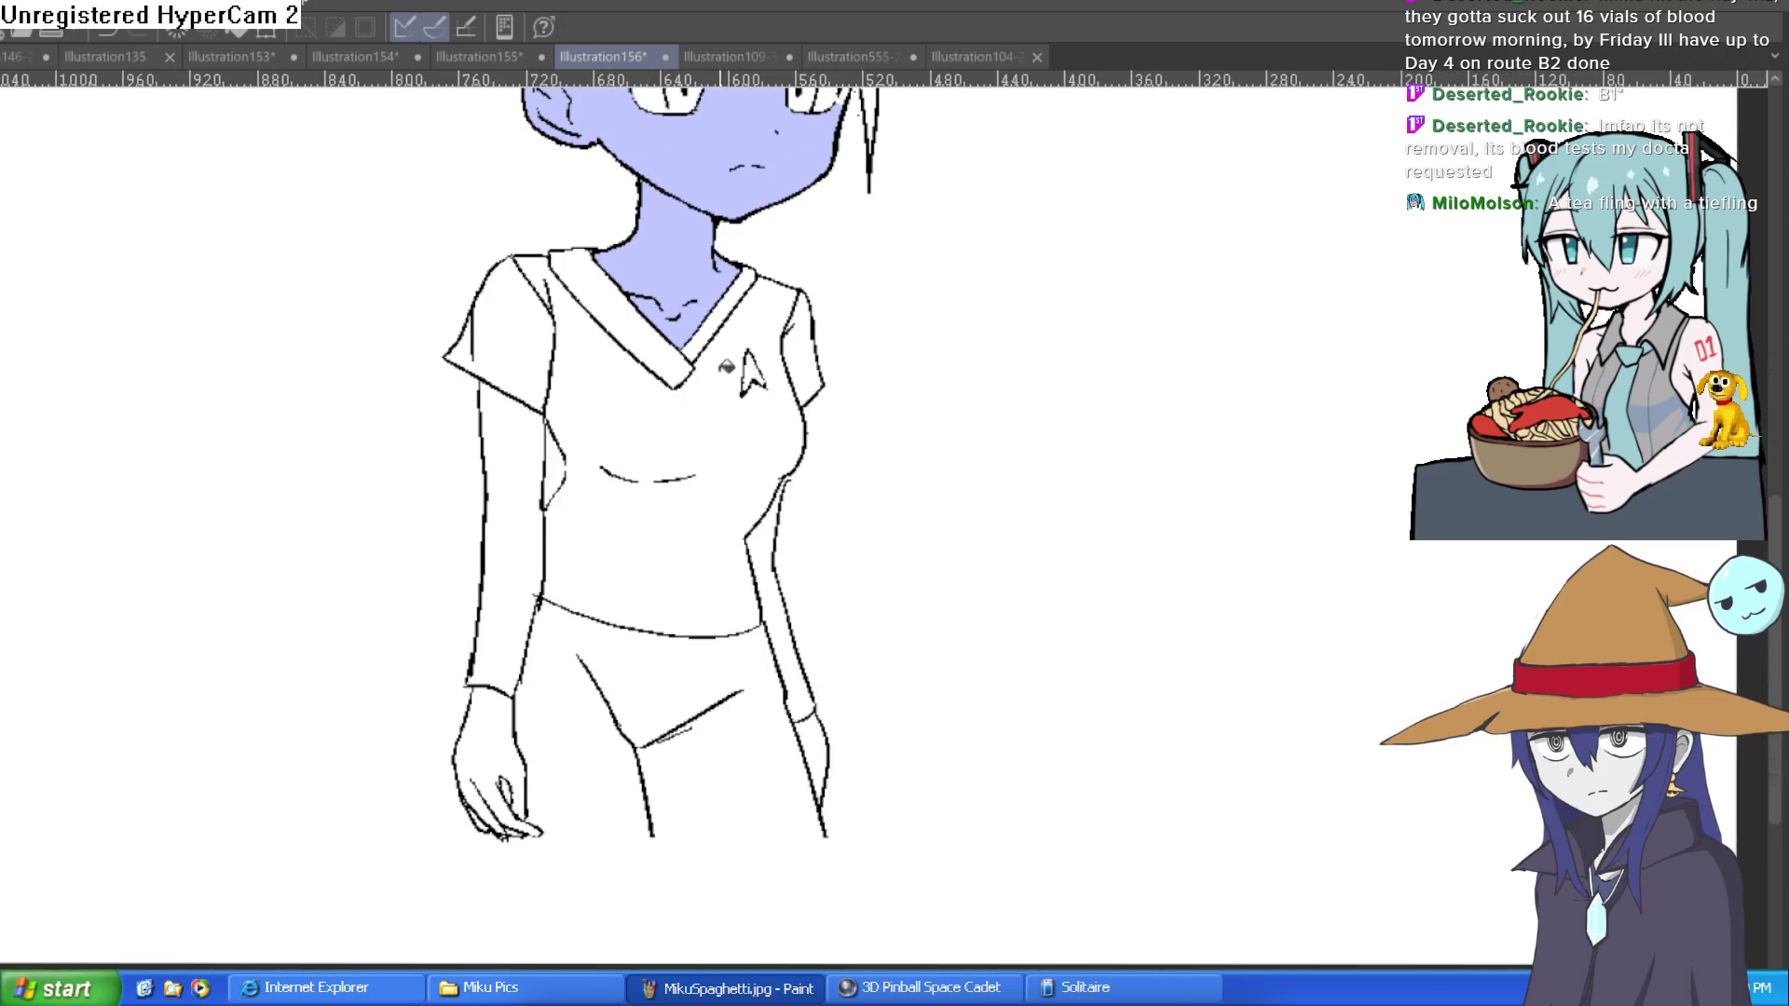
{"action": "left_click", "coordinate": [508, 745]}
{"action": "left_click", "coordinate": [828, 737]}
{"action": "scroll", "coordinate": [927, 591], "scroll_direction": "down", "scroll_amount": 1}
{"action": "mouse_move", "coordinate": [927, 591]}
{"action": "left_mouse_down"}
{"action": "mouse_move", "coordinate": [919, 694]}
{"action": "mouse_move", "coordinate": [881, 587]}
{"action": "left_mouse_up"}
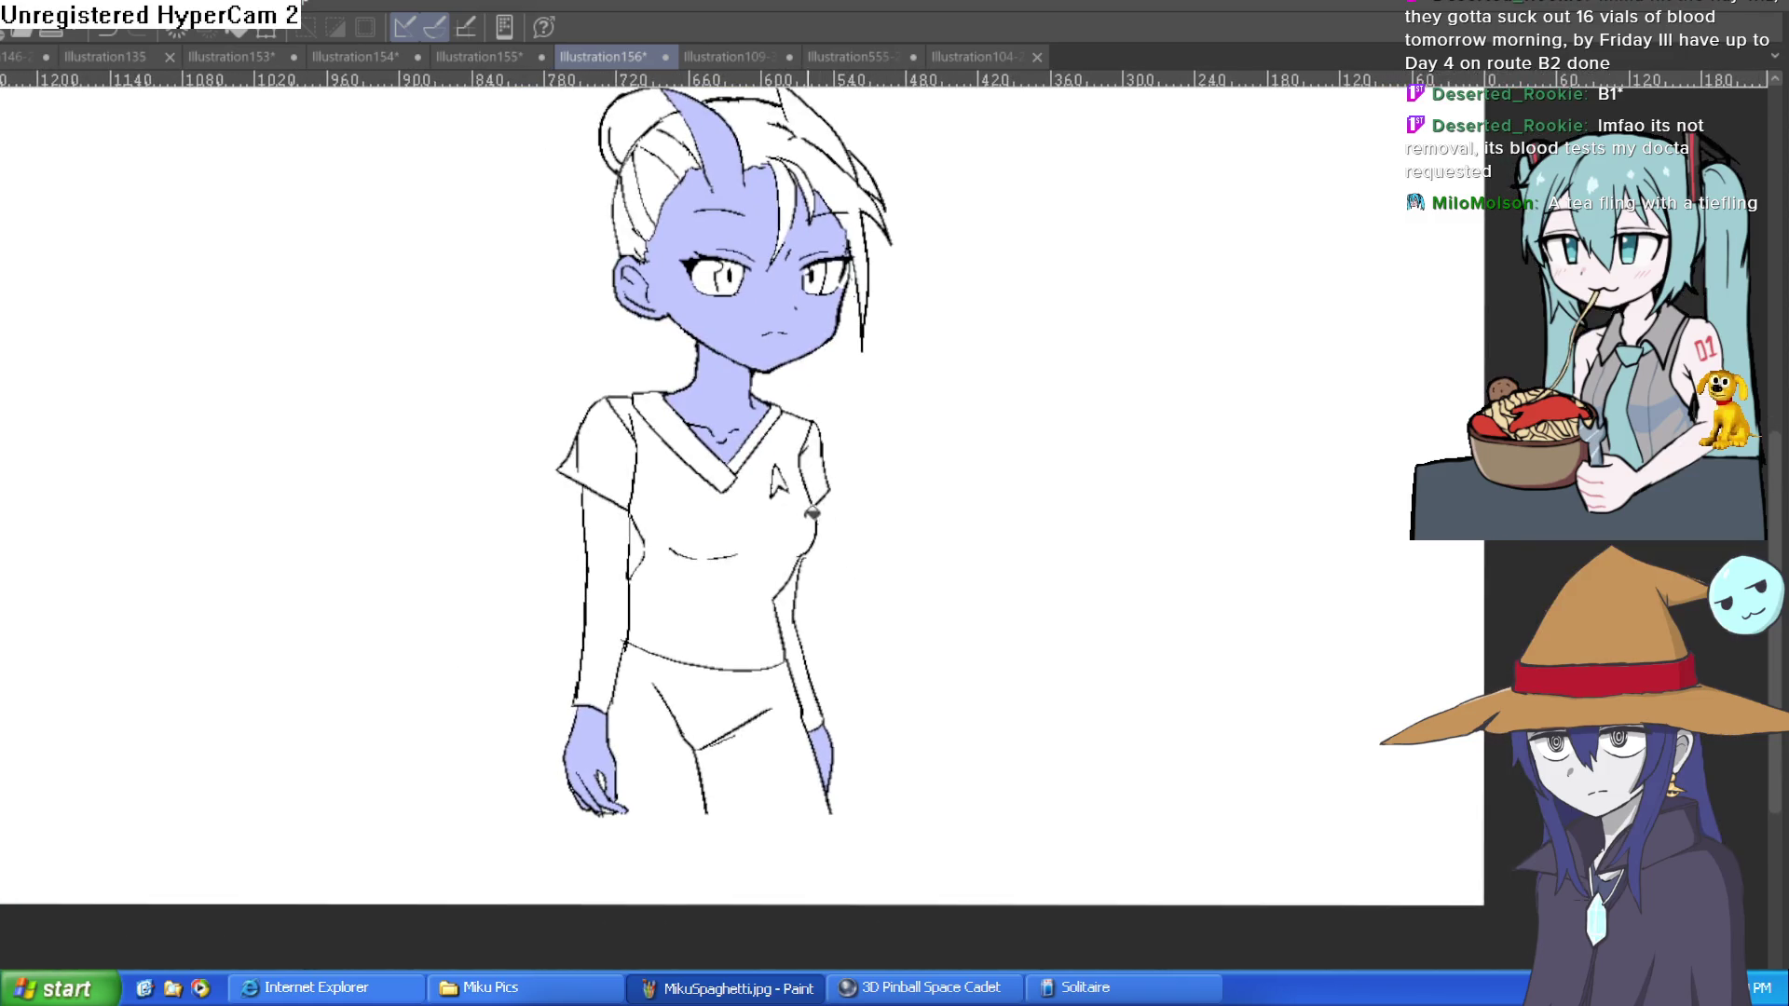
{"action": "left_click", "coordinate": [643, 573]}
Step: Draw a green line closing off the shorts' hem
{"action": "left_click_drag", "start_coordinate": [906, 427], "coordinate": [902, 517]}
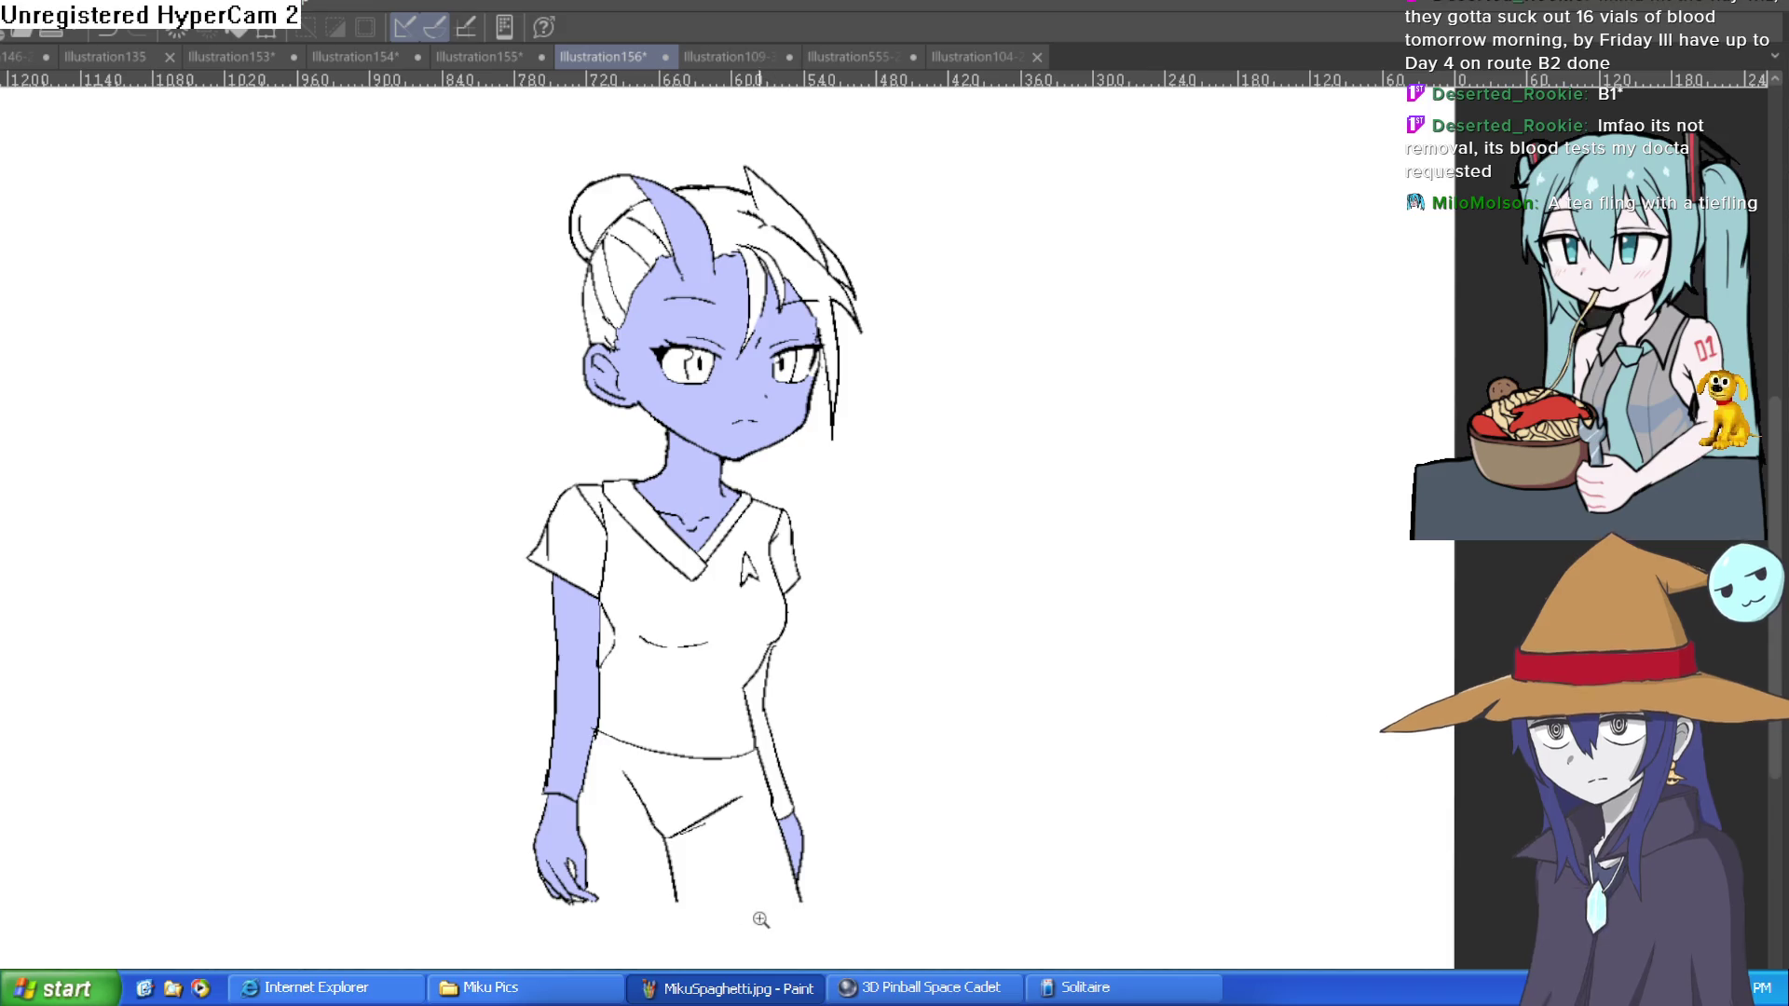
{"action": "scroll", "coordinate": [745, 900], "scroll_direction": "up", "scroll_amount": 2}
{"action": "mouse_move", "coordinate": [848, 883]}
{"action": "left_mouse_down"}
{"action": "mouse_move", "coordinate": [592, 896]}
{"action": "mouse_move", "coordinate": [406, 876]}
{"action": "left_mouse_up"}
Step: Fill the shirt body, both sleeves and the white gaps green
{"action": "left_click", "coordinate": [718, 449]}
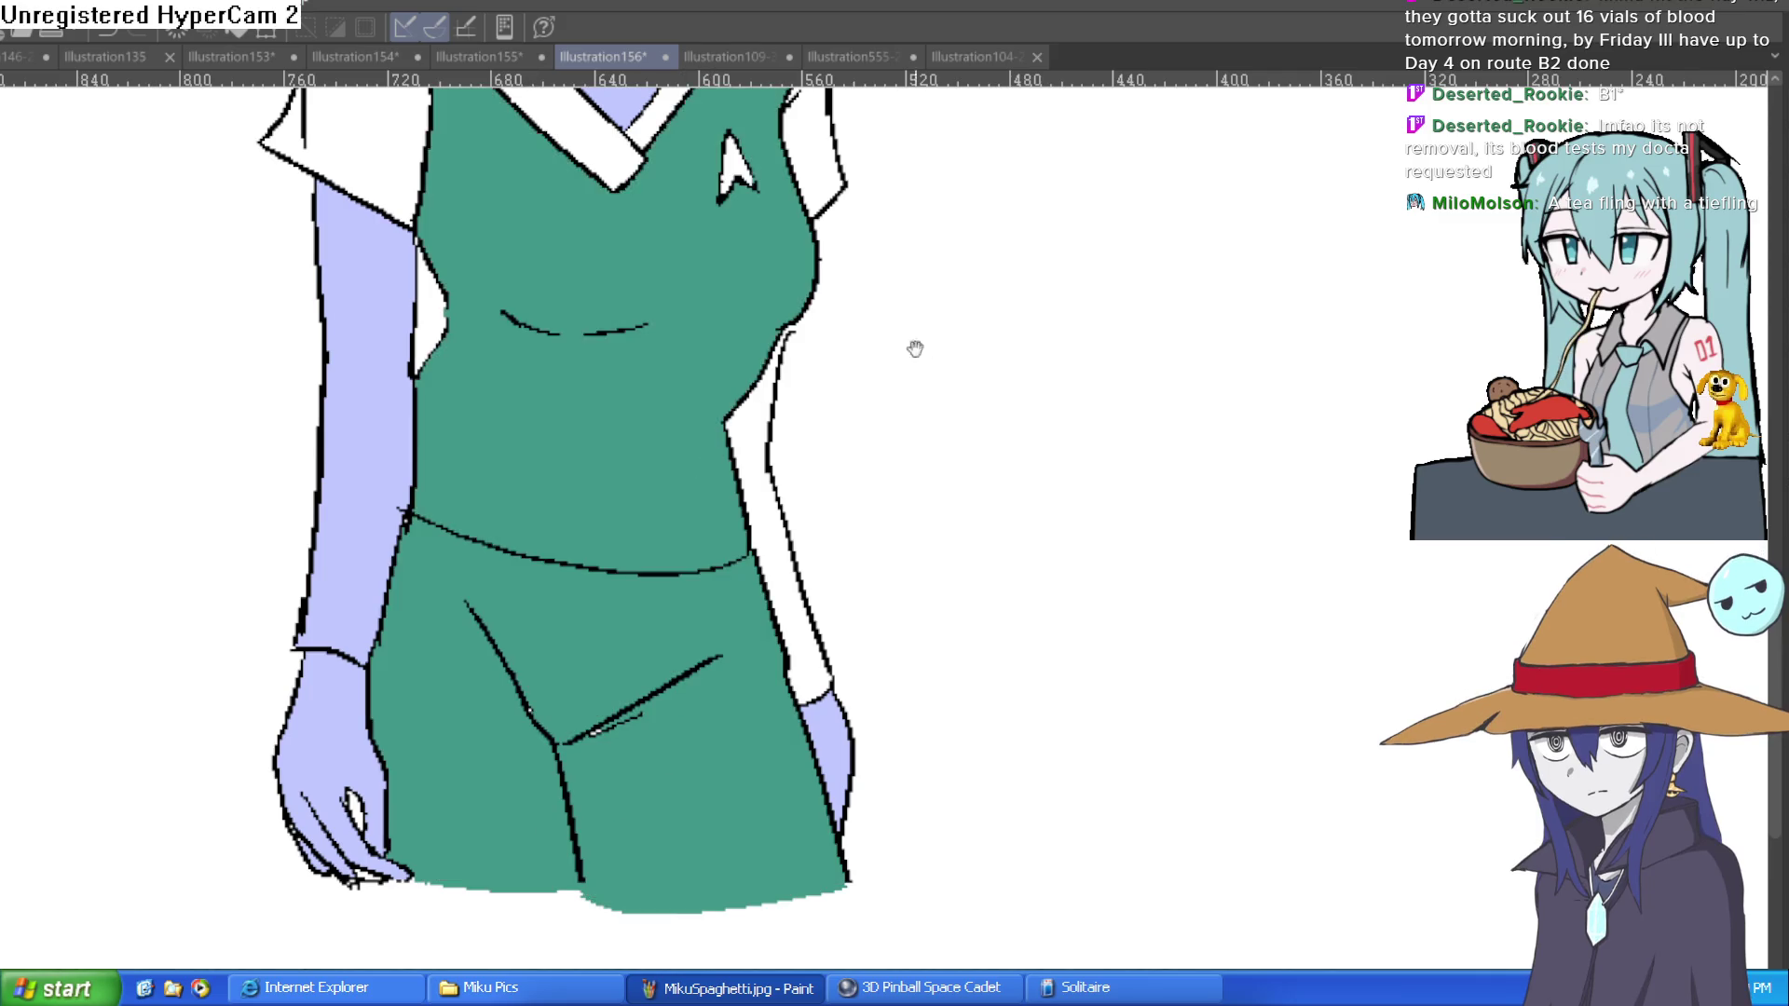
{"action": "left_click_drag", "start_coordinate": [915, 349], "coordinate": [863, 583]}
{"action": "left_click", "coordinate": [784, 401]}
{"action": "left_click", "coordinate": [346, 302]}
{"action": "left_click", "coordinate": [364, 235]}
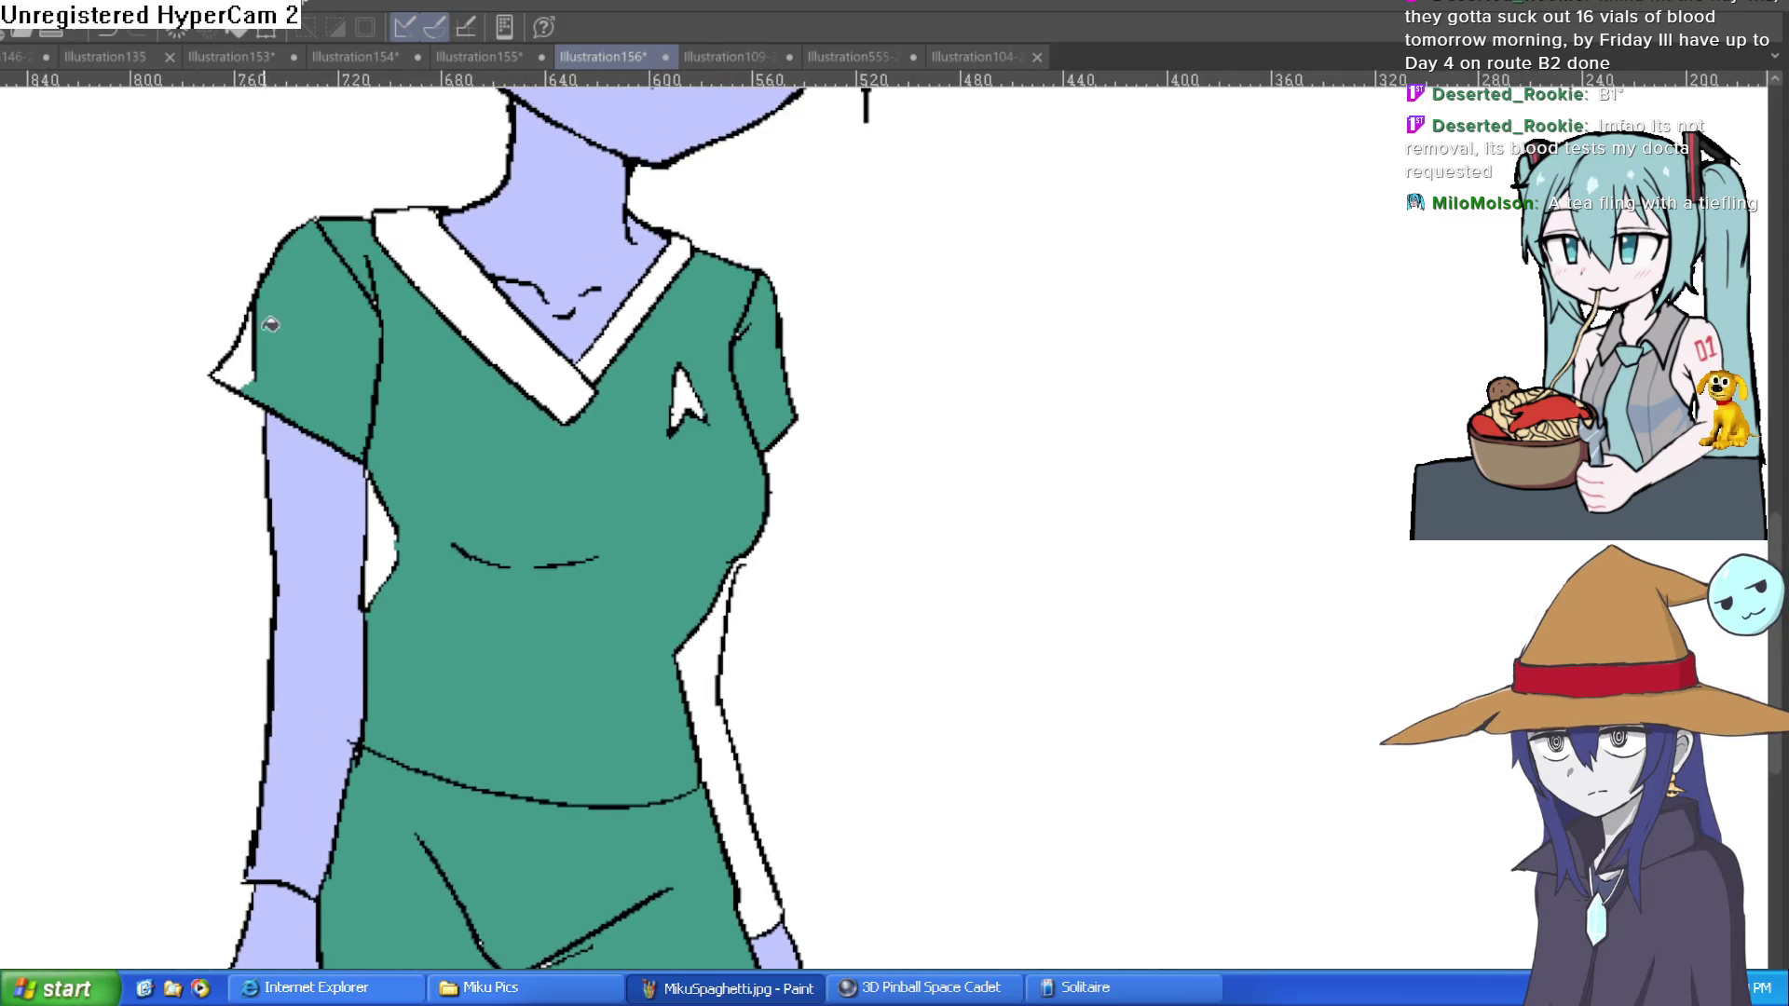
{"action": "left_click", "coordinate": [244, 360]}
Step: Fill the V-neck collar dark green and bring the full head into view
{"action": "left_click", "coordinate": [545, 368]}
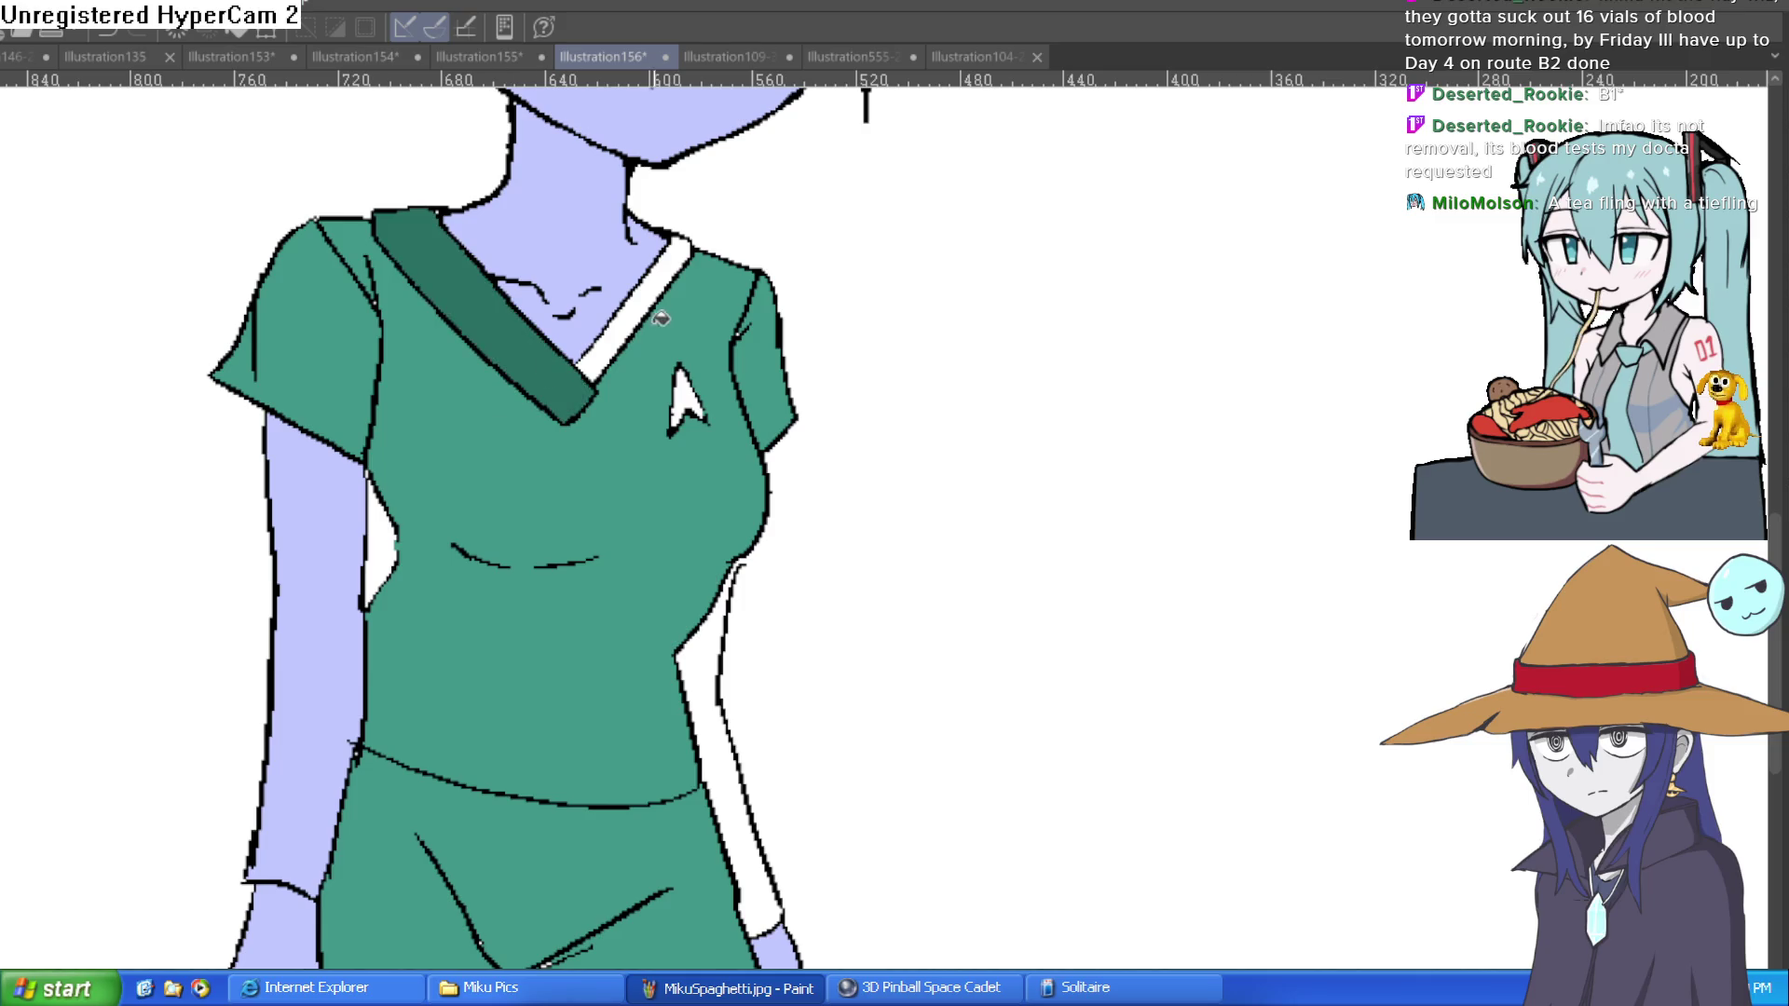
{"action": "scroll", "coordinate": [754, 368], "scroll_direction": "down", "scroll_amount": 4}
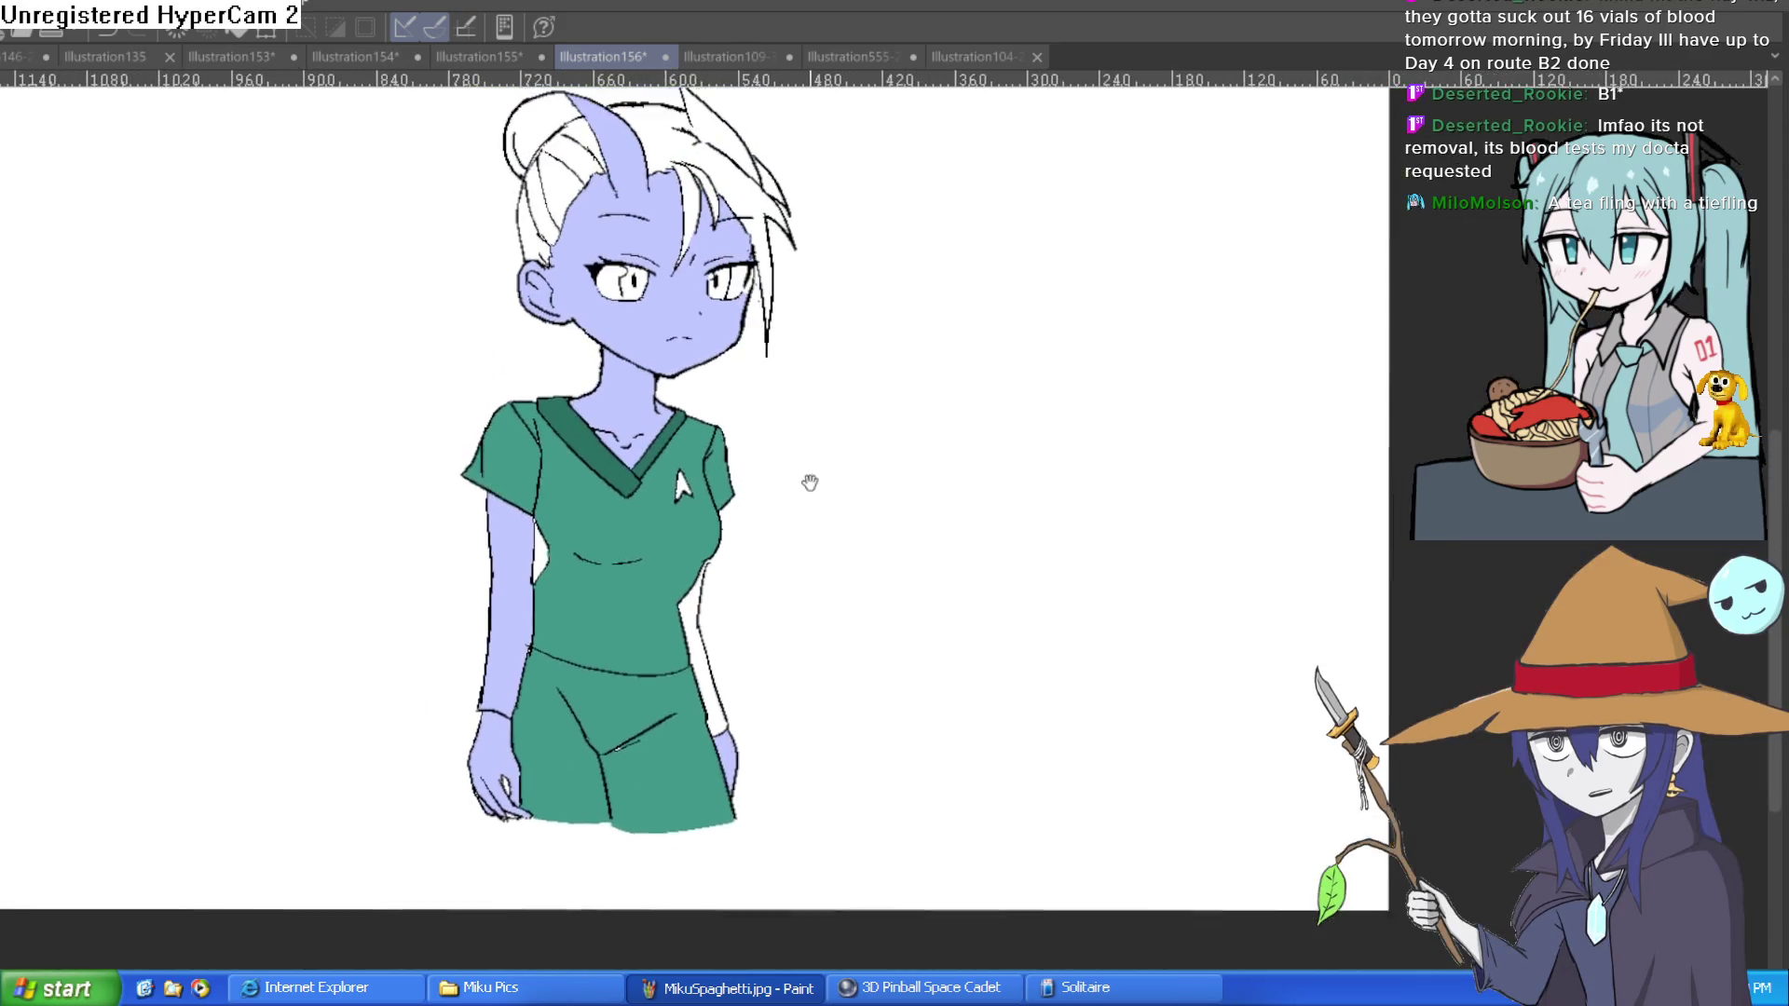
{"action": "scroll", "coordinate": [811, 483], "scroll_direction": "up", "scroll_amount": 1}
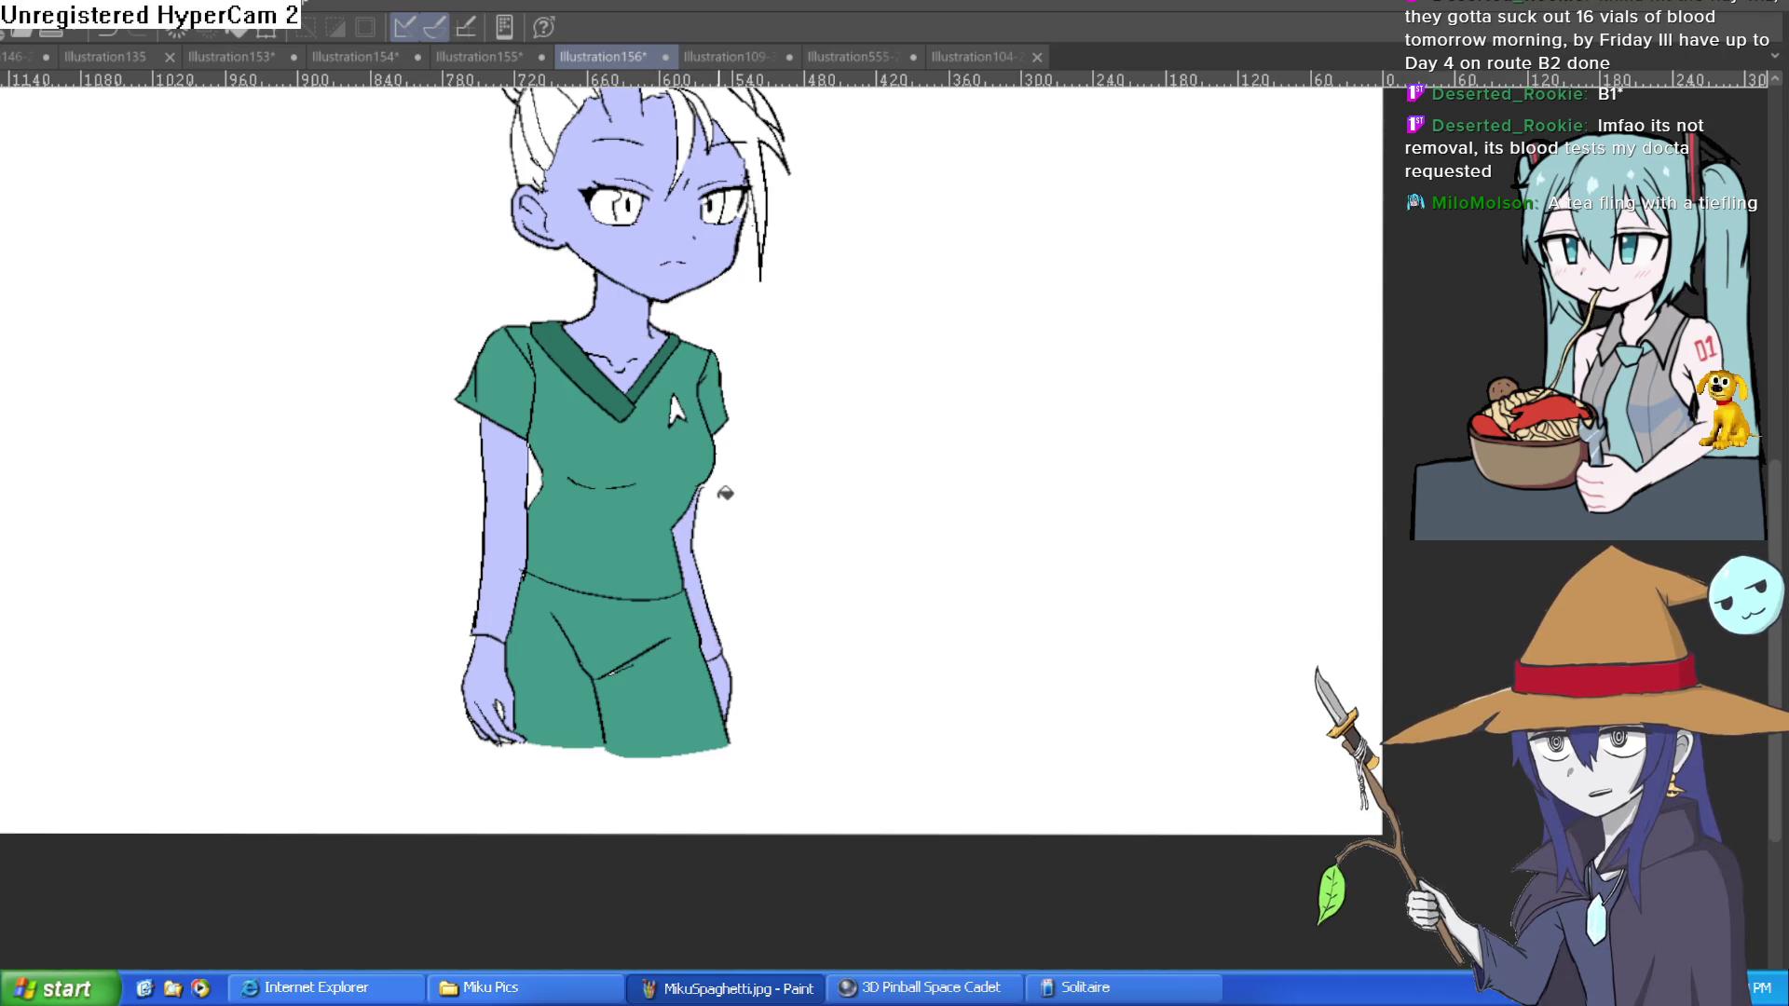
{"action": "left_click_drag", "start_coordinate": [724, 359], "coordinate": [724, 551]}
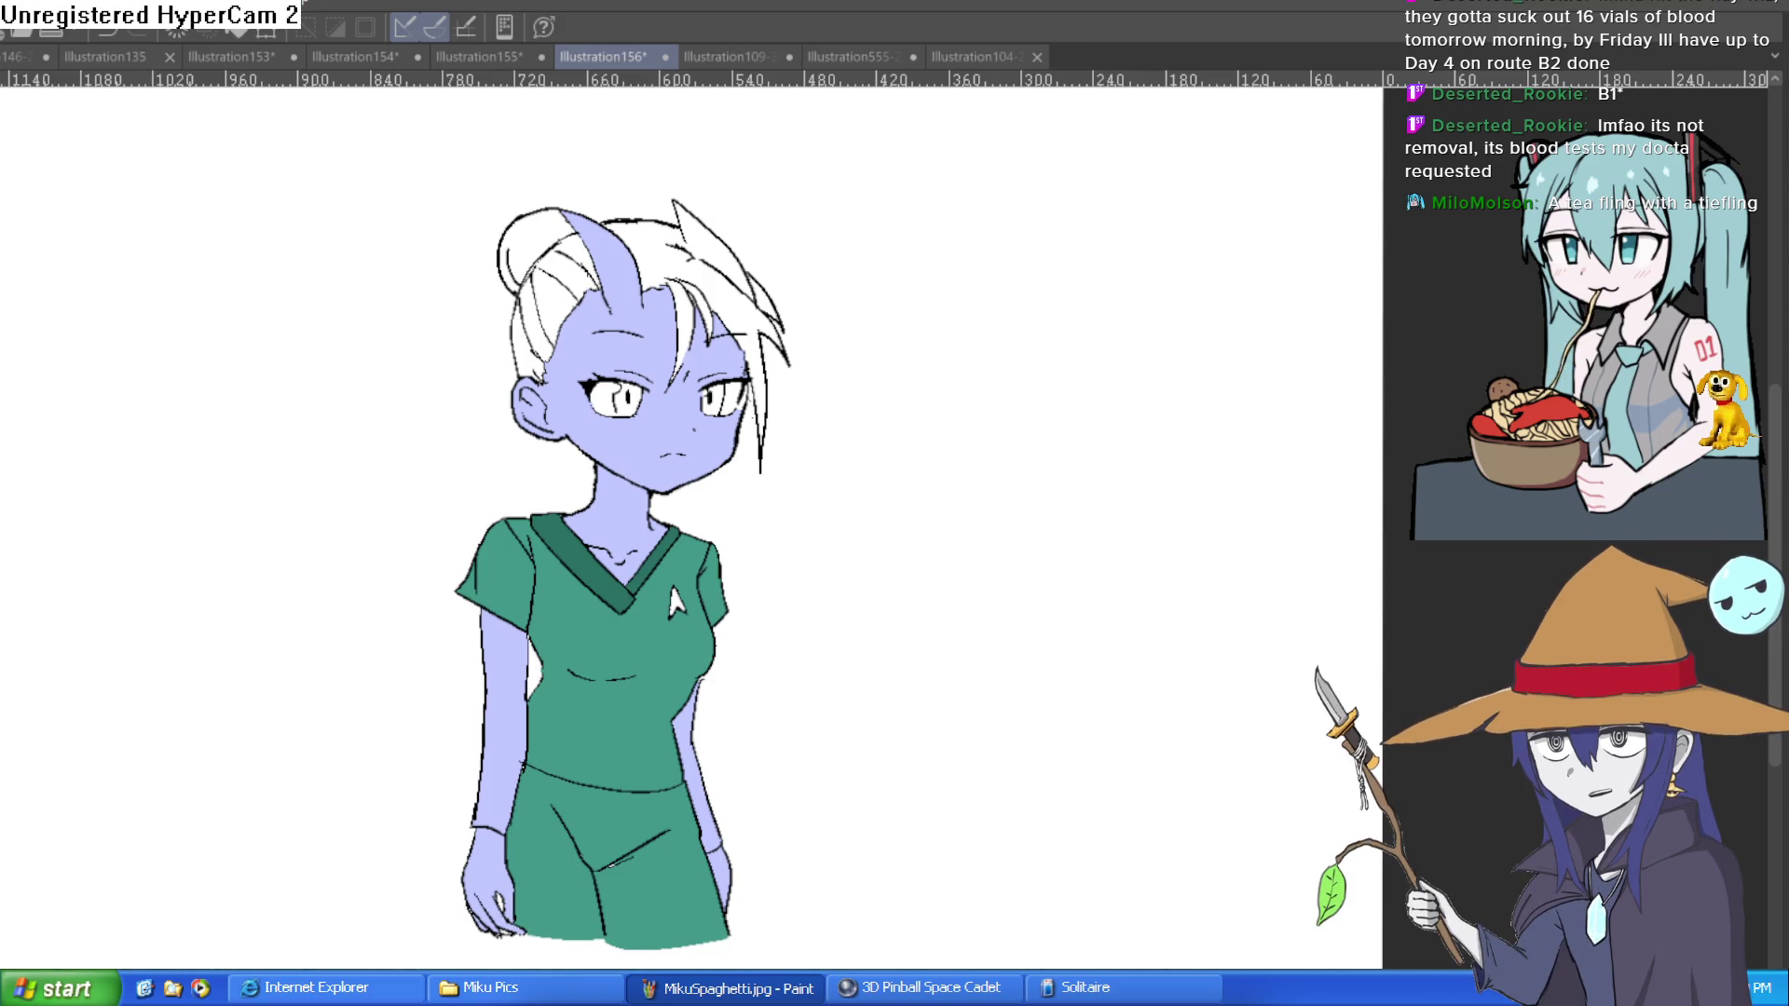
Step: Fill the uncoloured horn with the skin's lavender
{"action": "scroll", "coordinate": [923, 416], "scroll_direction": "left", "scroll_amount": 1}
{"action": "scroll", "coordinate": [756, 351], "scroll_direction": "up", "scroll_amount": 2}
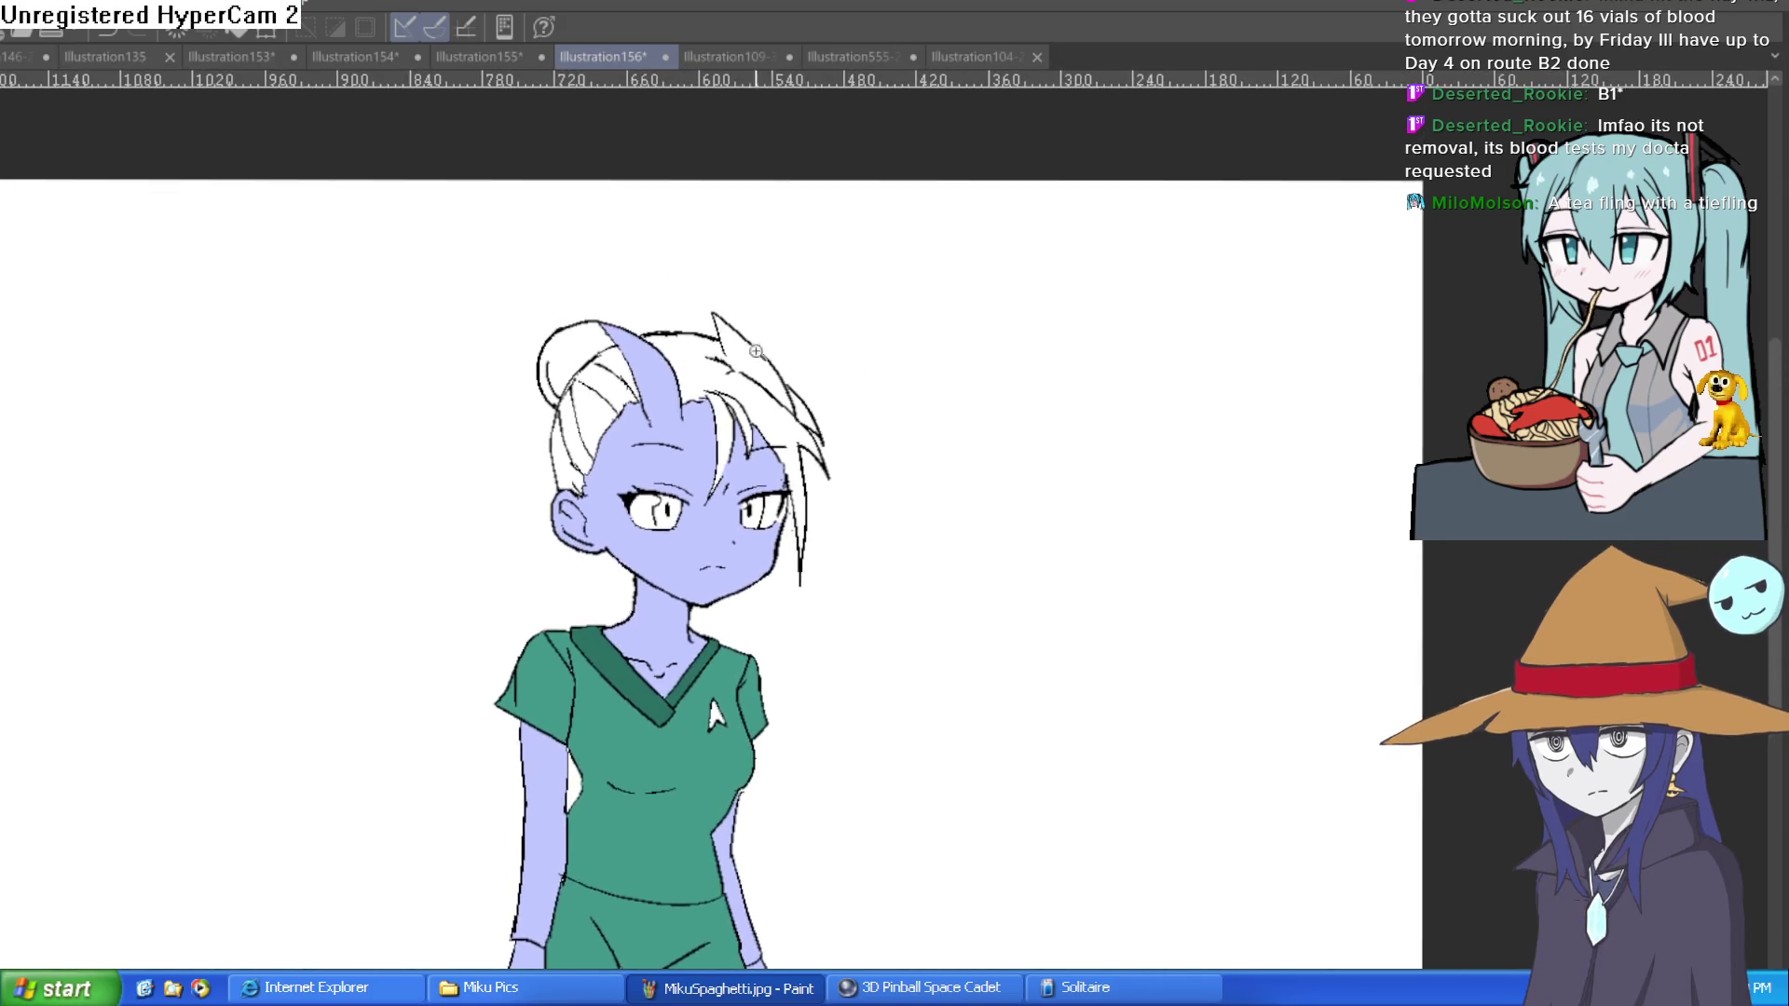
{"action": "scroll", "coordinate": [756, 351], "scroll_direction": "up", "scroll_amount": 5}
{"action": "left_click", "coordinate": [801, 336]}
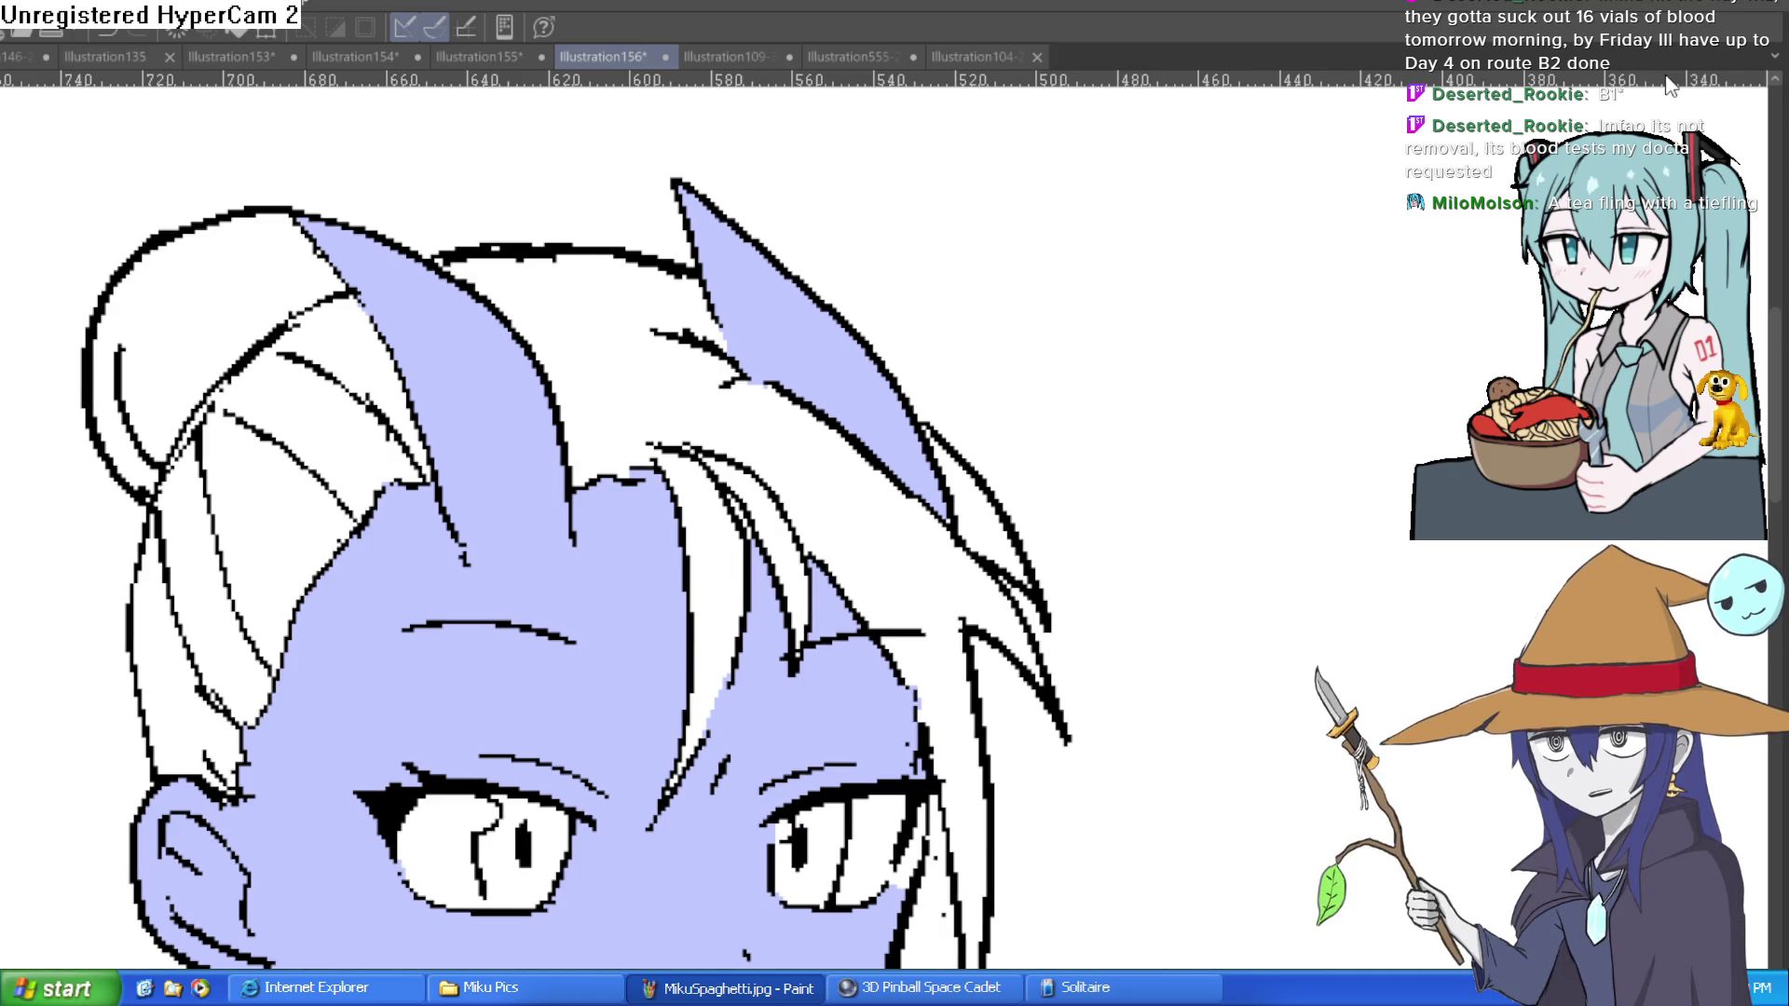
Step: Paint white along the left eye's edge to widen it, redrawing the right eye edge
{"action": "scroll", "coordinate": [1305, 484], "scroll_direction": "down", "scroll_amount": 4}
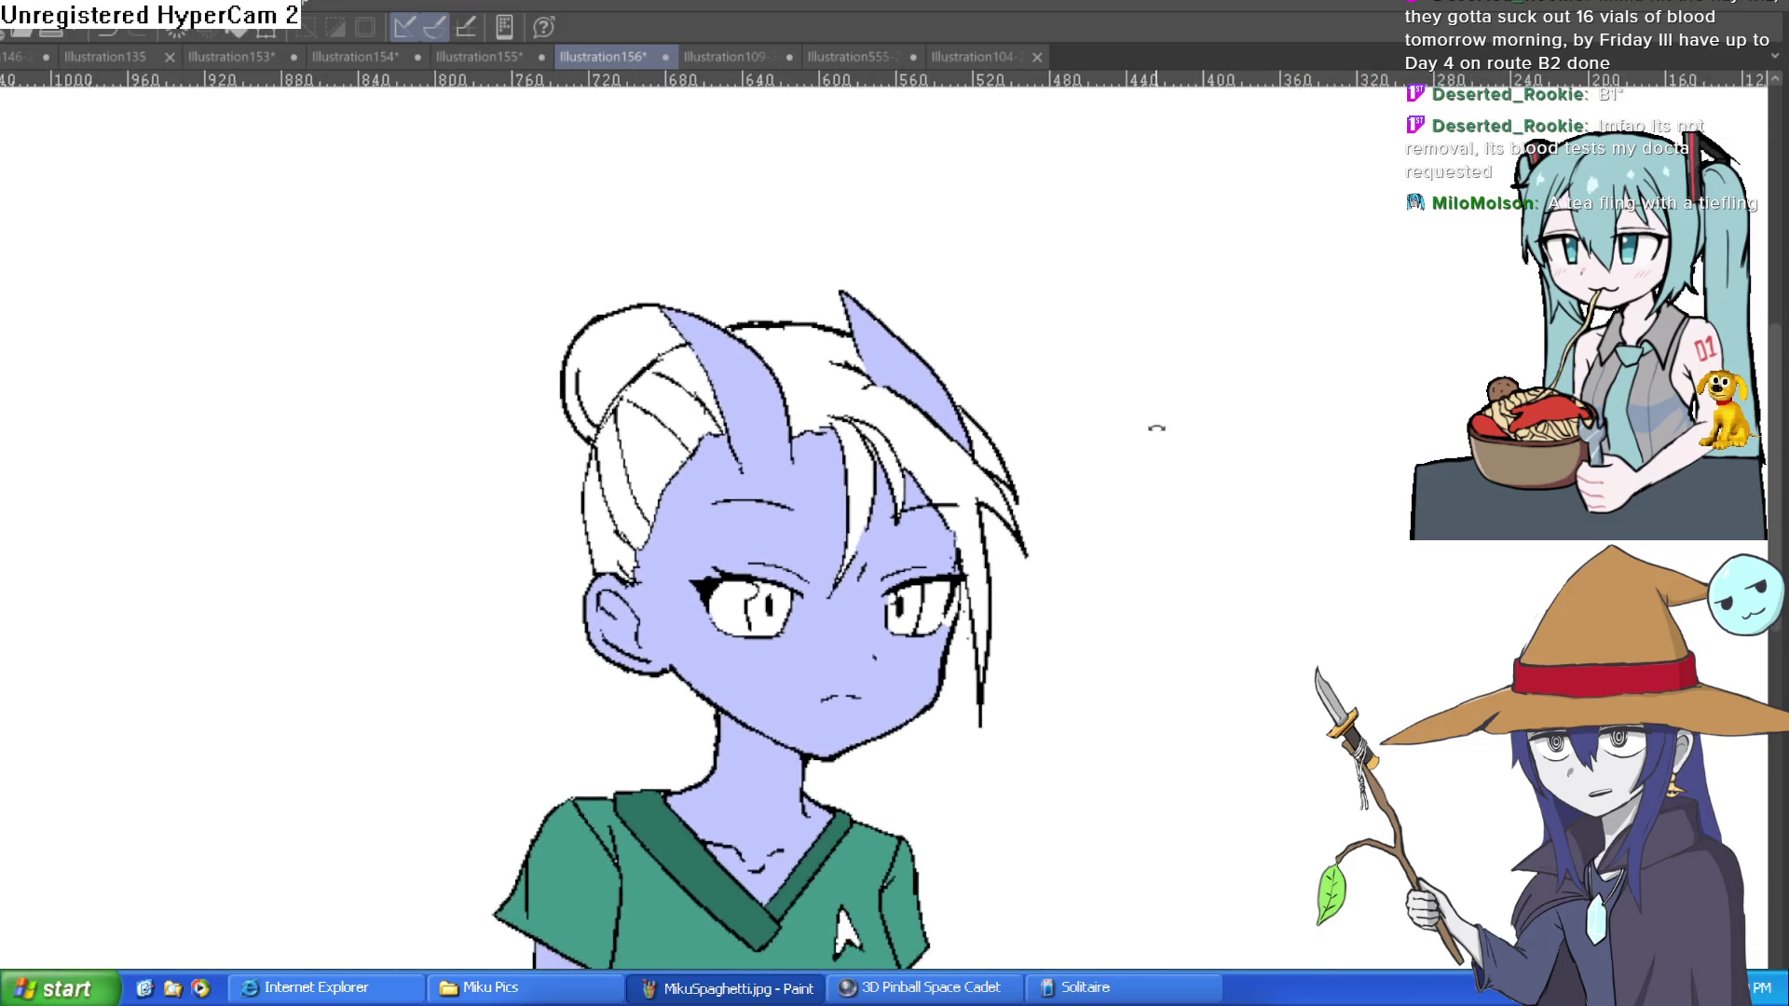
{"action": "mouse_move", "coordinate": [1164, 435]}
{"action": "left_mouse_down"}
{"action": "mouse_move", "coordinate": [1173, 374]}
{"action": "mouse_move", "coordinate": [1171, 423]}
{"action": "mouse_move", "coordinate": [1146, 372]}
{"action": "mouse_move", "coordinate": [1201, 358]}
{"action": "left_mouse_up"}
{"action": "scroll", "coordinate": [1201, 358], "scroll_direction": "down", "scroll_amount": 2}
{"action": "scroll", "coordinate": [1178, 363], "scroll_direction": "up", "scroll_amount": 5}
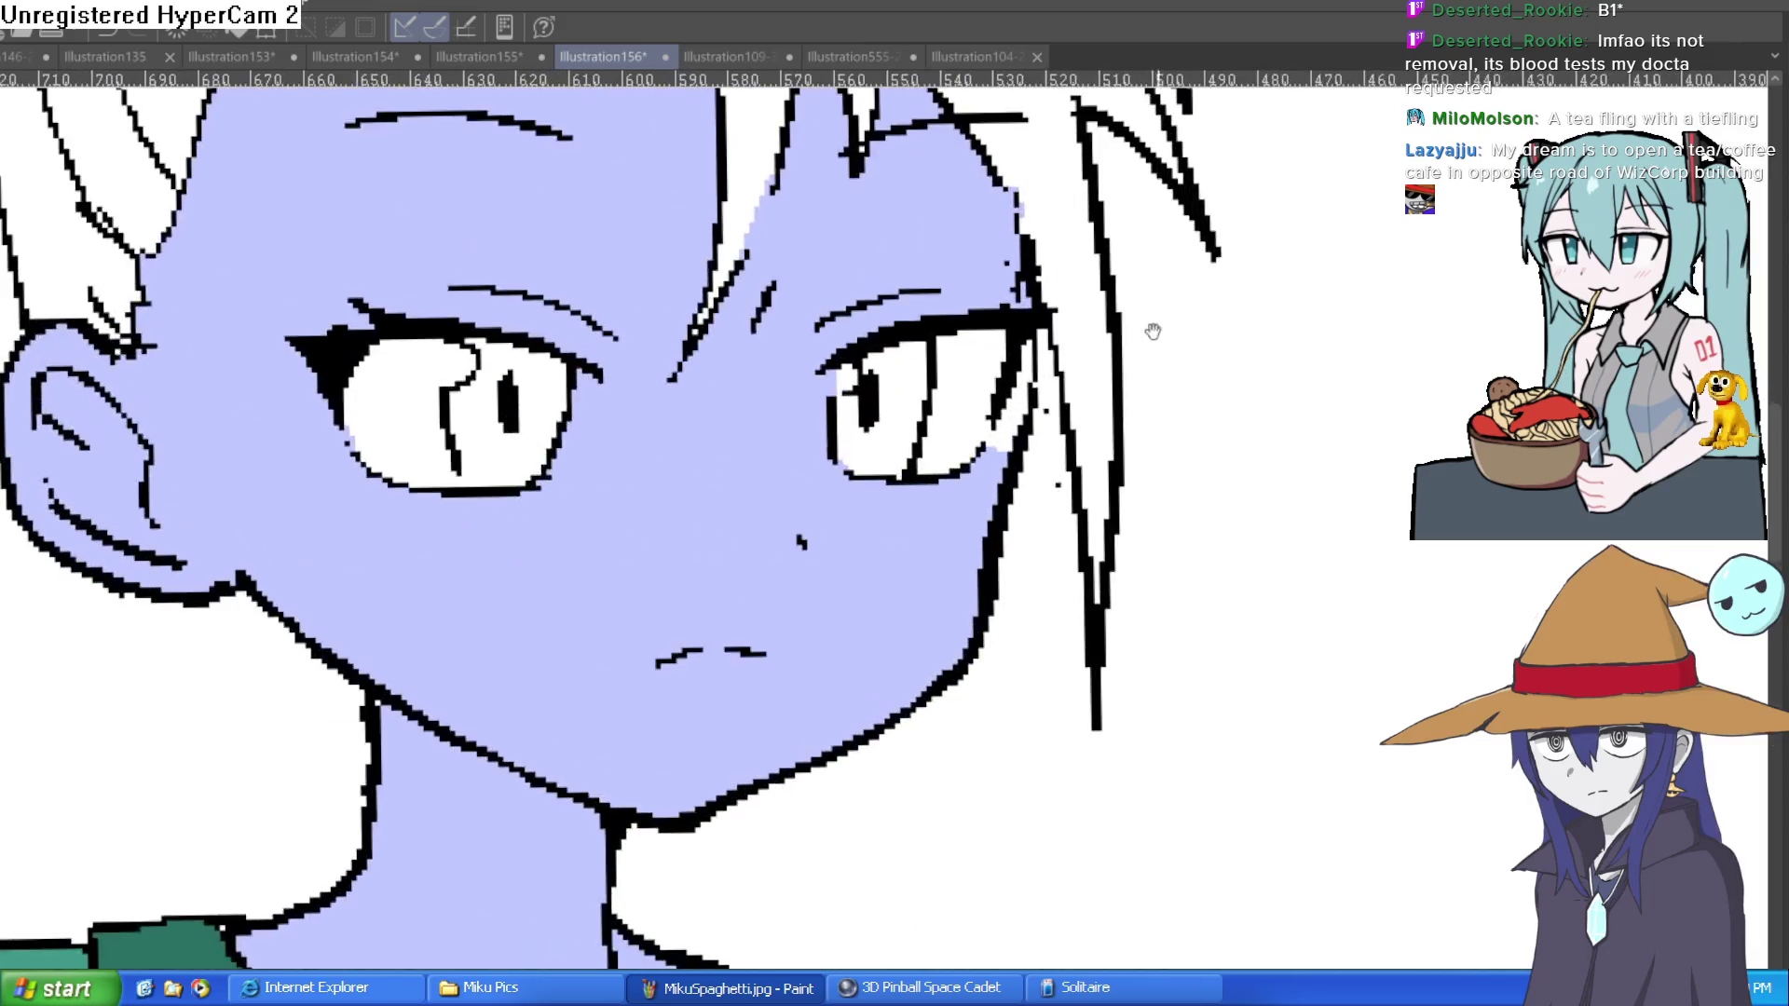
{"action": "mouse_move", "coordinate": [698, 427]}
{"action": "left_mouse_down"}
{"action": "mouse_move", "coordinate": [671, 531]}
{"action": "mouse_move", "coordinate": [697, 436]}
{"action": "mouse_move", "coordinate": [688, 499]}
{"action": "left_mouse_up"}
{"action": "mouse_move", "coordinate": [942, 439]}
{"action": "left_mouse_down"}
{"action": "mouse_move", "coordinate": [958, 515]}
{"action": "mouse_move", "coordinate": [1062, 494]}
{"action": "mouse_move", "coordinate": [1139, 430]}
{"action": "left_mouse_up"}
Step: Mirror the canvas to check, then trim the left eye's outer corner and eyelid tip
{"action": "scroll", "coordinate": [1252, 381], "scroll_direction": "down", "scroll_amount": 5}
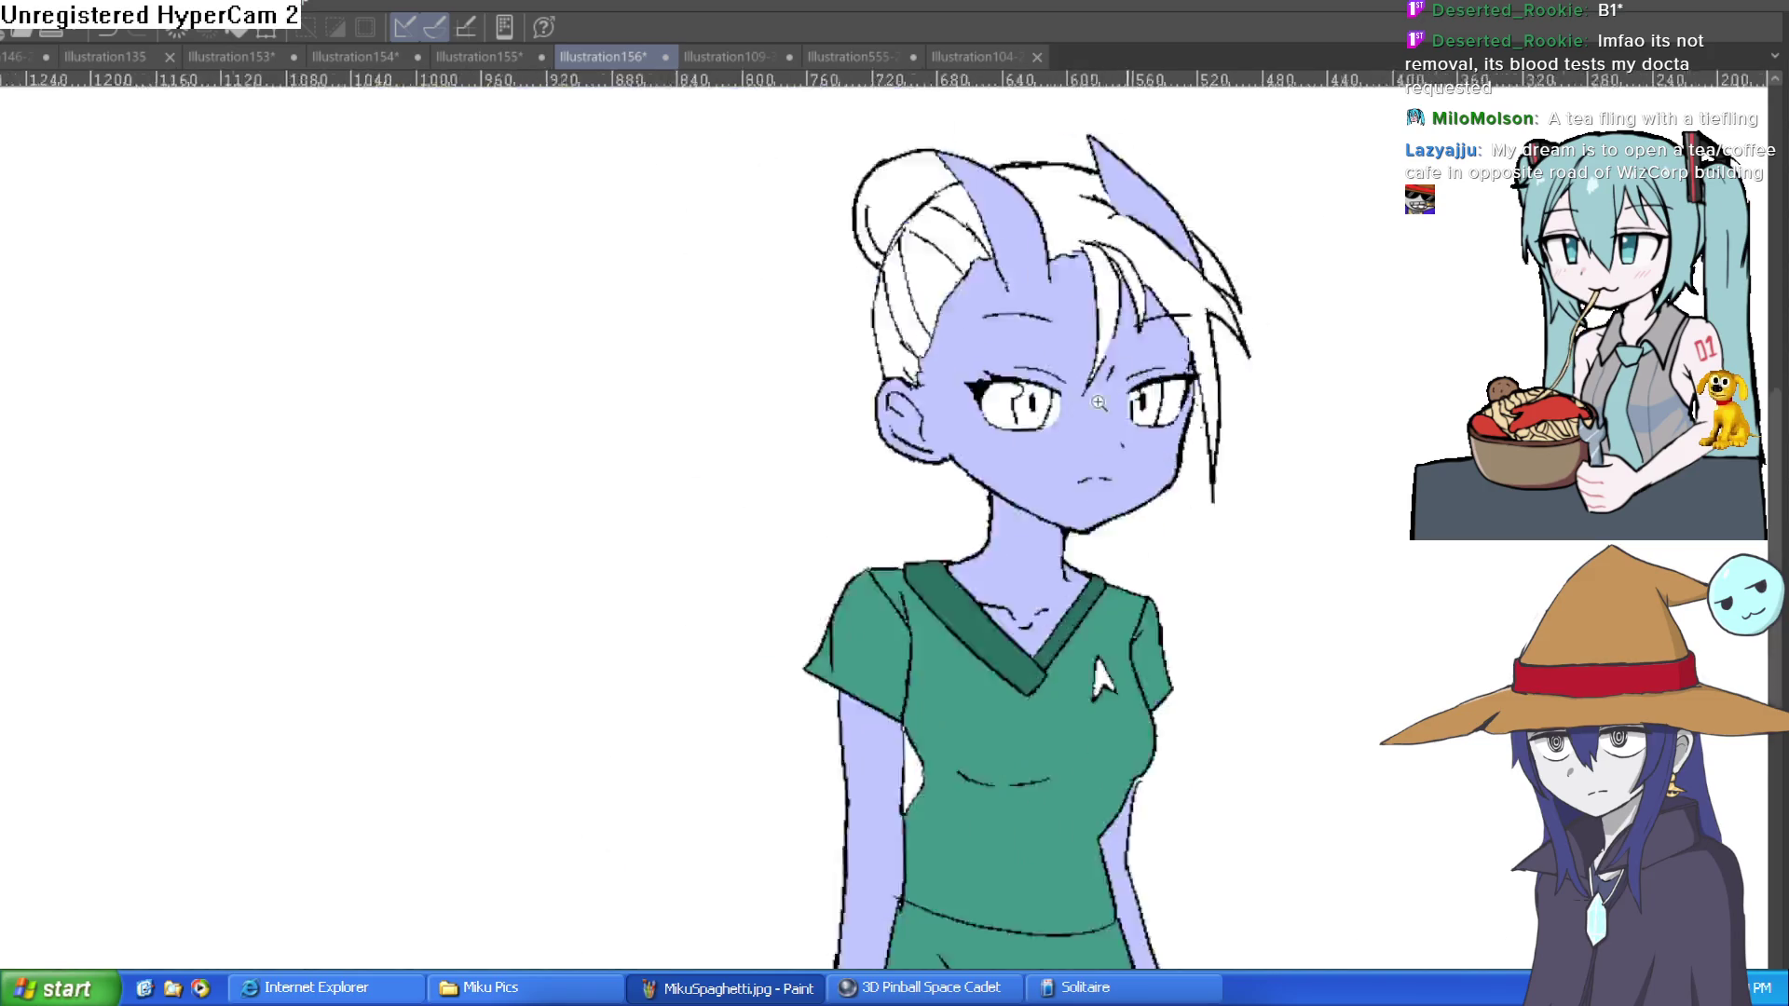
{"action": "left_click_drag", "start_coordinate": [1252, 381], "coordinate": [1190, 399]}
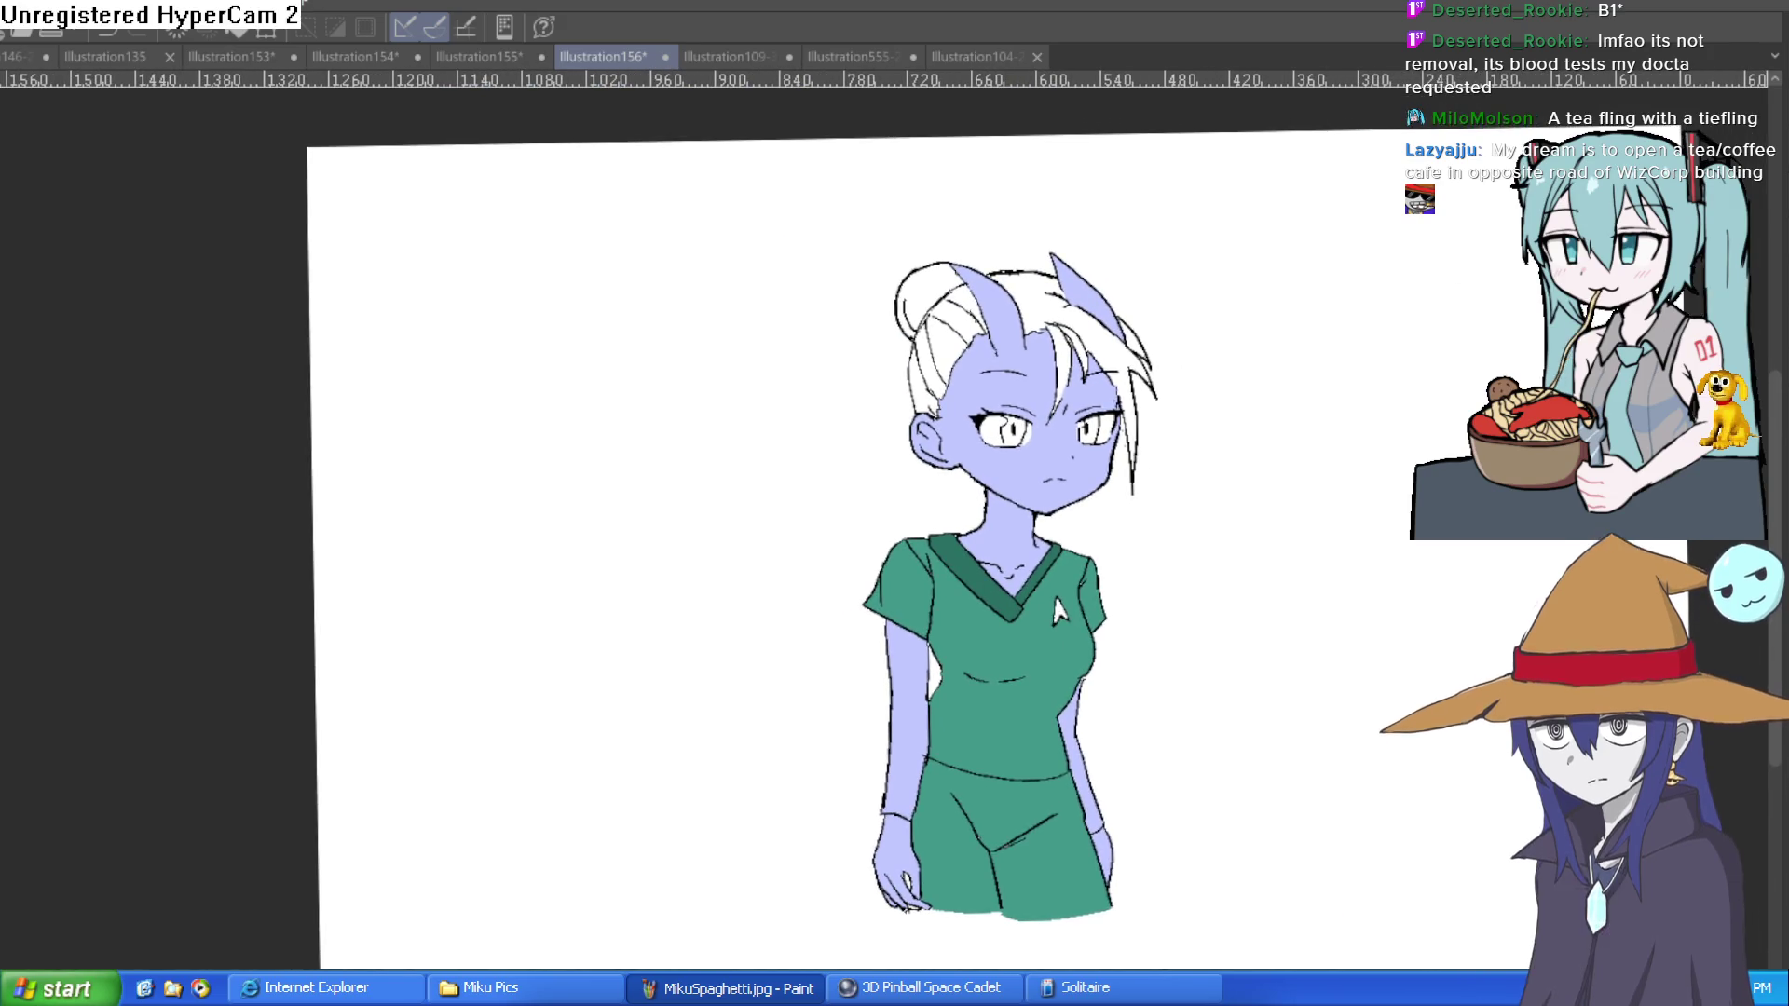
{"action": "key", "text": "h"}
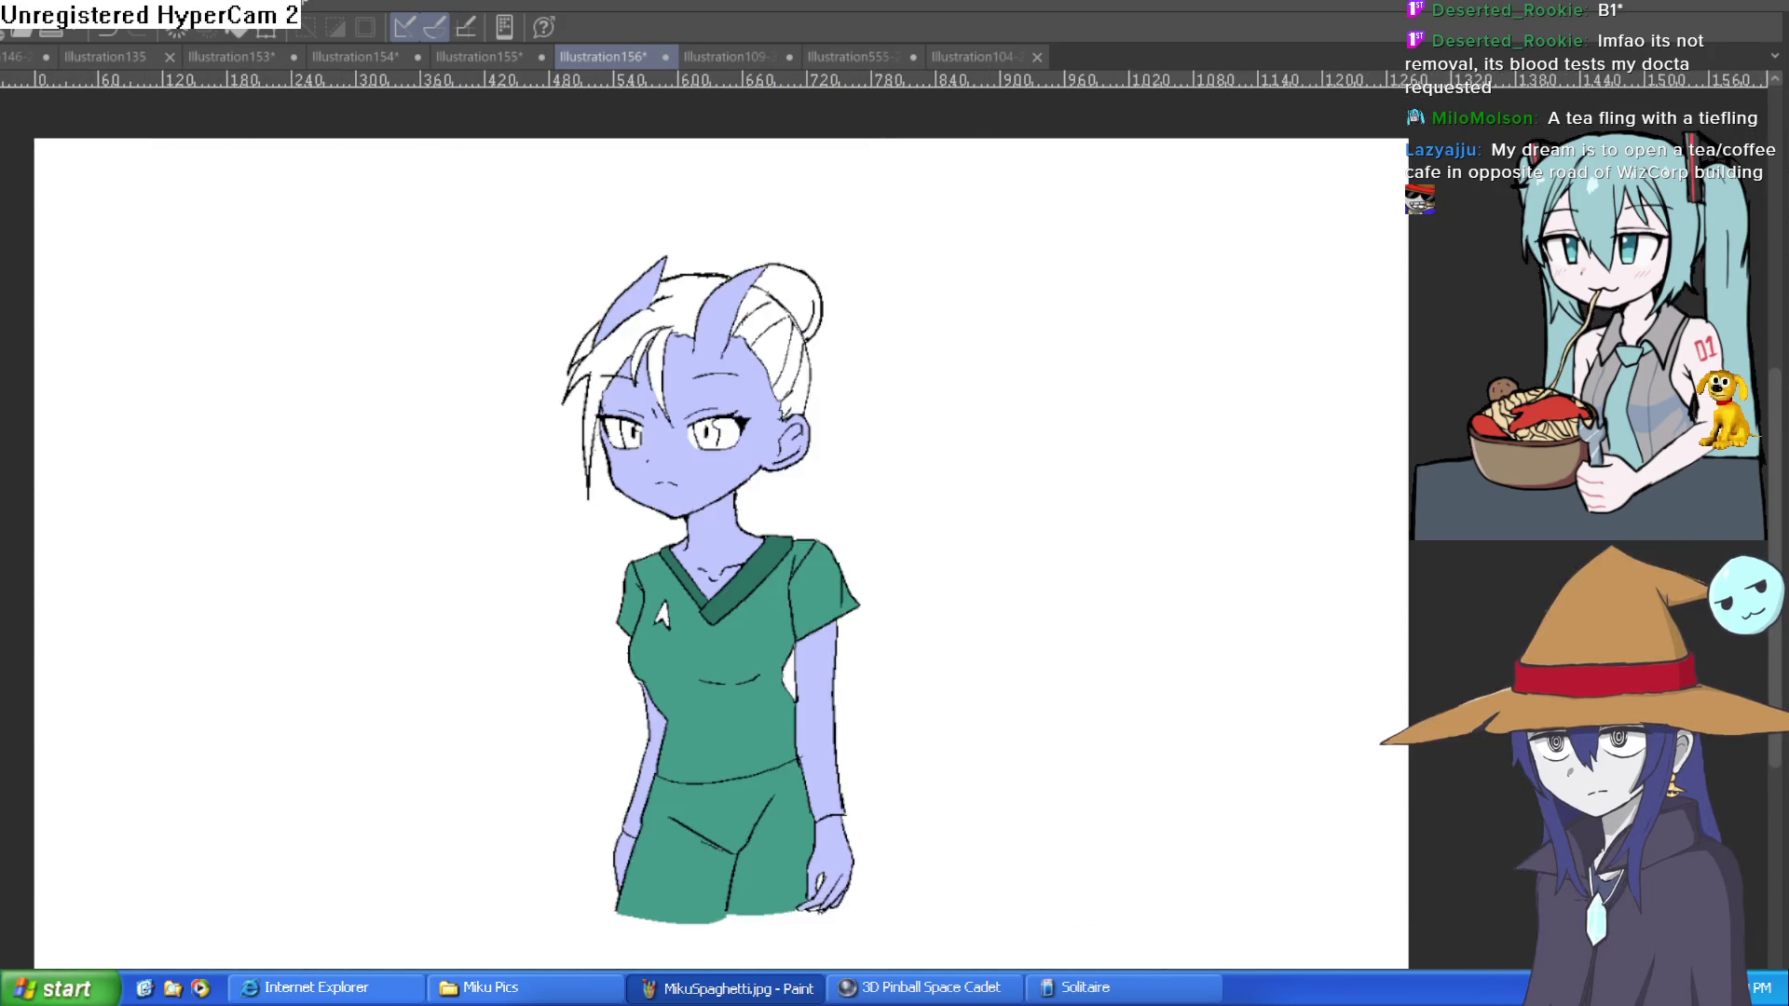
{"action": "key", "text": "h"}
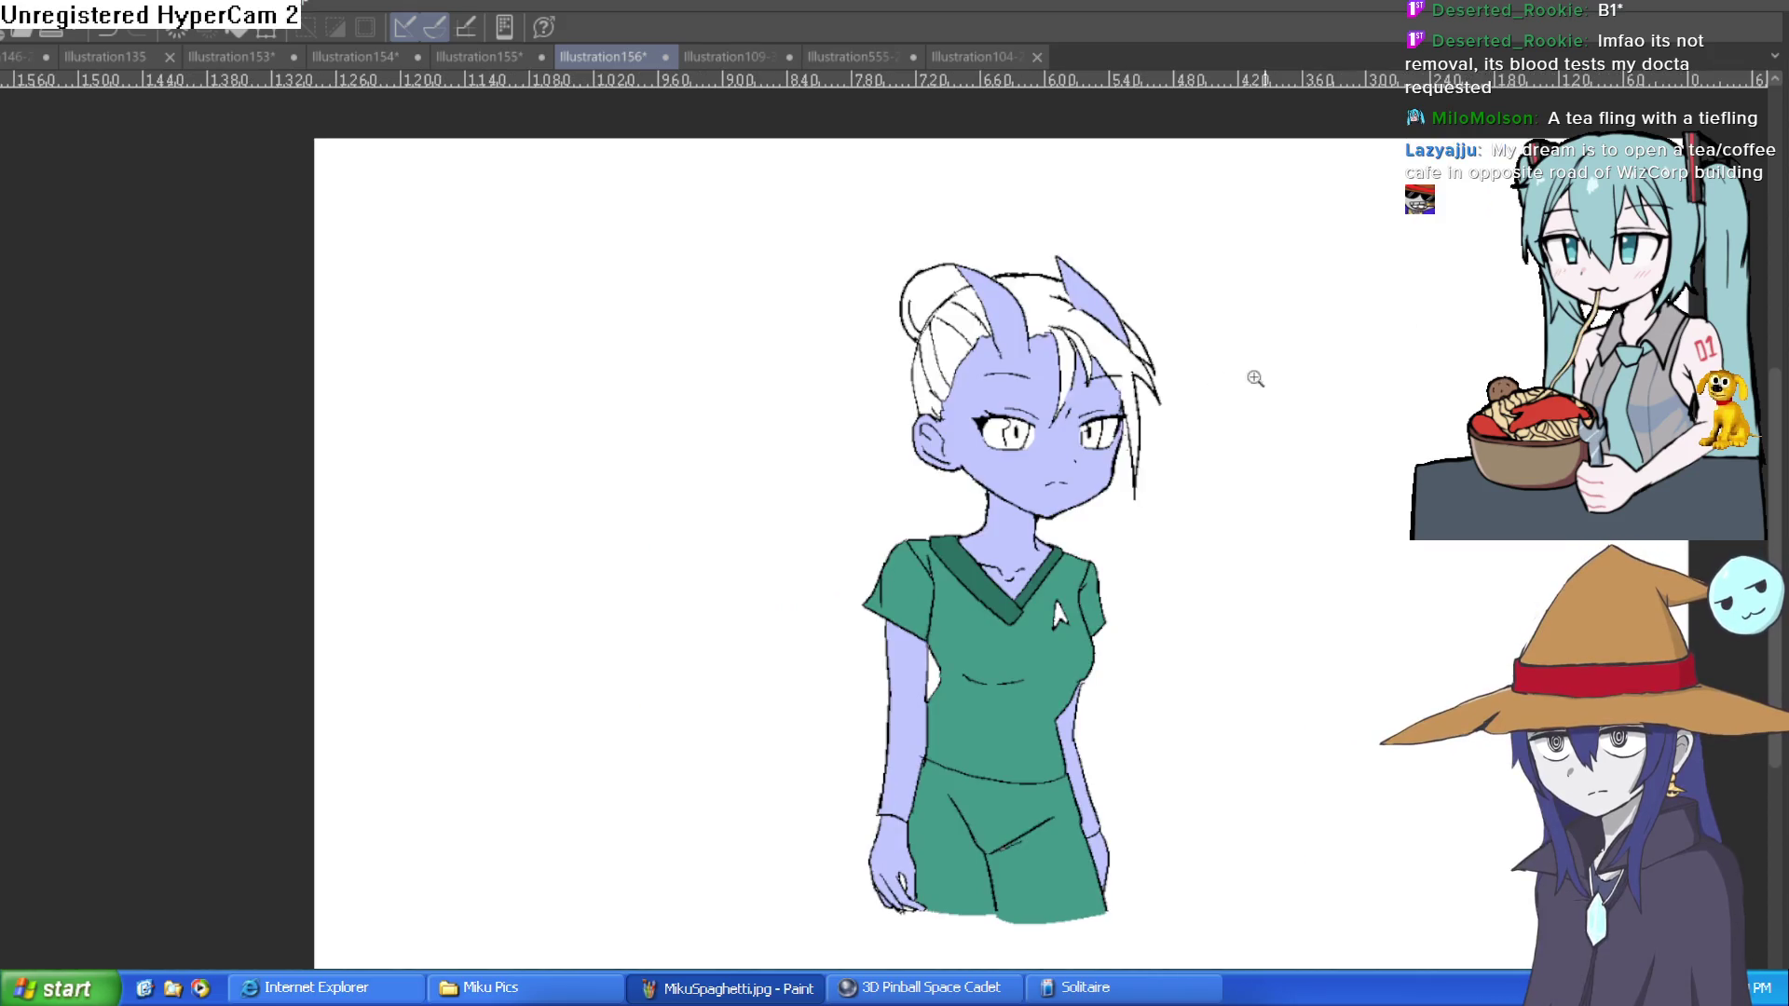
{"action": "scroll", "coordinate": [1250, 379], "scroll_direction": "up", "scroll_amount": 5}
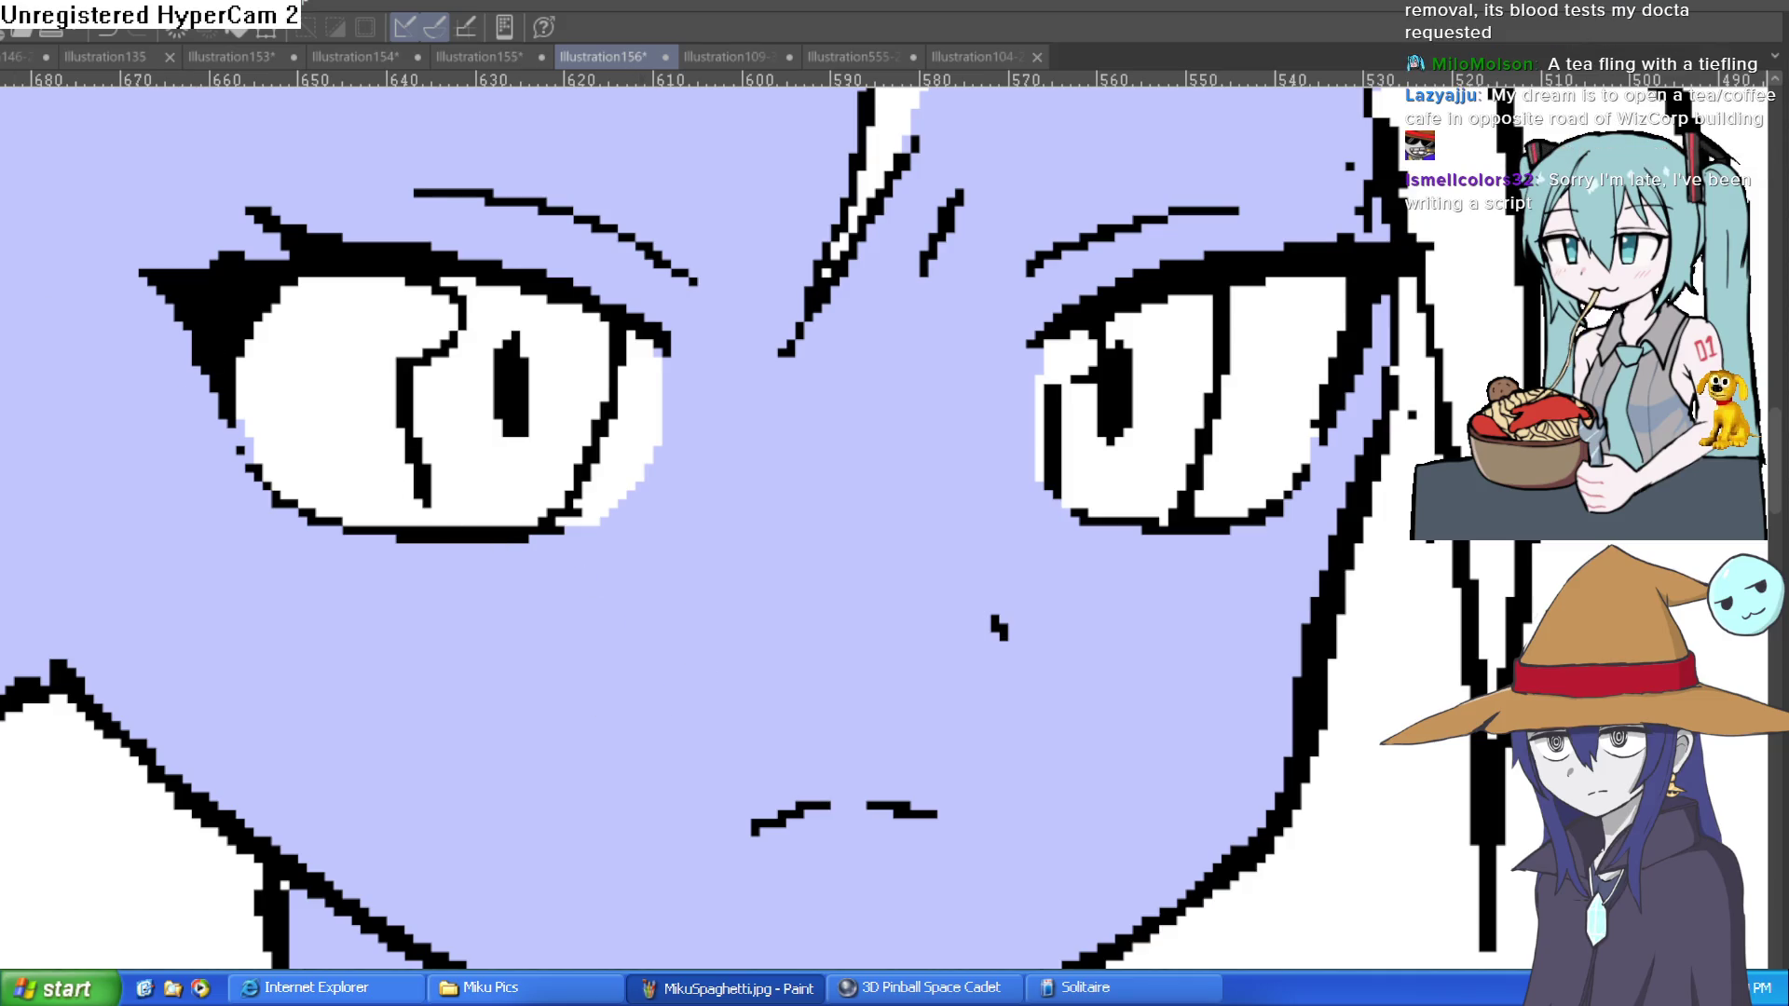
{"action": "mouse_move", "coordinate": [654, 478]}
{"action": "left_mouse_down"}
{"action": "mouse_move", "coordinate": [671, 351]}
{"action": "mouse_move", "coordinate": [662, 471]}
{"action": "mouse_move", "coordinate": [550, 531]}
{"action": "mouse_move", "coordinate": [579, 510]}
{"action": "left_mouse_up"}
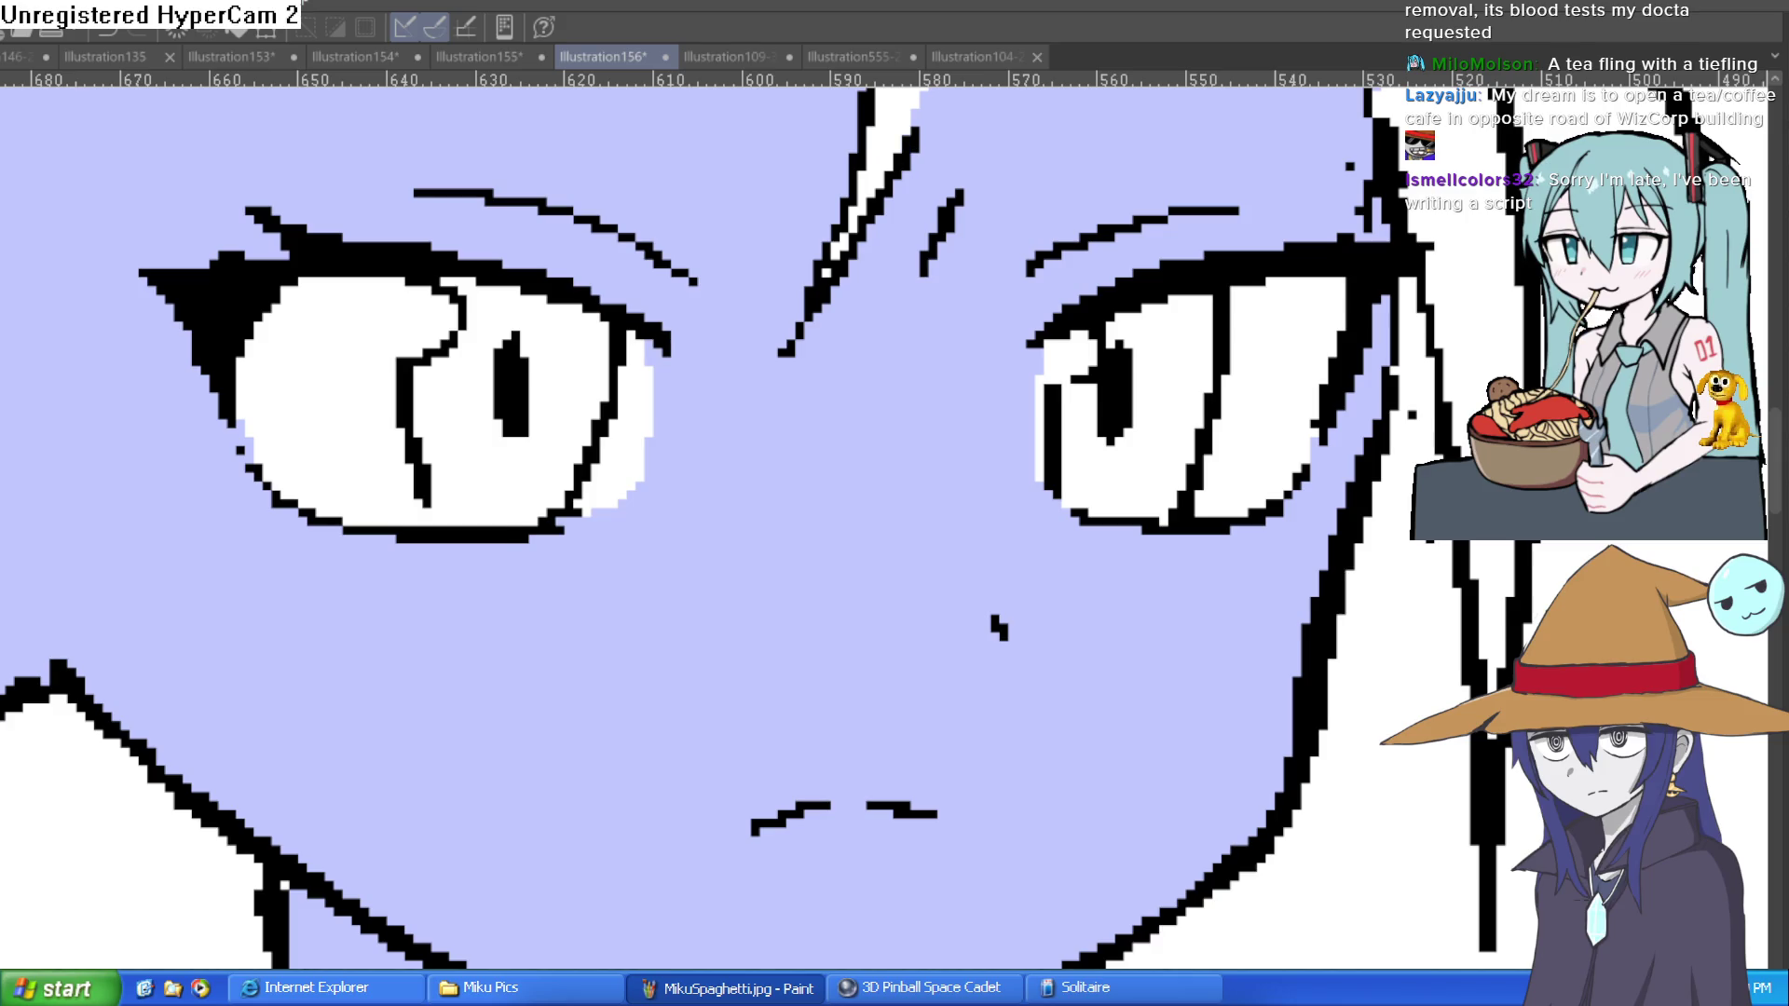
{"action": "scroll", "coordinate": [1374, 799], "scroll_direction": "down", "scroll_amount": 3}
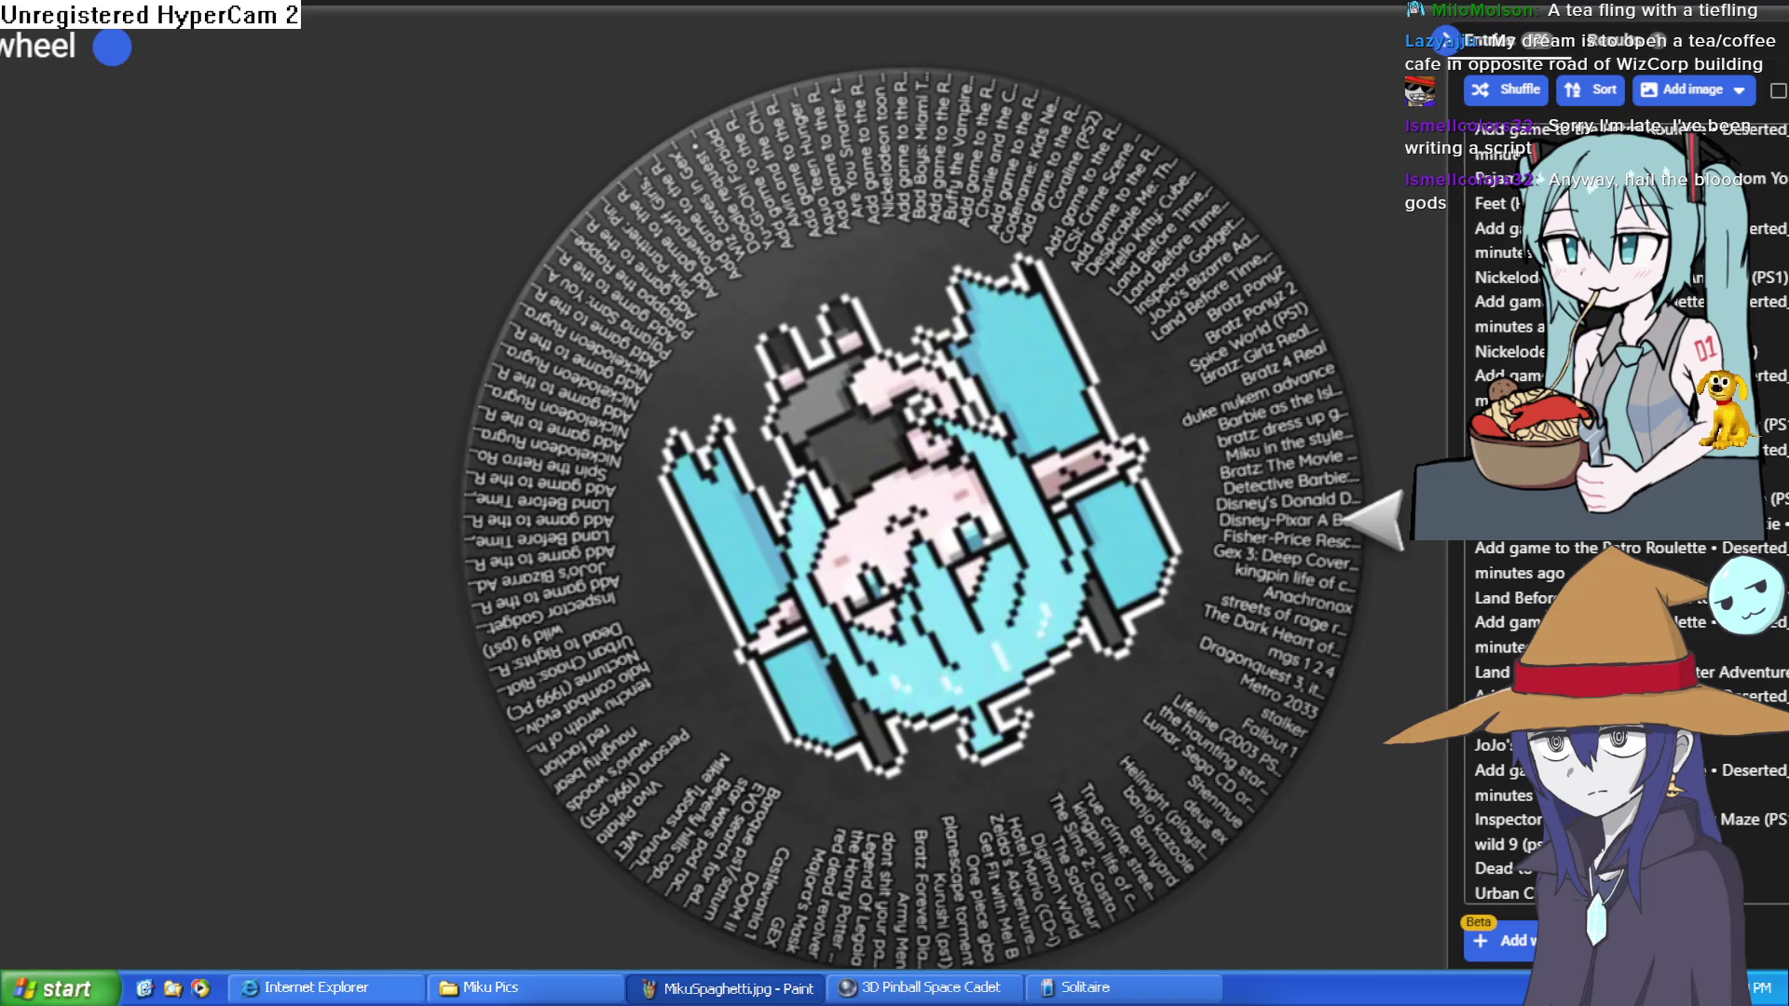
Step: Spin the game-title wheel and select the winning title, streets of rage remix
{"action": "scroll", "coordinate": [1621, 522], "scroll_direction": "down", "scroll_amount": 10}
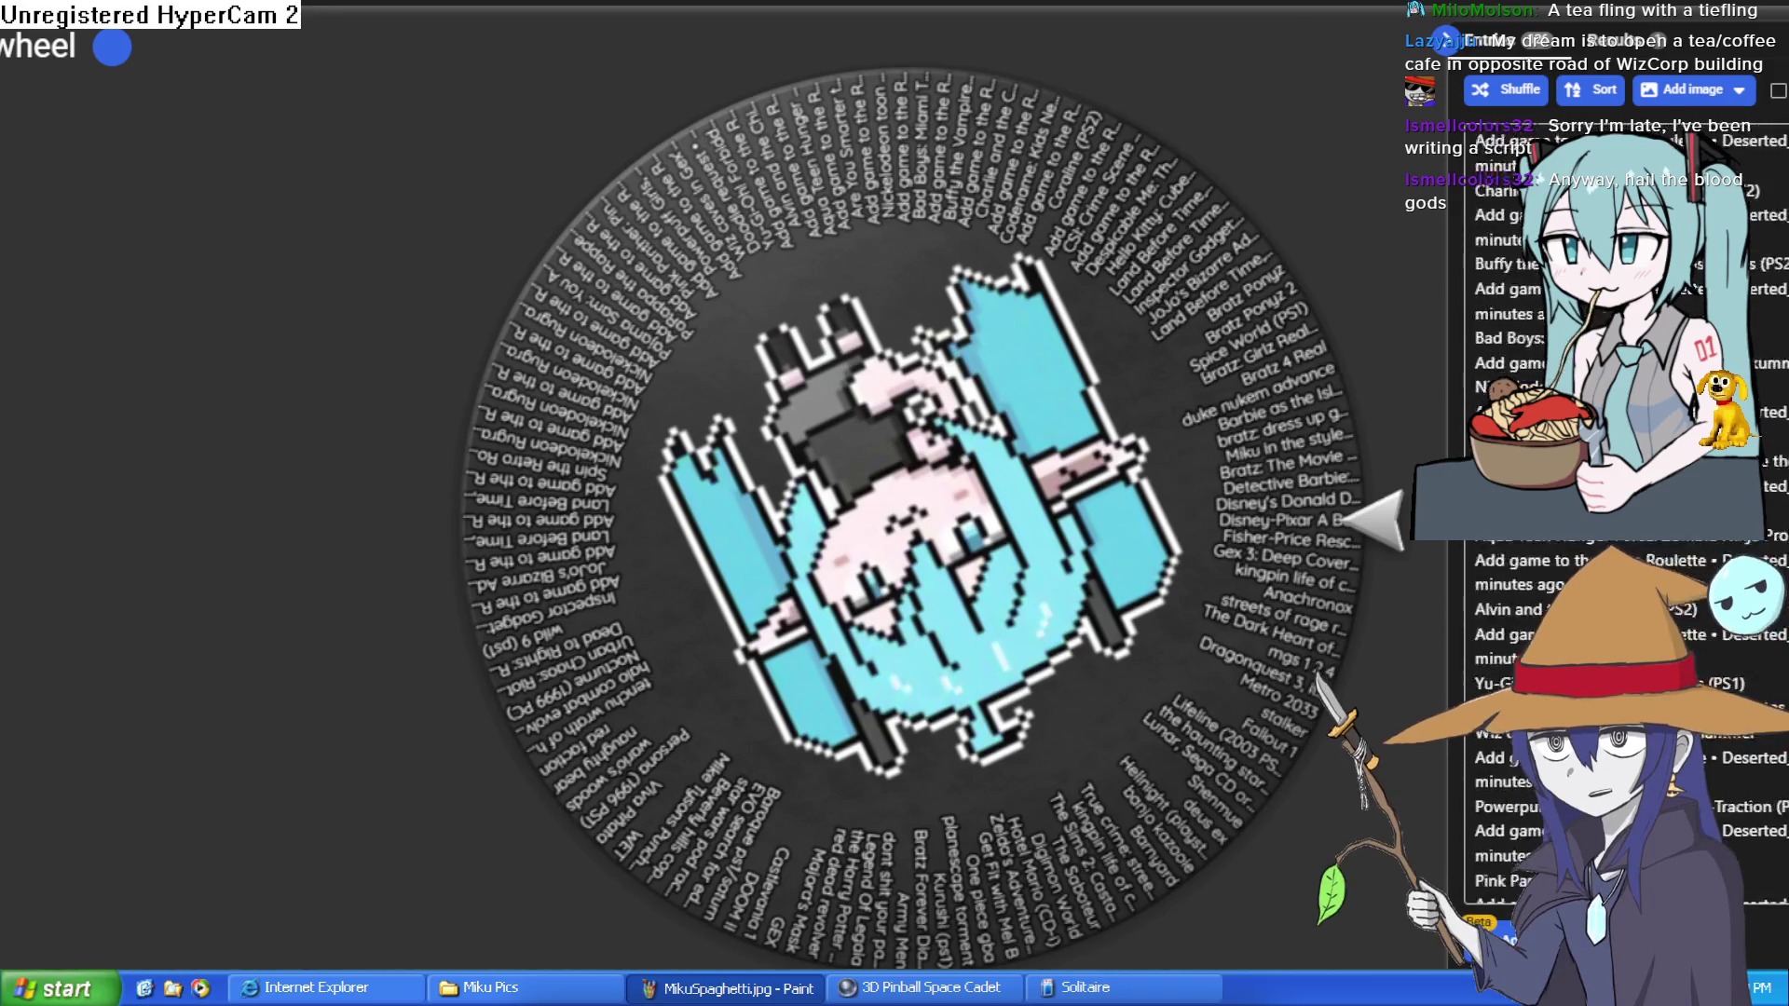
{"action": "scroll", "coordinate": [1584, 522], "scroll_direction": "up", "scroll_amount": 10}
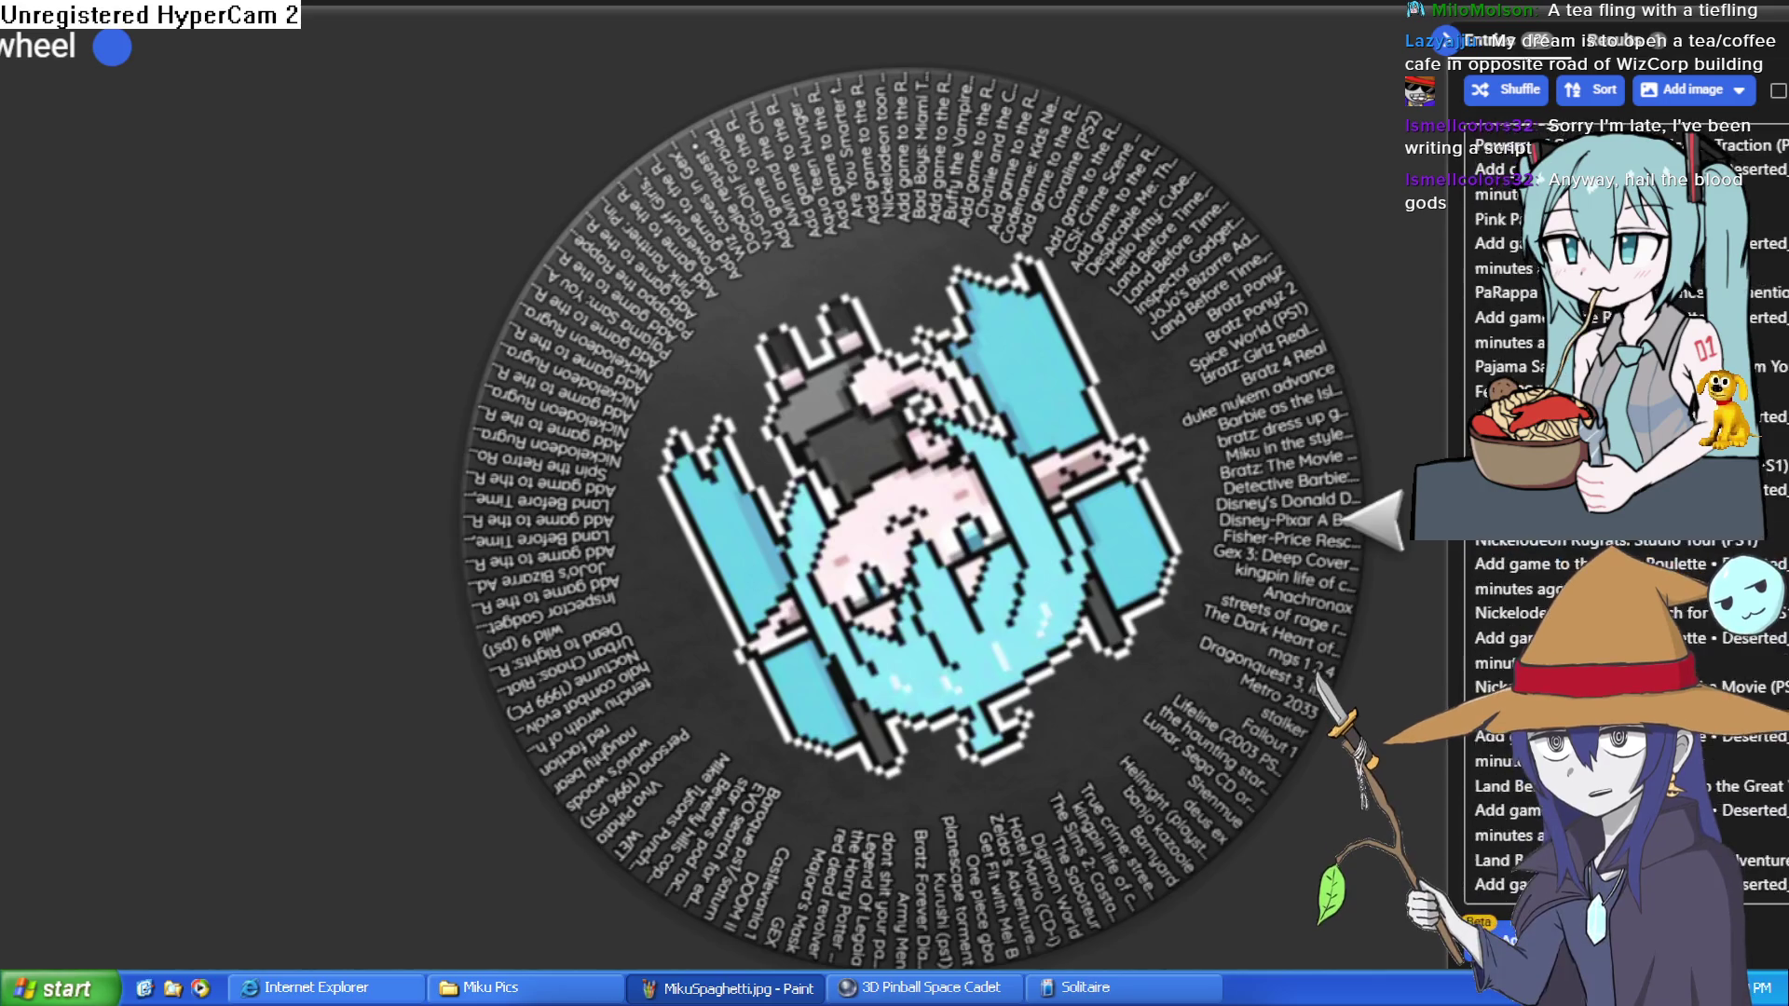
{"action": "scroll", "coordinate": [1584, 522], "scroll_direction": "down", "scroll_amount": 10}
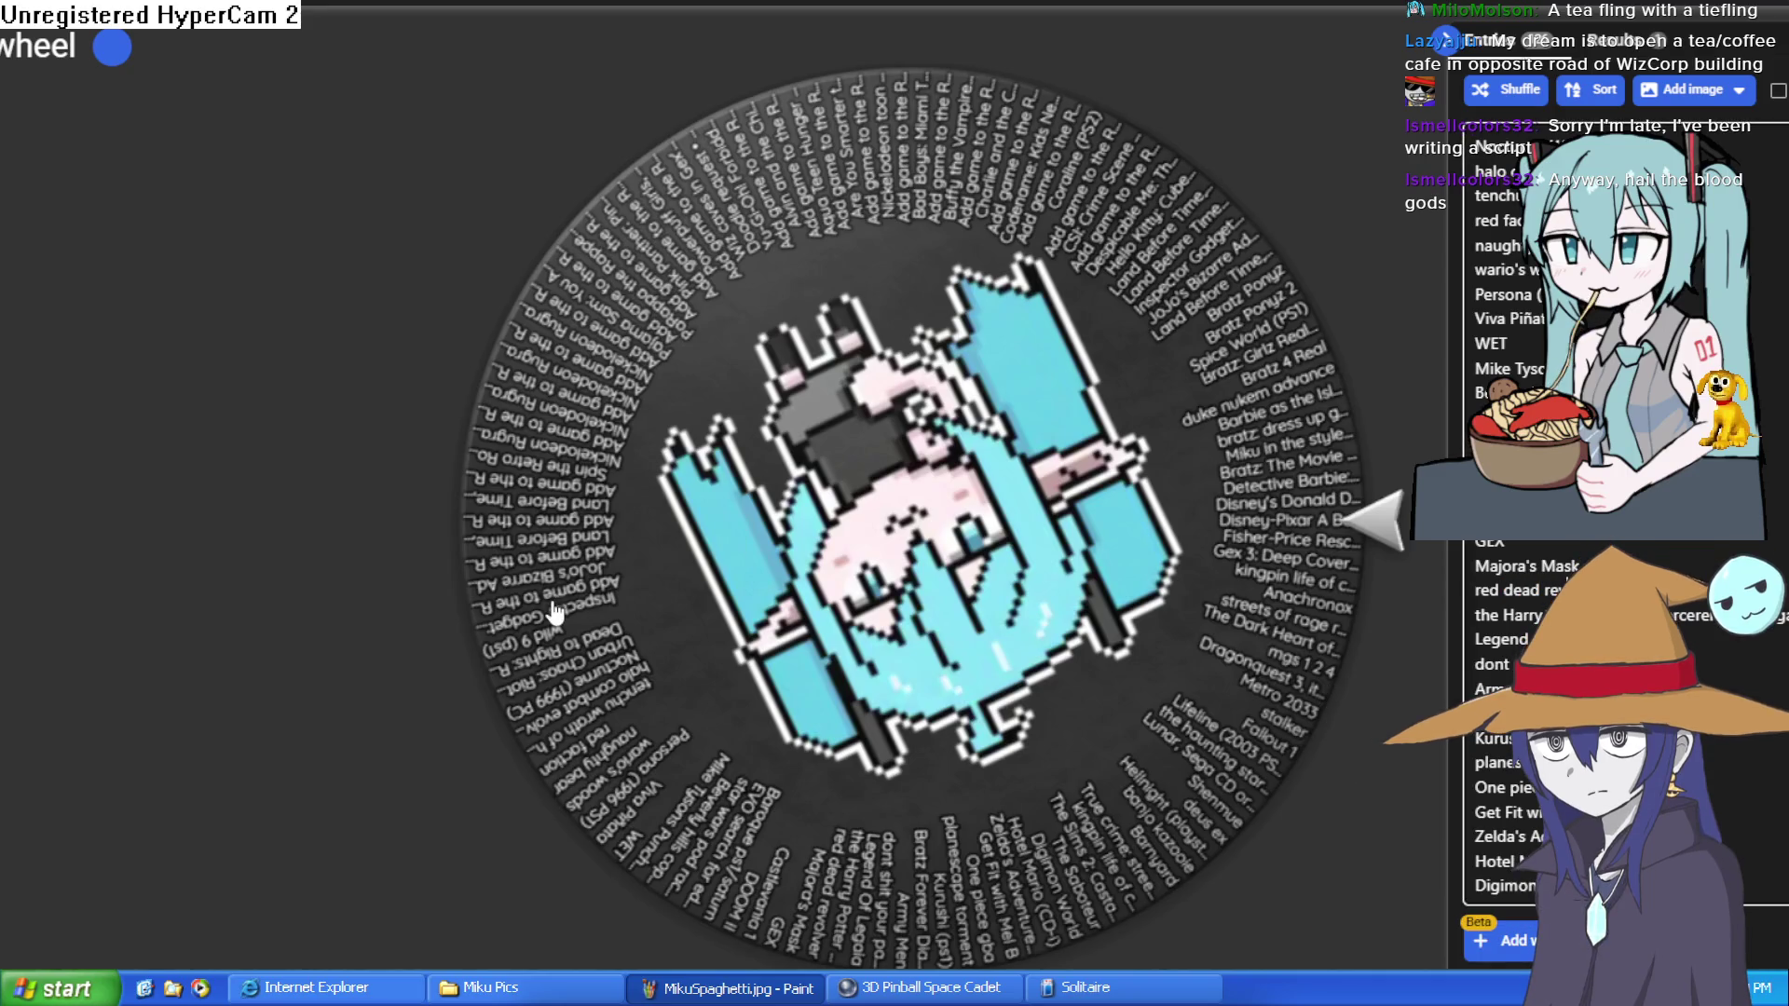
{"action": "left_click", "coordinate": [972, 530]}
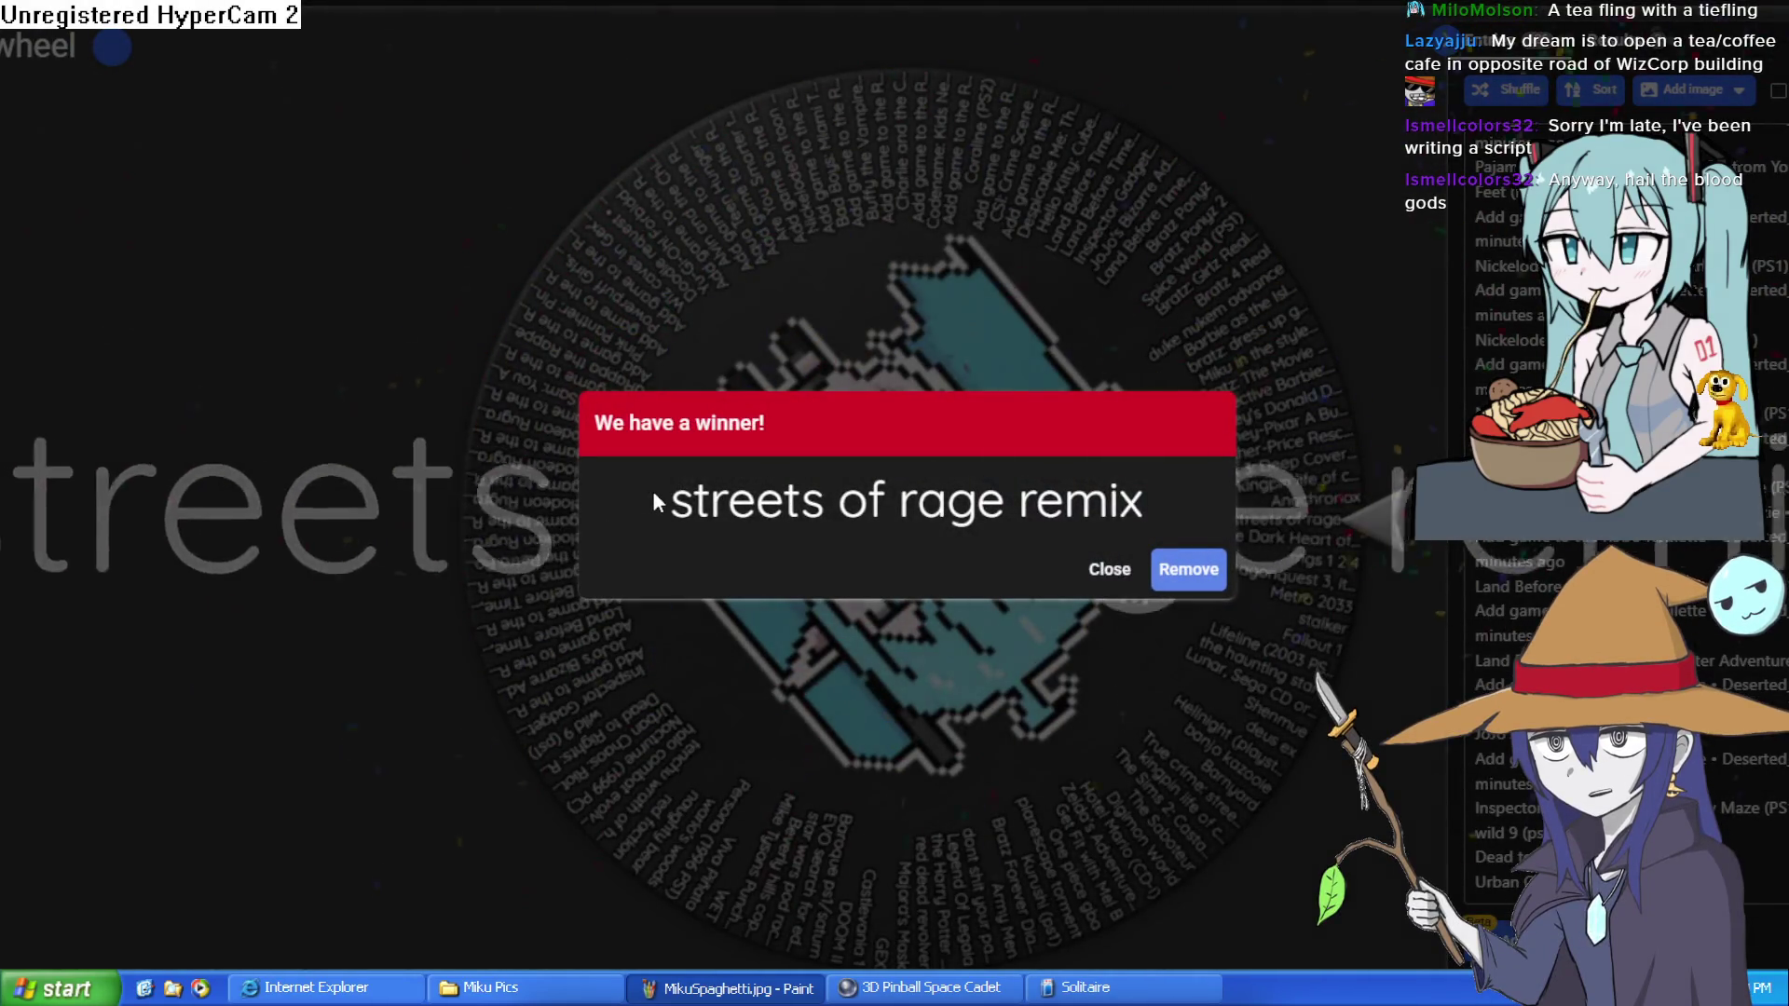
{"action": "mouse_move", "coordinate": [654, 491]}
{"action": "left_mouse_down"}
{"action": "mouse_move", "coordinate": [1111, 478]}
{"action": "mouse_move", "coordinate": [1146, 503]}
{"action": "left_mouse_up"}
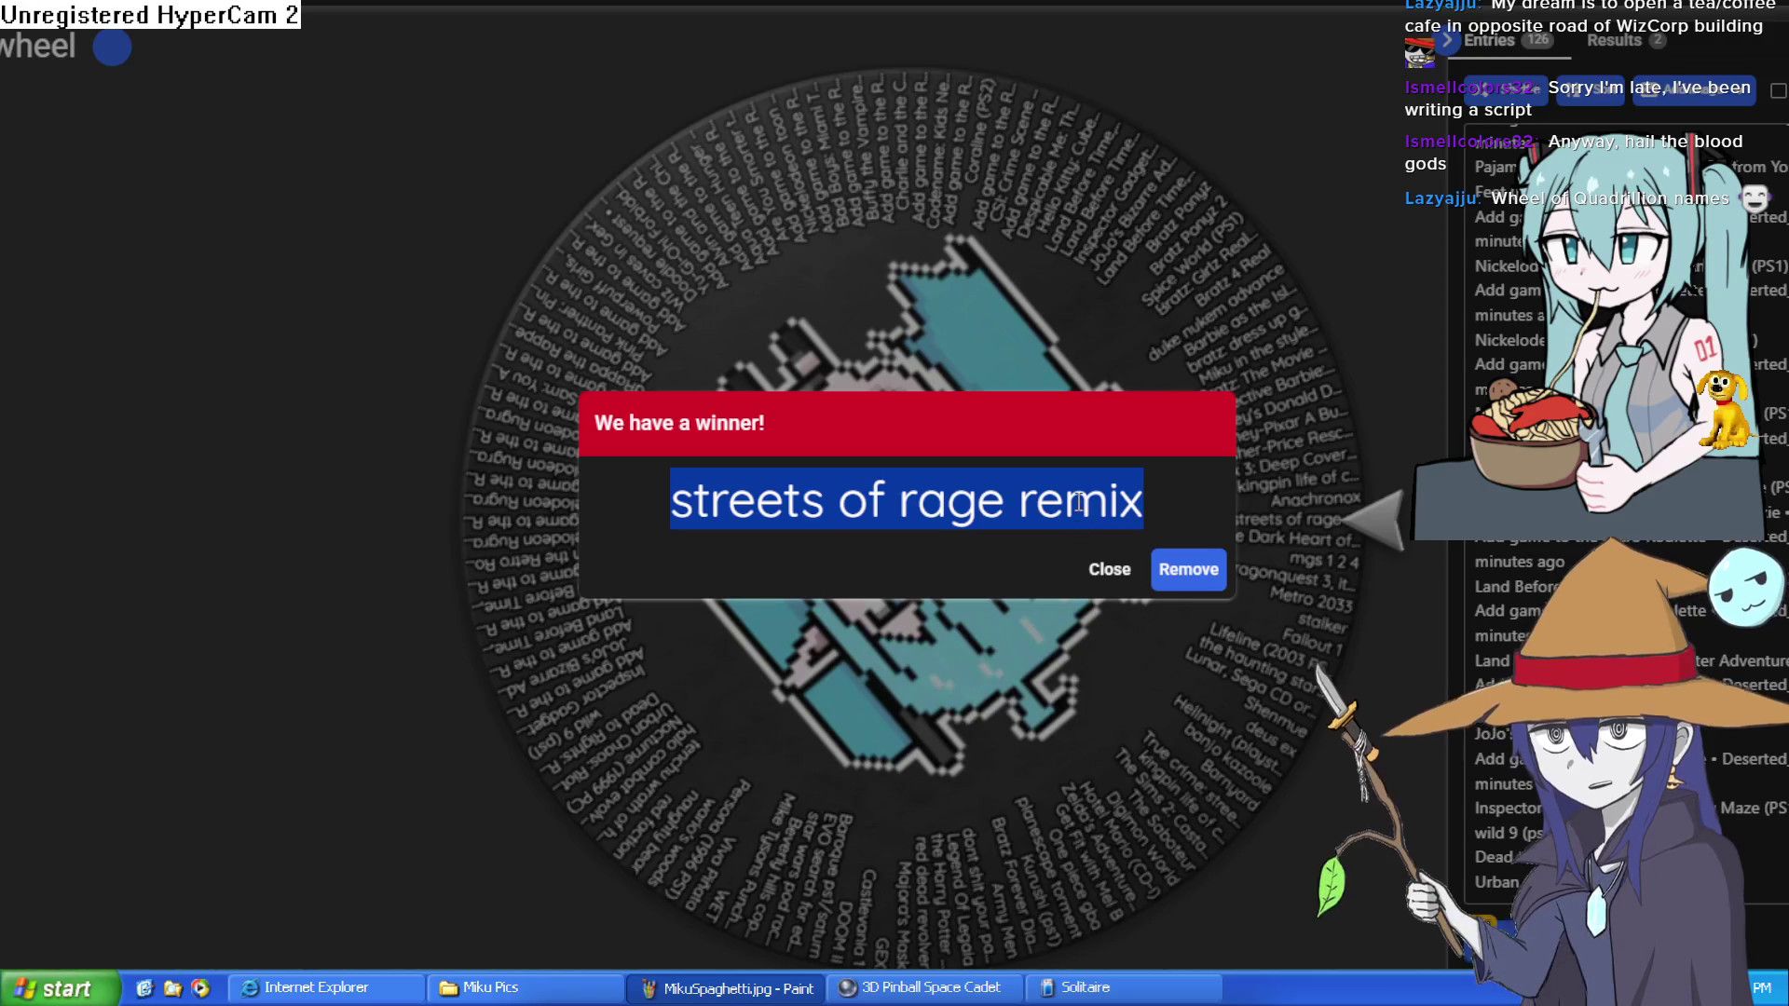
Step: Close the winner dialog and read through an FAQ answer
{"action": "left_click", "coordinate": [1106, 590]}
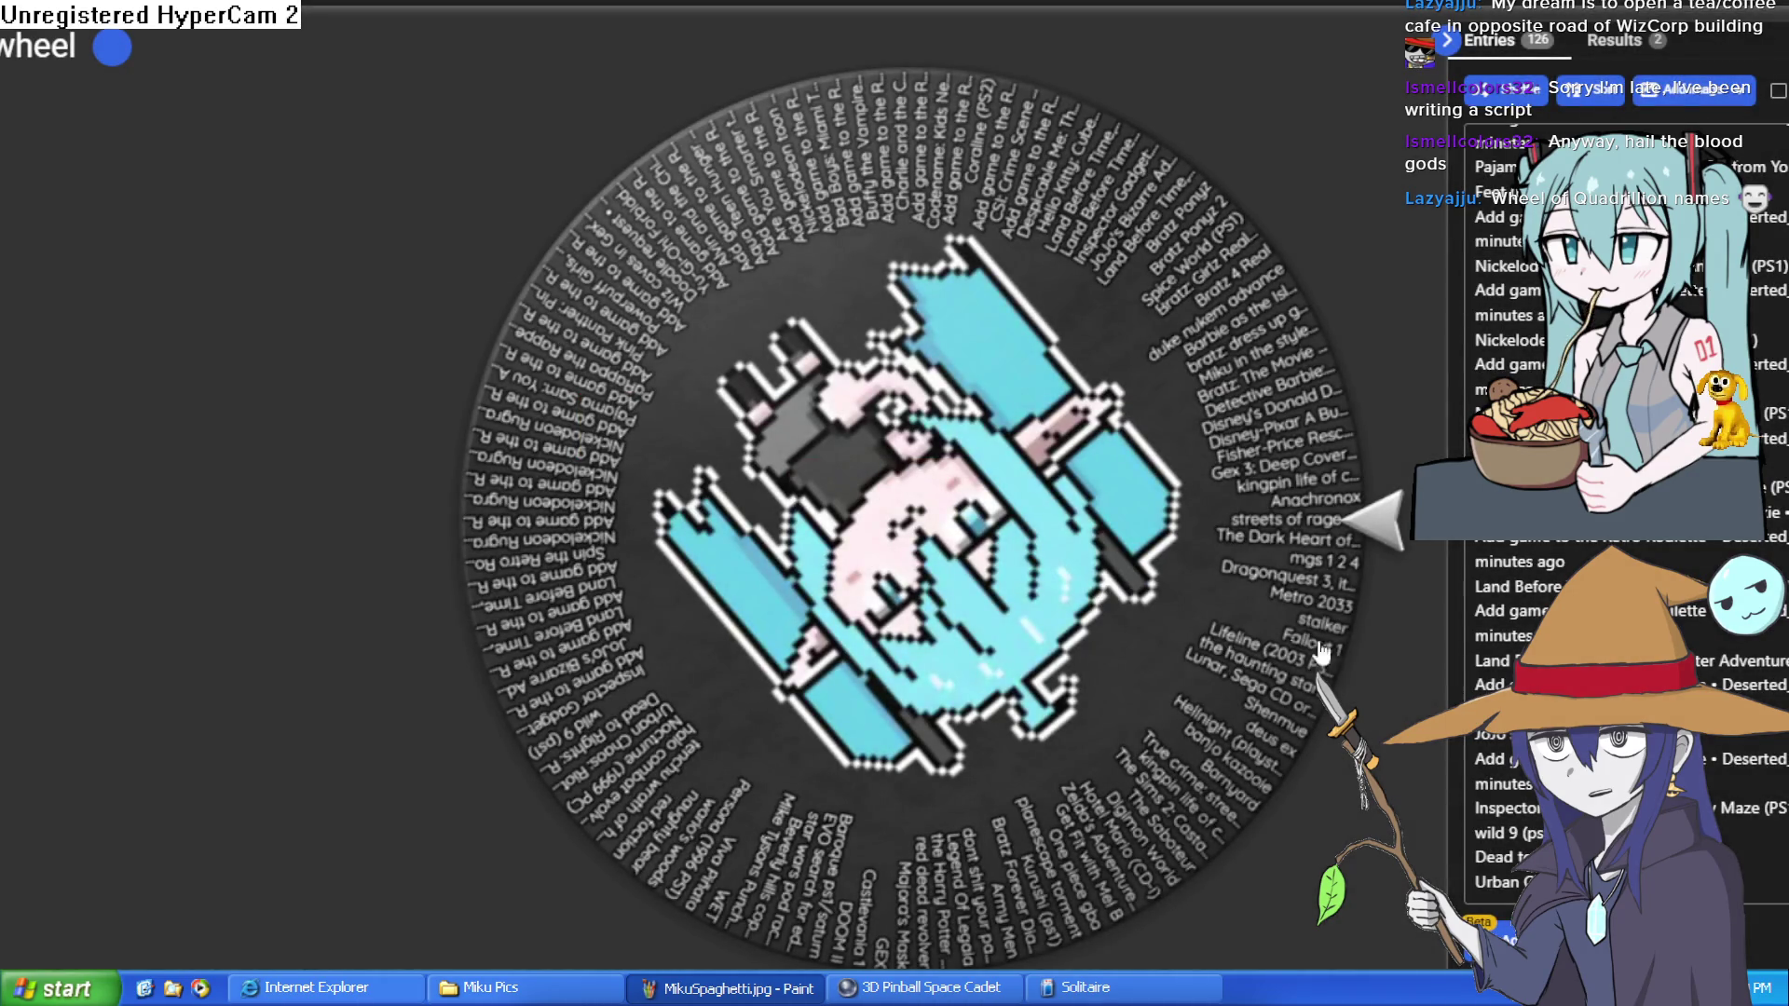
{"action": "scroll", "coordinate": [895, 487], "scroll_direction": "down", "scroll_amount": 1}
{"action": "scroll", "coordinate": [895, 487], "scroll_direction": "down", "scroll_amount": 3}
{"action": "scroll", "coordinate": [895, 487], "scroll_direction": "up", "scroll_amount": 4}
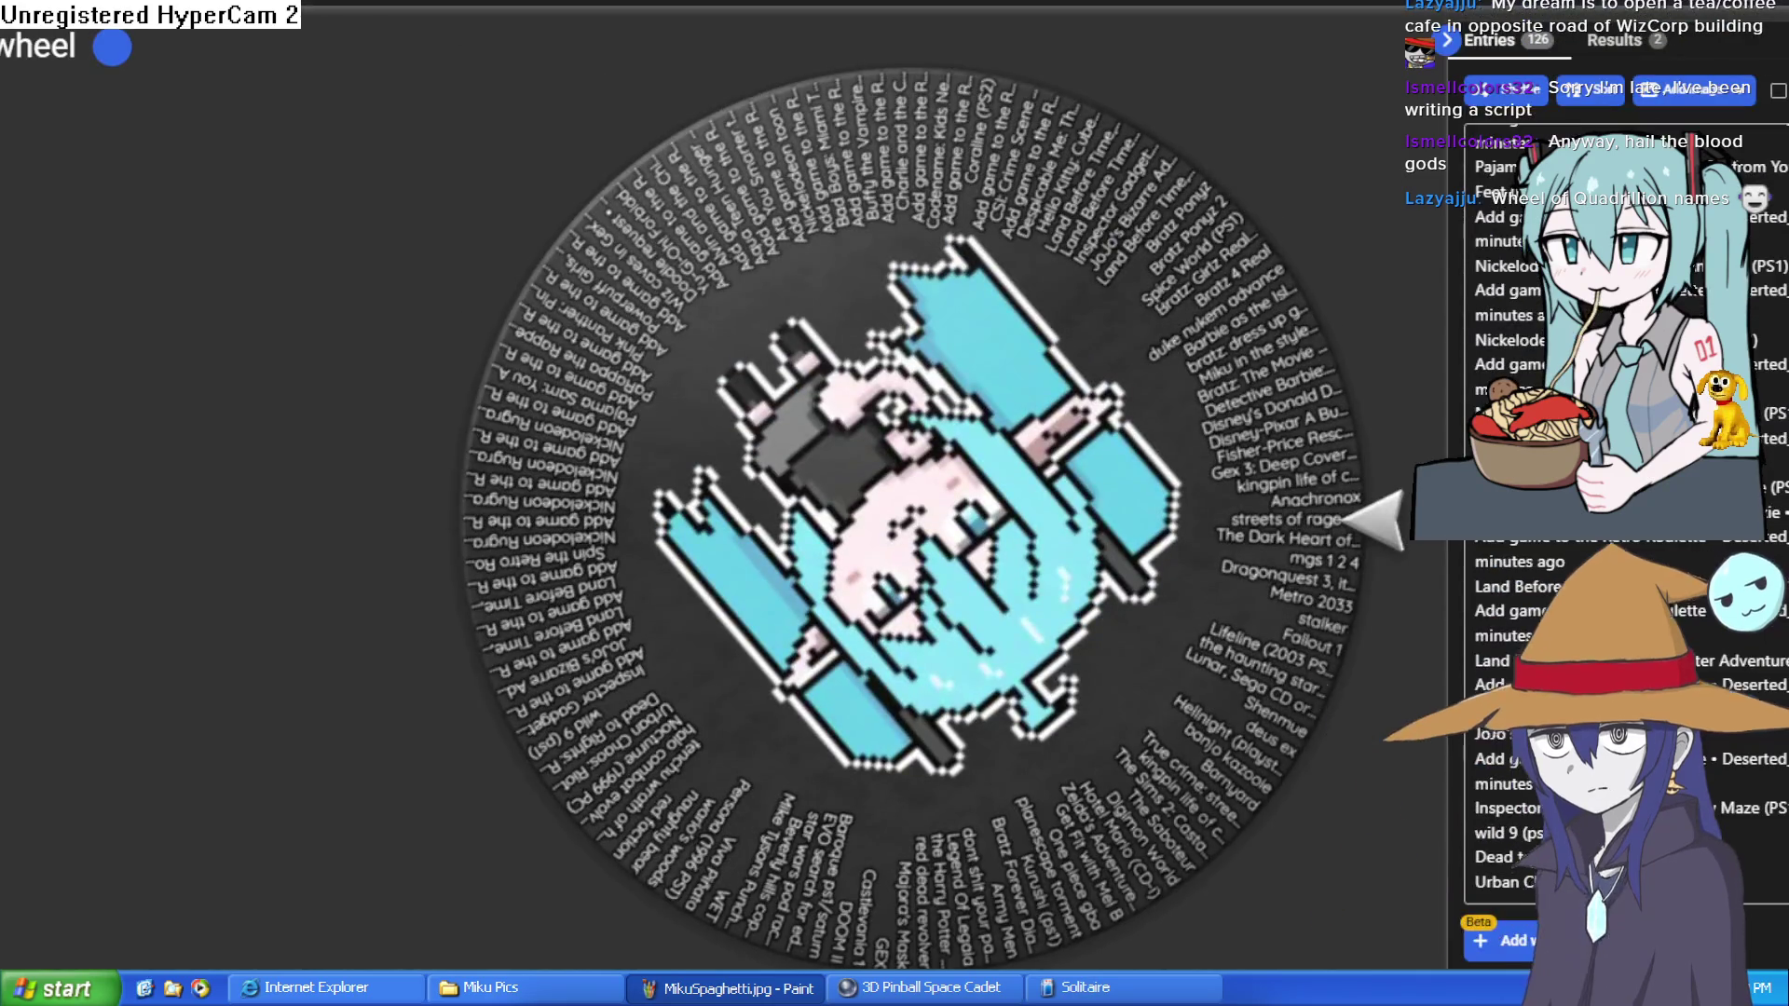
{"action": "scroll", "coordinate": [1294, 683], "scroll_direction": "down", "scroll_amount": 6}
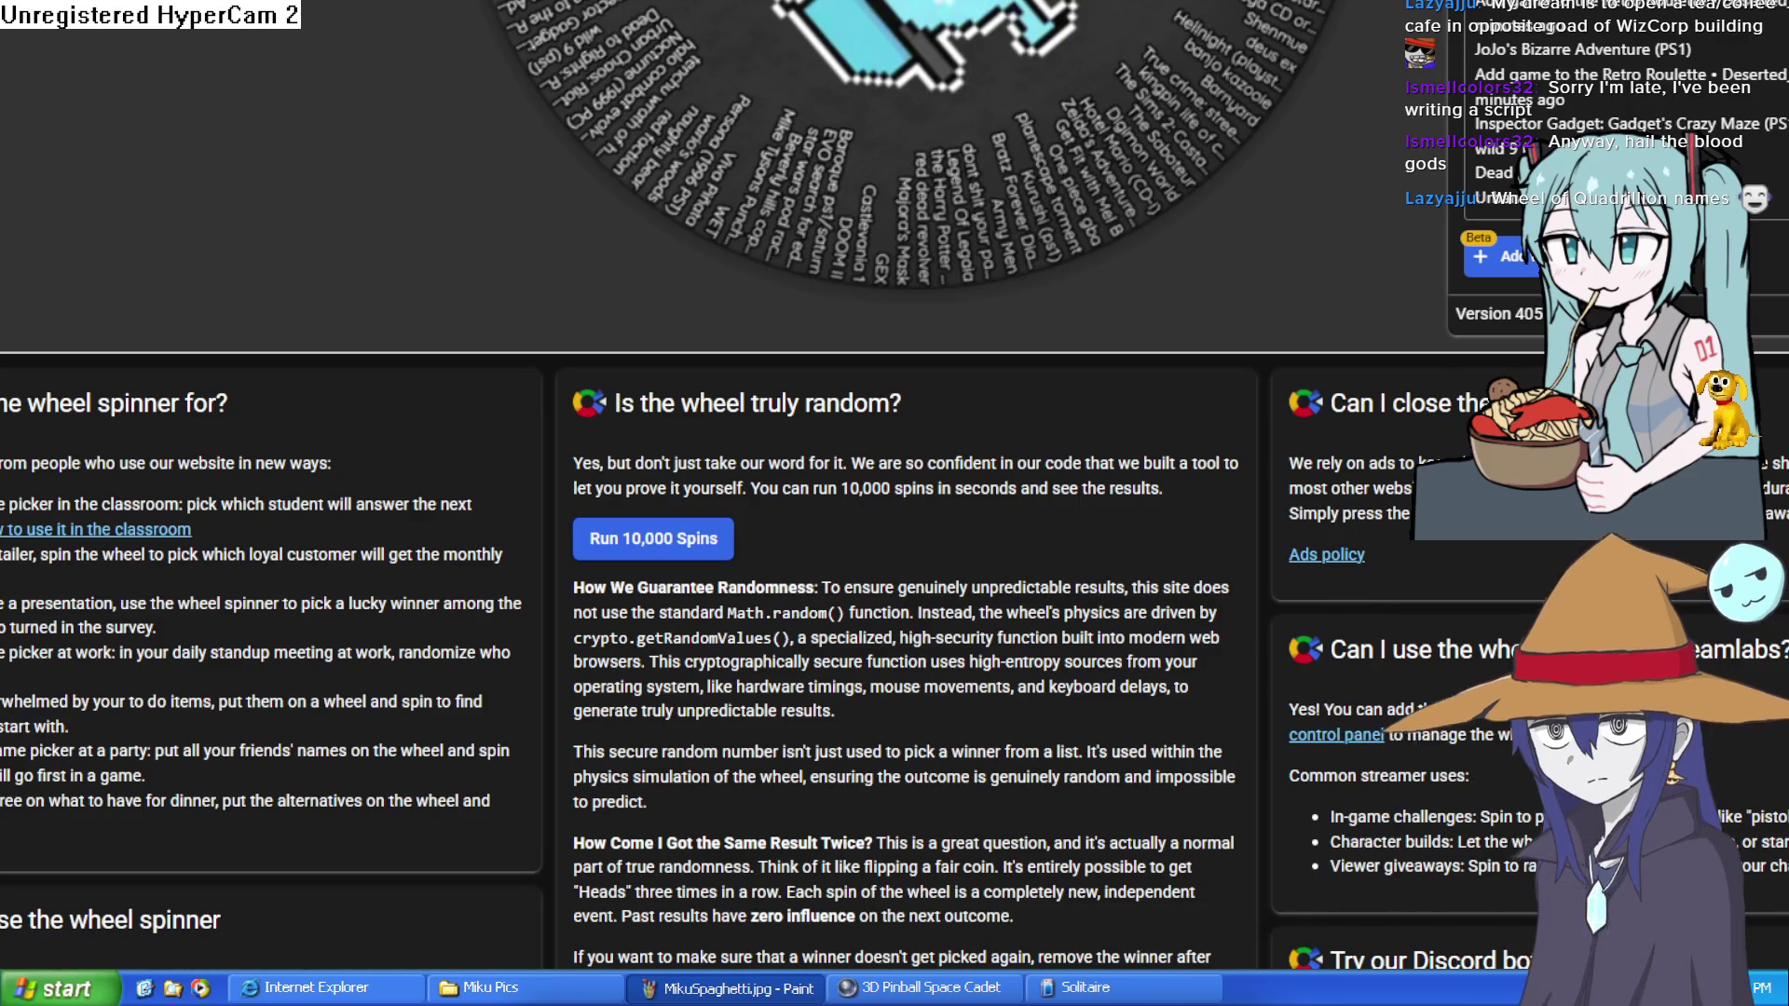
{"action": "mouse_move", "coordinate": [1291, 709]}
{"action": "left_mouse_down"}
{"action": "mouse_move", "coordinate": [1584, 719]}
{"action": "mouse_move", "coordinate": [1748, 751]}
{"action": "mouse_move", "coordinate": [1748, 779]}
{"action": "left_mouse_up"}
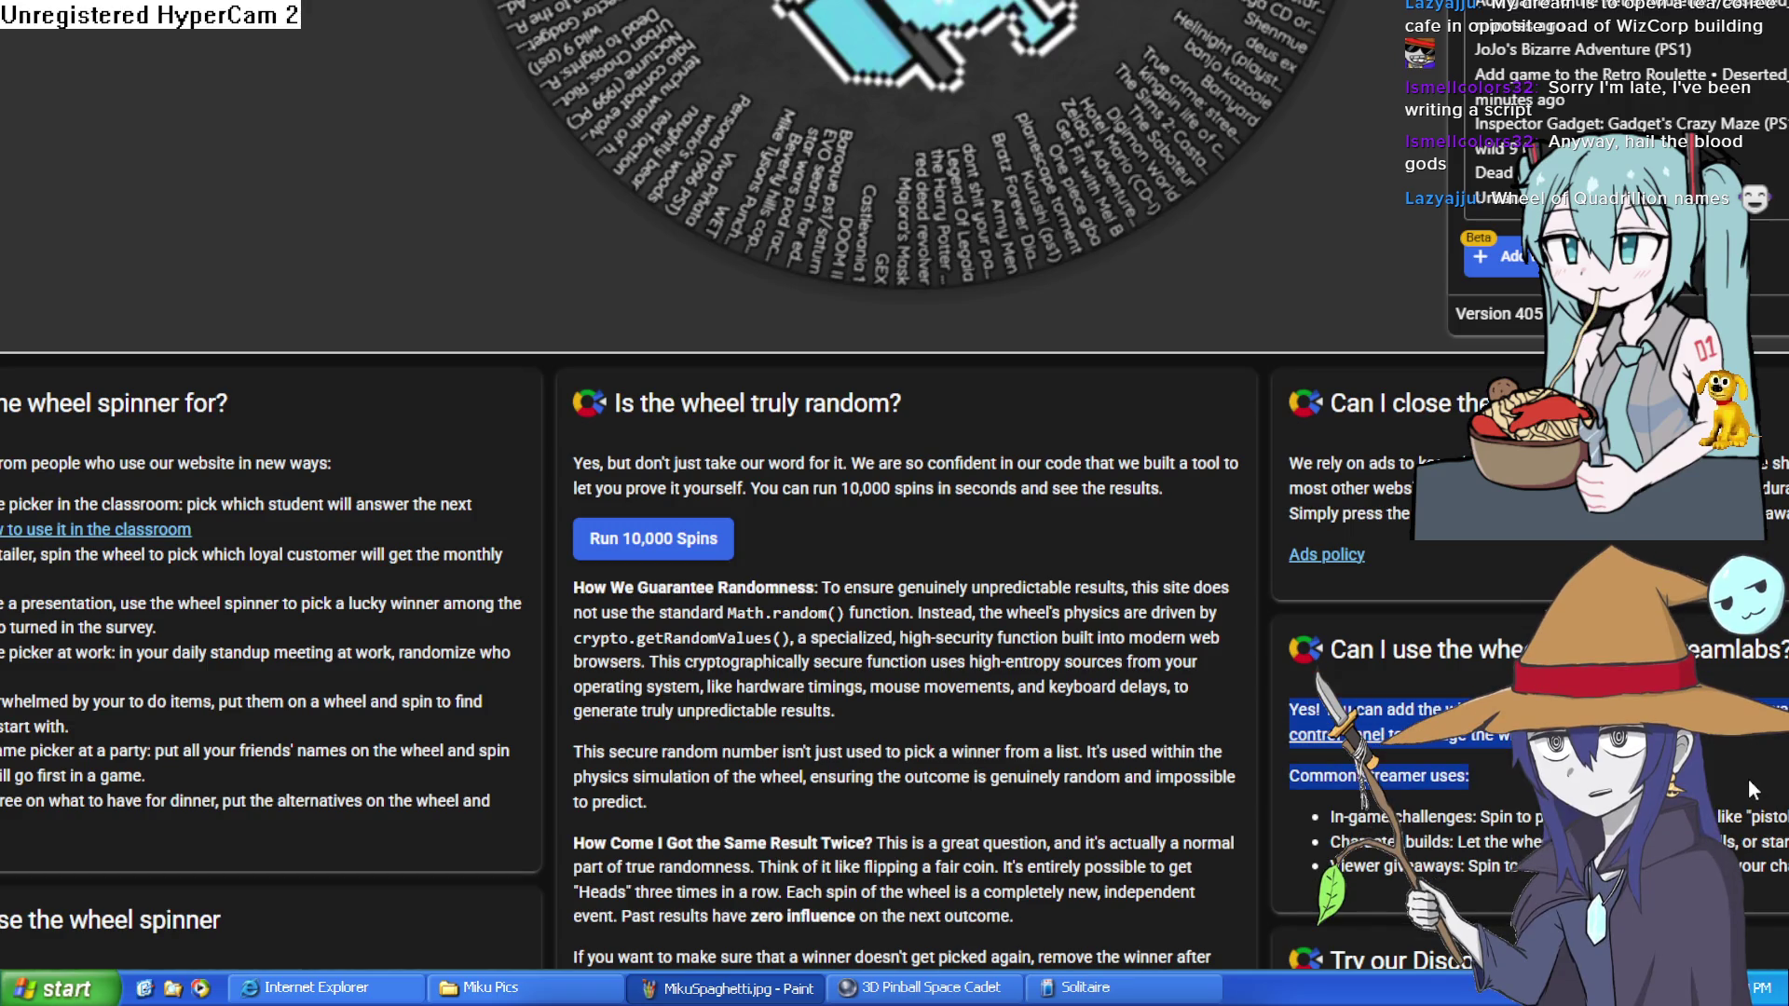
{"action": "left_click", "coordinate": [1748, 779]}
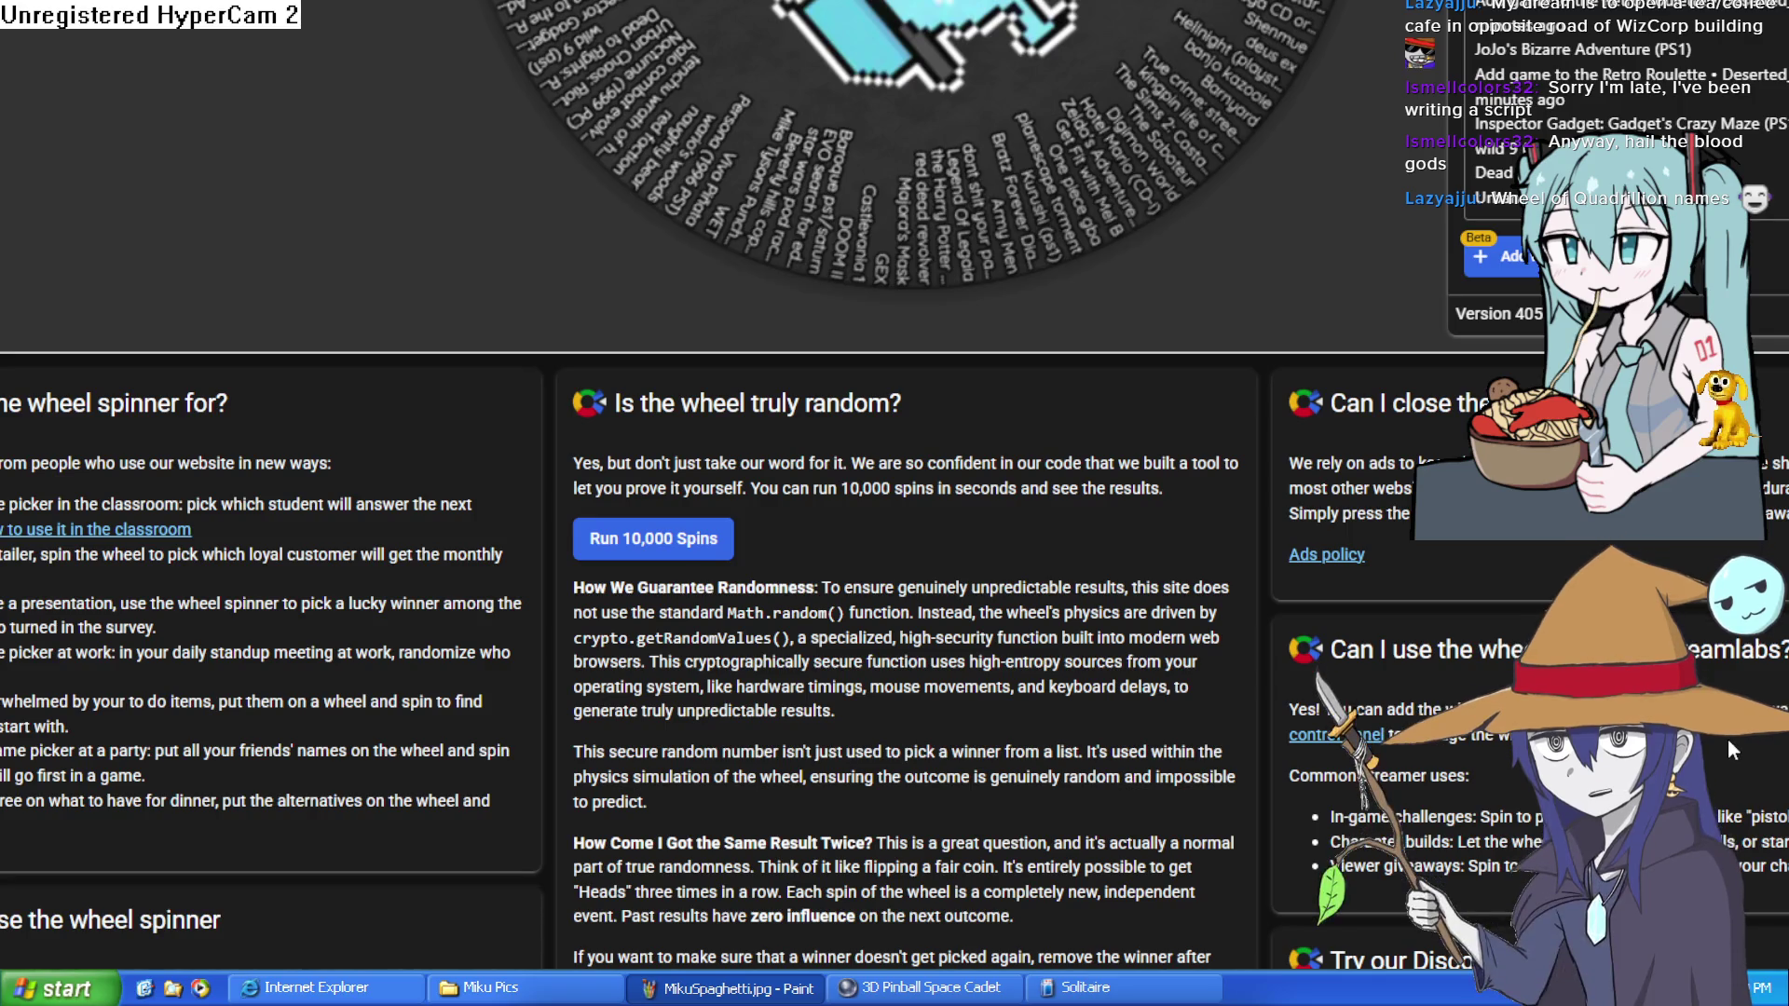
Step: Find streets of rage remix in the Entries list and delete it
{"action": "scroll", "coordinate": [1728, 738], "scroll_direction": "up", "scroll_amount": 3}
{"action": "scroll", "coordinate": [1728, 740], "scroll_direction": "down", "scroll_amount": 3}
{"action": "scroll", "coordinate": [1728, 736], "scroll_direction": "up", "scroll_amount": 9}
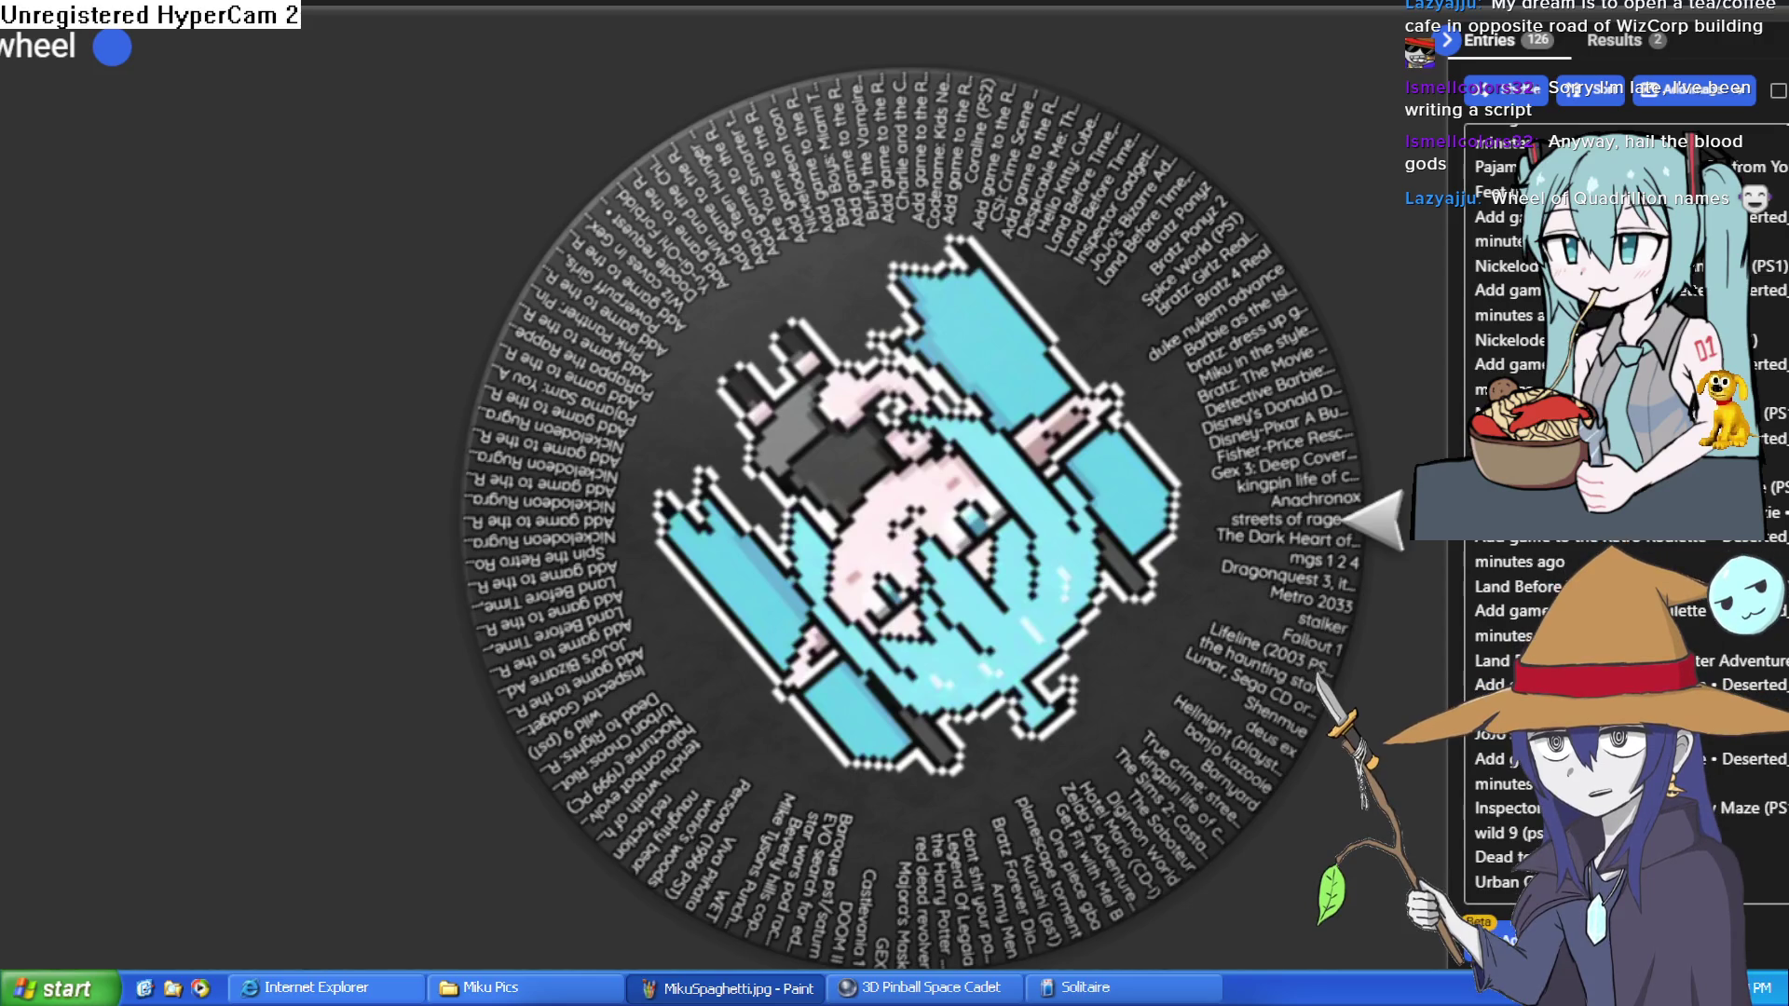
{"action": "scroll", "coordinate": [1510, 661], "scroll_direction": "up", "scroll_amount": 5}
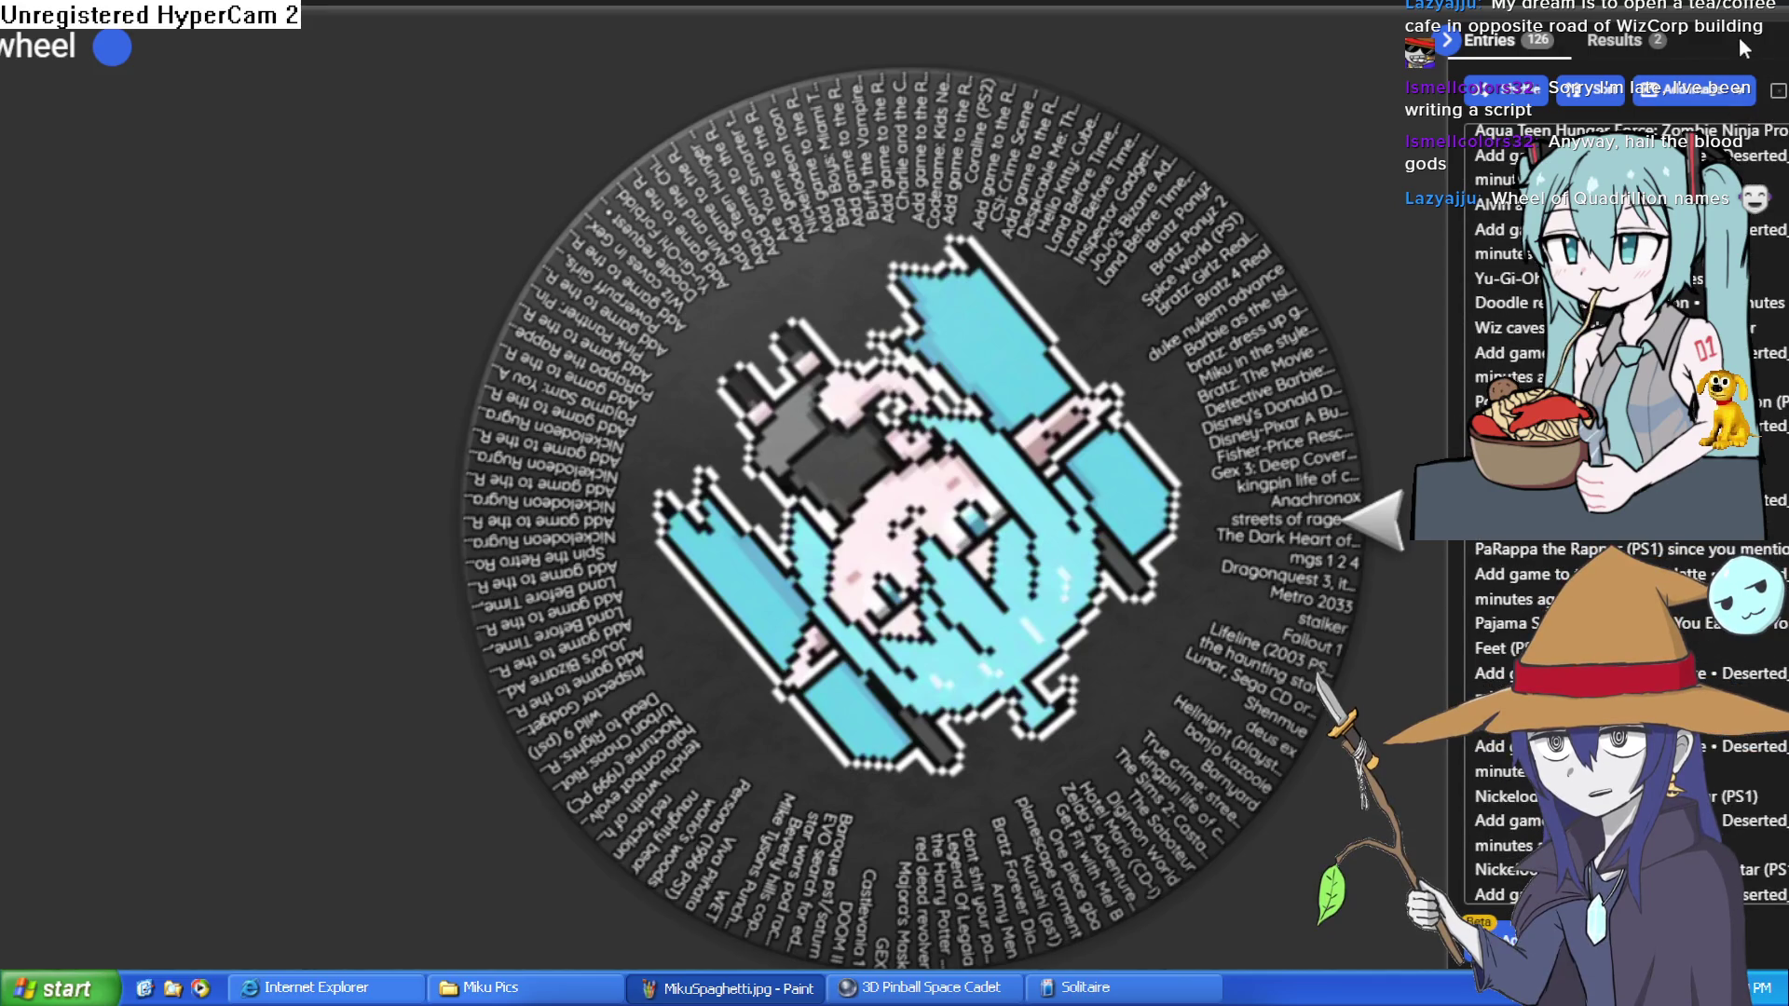
{"action": "scroll", "coordinate": [1509, 512], "scroll_direction": "down", "scroll_amount": 10}
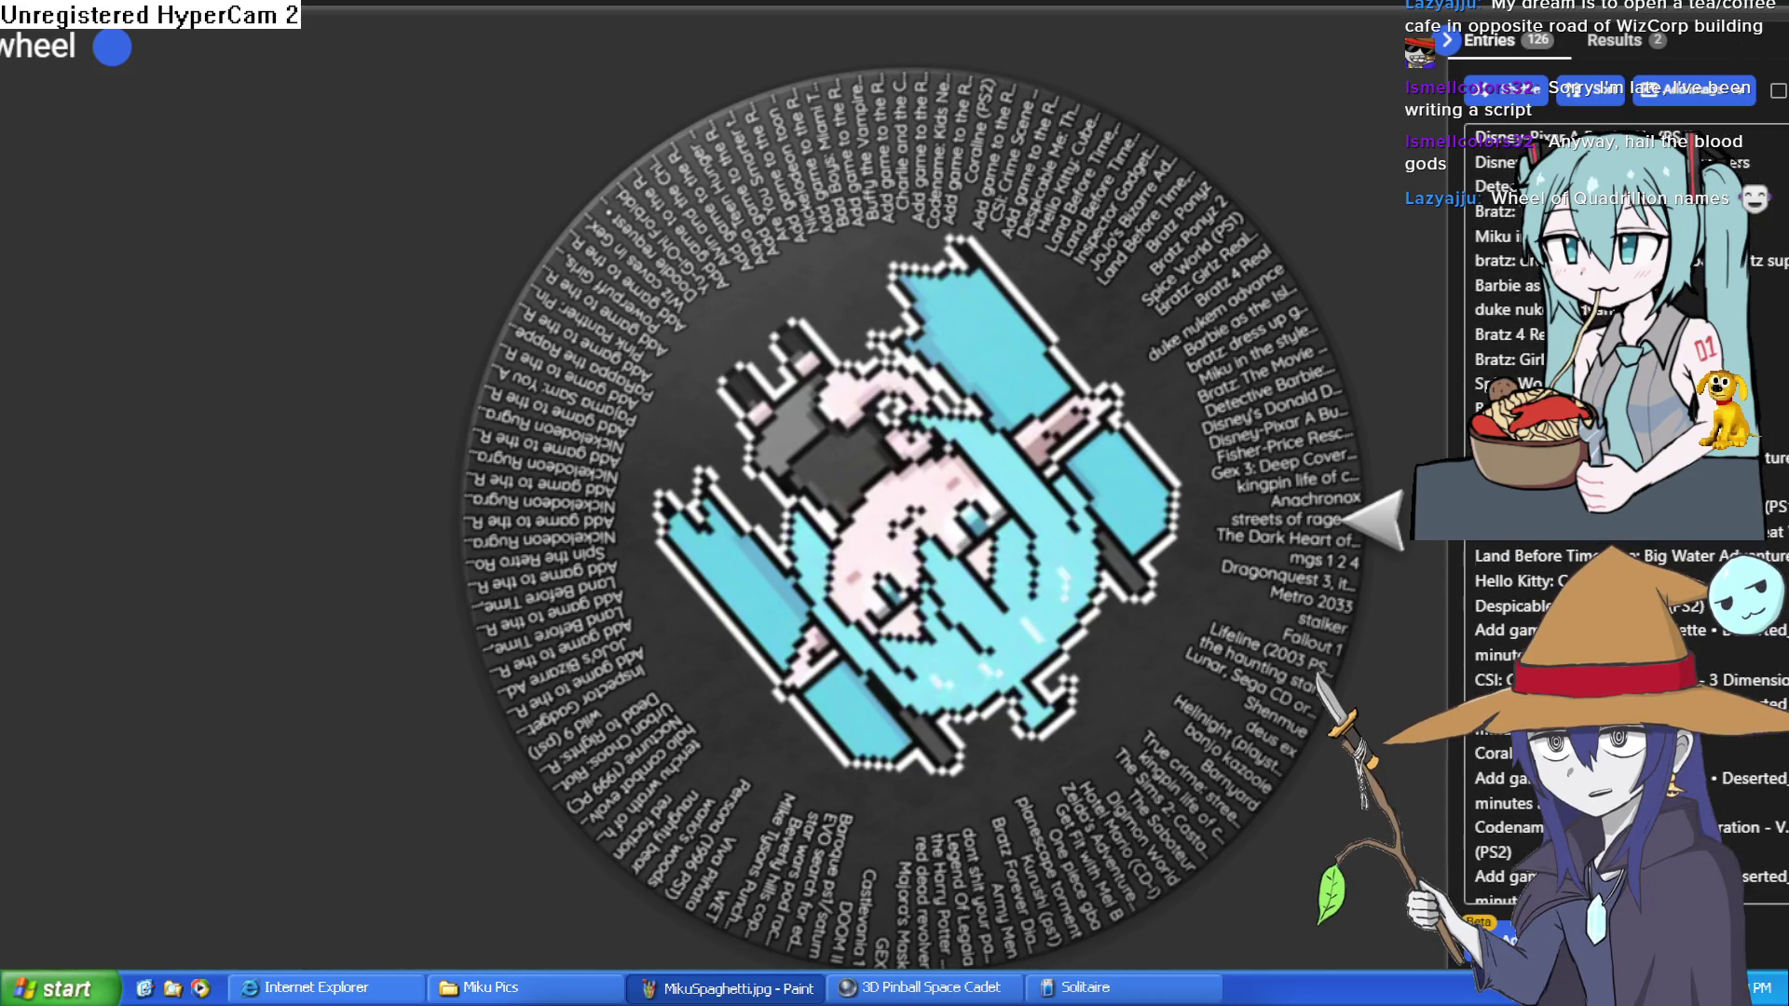
{"action": "scroll", "coordinate": [1529, 513], "scroll_direction": "up", "scroll_amount": 5}
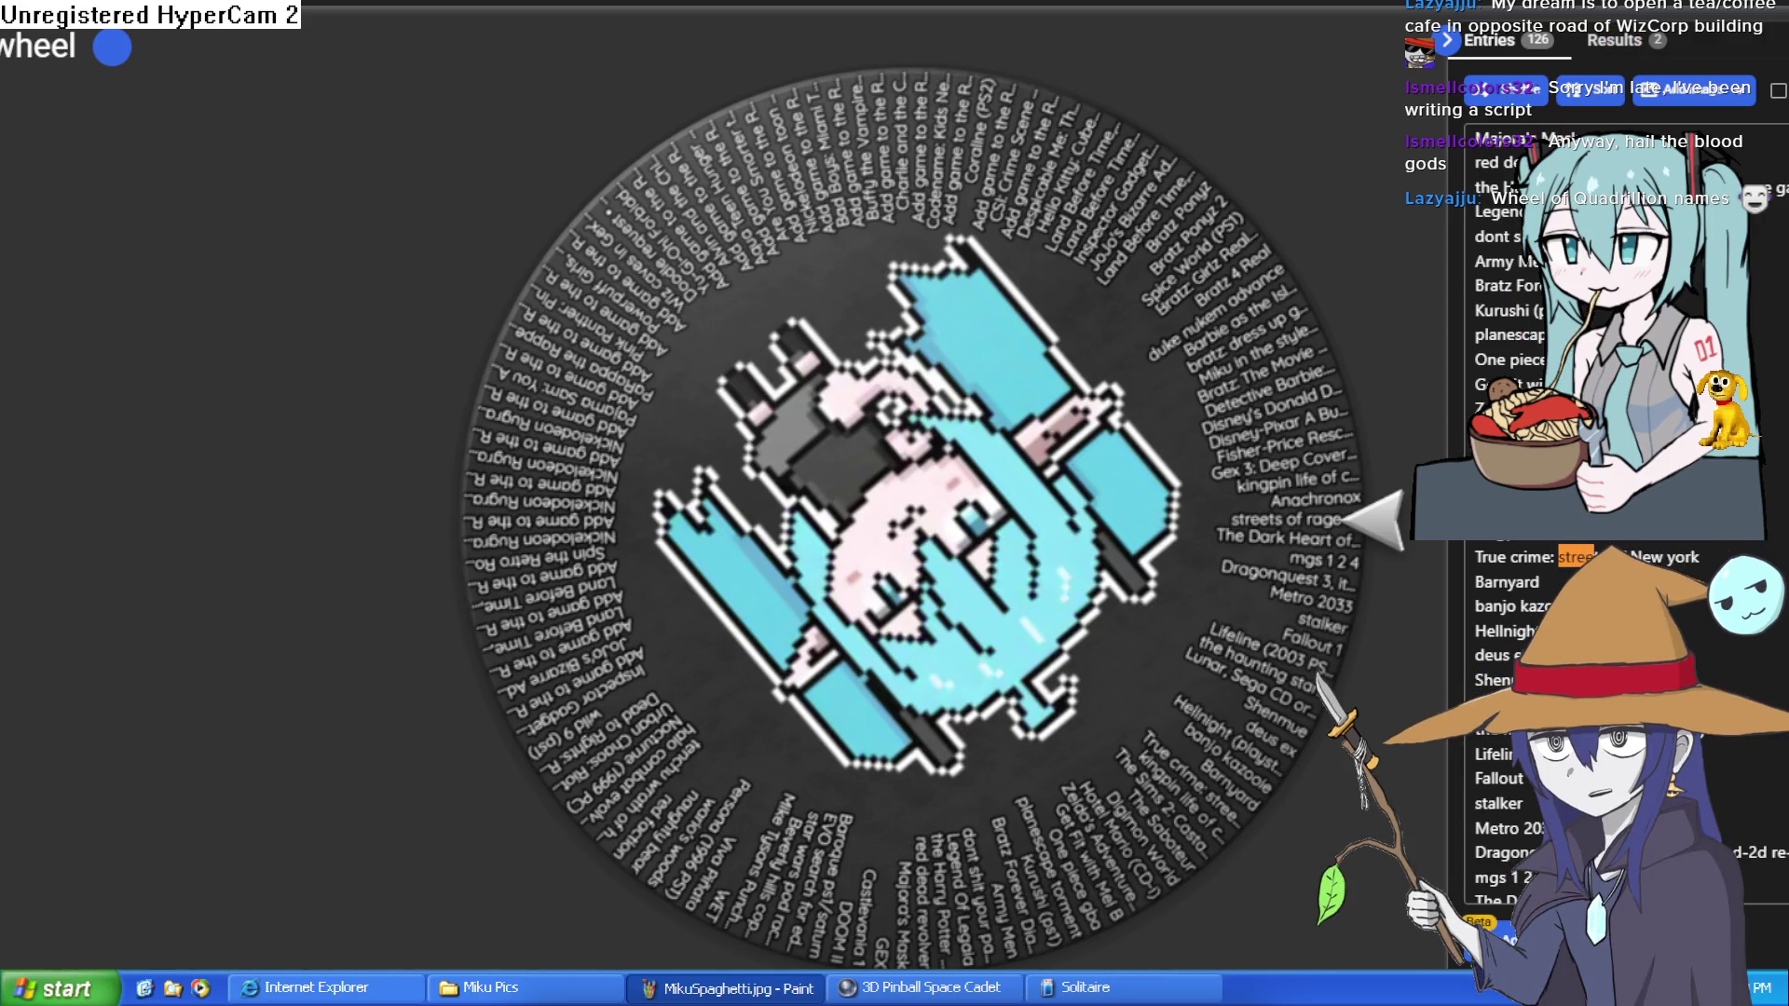
{"action": "scroll", "coordinate": [1537, 512], "scroll_direction": "down", "scroll_amount": 4}
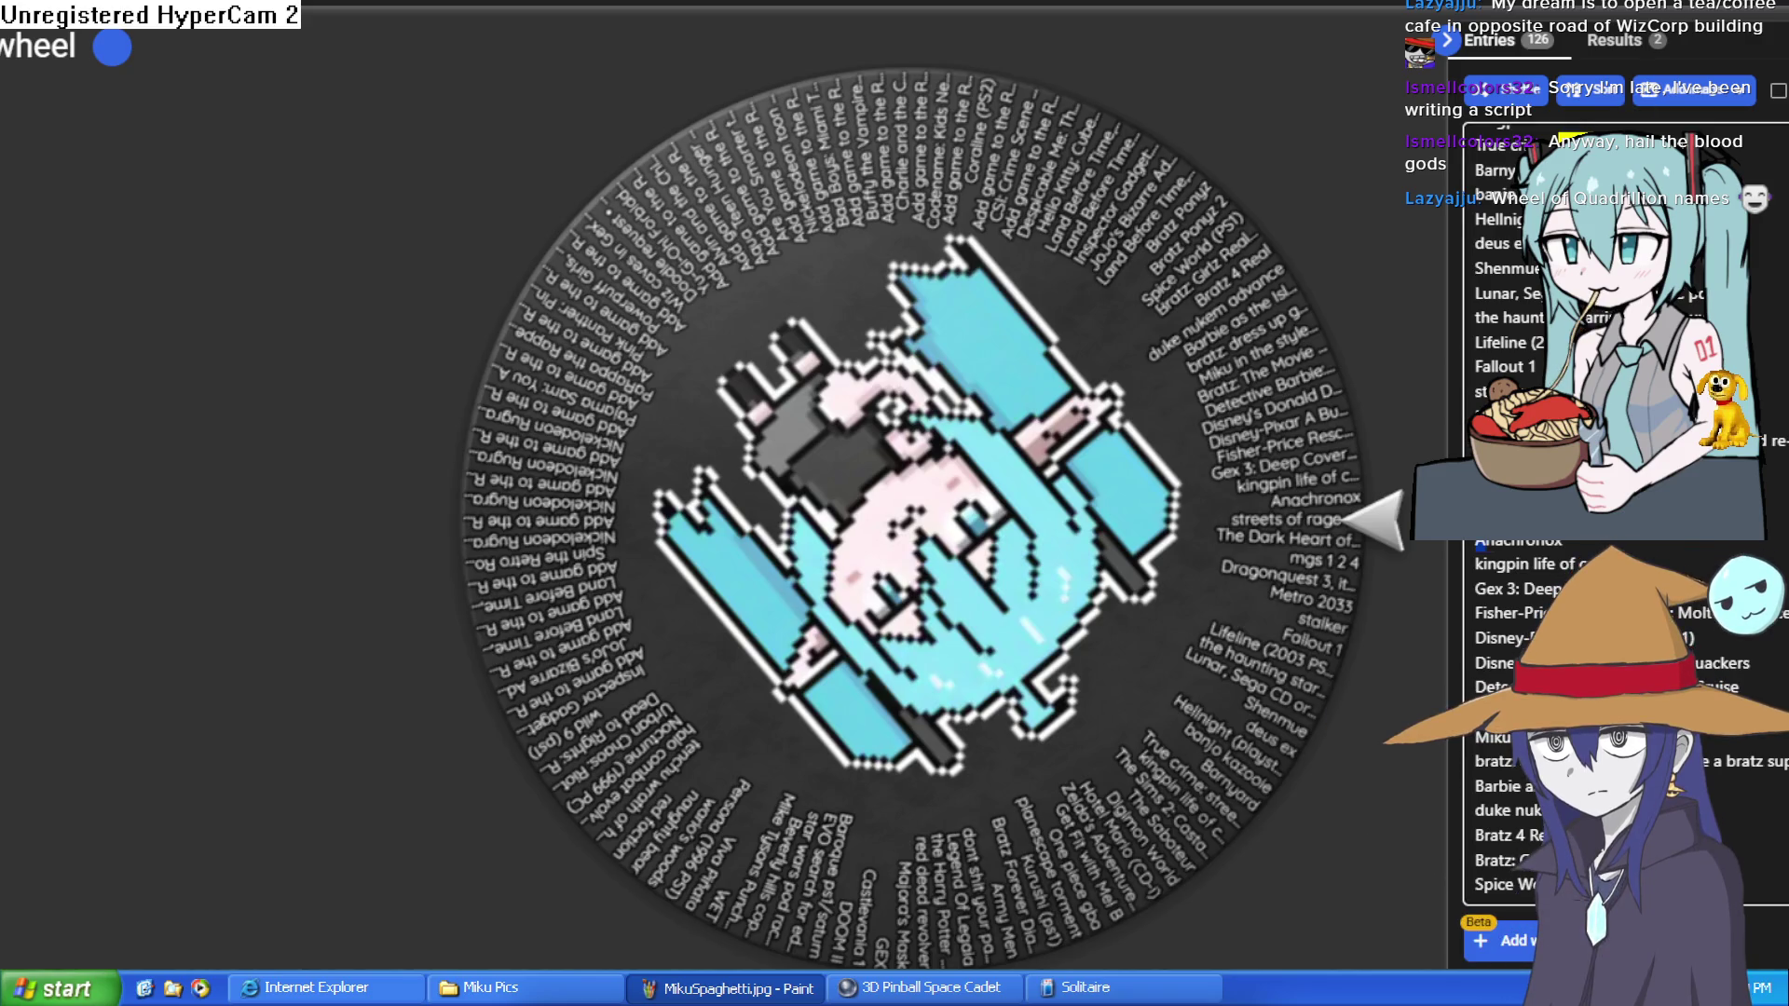
{"action": "key", "text": "BackSpace"}
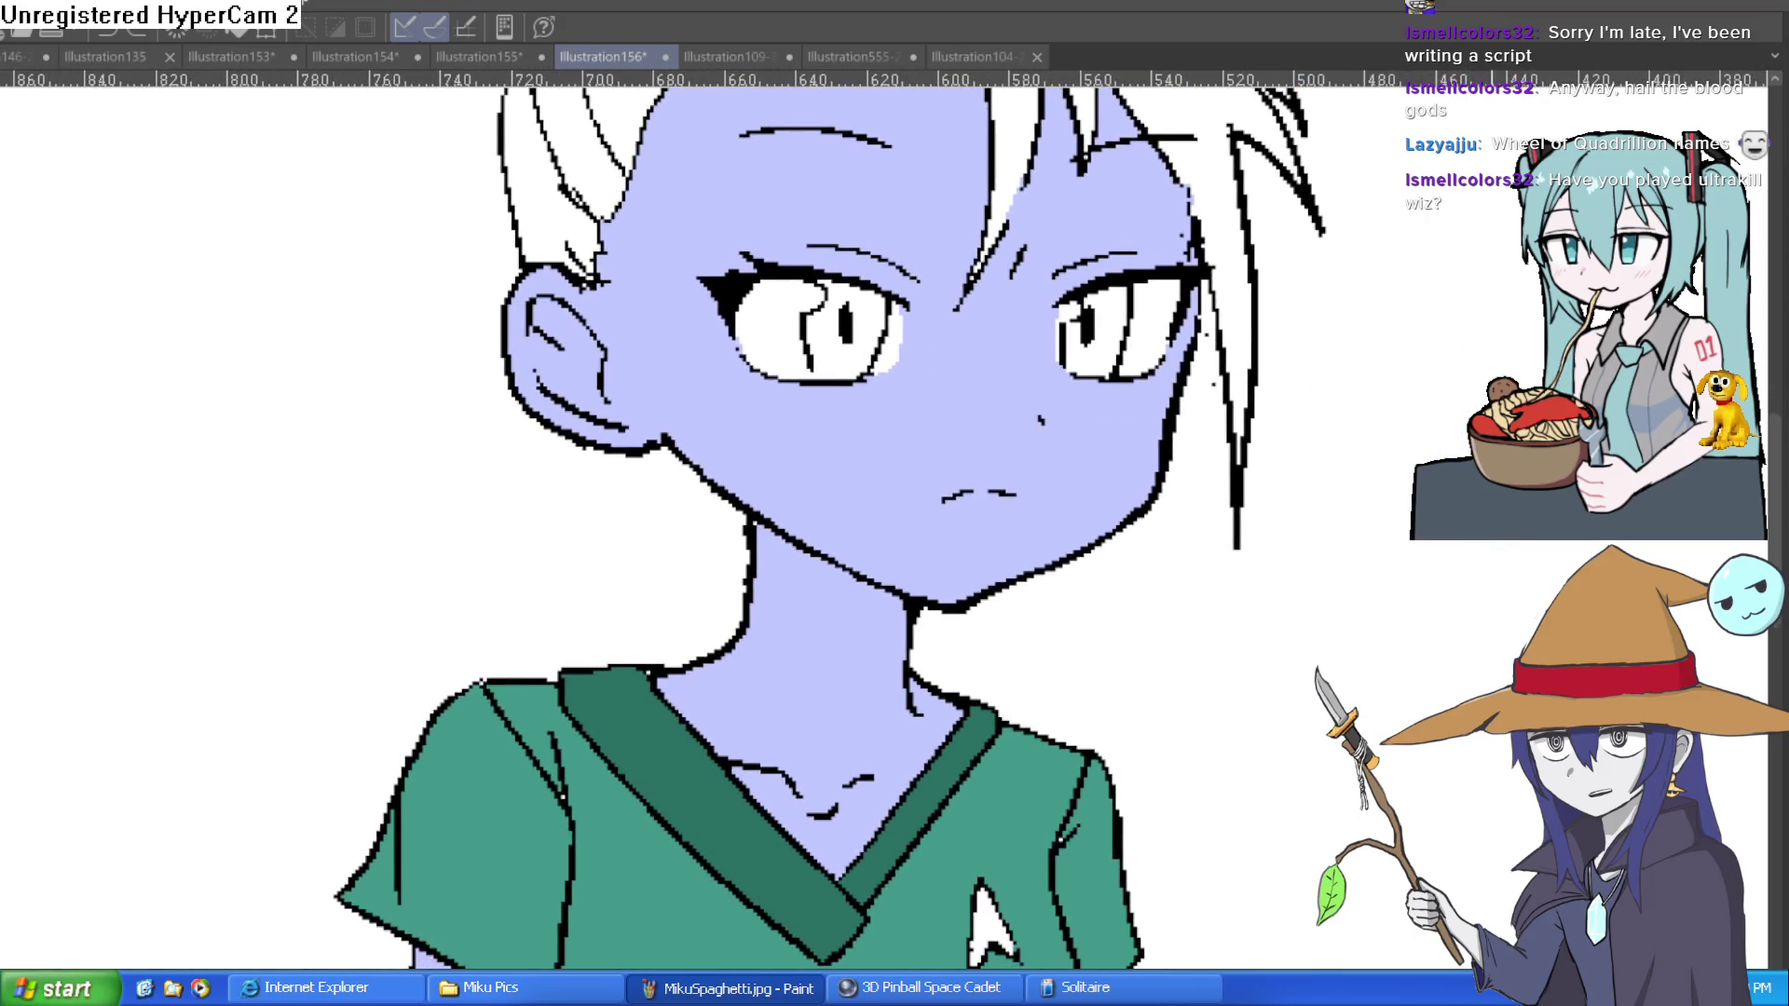
Step: Zoom and pan around the girl's head, hair and shirt
{"action": "scroll", "coordinate": [1194, 504], "scroll_direction": "down", "scroll_amount": 5}
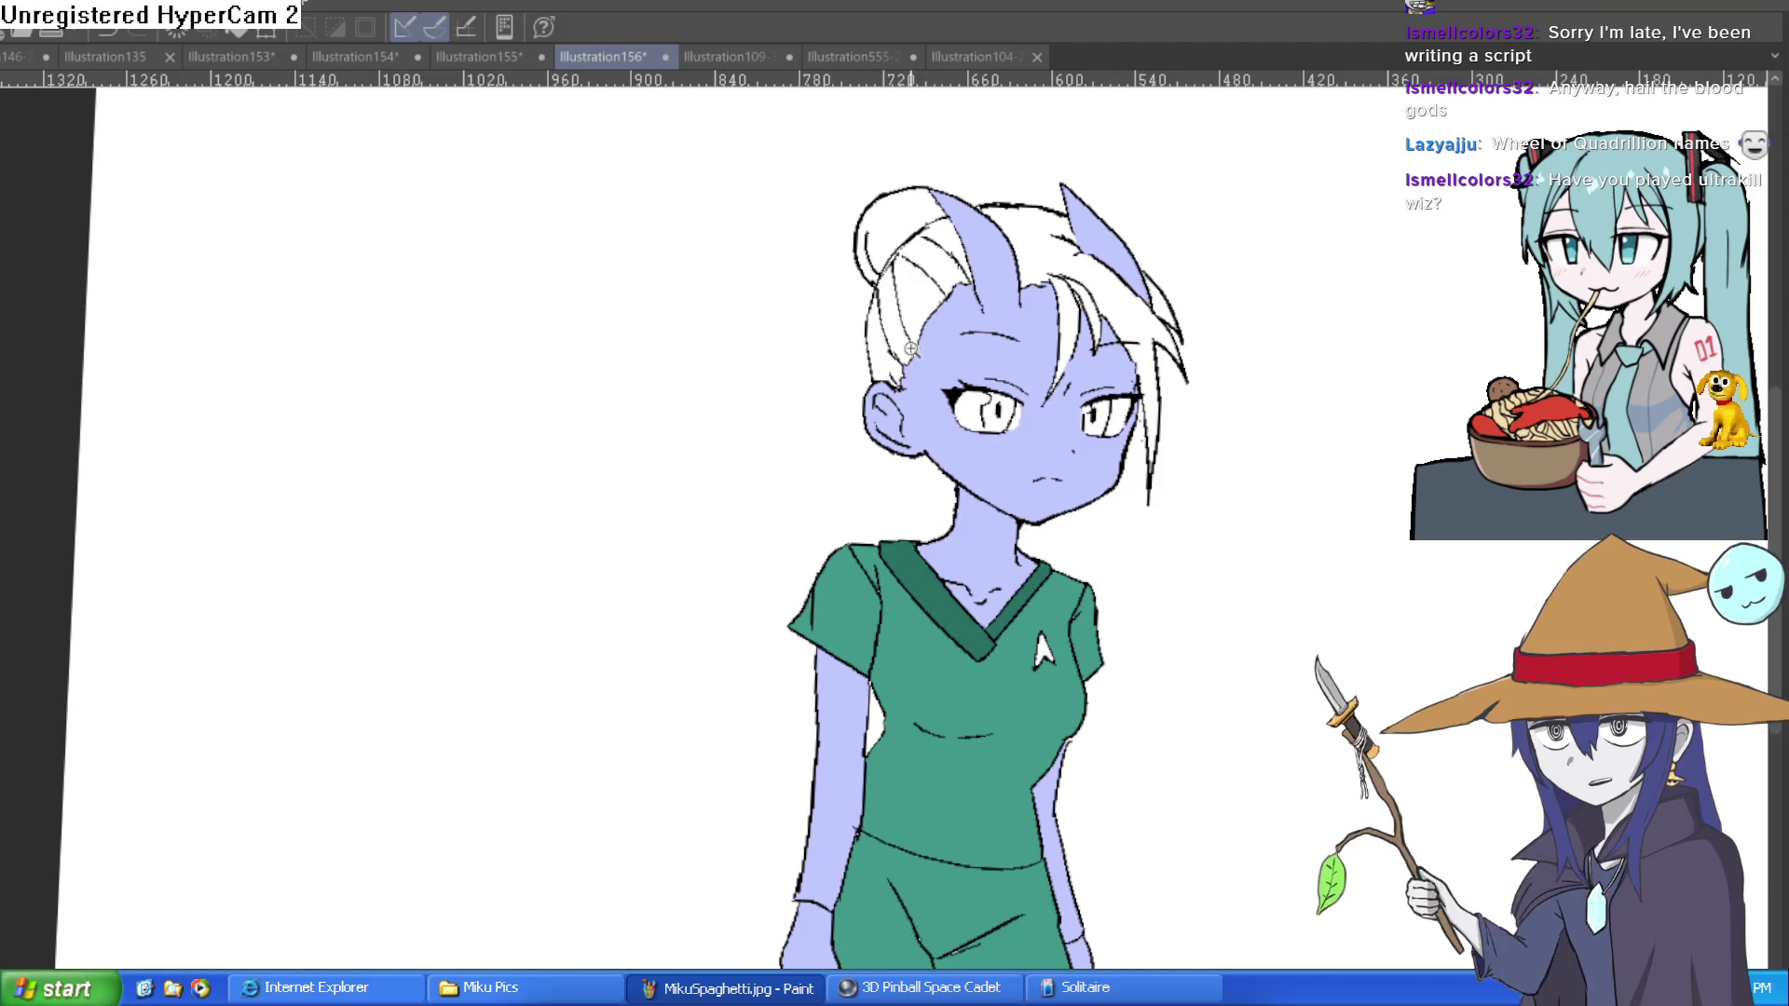
{"action": "scroll", "coordinate": [1142, 421], "scroll_direction": "up", "scroll_amount": 5}
{"action": "left_click_drag", "start_coordinate": [1142, 421], "coordinate": [1124, 500]}
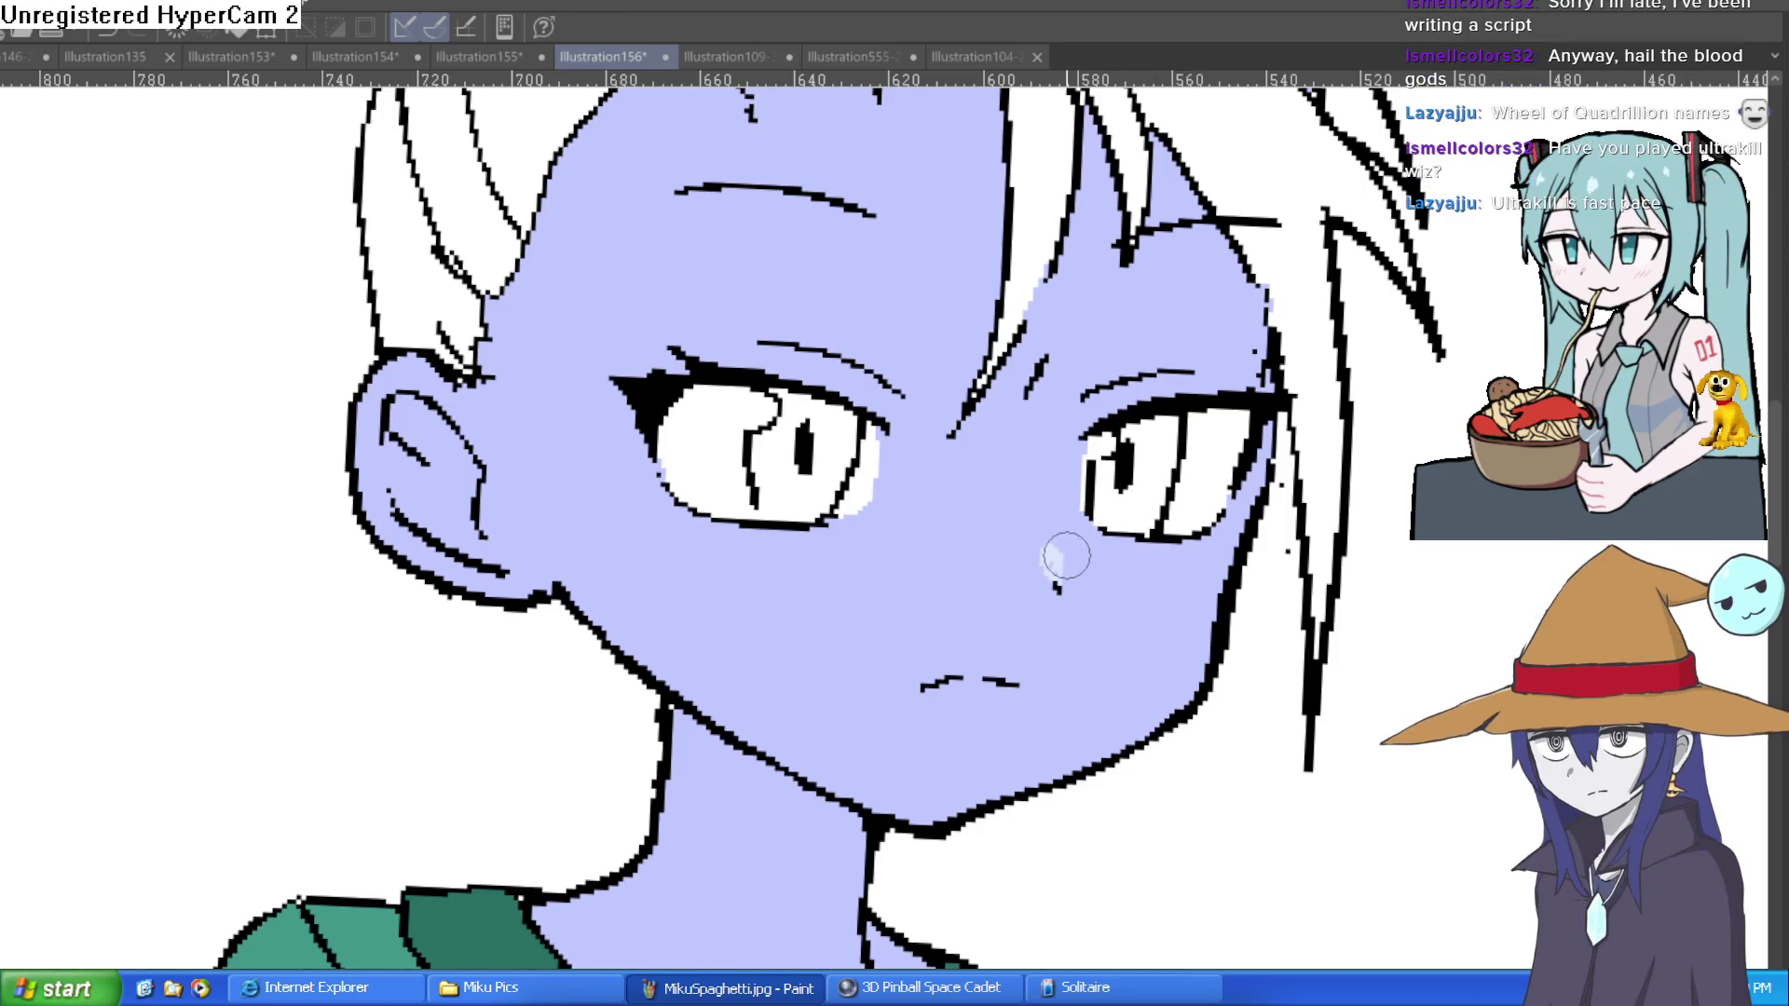
{"action": "scroll", "coordinate": [1211, 545], "scroll_direction": "down", "scroll_amount": 4}
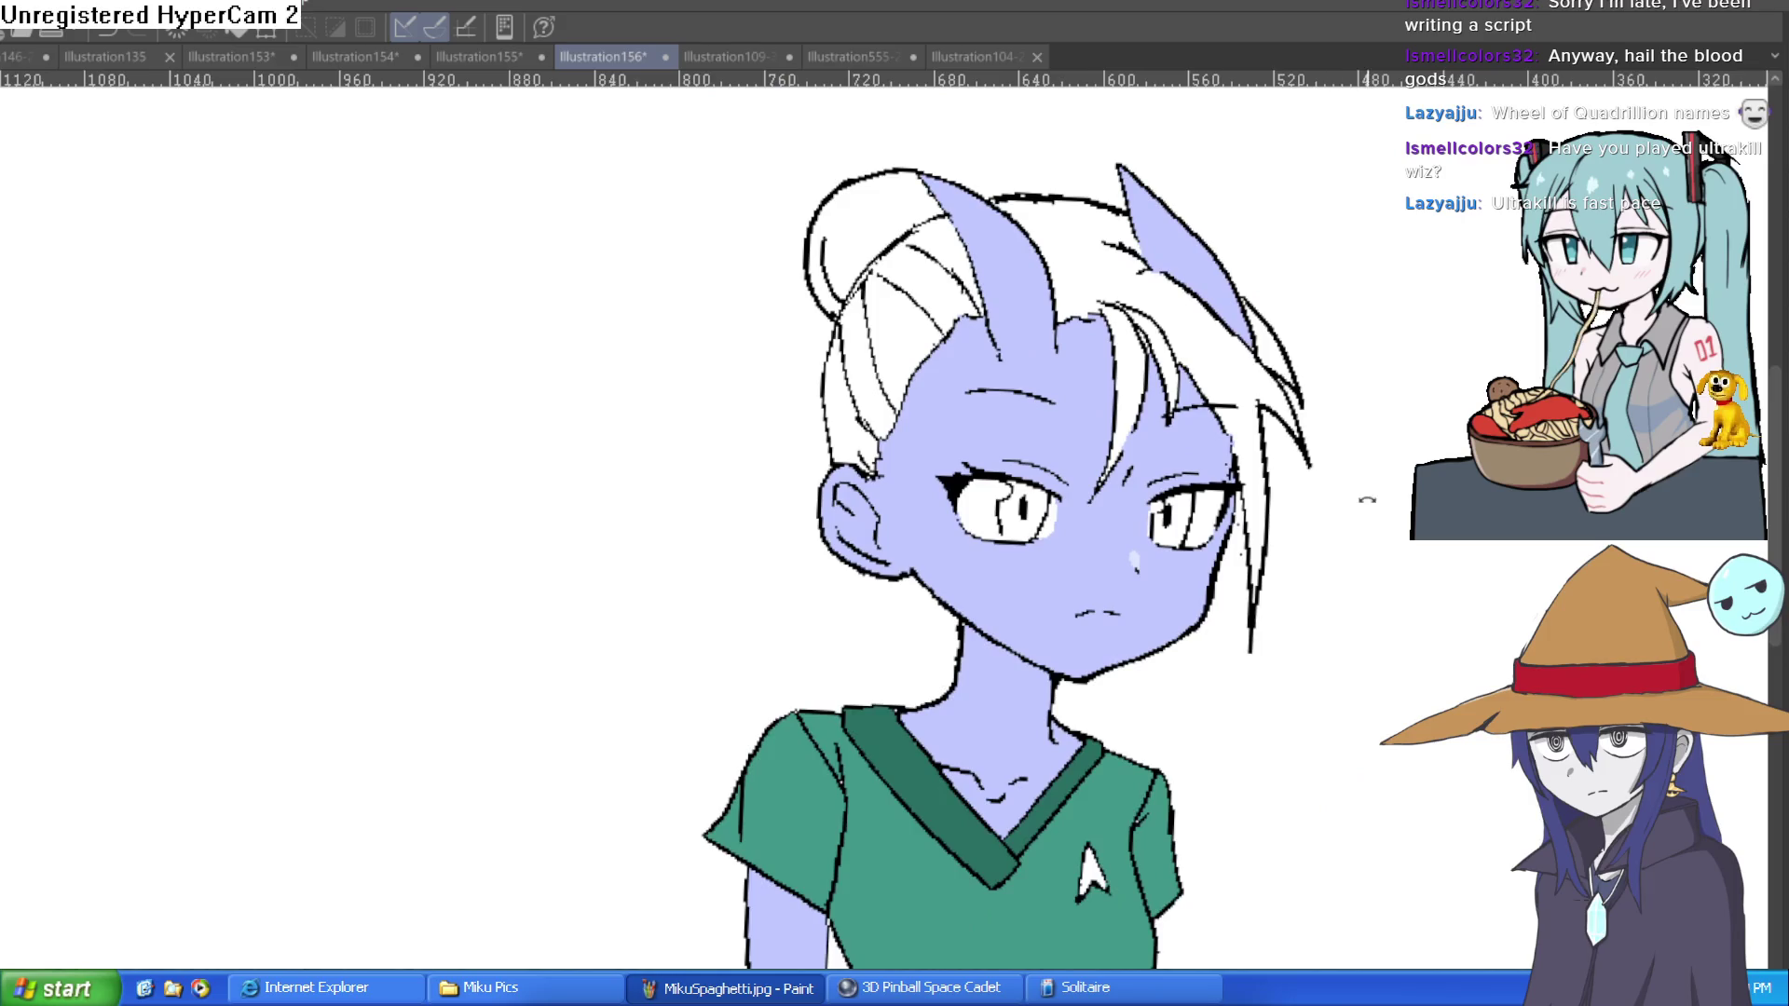
{"action": "left_click_drag", "start_coordinate": [1341, 495], "coordinate": [1215, 533]}
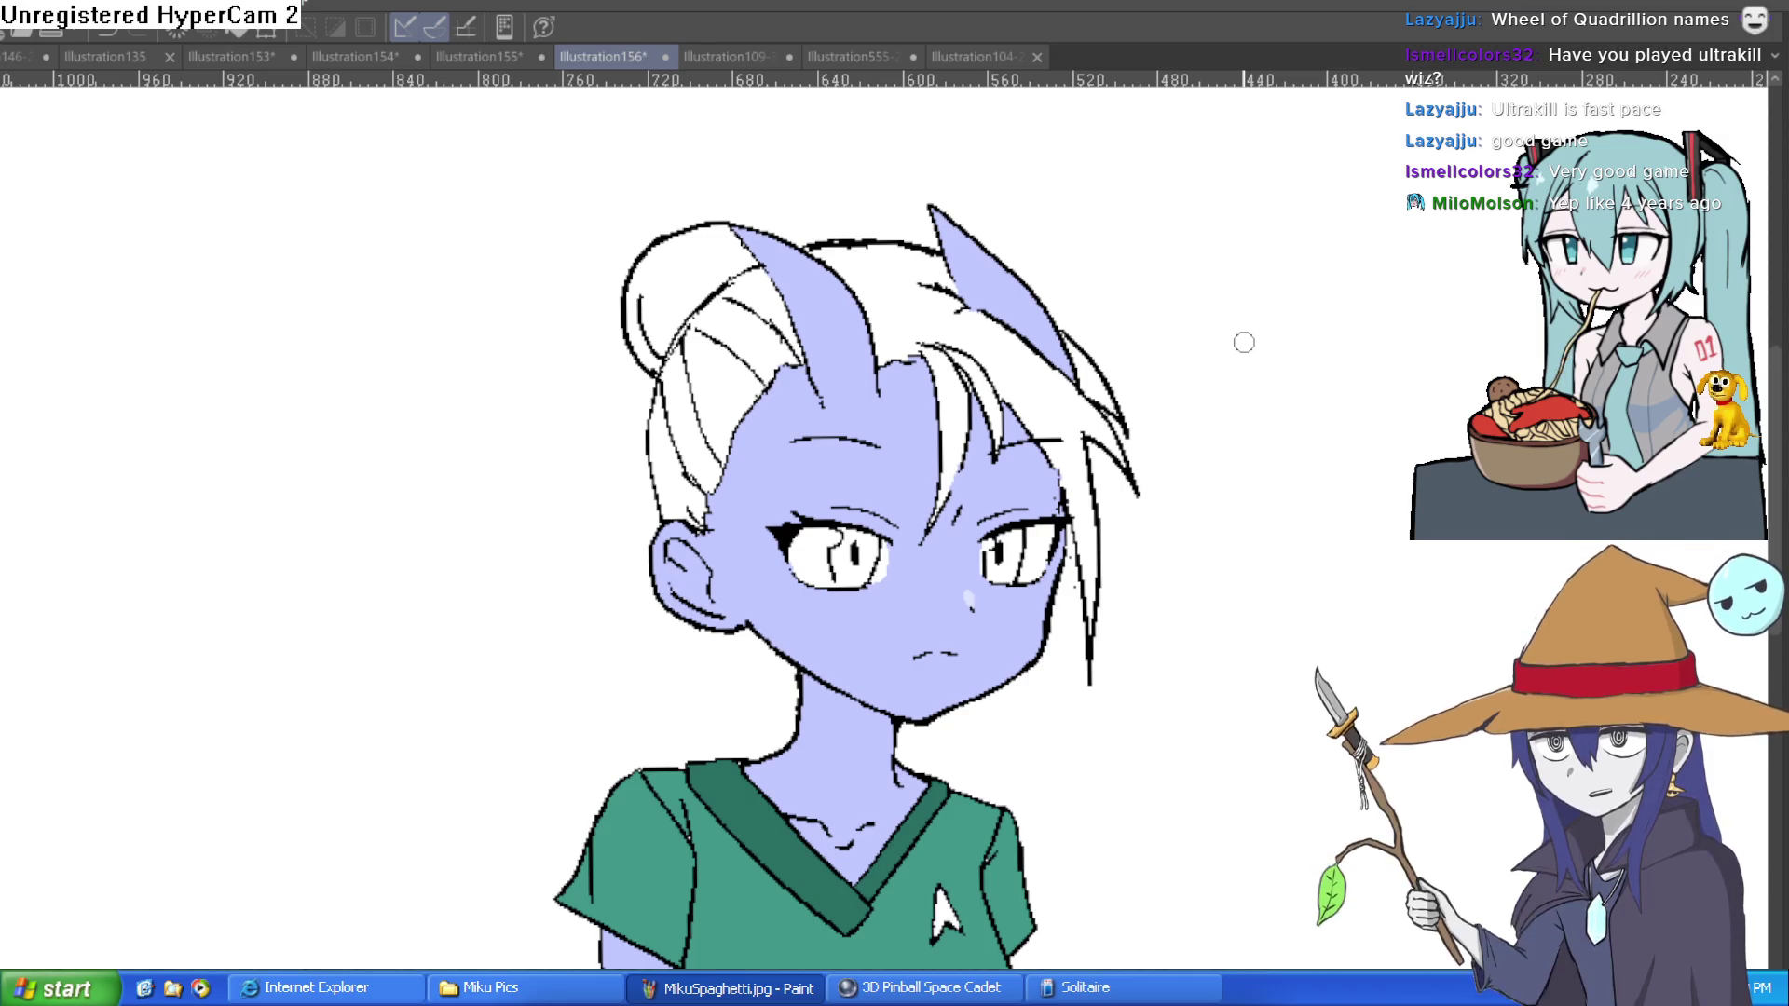
{"action": "scroll", "coordinate": [902, 537], "scroll_direction": "up", "scroll_amount": 3}
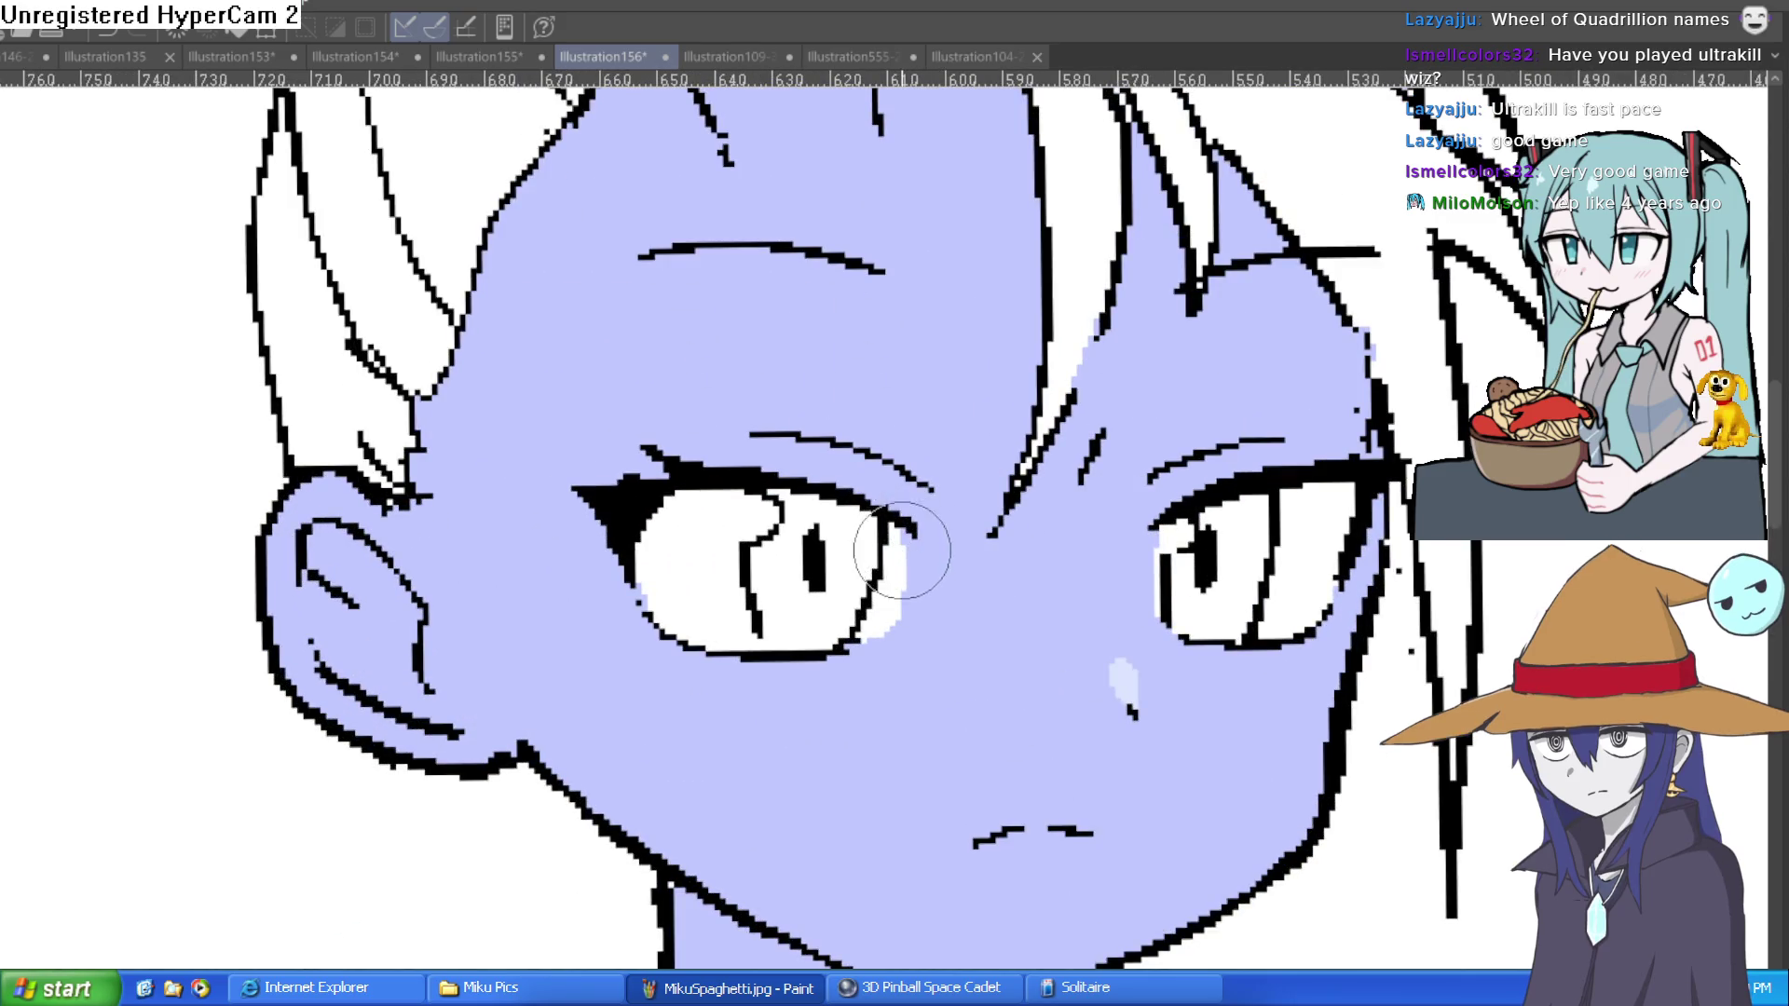
{"action": "scroll", "coordinate": [1119, 508], "scroll_direction": "down", "scroll_amount": 4}
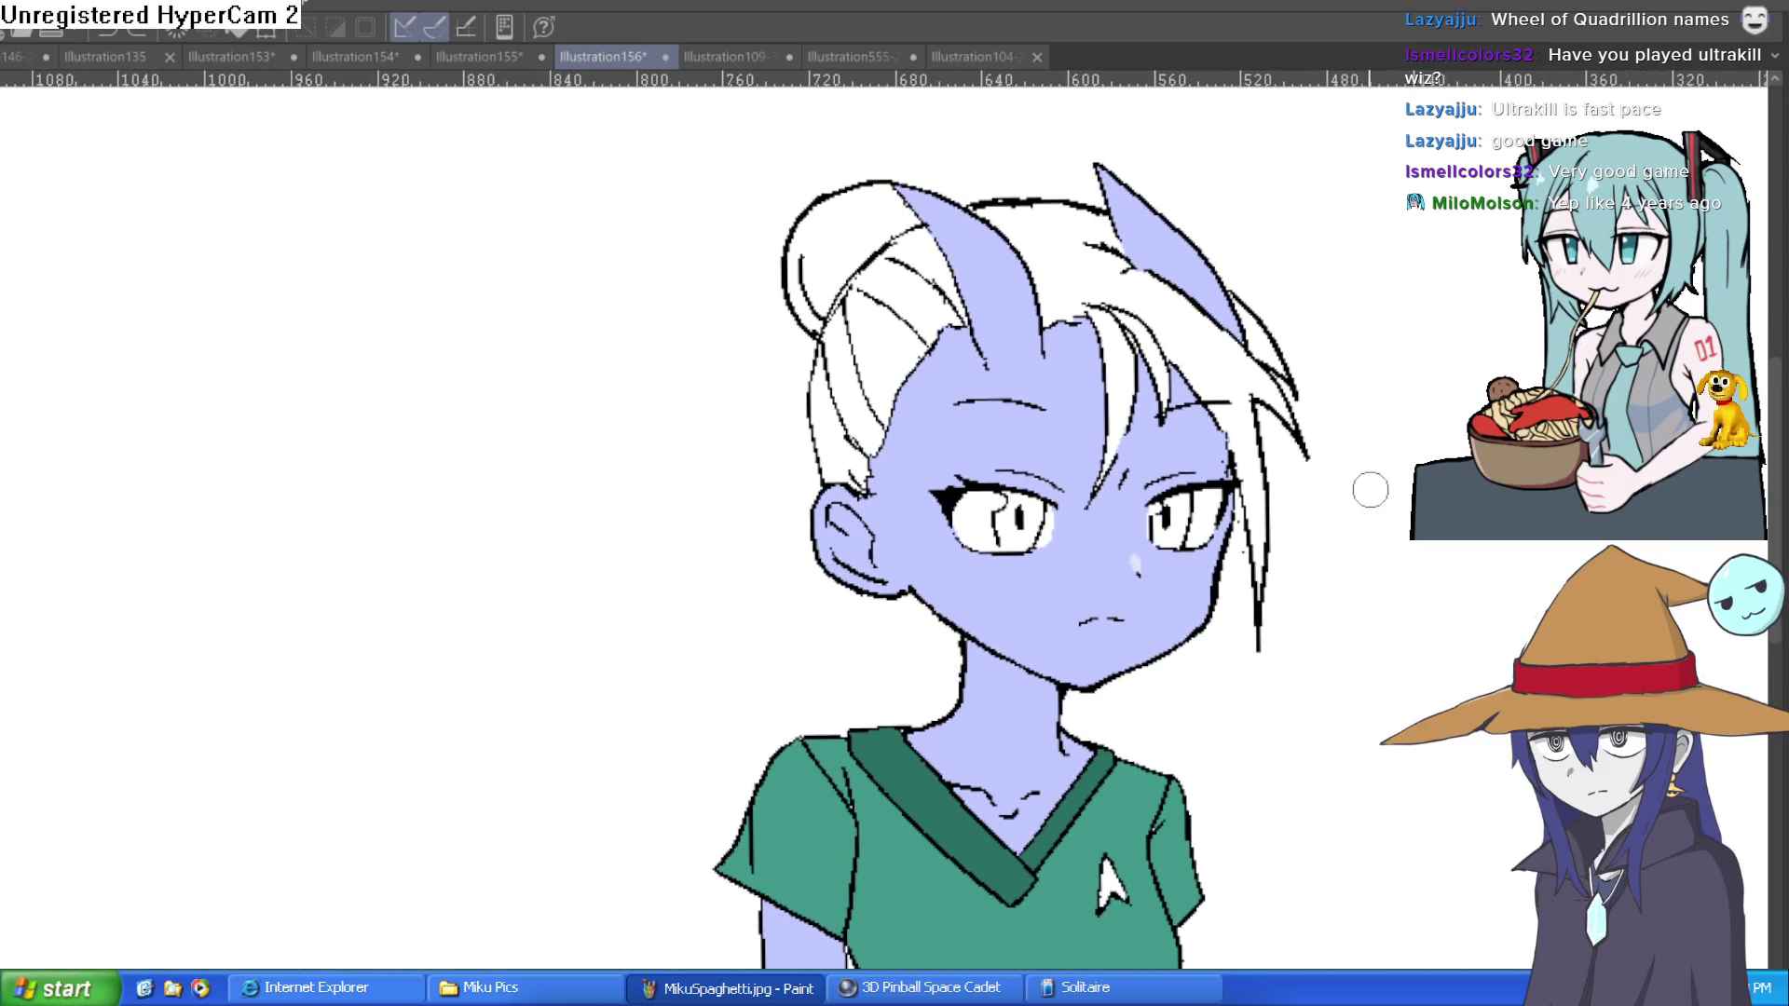
{"action": "scroll", "coordinate": [1058, 536], "scroll_direction": "up", "scroll_amount": 5}
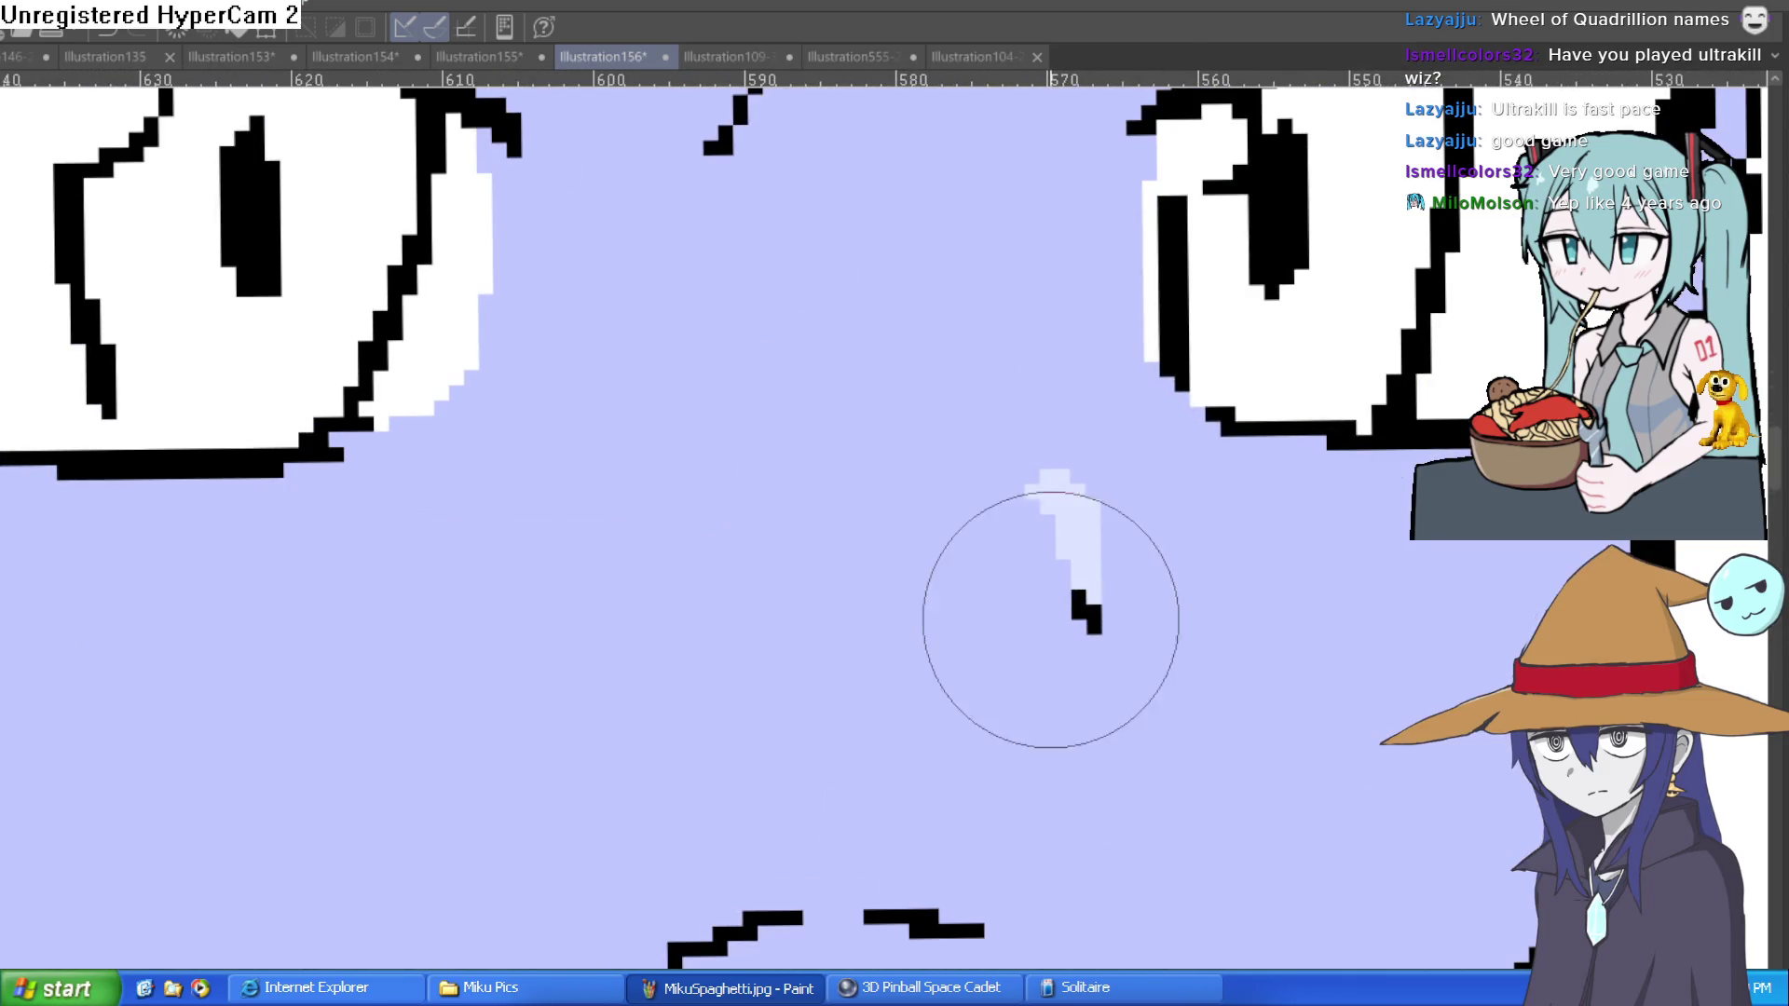
{"action": "scroll", "coordinate": [1395, 472], "scroll_direction": "down", "scroll_amount": 3}
{"action": "scroll", "coordinate": [1367, 471], "scroll_direction": "up", "scroll_amount": 3}
{"action": "left_click_drag", "start_coordinate": [1367, 472], "coordinate": [1341, 606]}
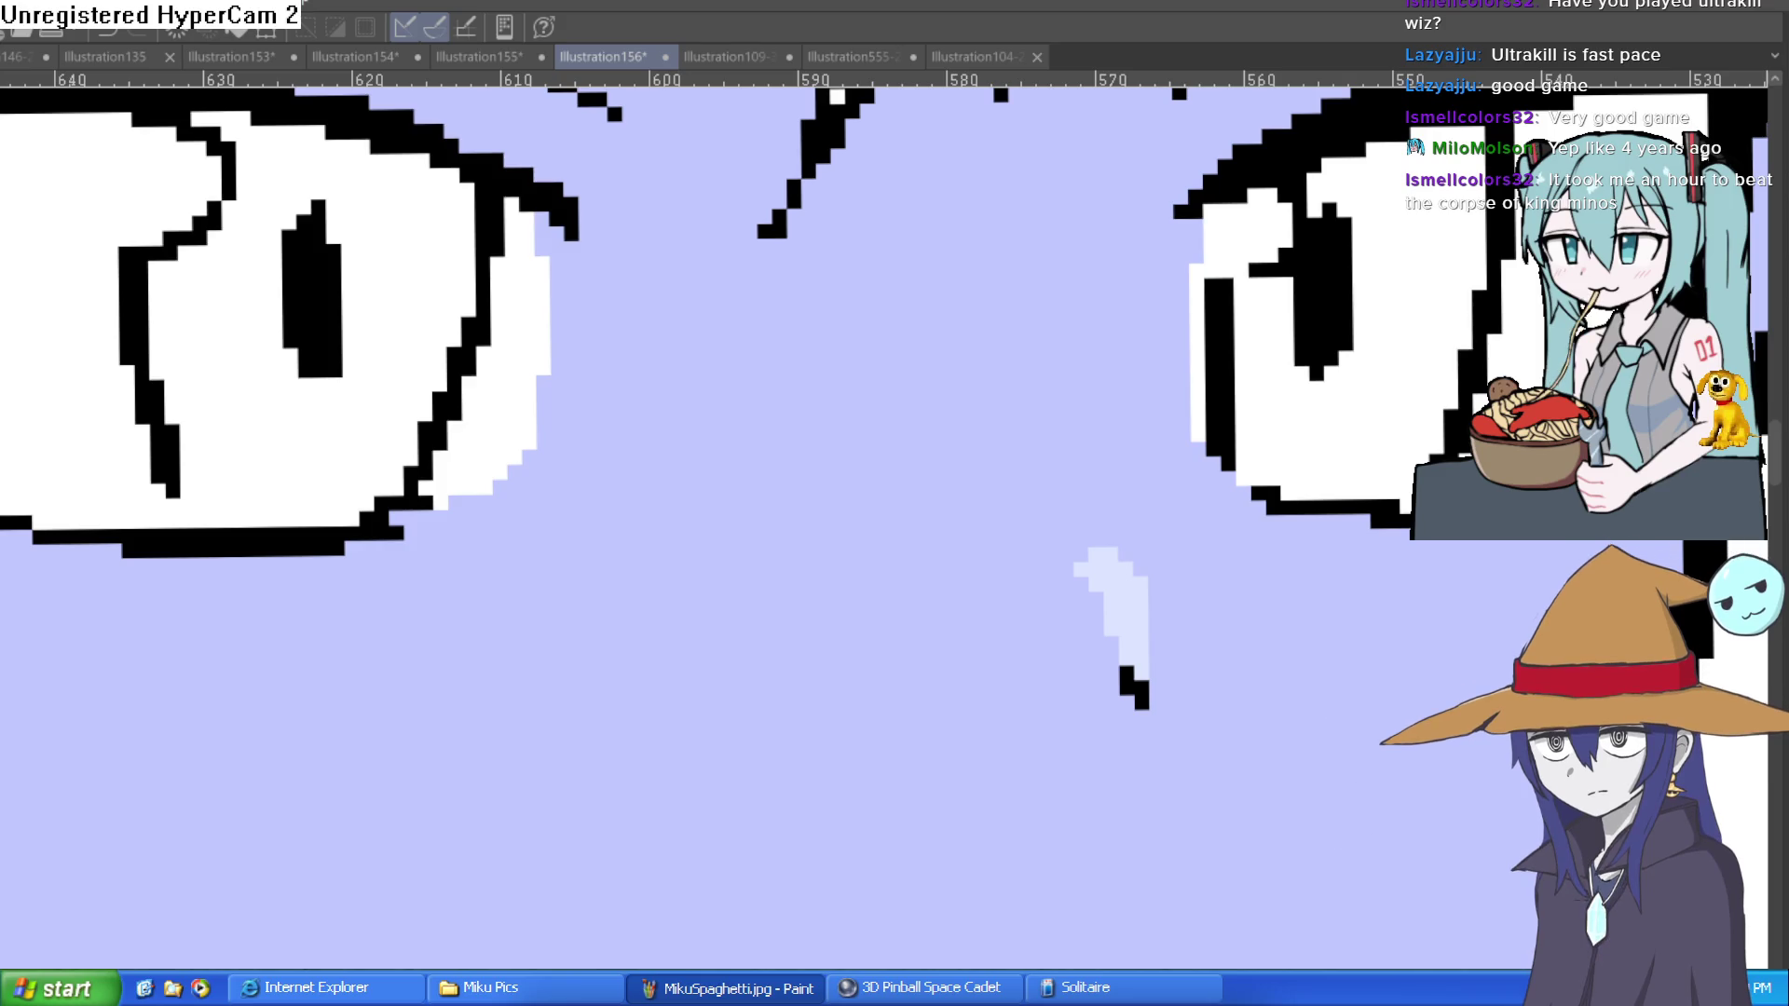
{"action": "scroll", "coordinate": [1127, 671], "scroll_direction": "down", "scroll_amount": 10}
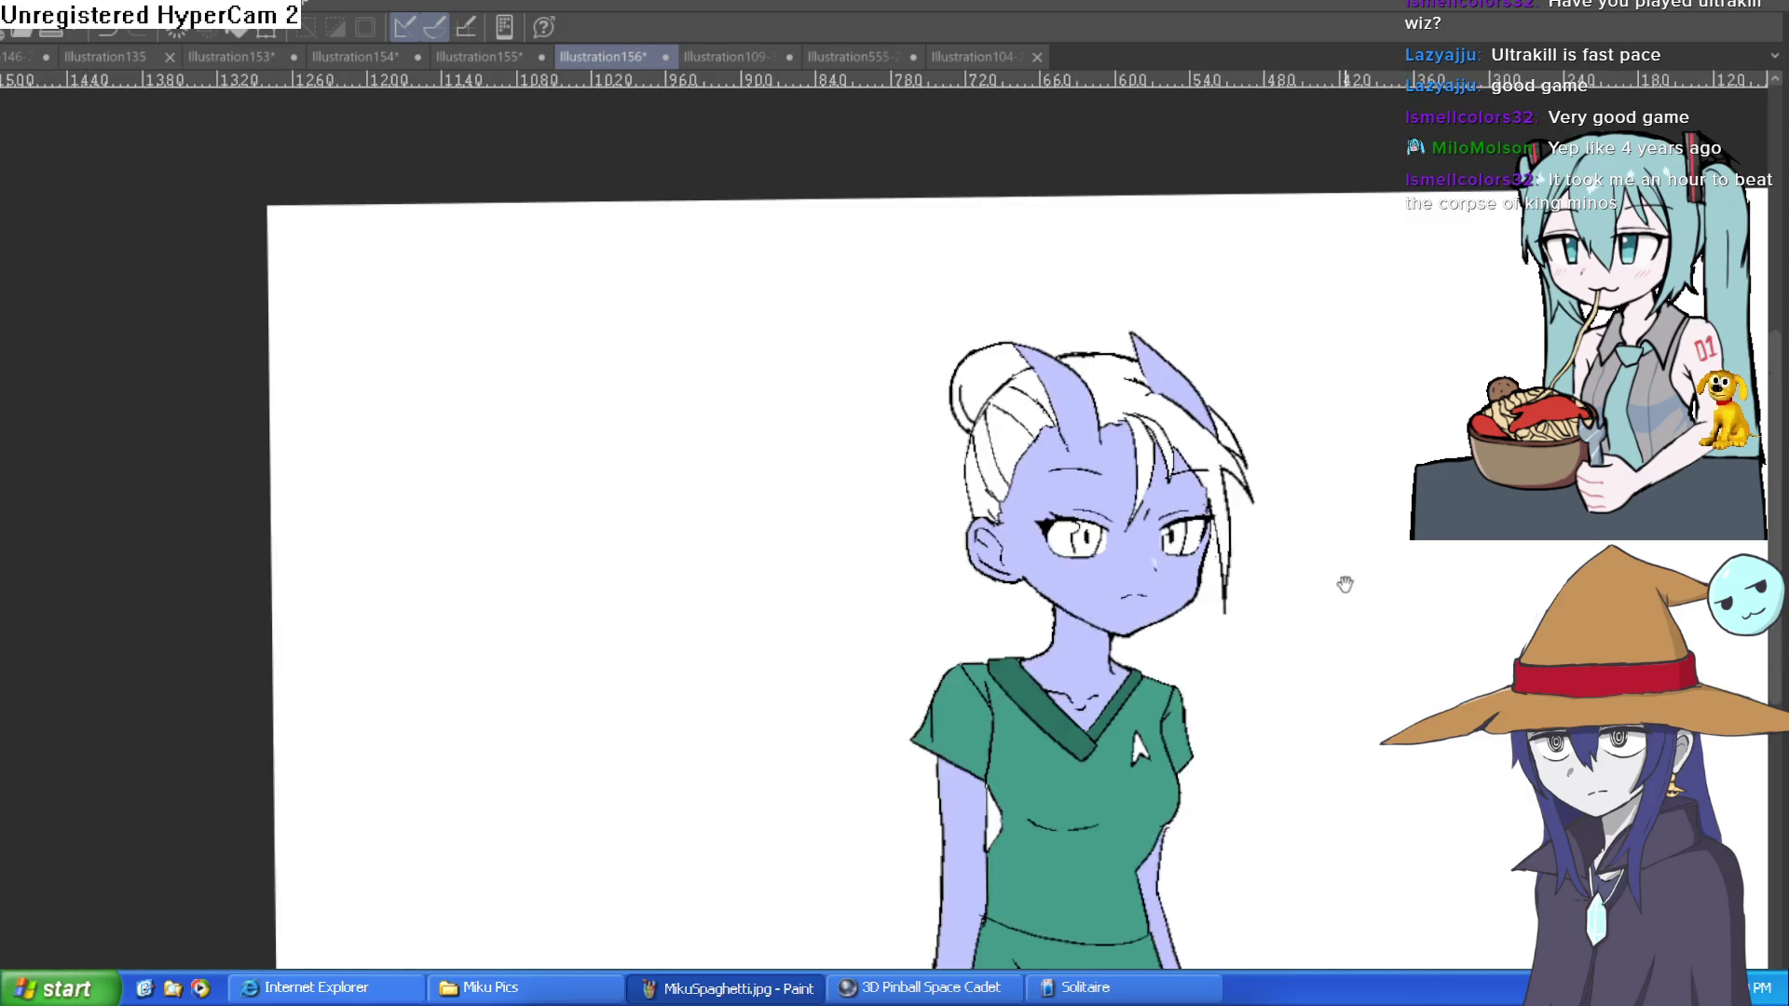
Step: Paint pale highlight strokes down the right horn and the left horn
{"action": "left_click_drag", "start_coordinate": [1344, 584], "coordinate": [1277, 503]}
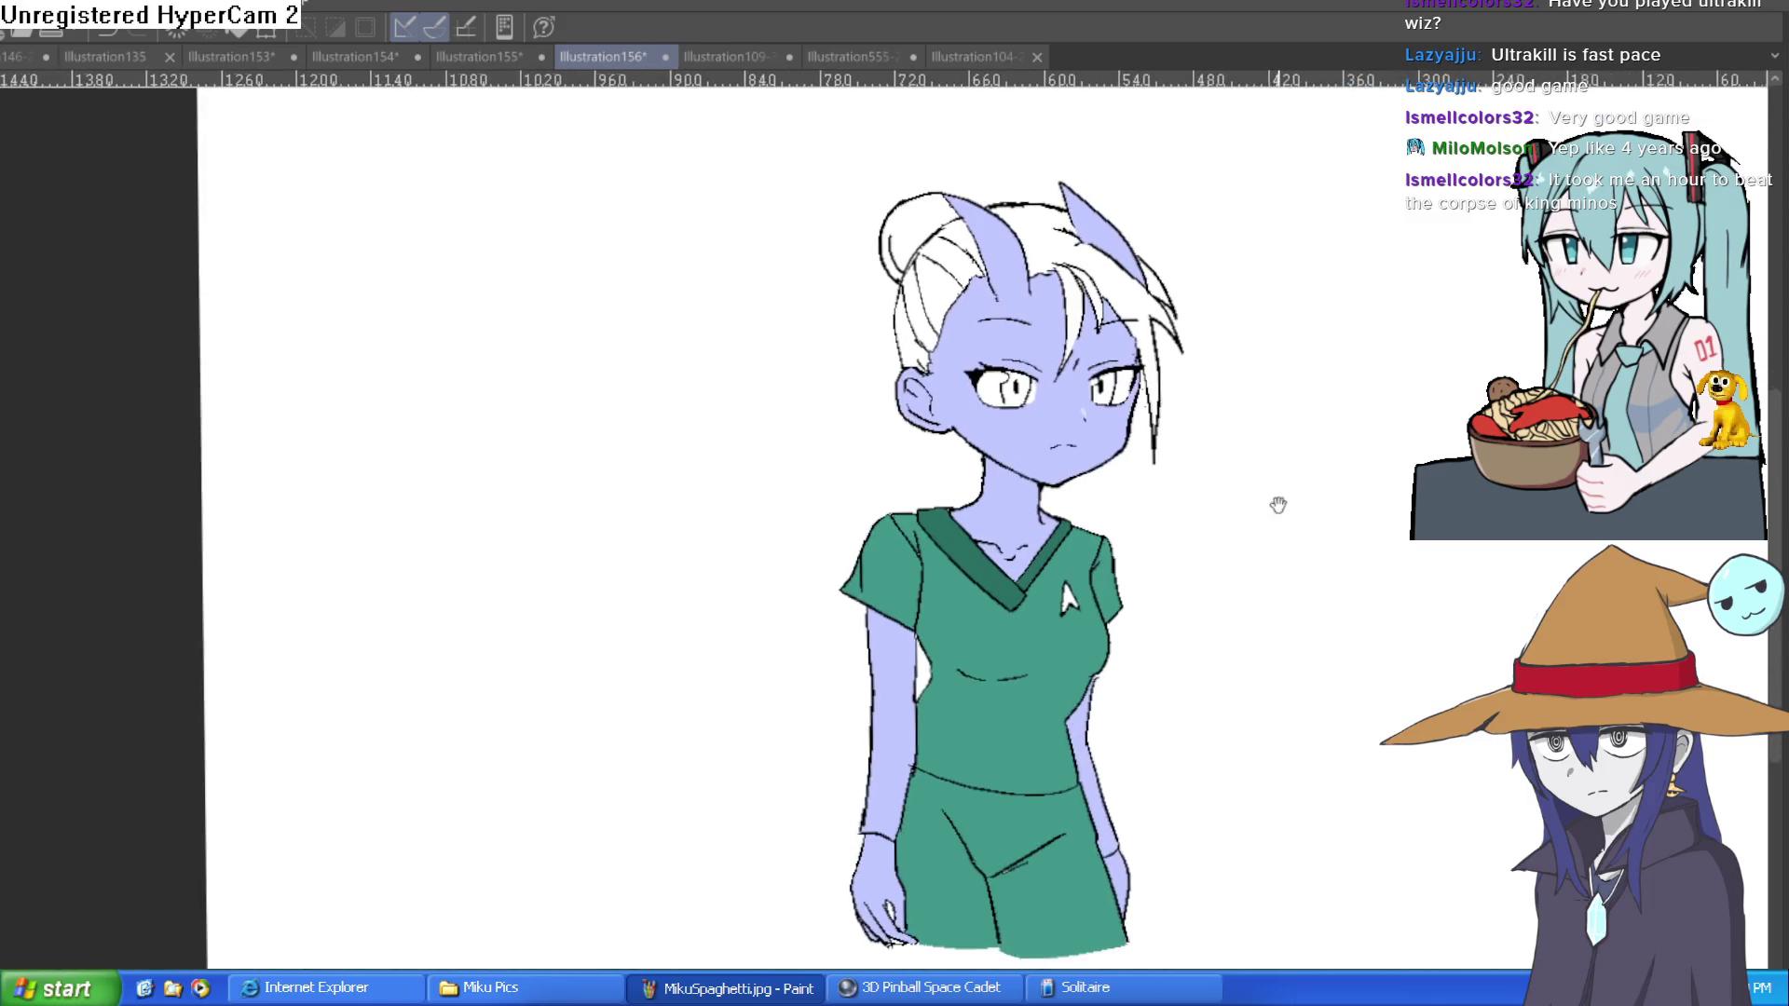
{"action": "key", "text": "h"}
{"action": "key", "text": "h"}
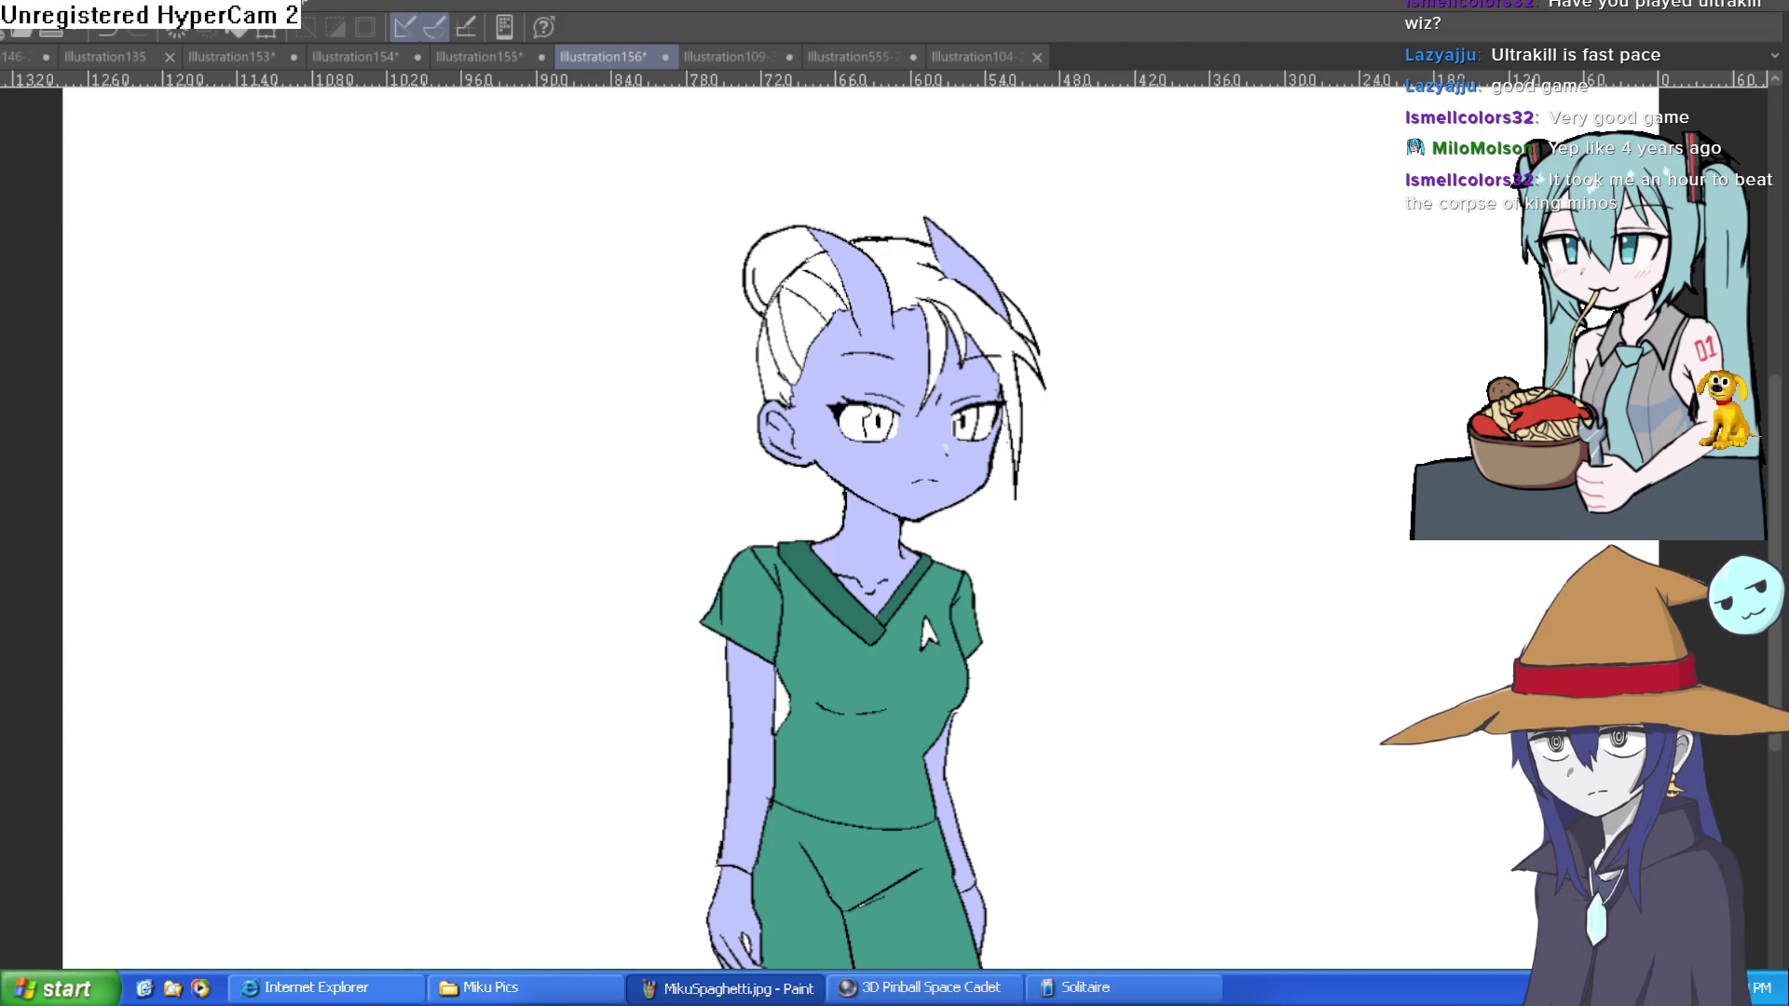
{"action": "scroll", "coordinate": [1099, 320], "scroll_direction": "up", "scroll_amount": 10}
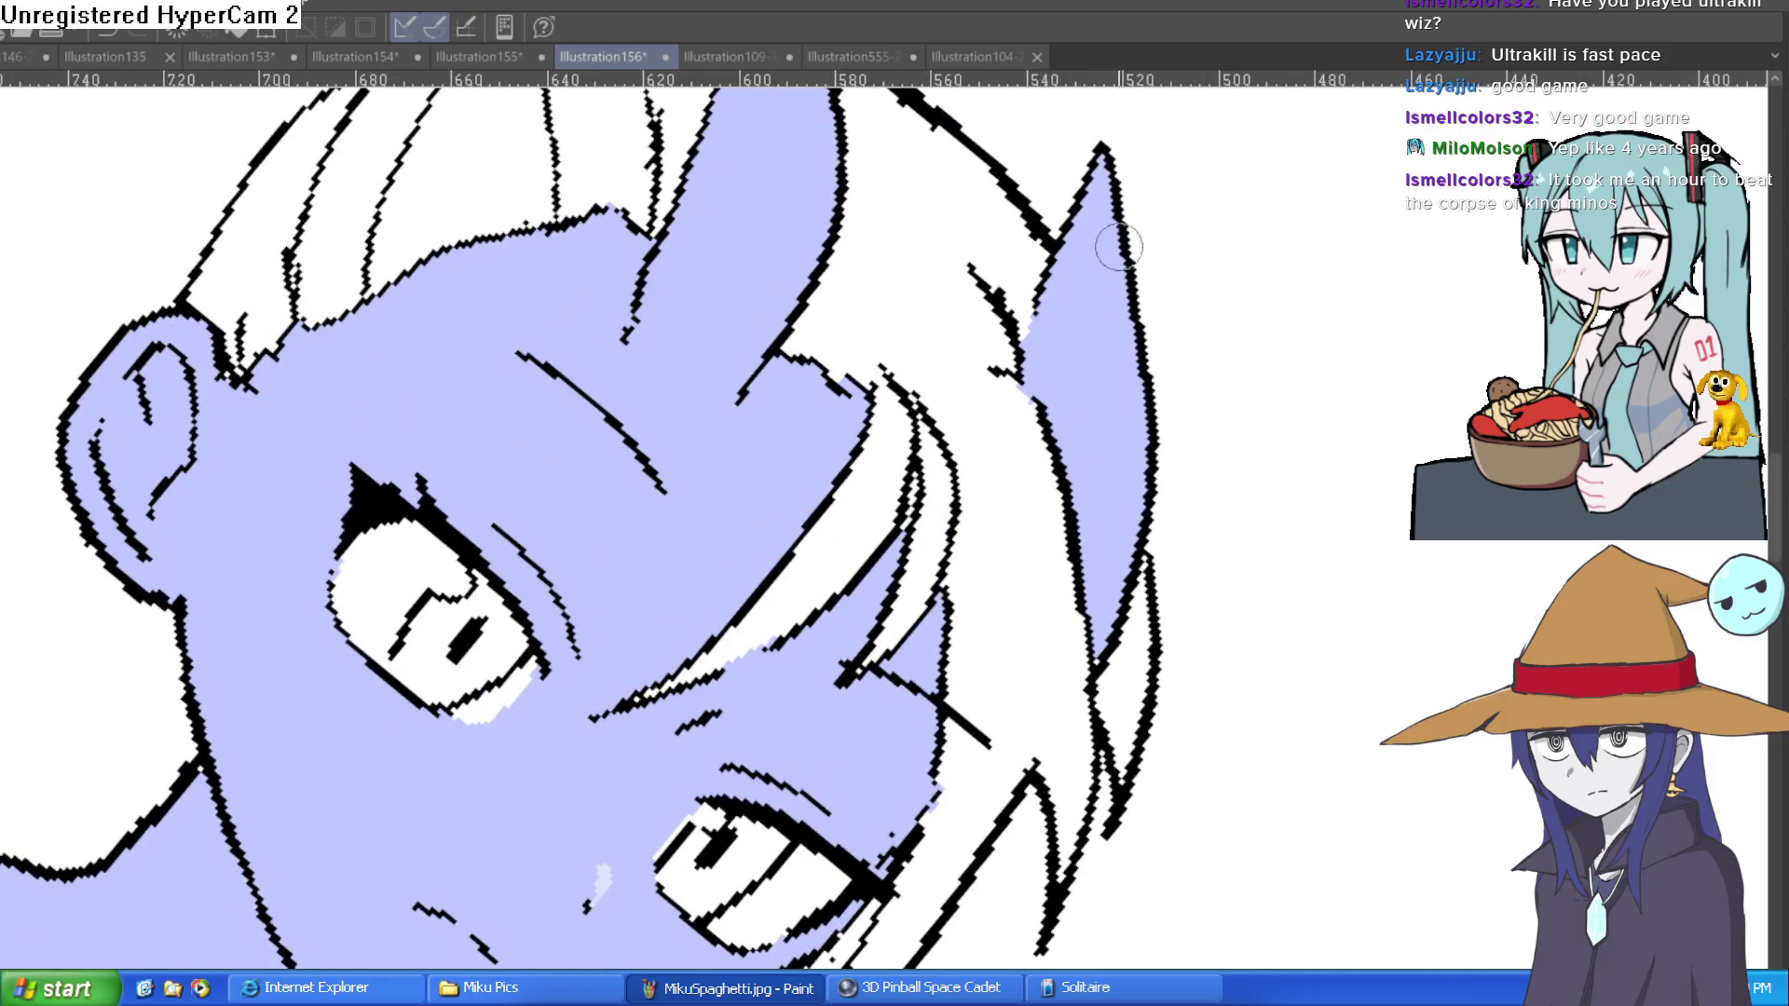
{"action": "left_click_drag", "start_coordinate": [1108, 224], "coordinate": [1103, 429]}
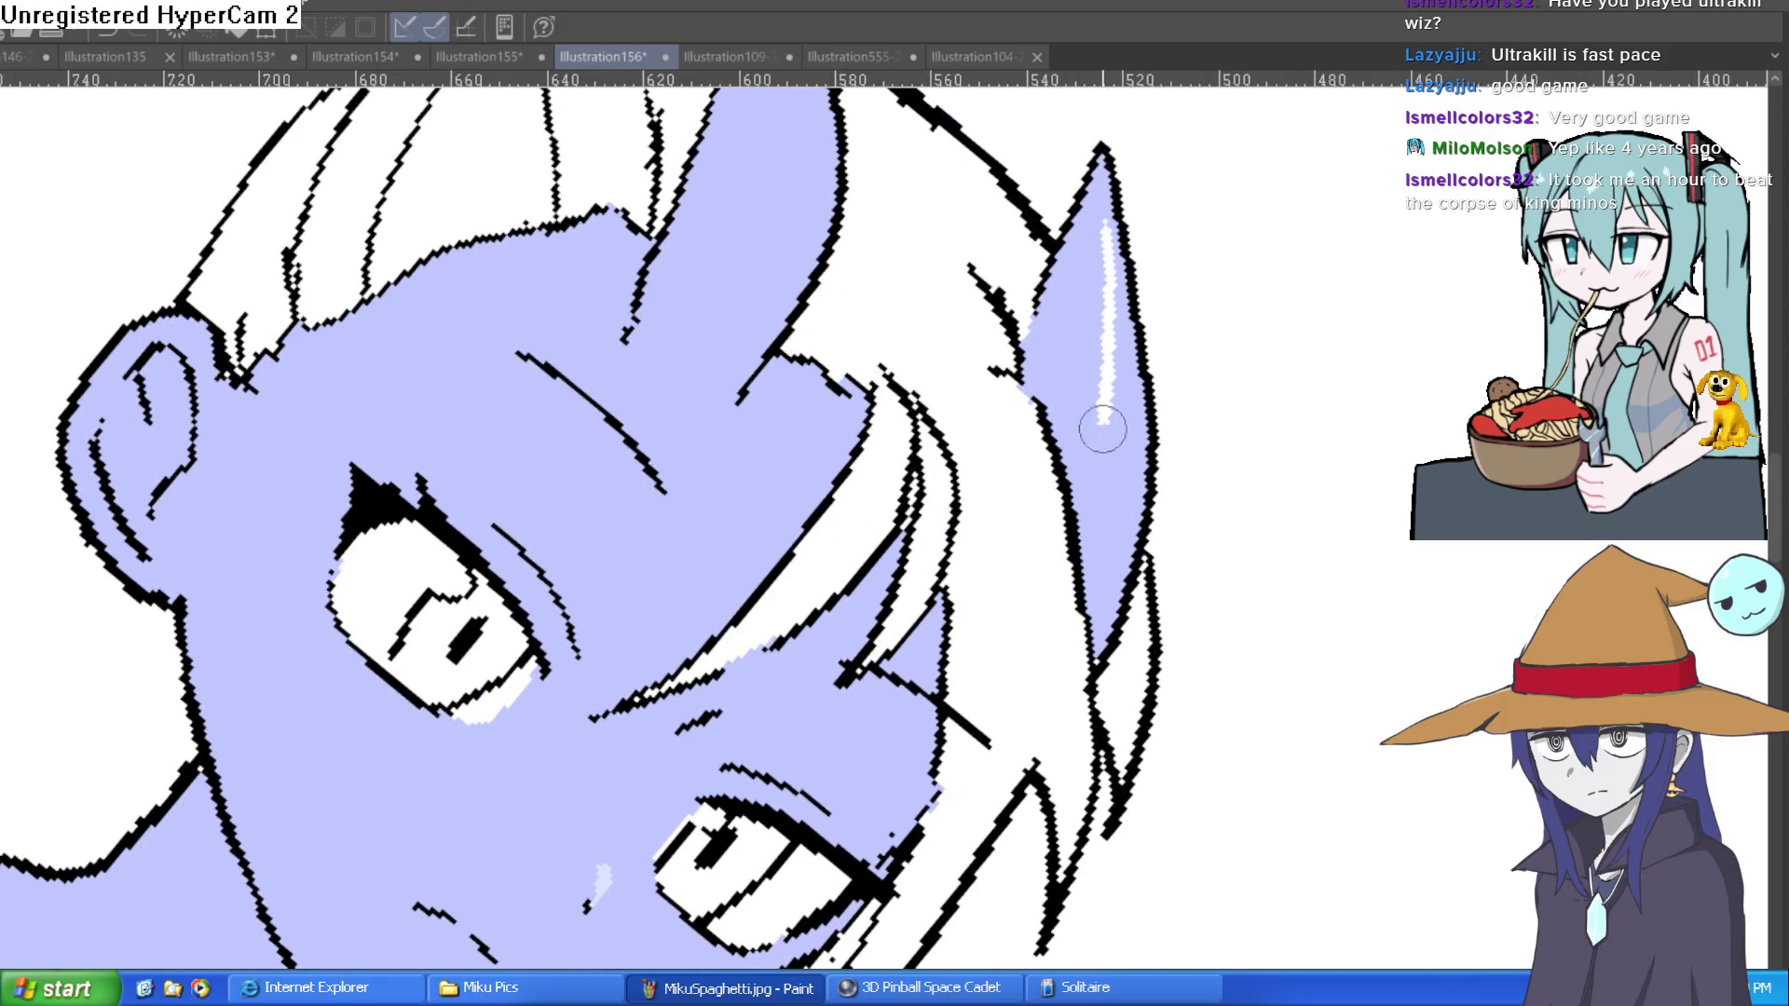
{"action": "scroll", "coordinate": [919, 220], "scroll_direction": "up", "scroll_amount": 3}
{"action": "mouse_move", "coordinate": [766, 254]}
{"action": "left_mouse_down"}
{"action": "mouse_move", "coordinate": [746, 473]}
{"action": "mouse_move", "coordinate": [763, 312]}
{"action": "mouse_move", "coordinate": [750, 450]}
{"action": "left_mouse_up"}
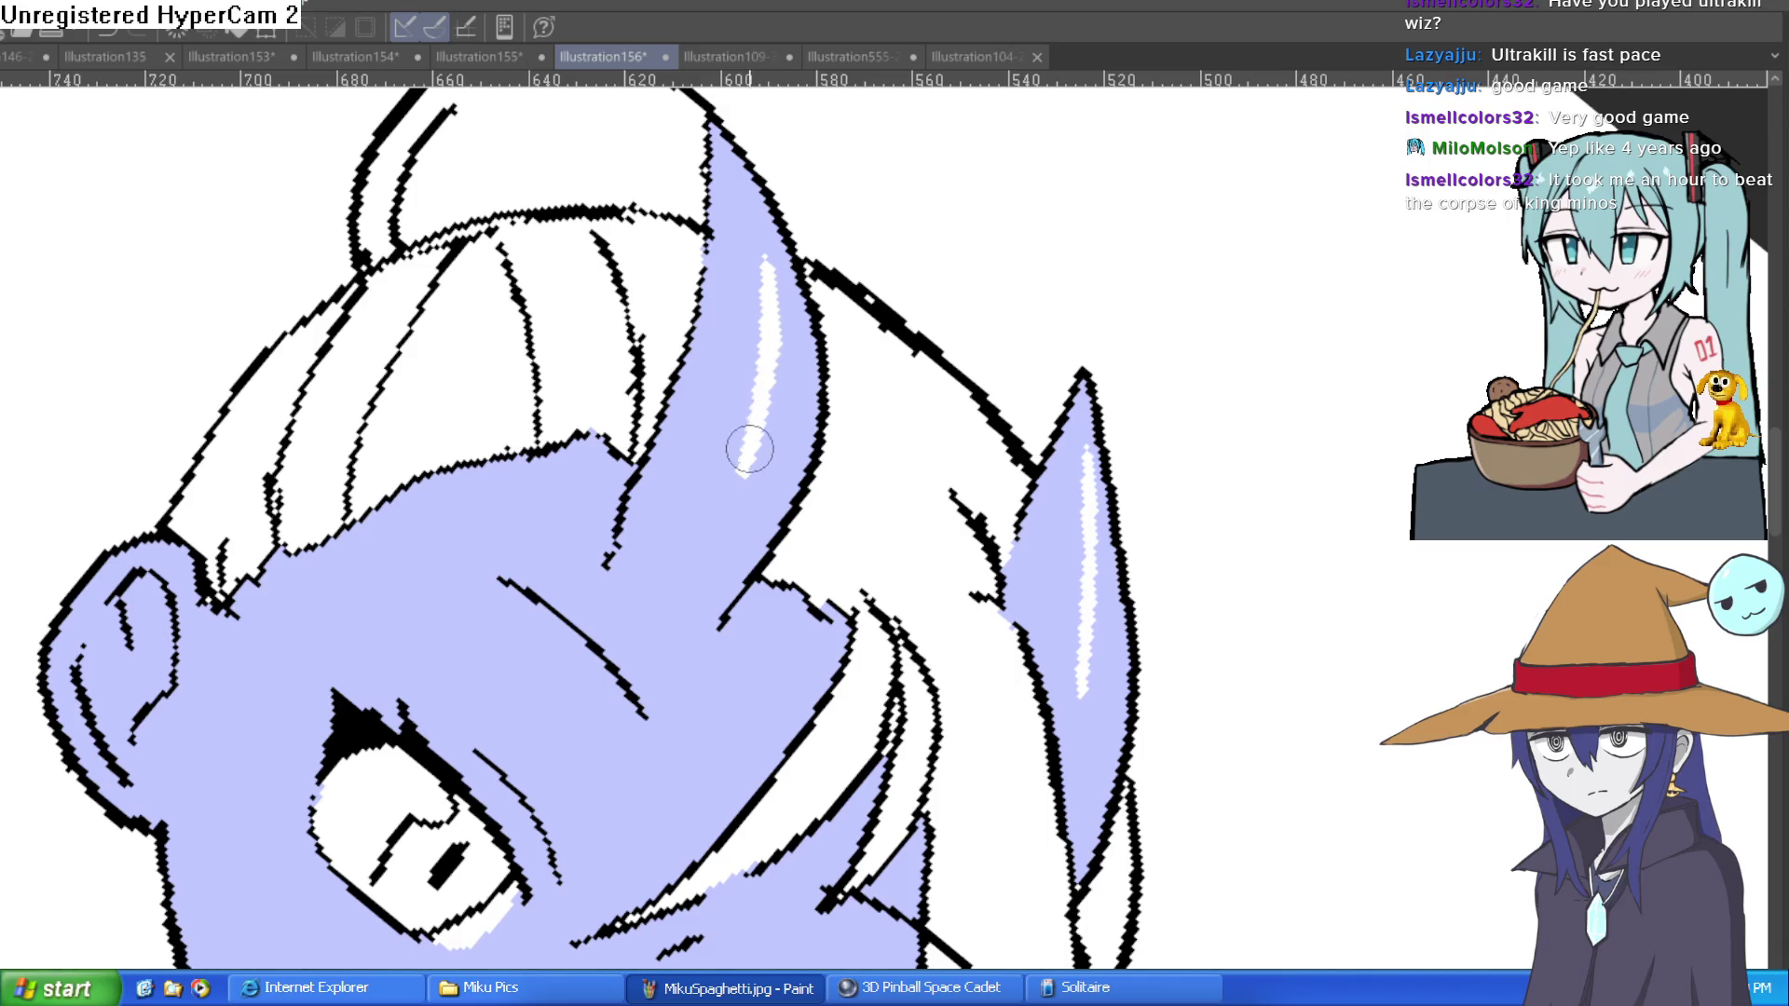
Step: Reframe the view across both horns, the face and the shirt collar
{"action": "scroll", "coordinate": [749, 450], "scroll_direction": "down", "scroll_amount": 5}
{"action": "mouse_move", "coordinate": [1129, 400]}
{"action": "left_mouse_down"}
{"action": "mouse_move", "coordinate": [1130, 465]}
{"action": "mouse_move", "coordinate": [1075, 428]}
{"action": "left_mouse_up"}
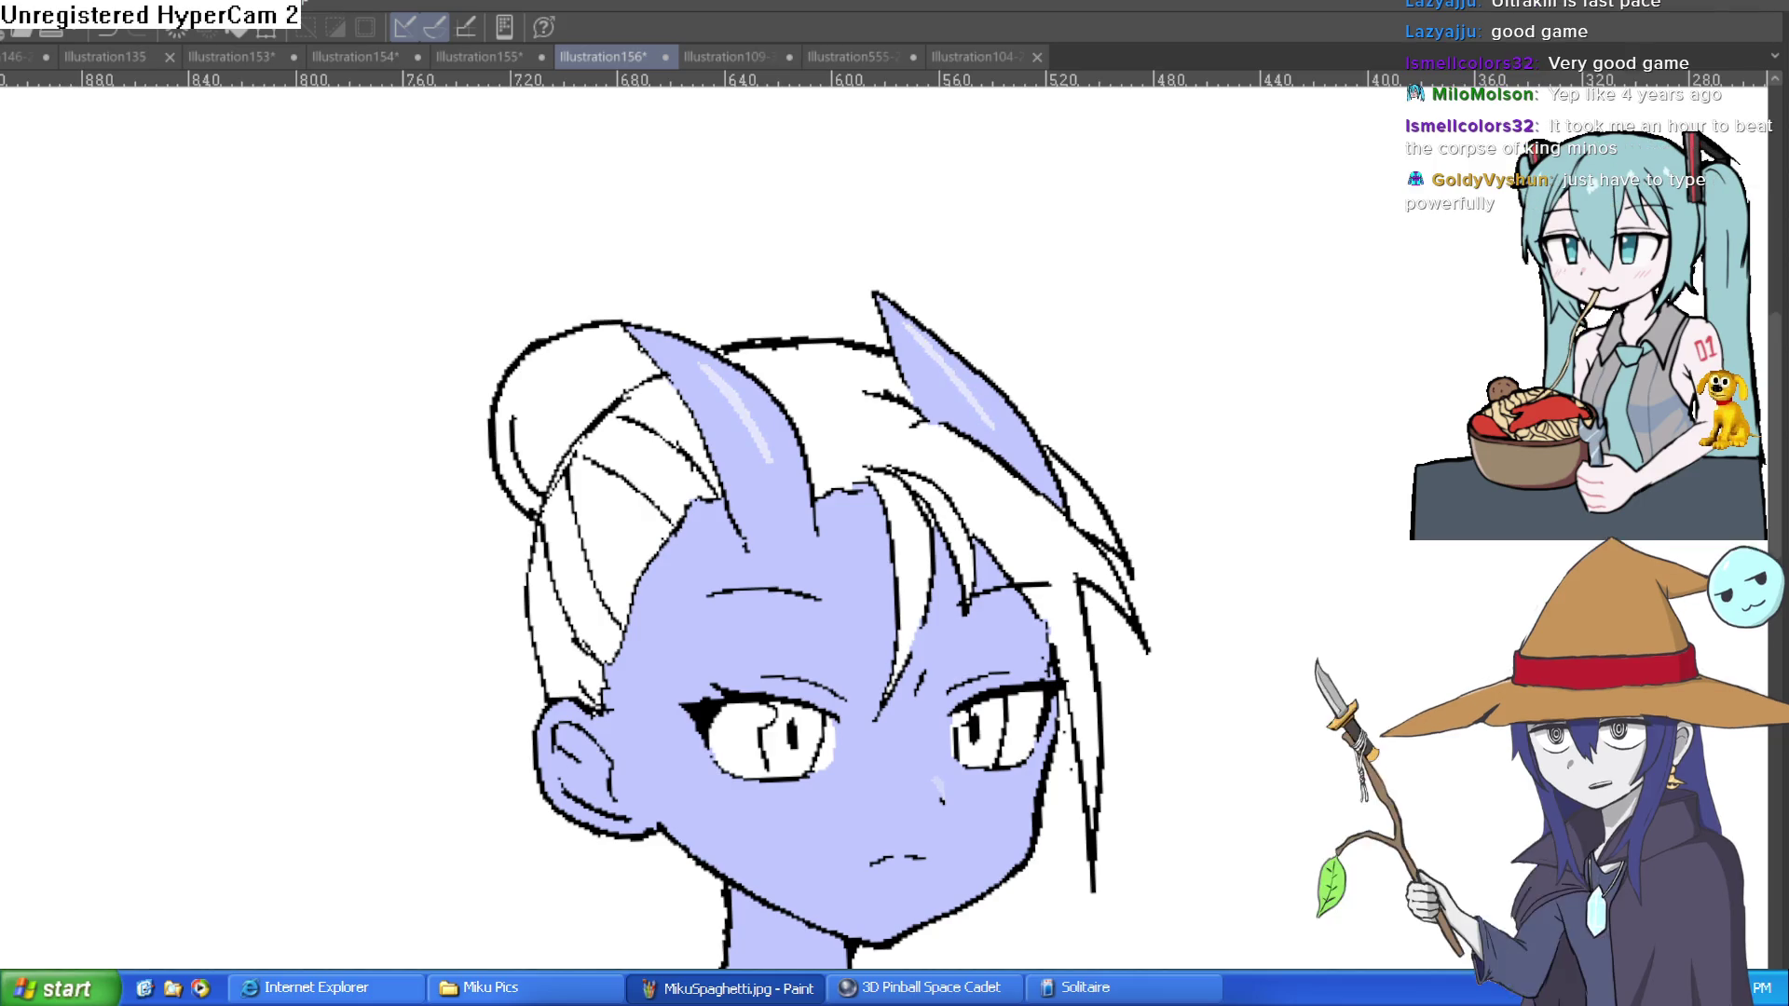
{"action": "mouse_move", "coordinate": [974, 401]}
{"action": "left_mouse_down"}
{"action": "mouse_move", "coordinate": [973, 360]}
{"action": "mouse_move", "coordinate": [981, 415]}
{"action": "left_mouse_up"}
{"action": "scroll", "coordinate": [972, 359], "scroll_direction": "down", "scroll_amount": 3}
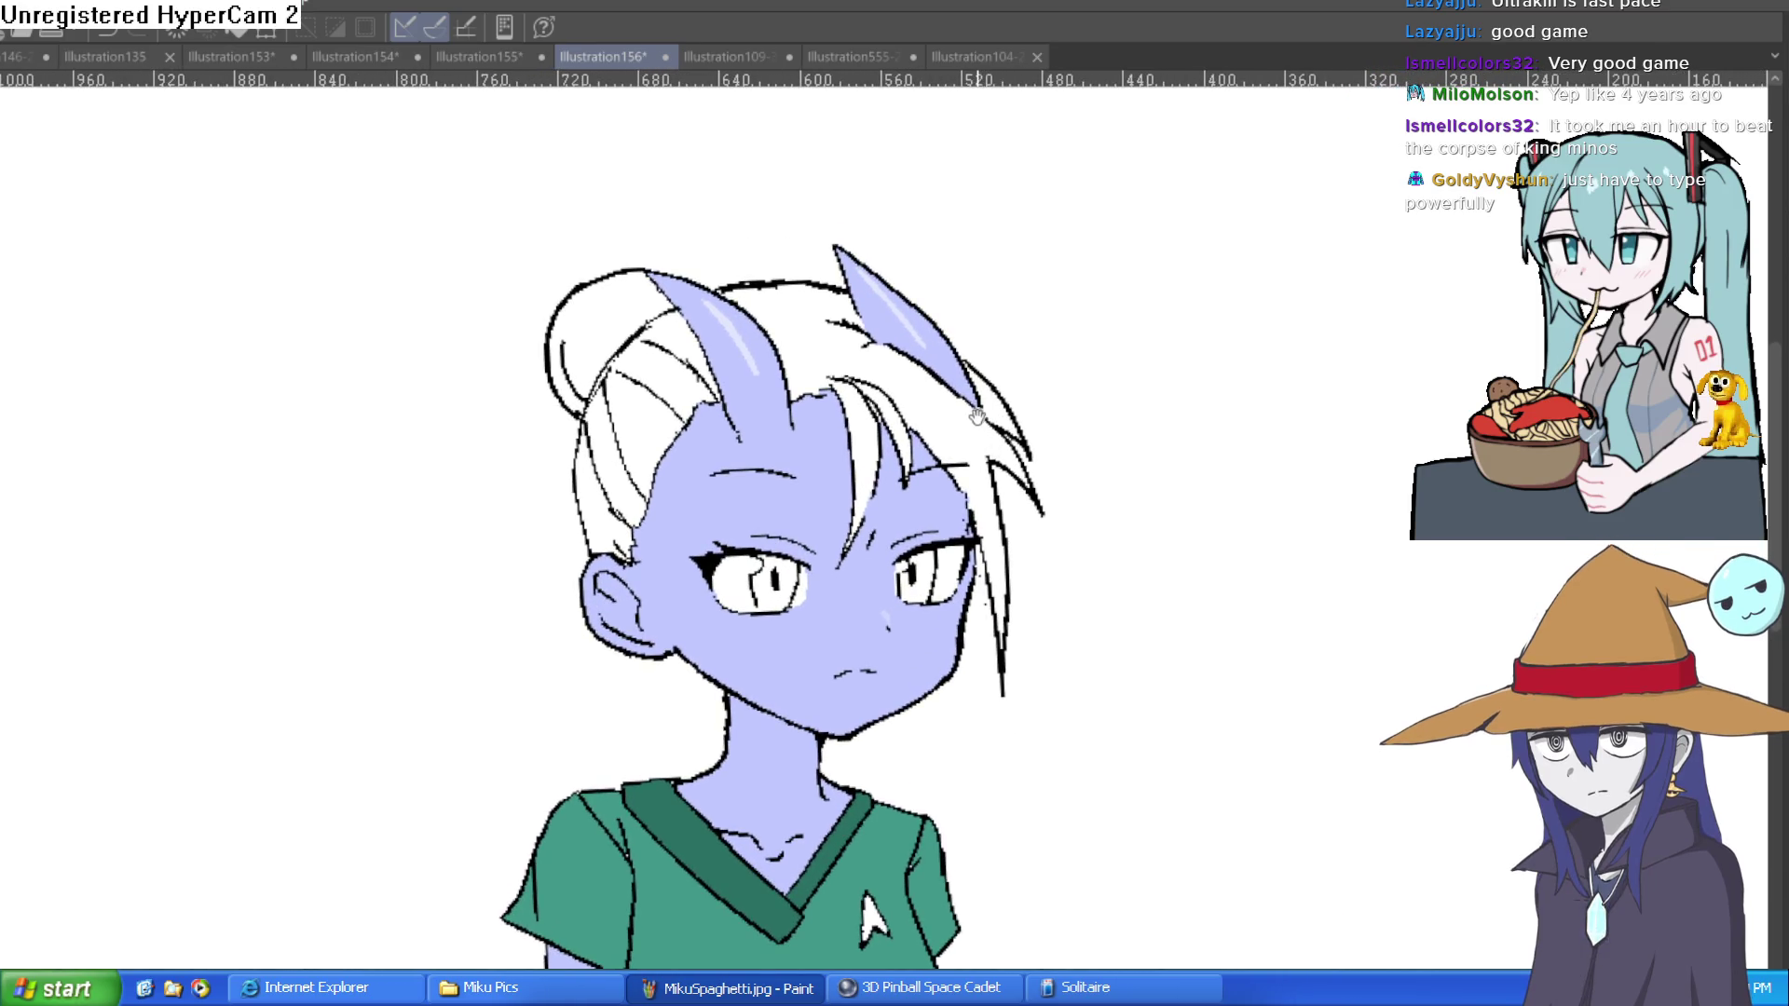
{"action": "scroll", "coordinate": [877, 396], "scroll_direction": "up", "scroll_amount": 5}
{"action": "mouse_move", "coordinate": [877, 396]}
{"action": "left_mouse_down"}
{"action": "mouse_move", "coordinate": [867, 650]}
{"action": "mouse_move", "coordinate": [990, 599]}
{"action": "mouse_move", "coordinate": [946, 595]}
{"action": "mouse_move", "coordinate": [866, 541]}
{"action": "left_mouse_up"}
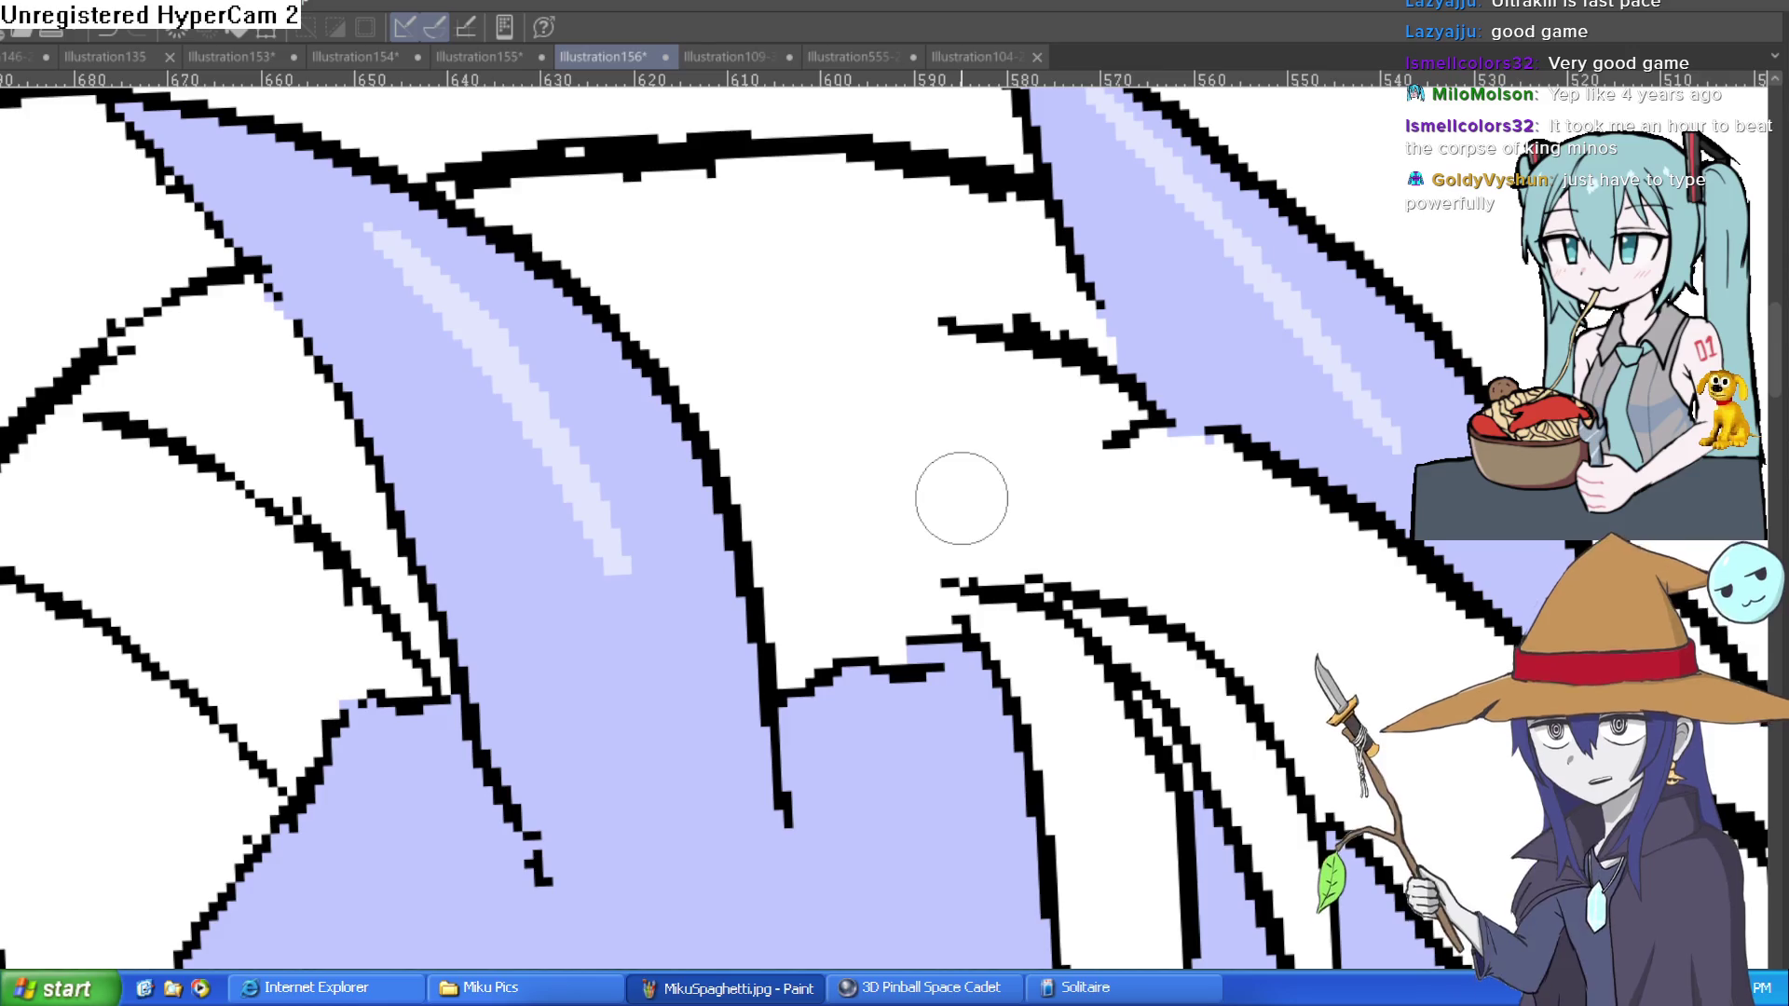
{"action": "mouse_move", "coordinate": [1102, 546]}
{"action": "left_mouse_down"}
{"action": "mouse_move", "coordinate": [1071, 491]}
{"action": "mouse_move", "coordinate": [1030, 471]}
{"action": "mouse_move", "coordinate": [1034, 567]}
{"action": "left_mouse_up"}
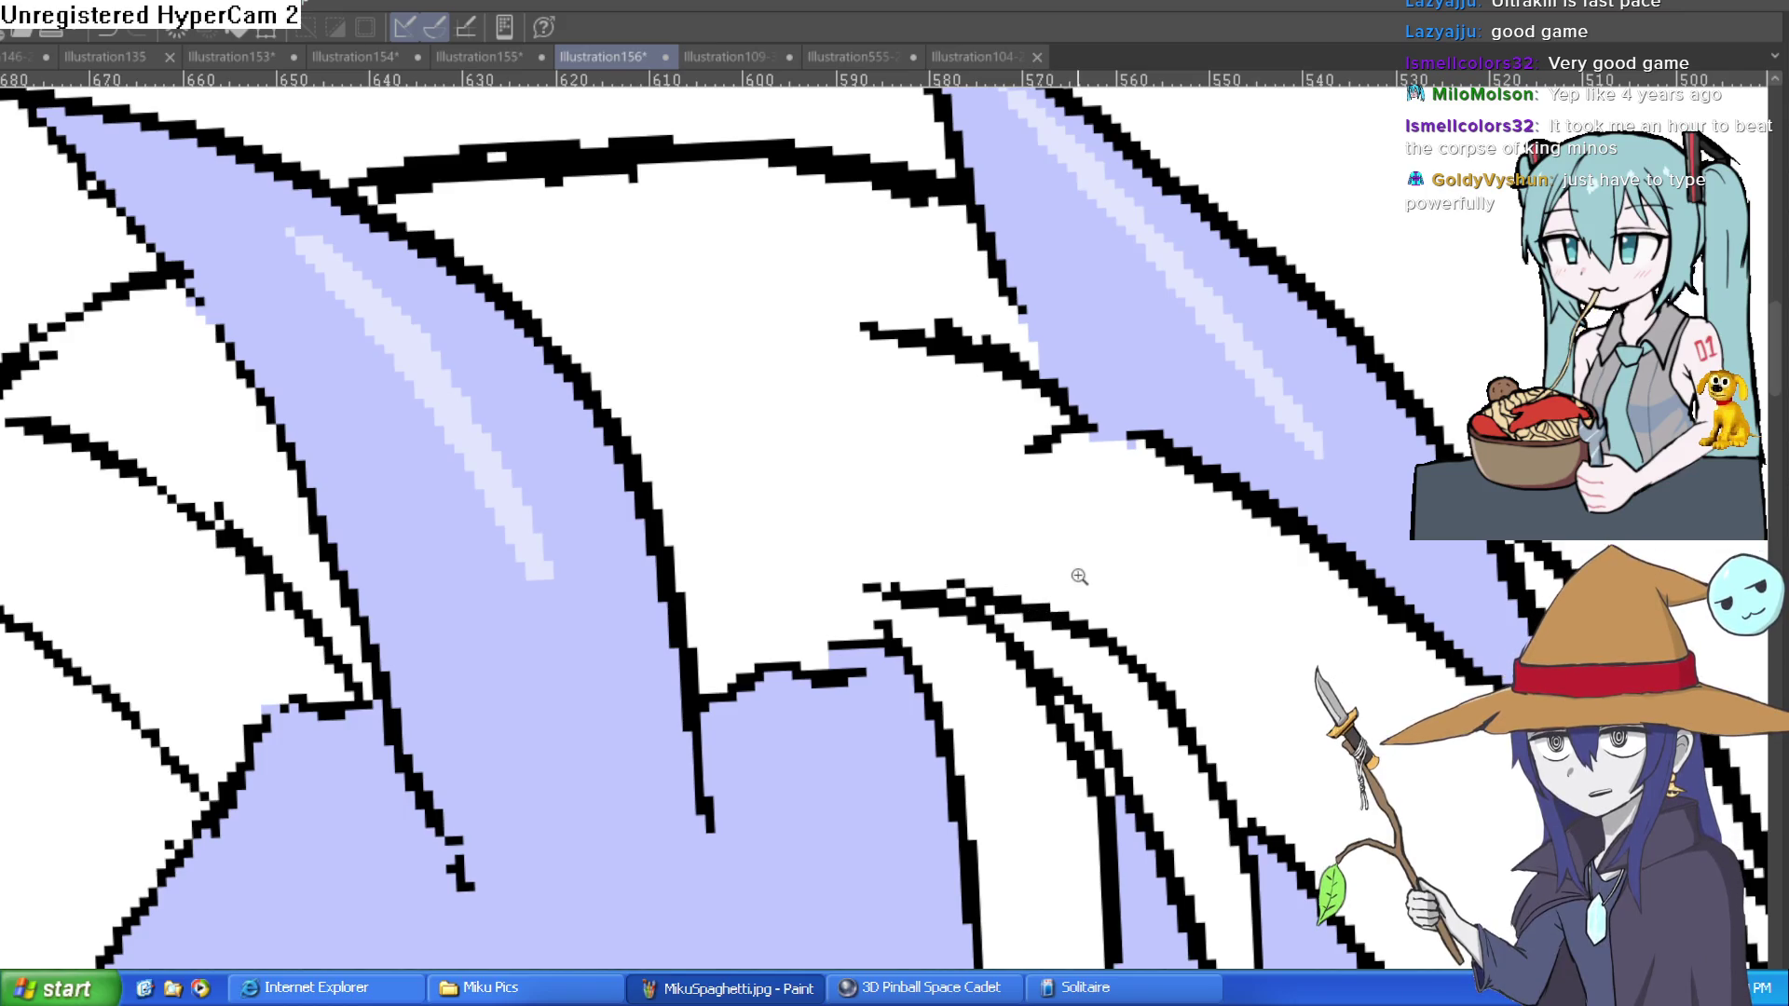
{"action": "scroll", "coordinate": [1034, 570], "scroll_direction": "down", "scroll_amount": 3}
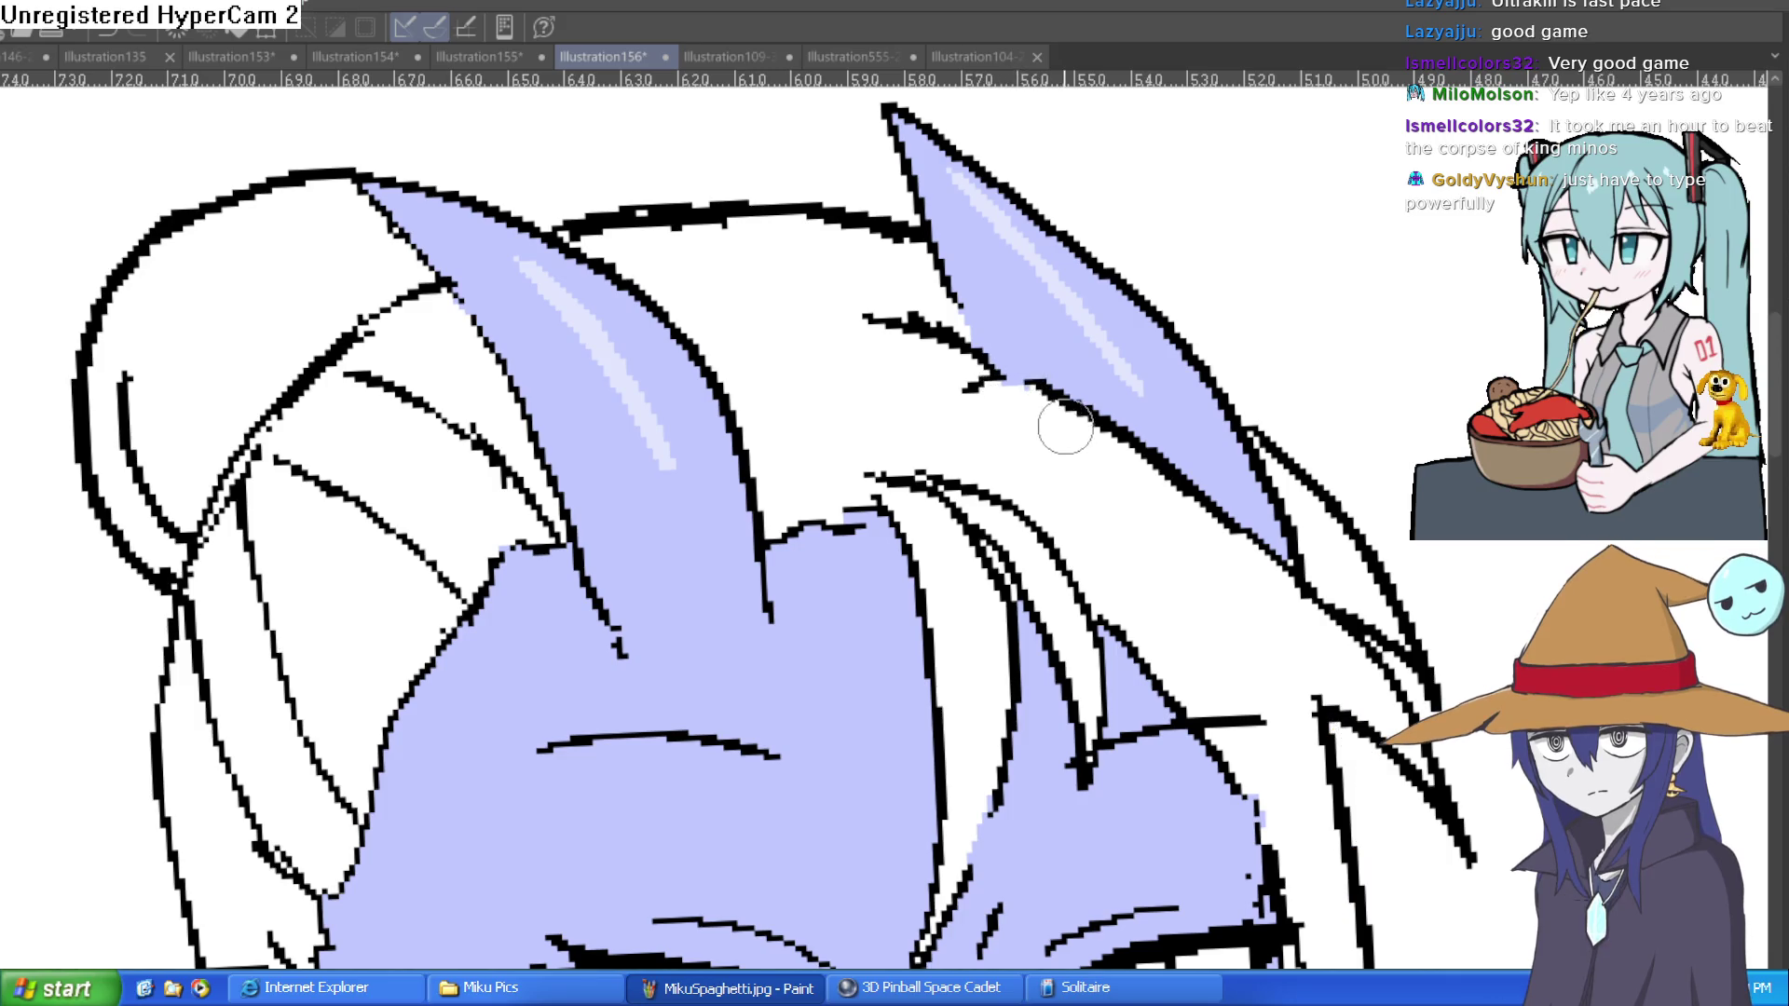
{"action": "scroll", "coordinate": [1109, 475], "scroll_direction": "down", "scroll_amount": 3}
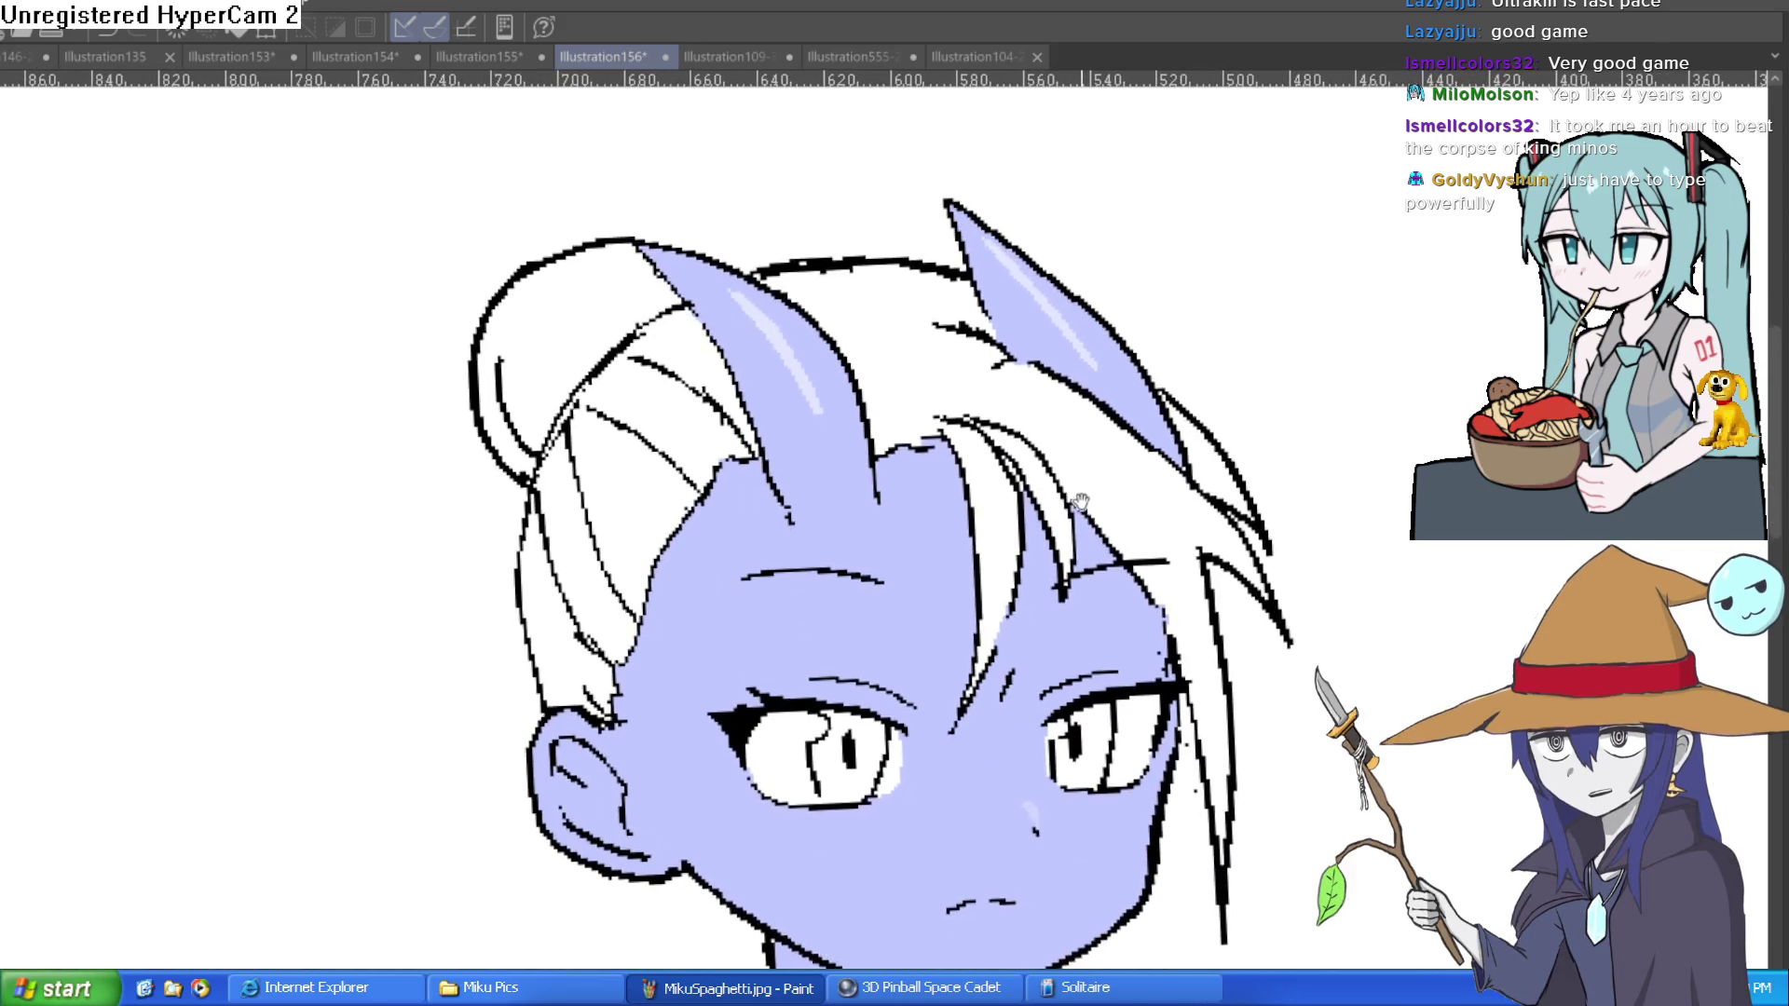
{"action": "left_click_drag", "start_coordinate": [1081, 522], "coordinate": [1006, 363]}
{"action": "left_click_drag", "start_coordinate": [1090, 559], "coordinate": [1015, 383]}
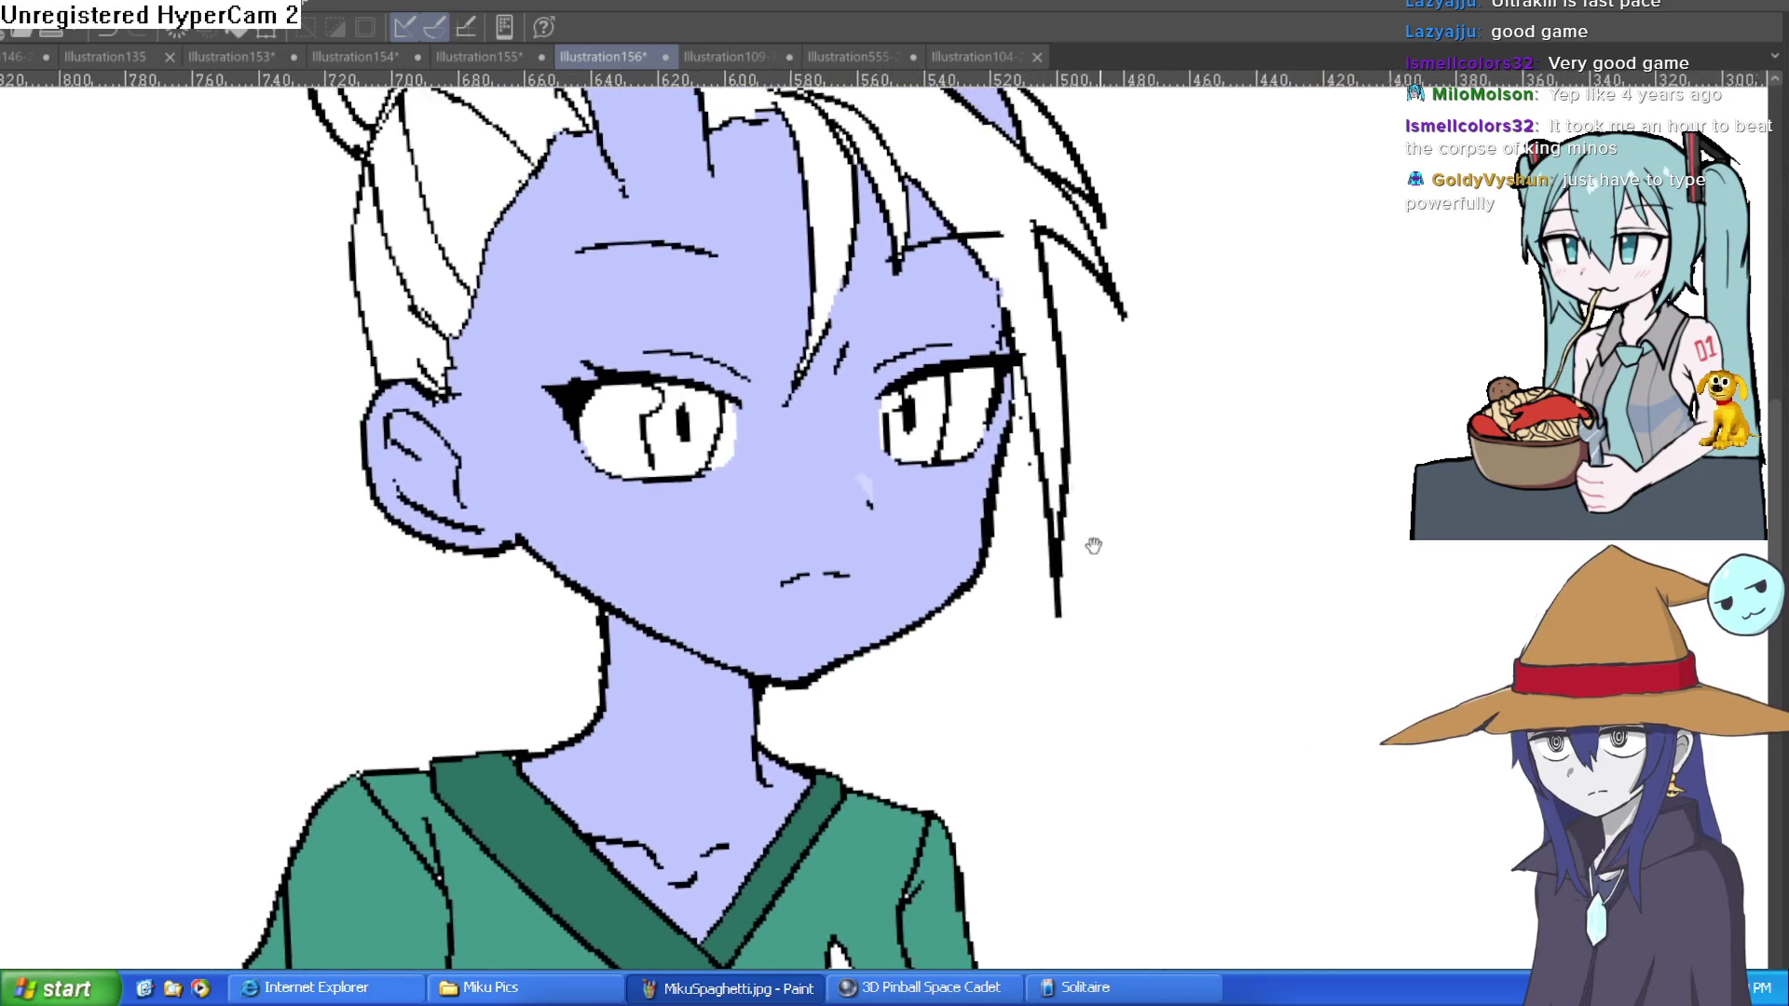
Step: Tilt the view and shade light grey along the top of the first eye white
{"action": "scroll", "coordinate": [1040, 522], "scroll_direction": "up", "scroll_amount": 2}
{"action": "left_click_drag", "start_coordinate": [1040, 522], "coordinate": [1057, 499]}
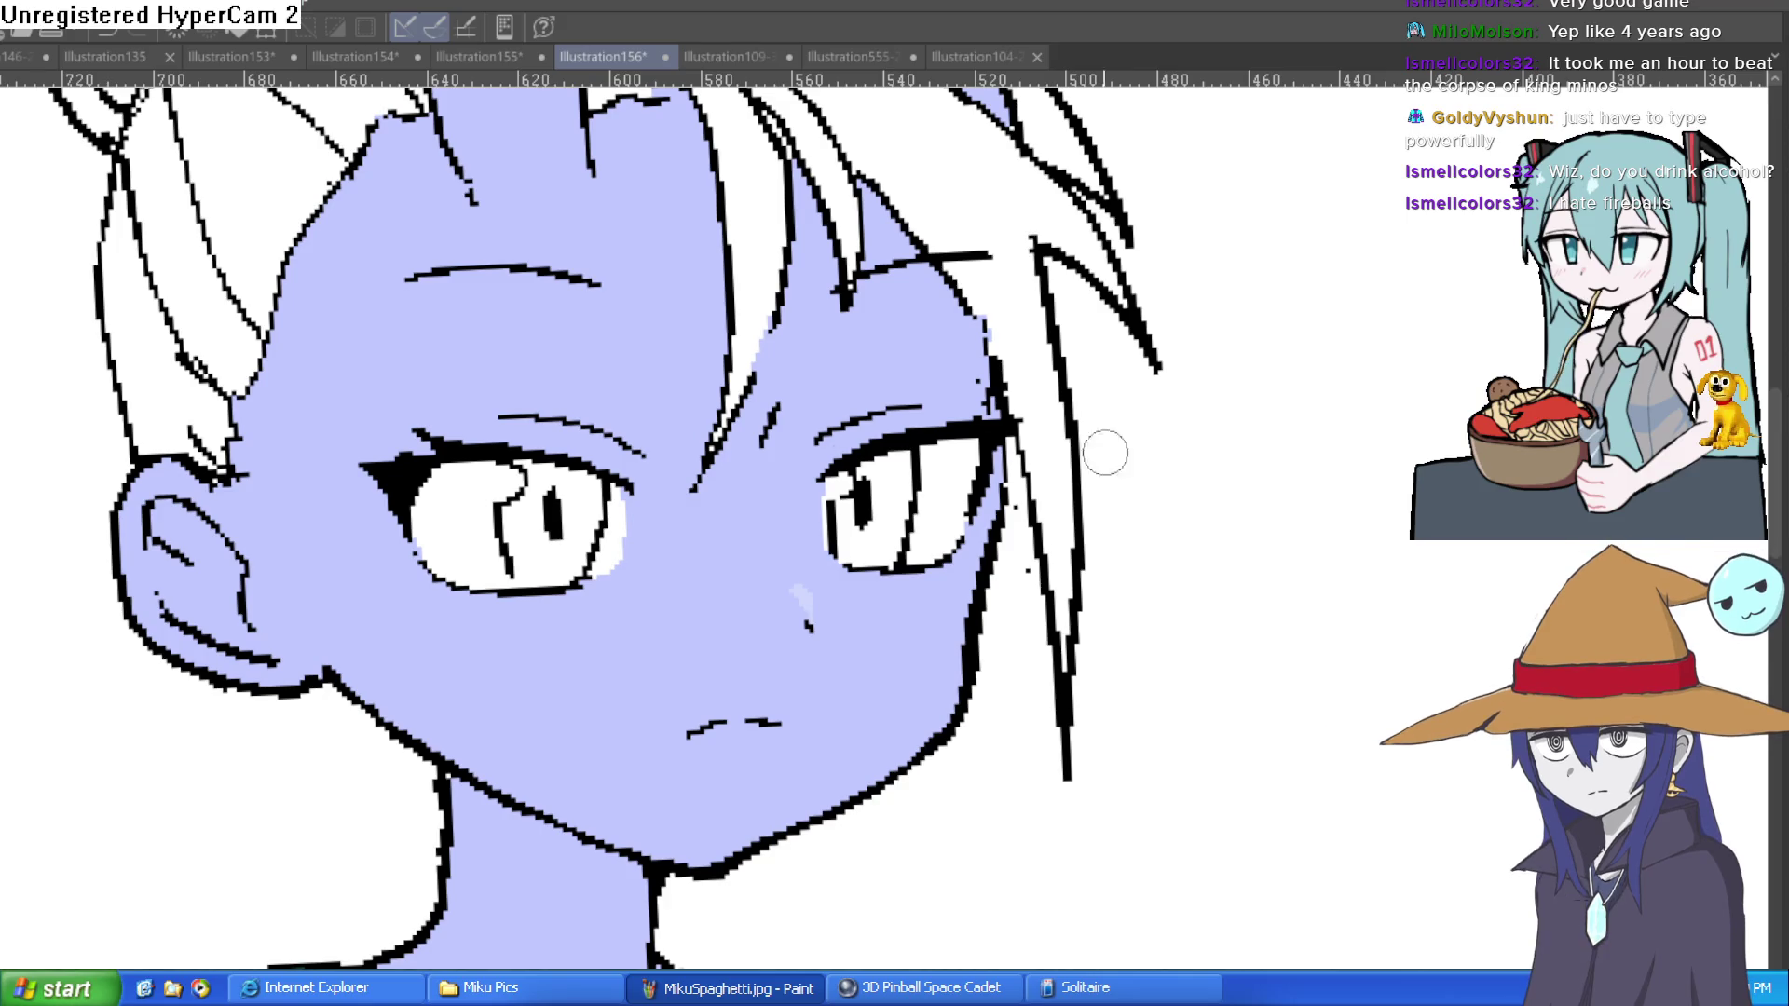
{"action": "left_click_drag", "start_coordinate": [1361, 392], "coordinate": [946, 334]}
{"action": "left_click", "coordinate": [947, 334]}
{"action": "mouse_move", "coordinate": [859, 419]}
{"action": "left_mouse_down"}
{"action": "mouse_move", "coordinate": [978, 299]}
{"action": "mouse_move", "coordinate": [892, 418]}
{"action": "left_mouse_up"}
Step: Rotate the view, then shade grey under the other upper eyelid and its corner
{"action": "scroll", "coordinate": [892, 418], "scroll_direction": "down", "scroll_amount": 2}
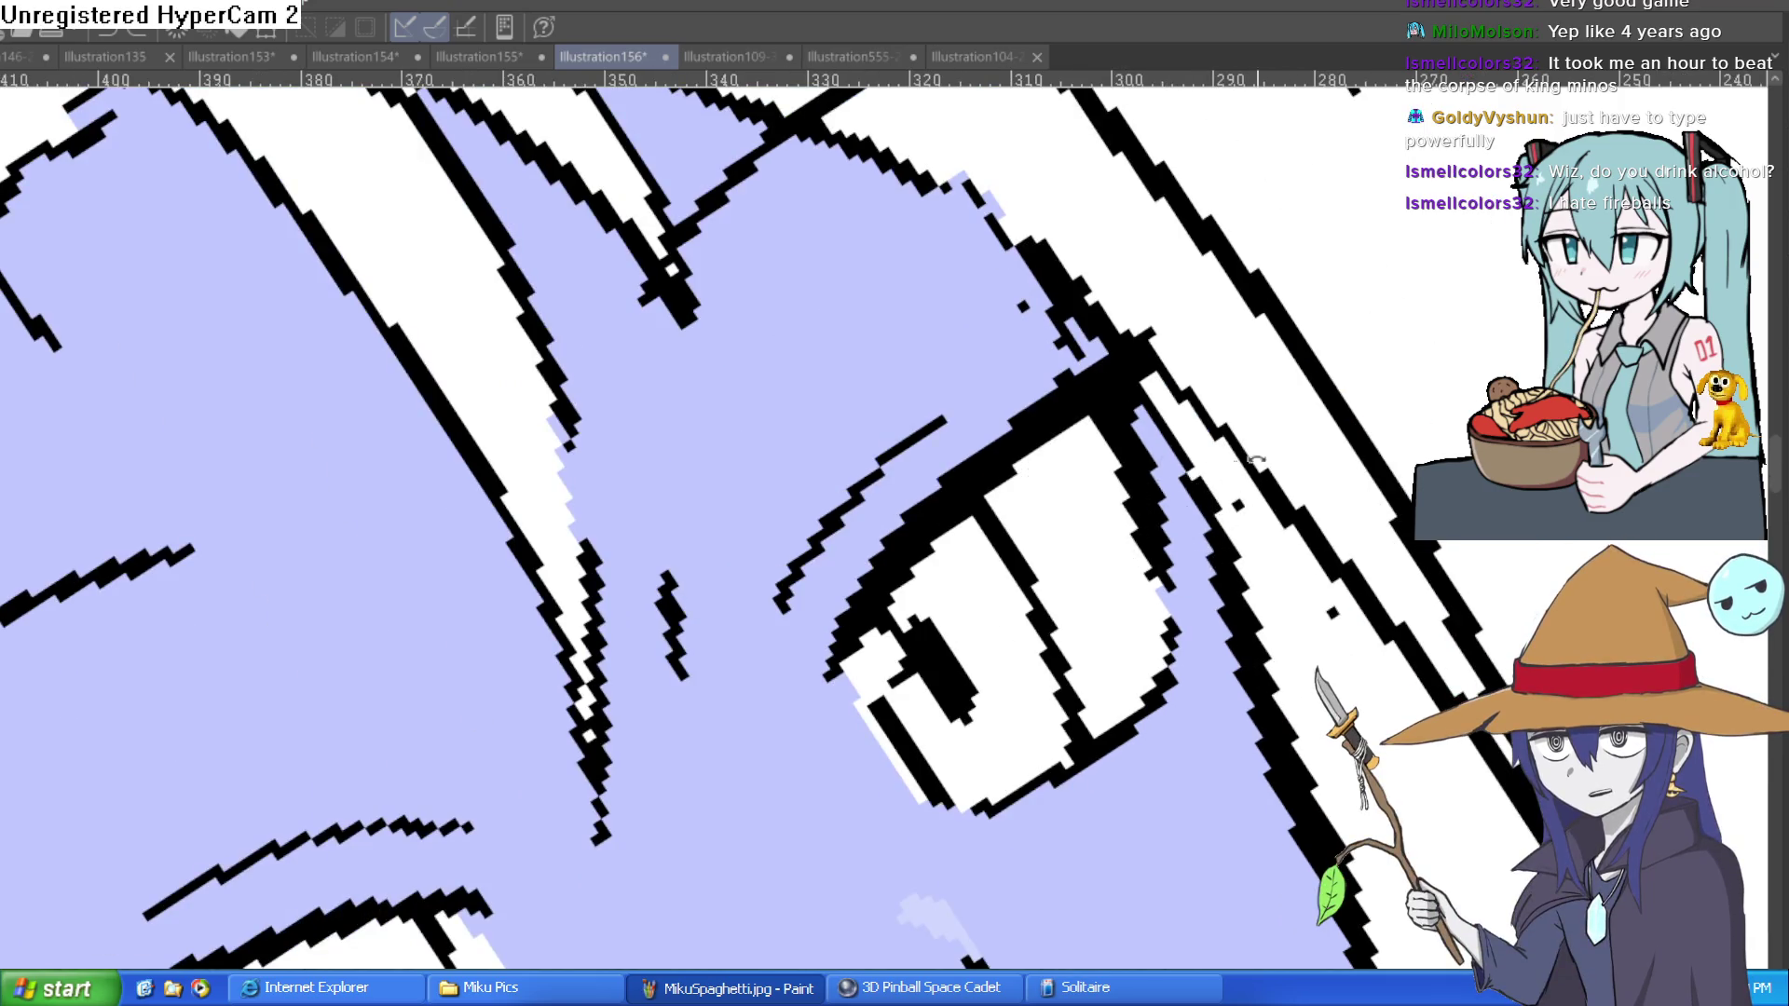
{"action": "key", "text": "ctrl+at"}
{"action": "key", "text": "minus"}
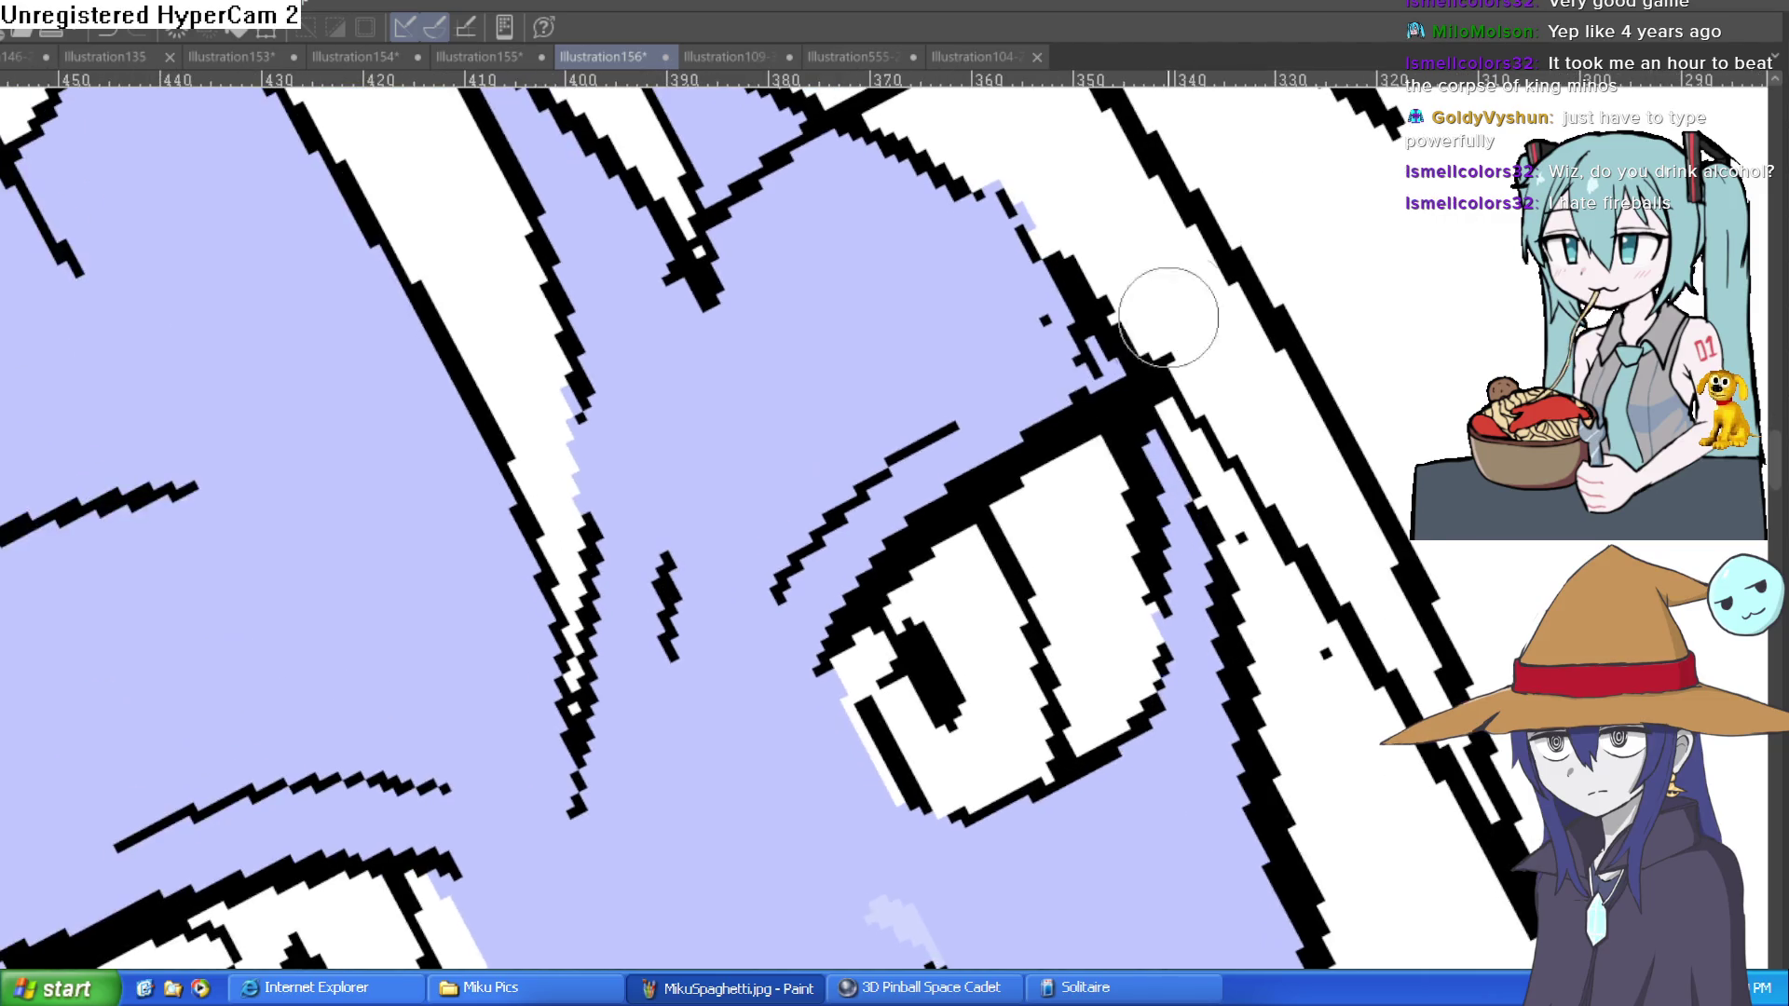
{"action": "mouse_move", "coordinate": [1019, 507]}
{"action": "left_mouse_down"}
{"action": "mouse_move", "coordinate": [1118, 424]}
{"action": "mouse_move", "coordinate": [1031, 495]}
{"action": "mouse_move", "coordinate": [1100, 448]}
{"action": "left_mouse_up"}
{"action": "left_click_drag", "start_coordinate": [644, 712], "coordinate": [942, 479]}
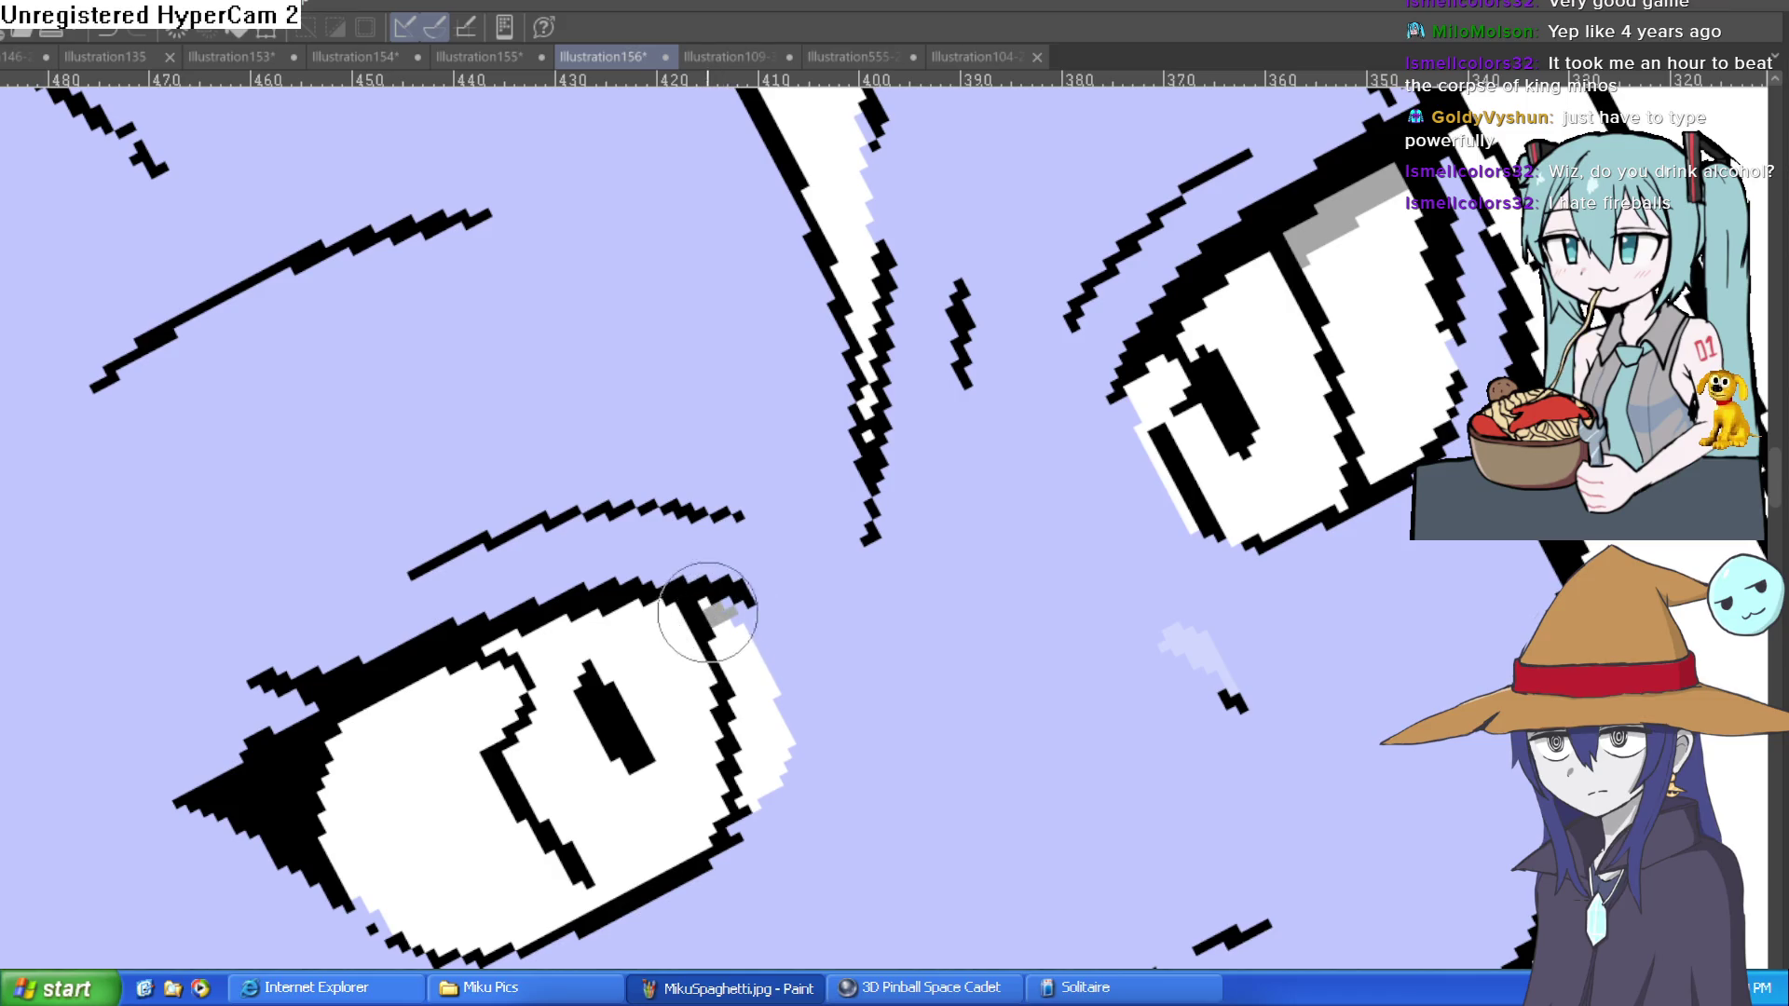
{"action": "left_click", "coordinate": [716, 609]}
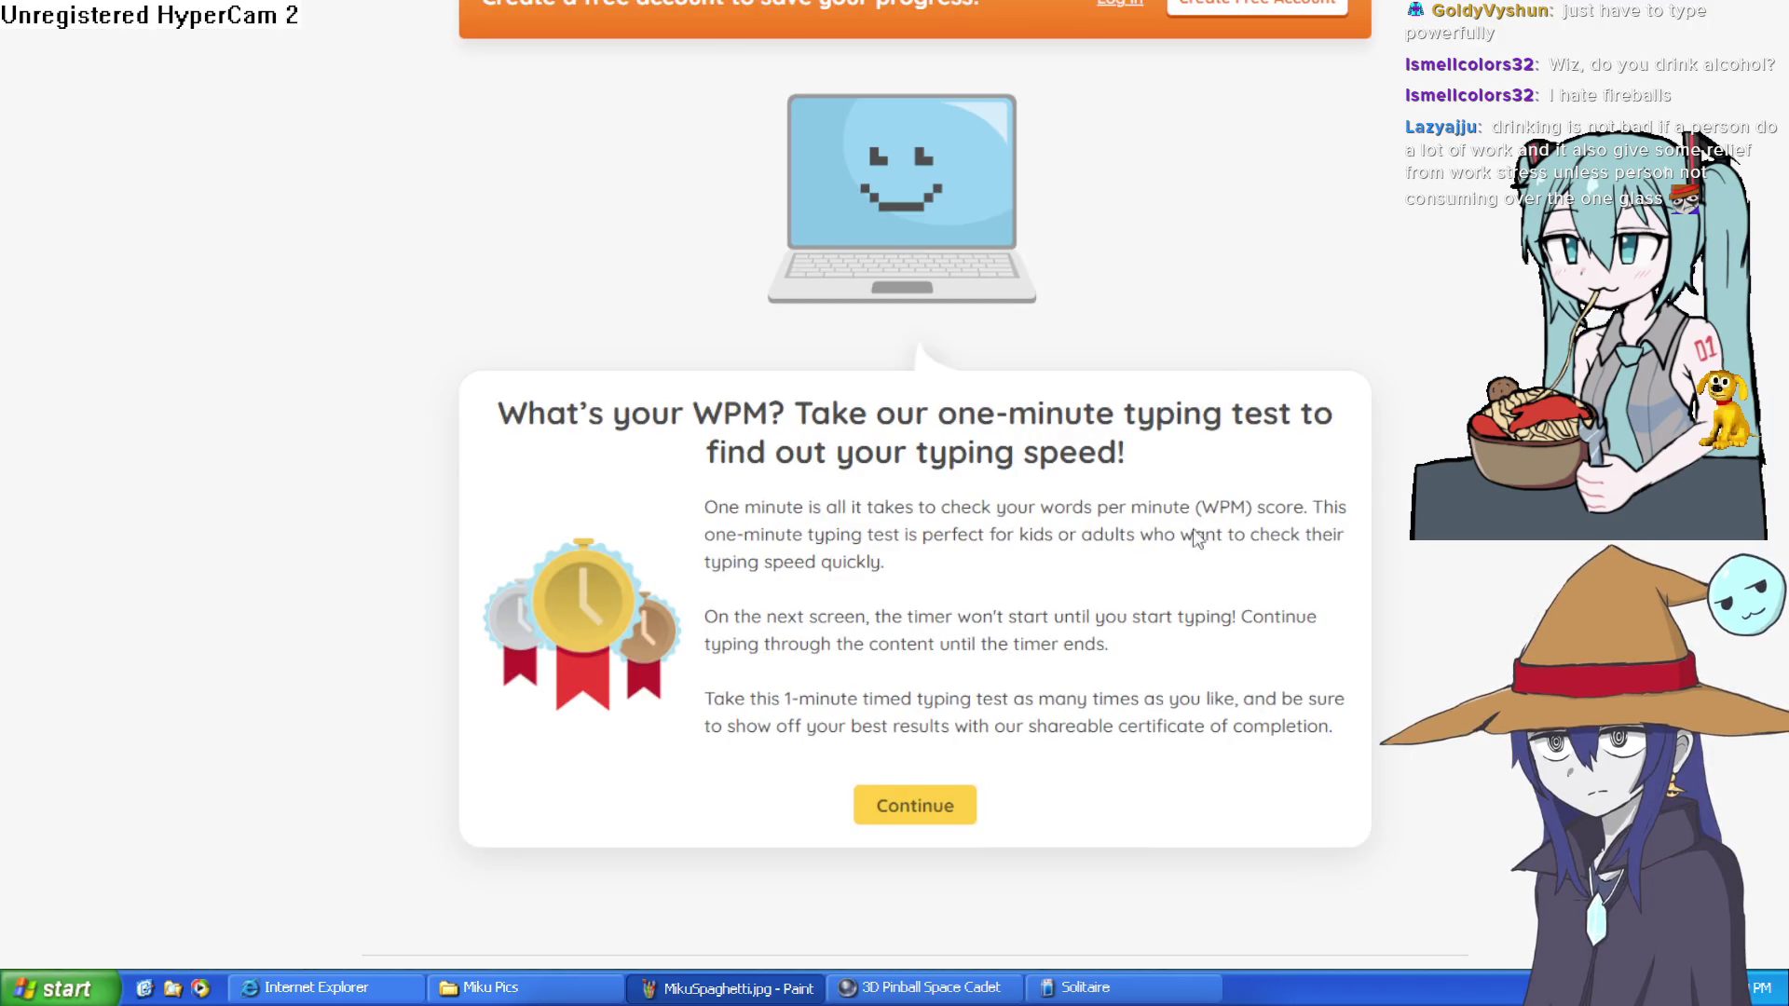
Step: Continue from the one-minute test's intro page to the typing passage
{"action": "left_click", "coordinate": [921, 809]}
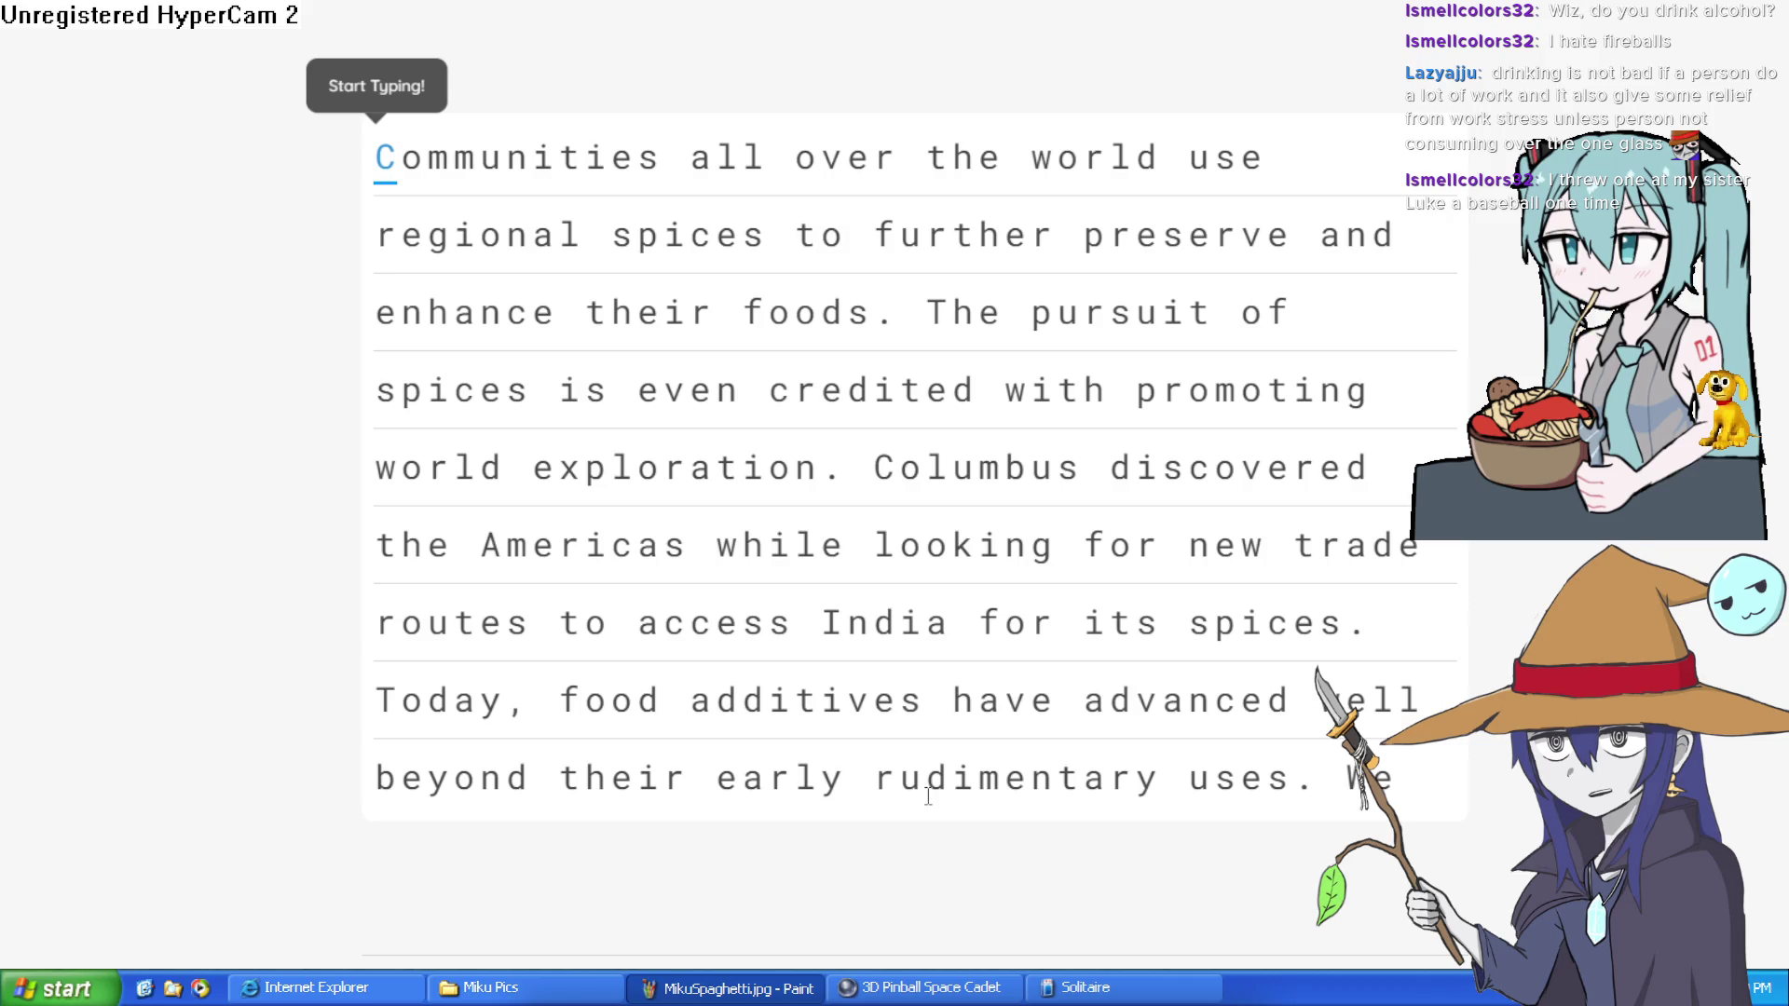
Step: Type the opening lines 'Communities all over the world use regional spices to further preserve...', correcting typos
{"action": "type", "text": "Cimmm"}
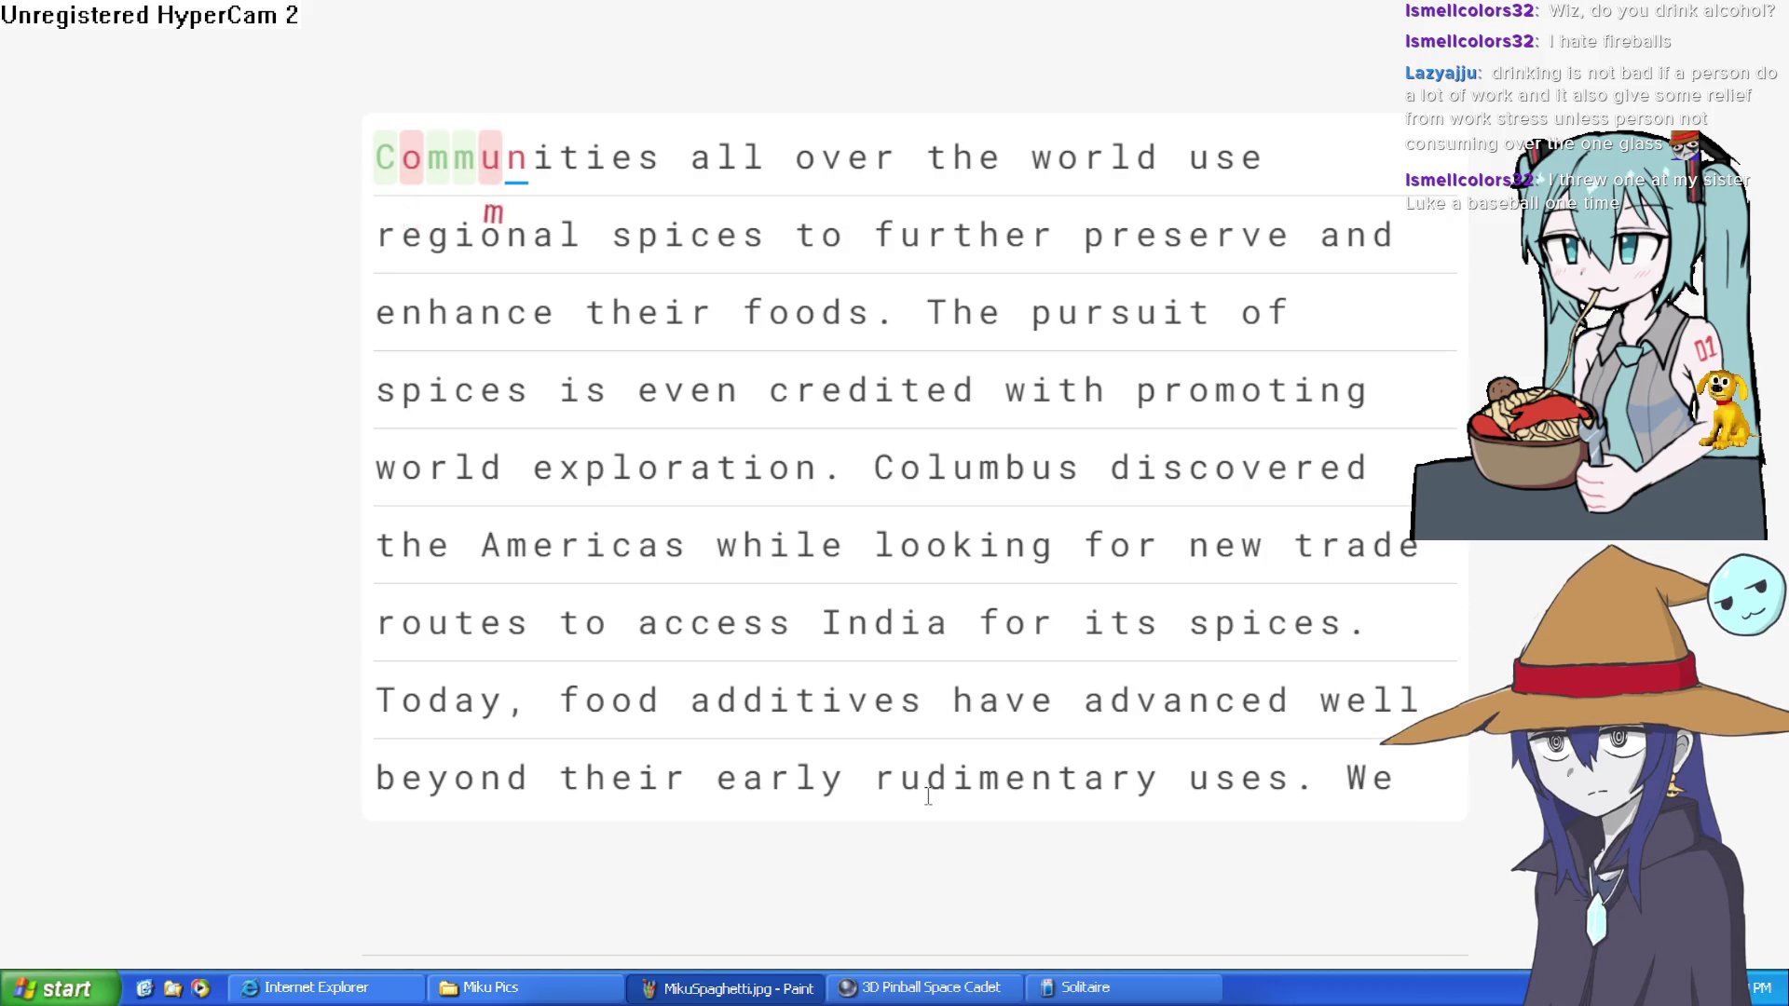
{"action": "type", "text": "nities all over the world use"}
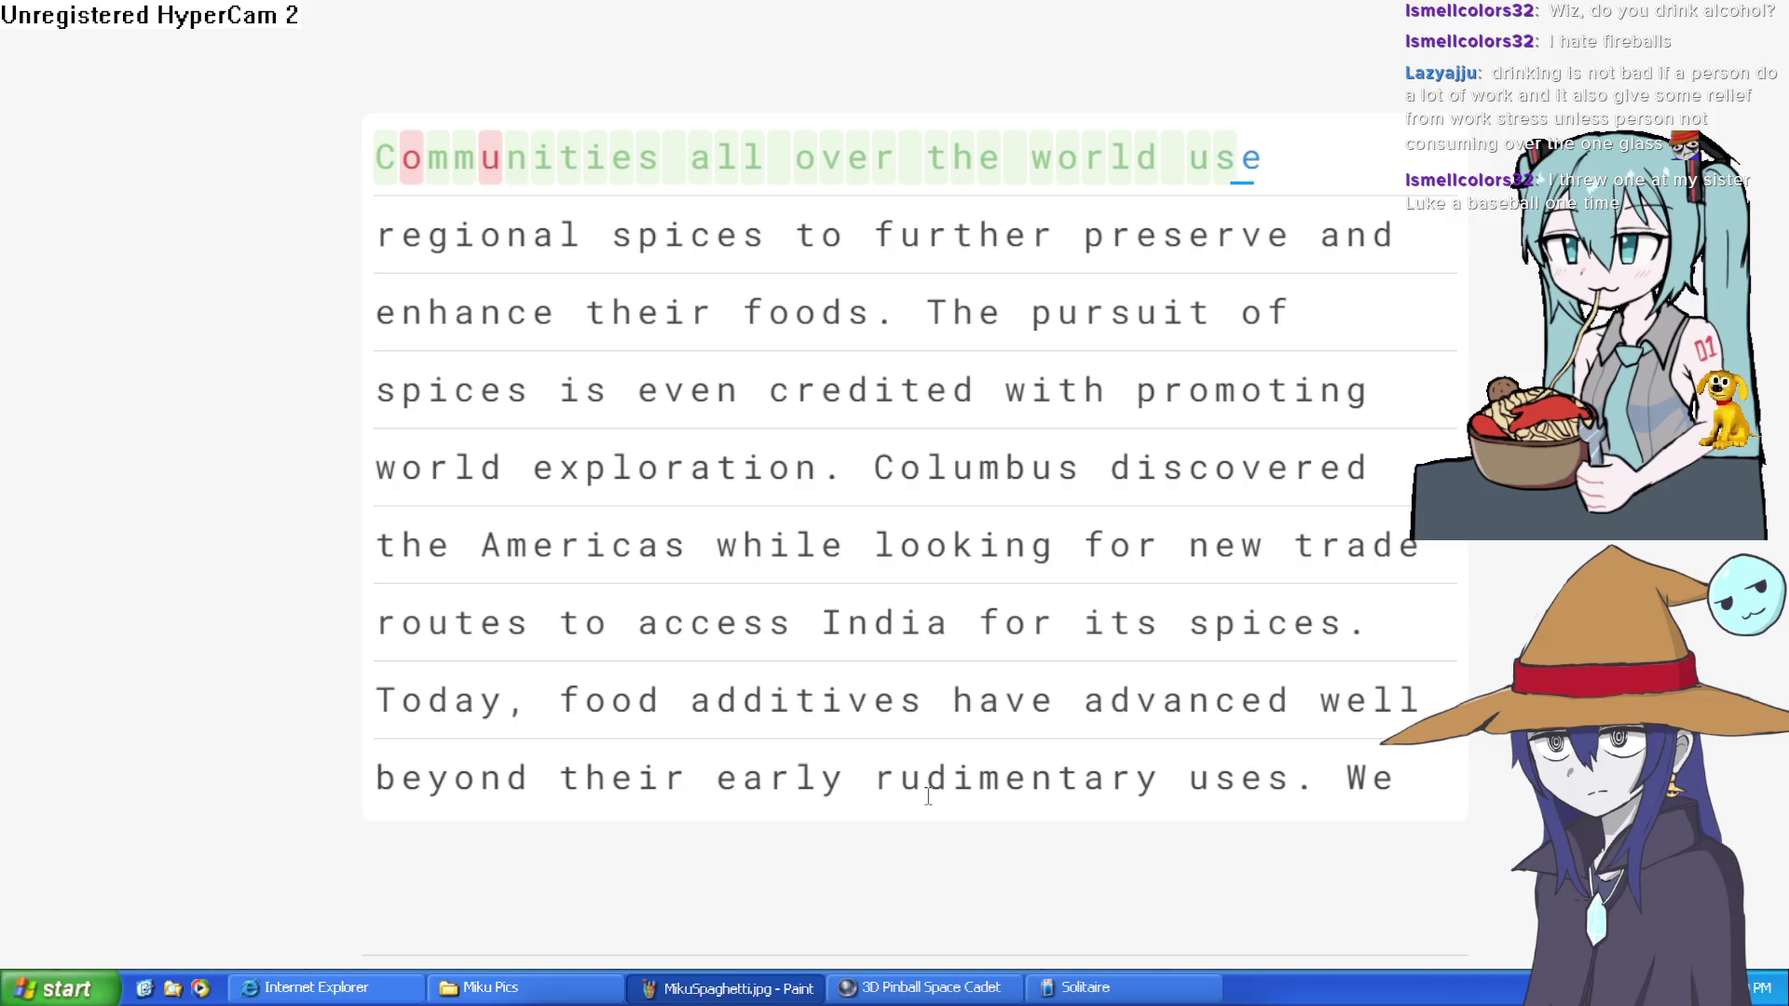
{"action": "type", "text": " regun"}
{"action": "key", "text": "BackSpace"}
{"action": "type", "text": "in"}
{"action": "key", "text": "BackSpace"}
{"action": "type", "text": "onal spices to further preserve a"}
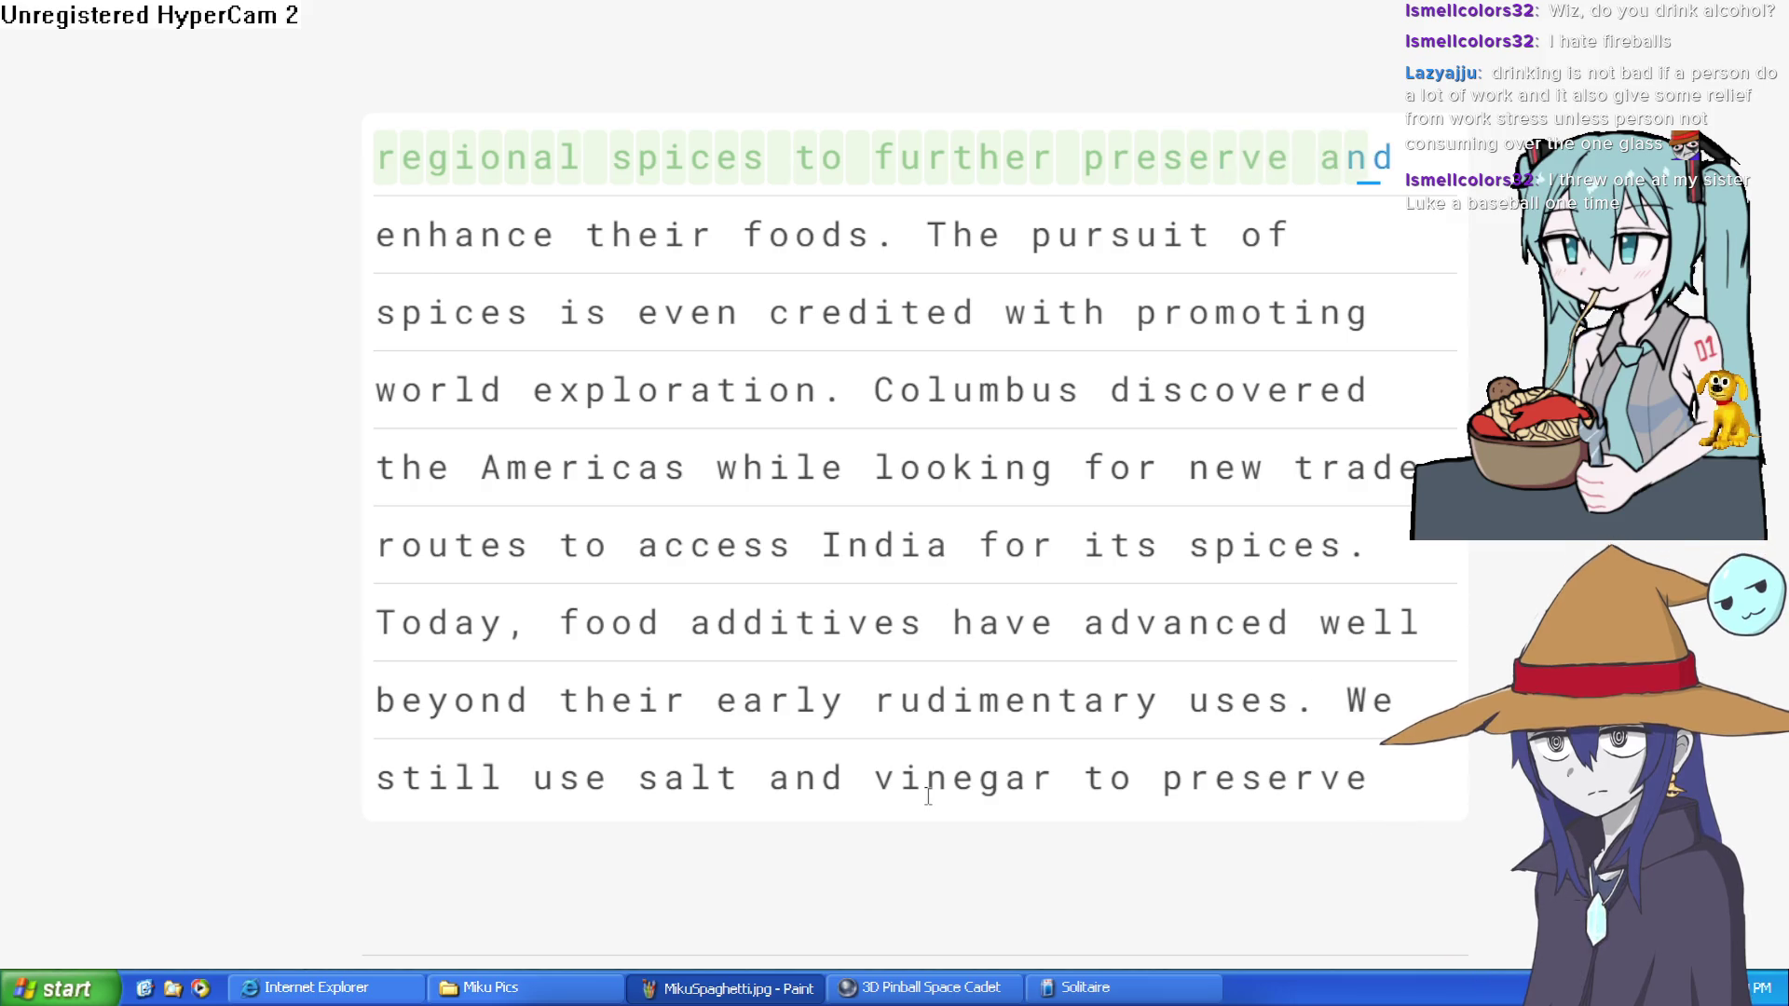
{"action": "type", "text": "nd enha"}
{"action": "type", "text": "nce"}
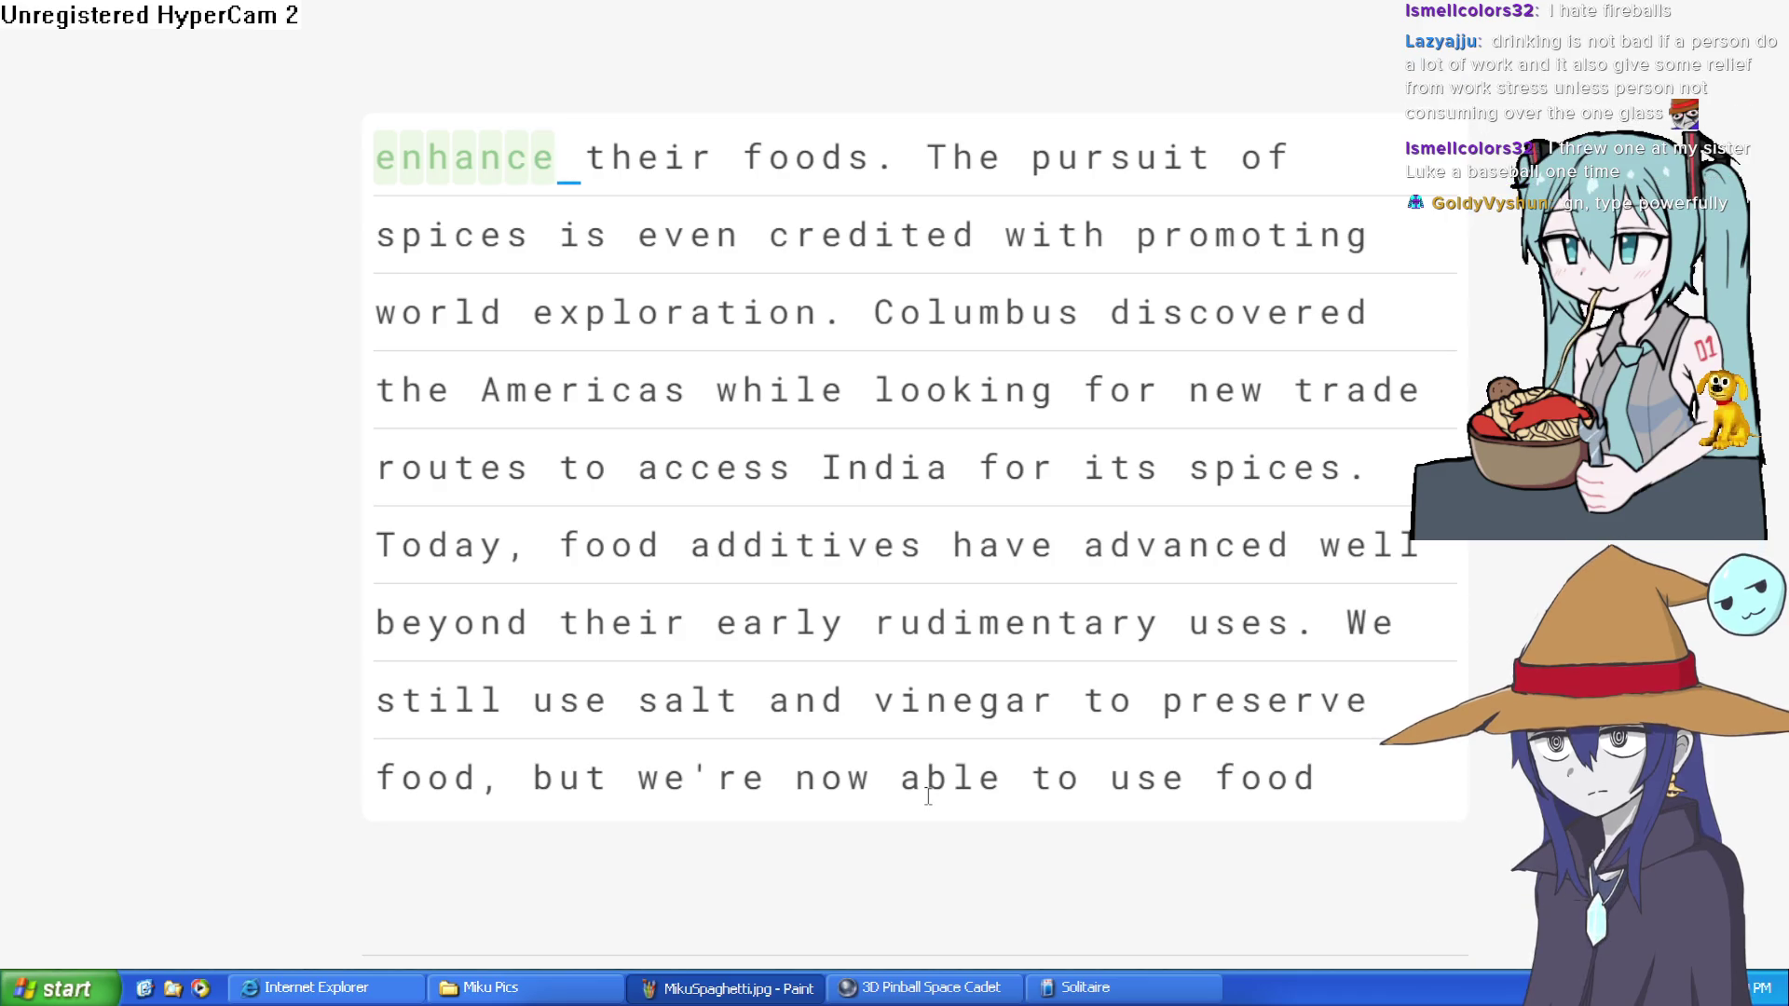
{"action": "type", "text": " their "}
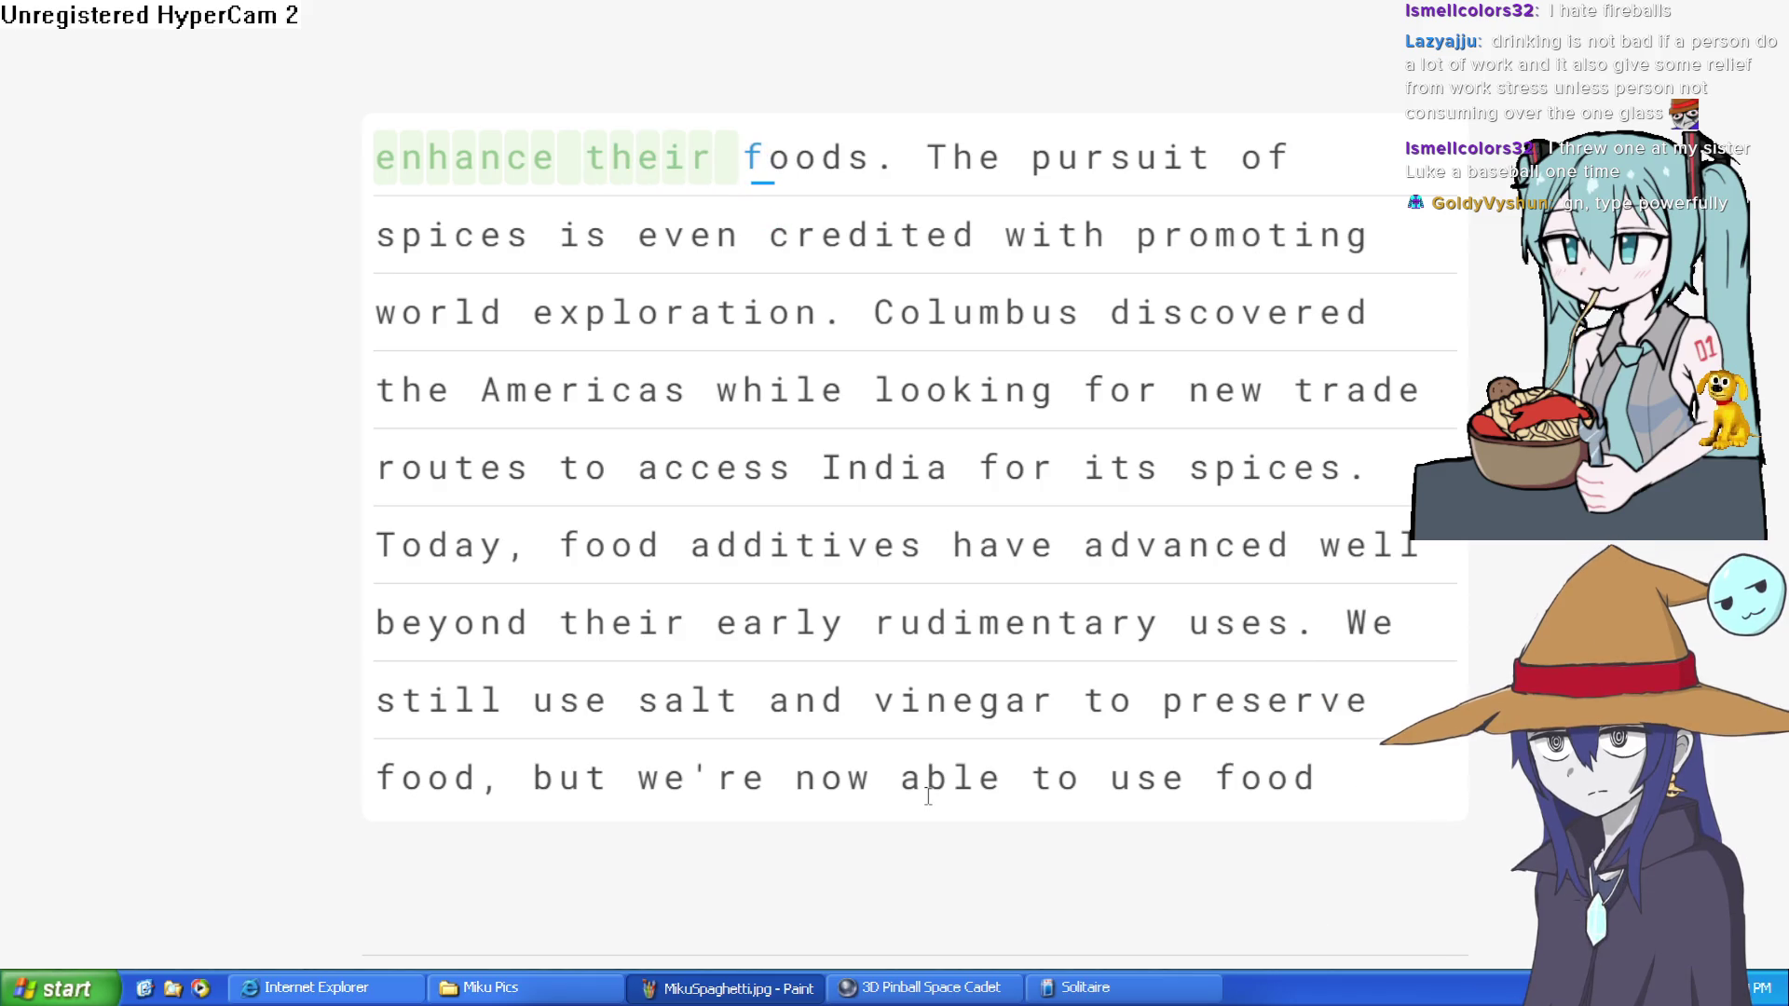
{"action": "type", "text": "foos"}
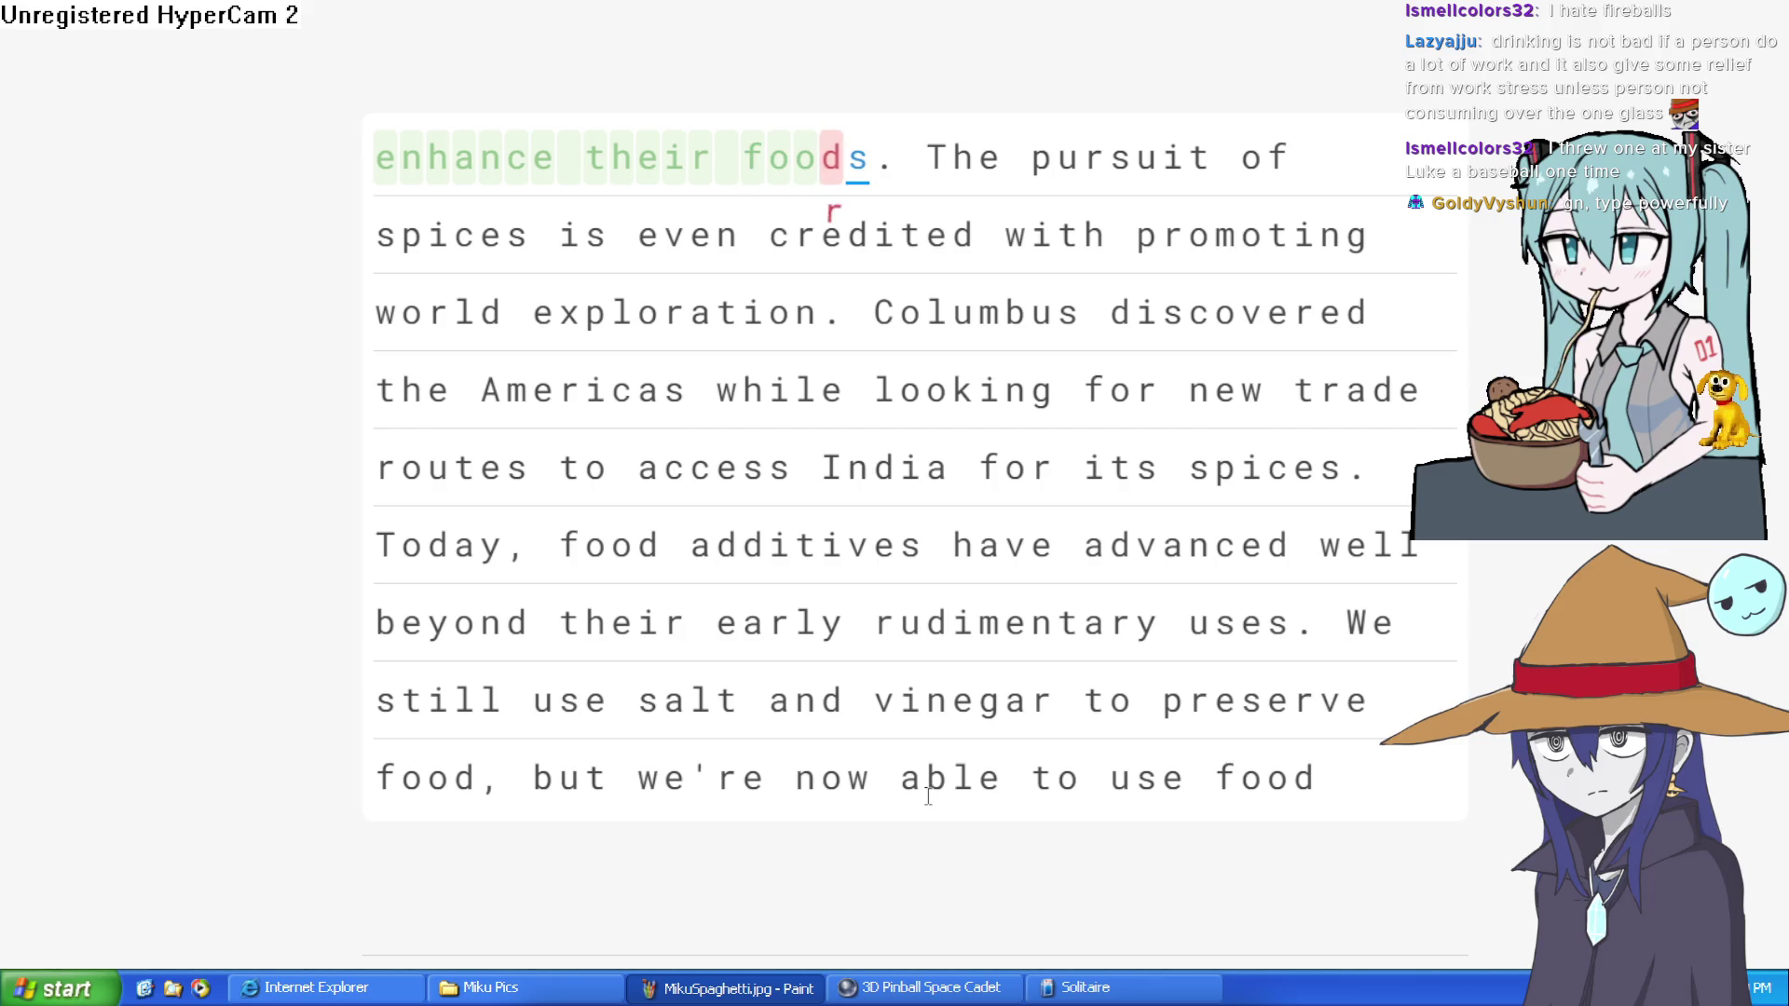
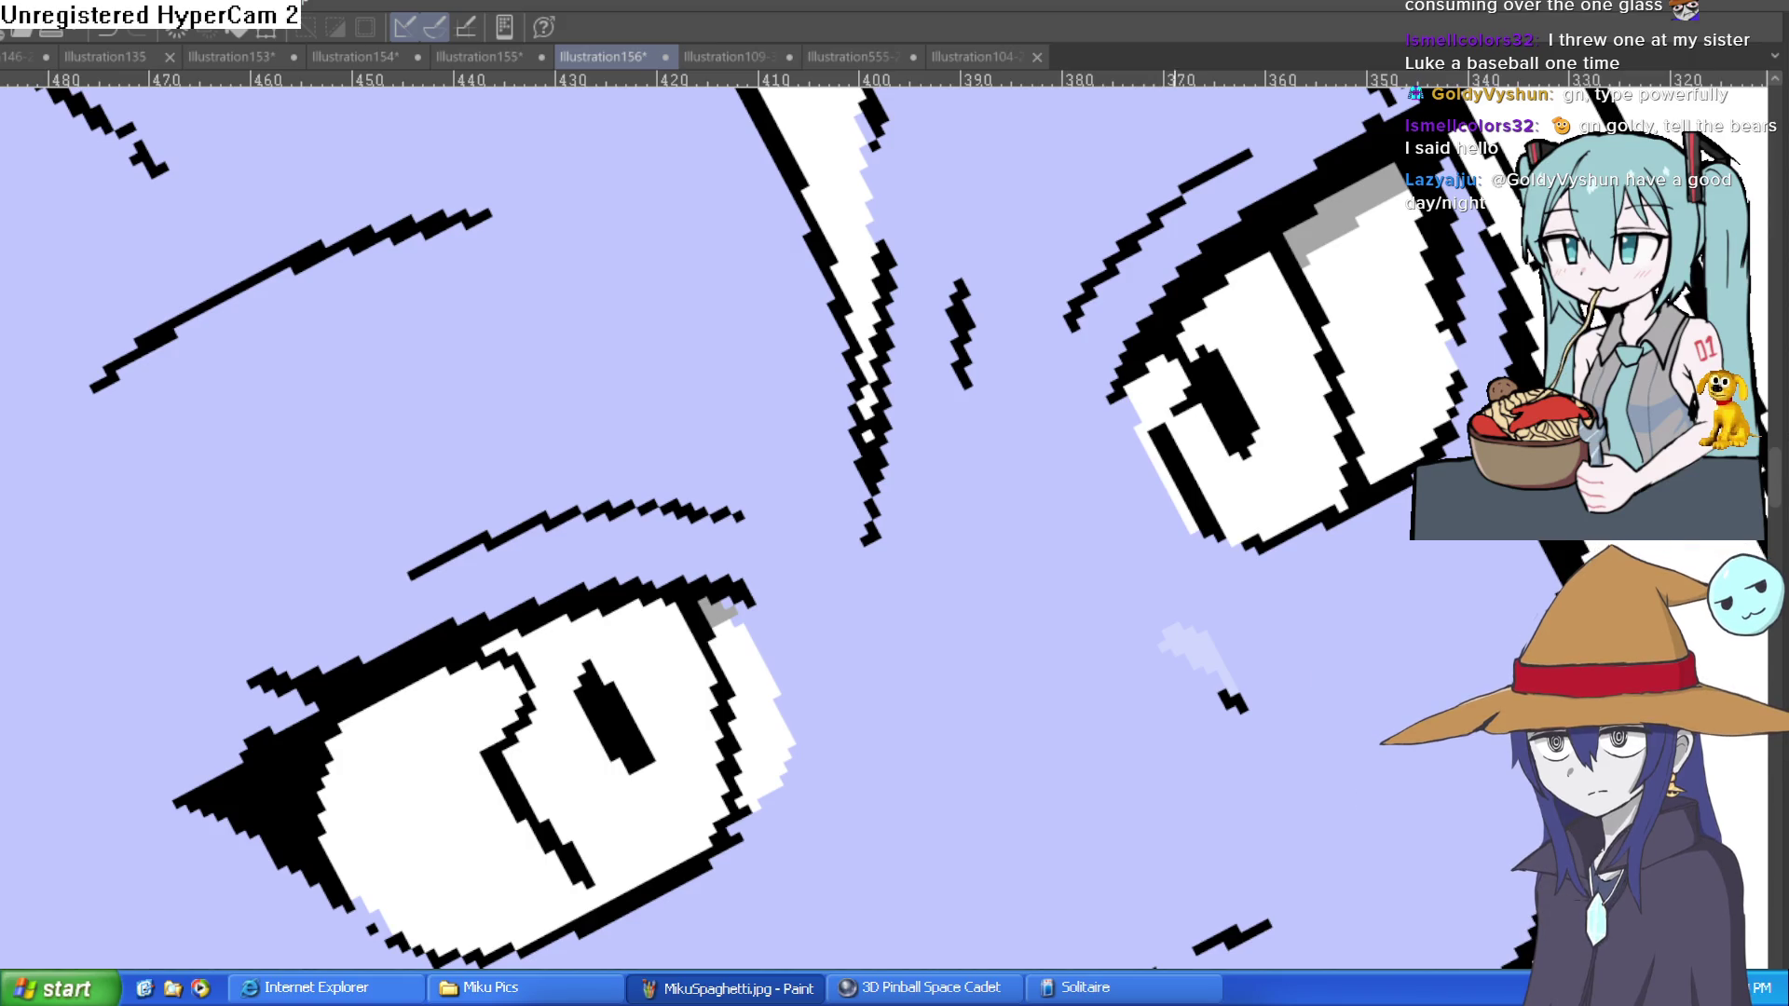
Step: Frame the face and fill the main hair, the bangs gap and the right hair edge with brown
{"action": "scroll", "coordinate": [1251, 409], "scroll_direction": "down", "scroll_amount": 3}
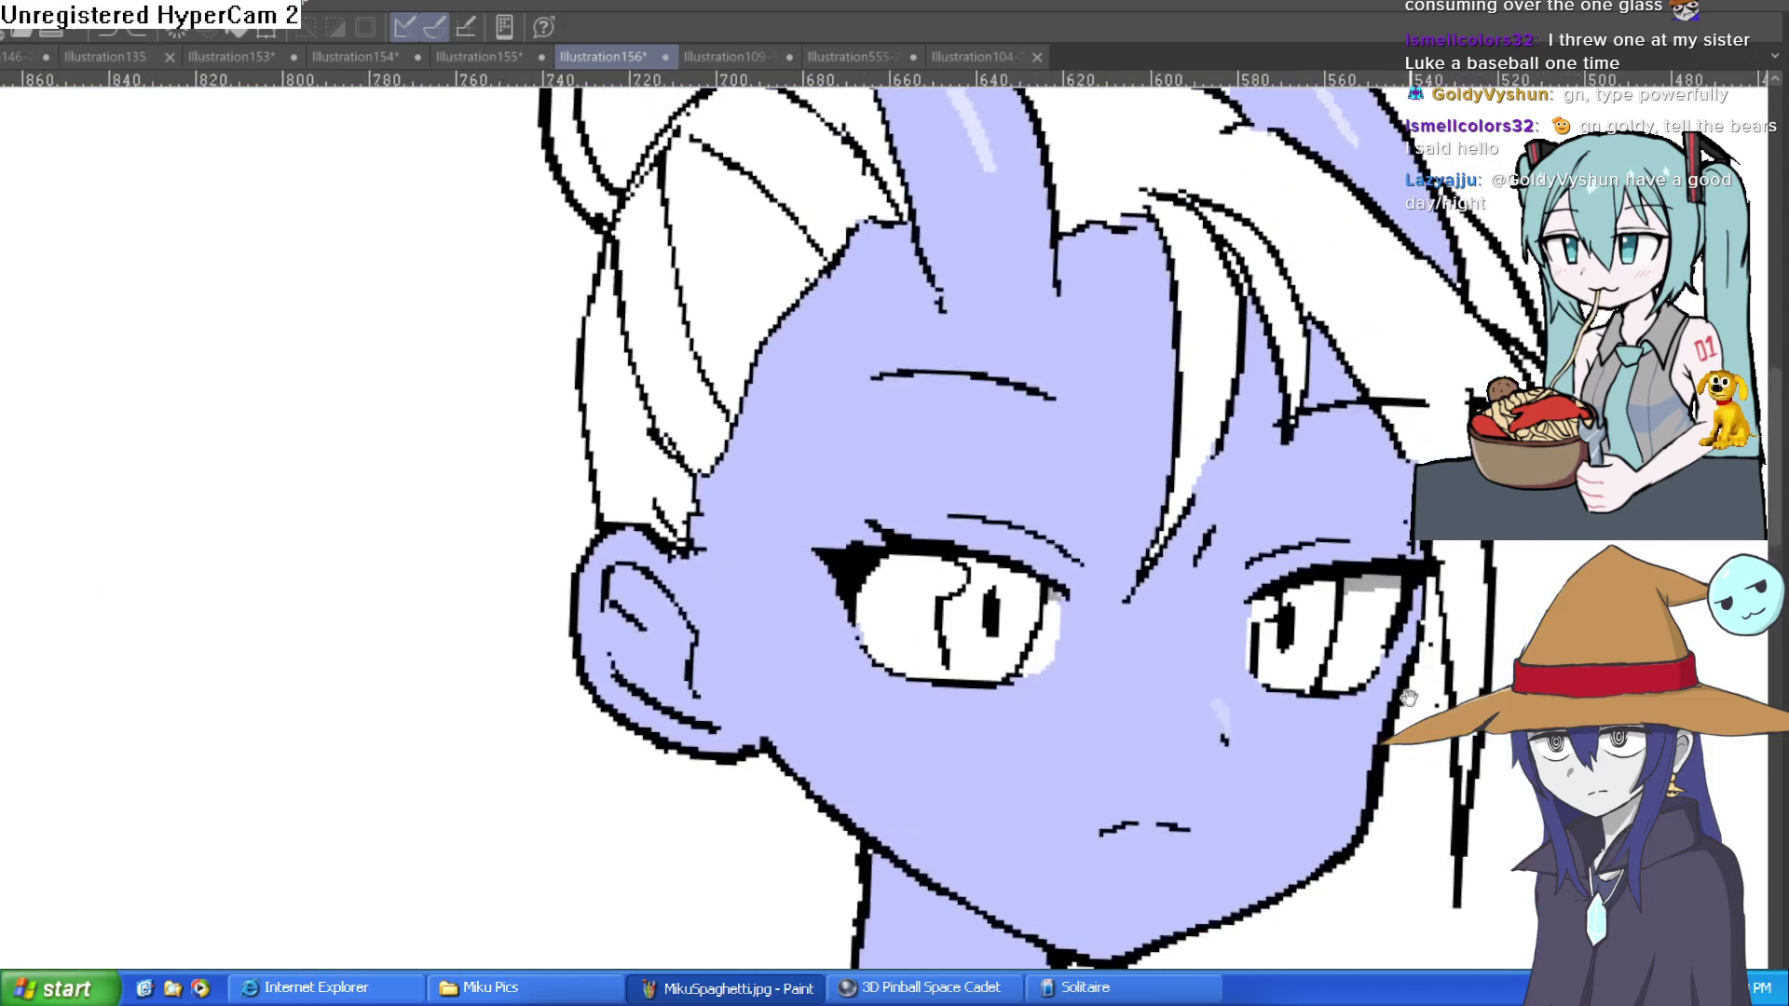
{"action": "mouse_move", "coordinate": [1252, 408]}
{"action": "left_mouse_down"}
{"action": "mouse_move", "coordinate": [1211, 349]}
{"action": "mouse_move", "coordinate": [1197, 410]}
{"action": "mouse_move", "coordinate": [1206, 391]}
{"action": "left_mouse_up"}
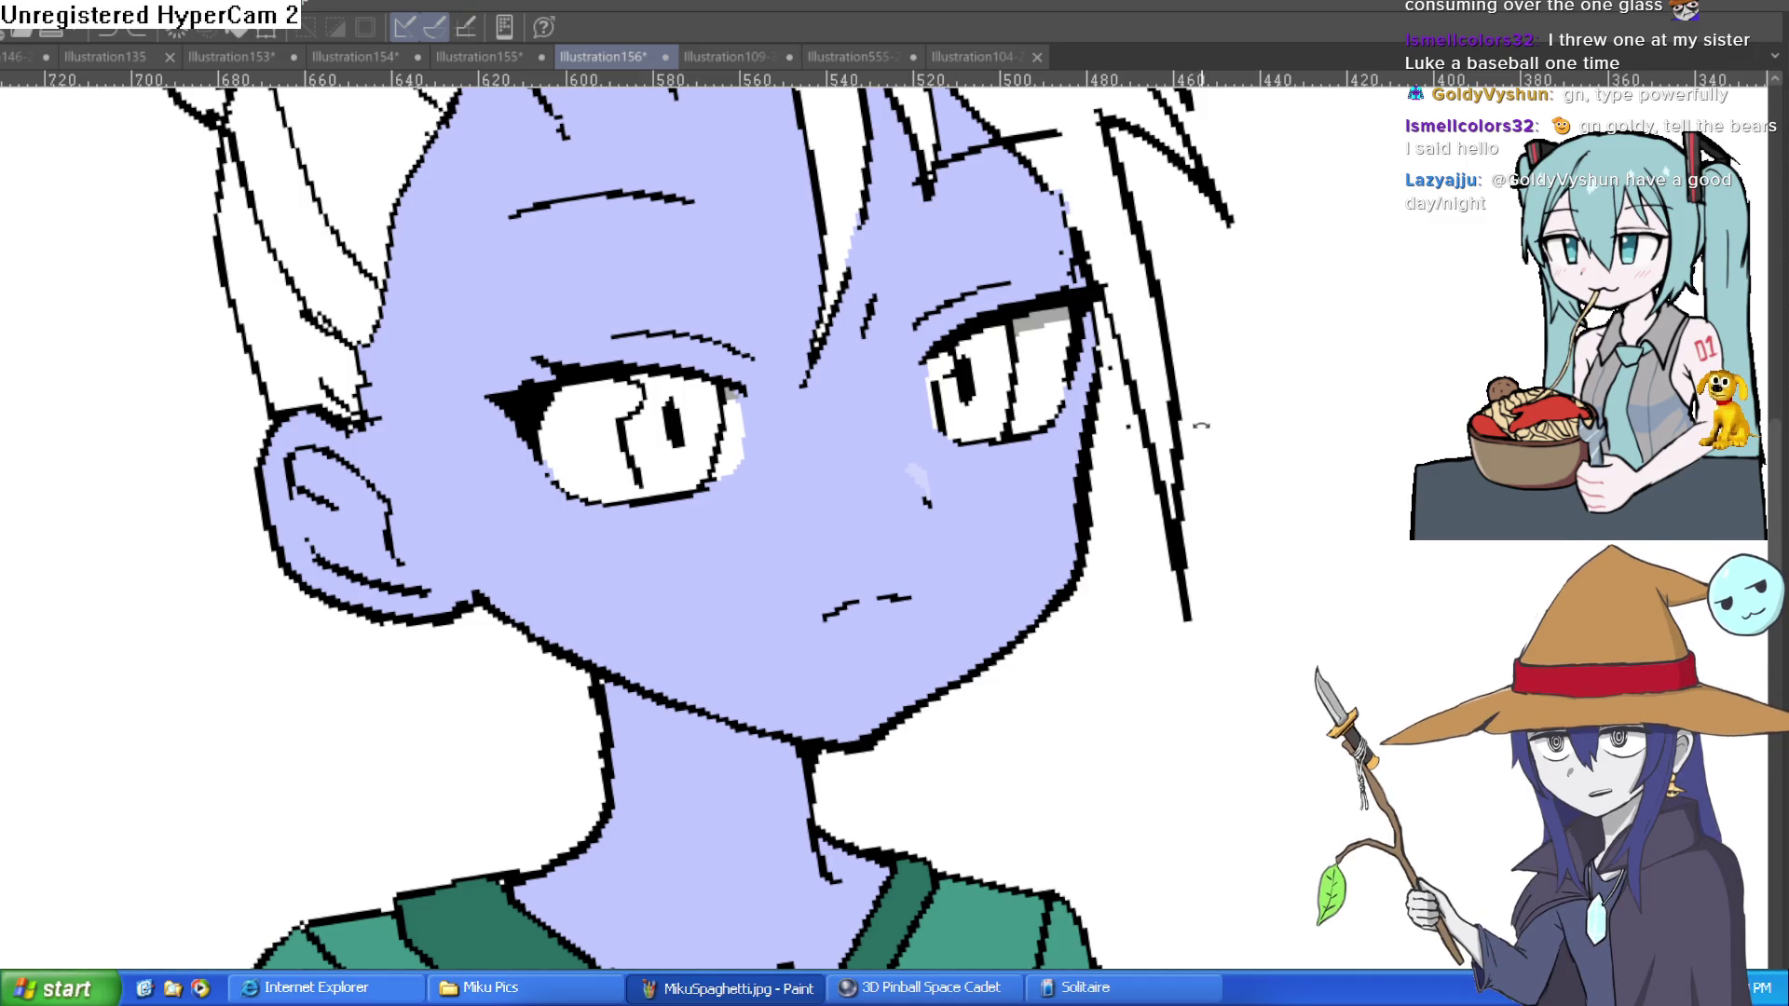
{"action": "left_click_drag", "start_coordinate": [1197, 421], "coordinate": [1211, 451]}
{"action": "scroll", "coordinate": [1212, 455], "scroll_direction": "down", "scroll_amount": 2}
{"action": "scroll", "coordinate": [1213, 466], "scroll_direction": "up", "scroll_amount": 2}
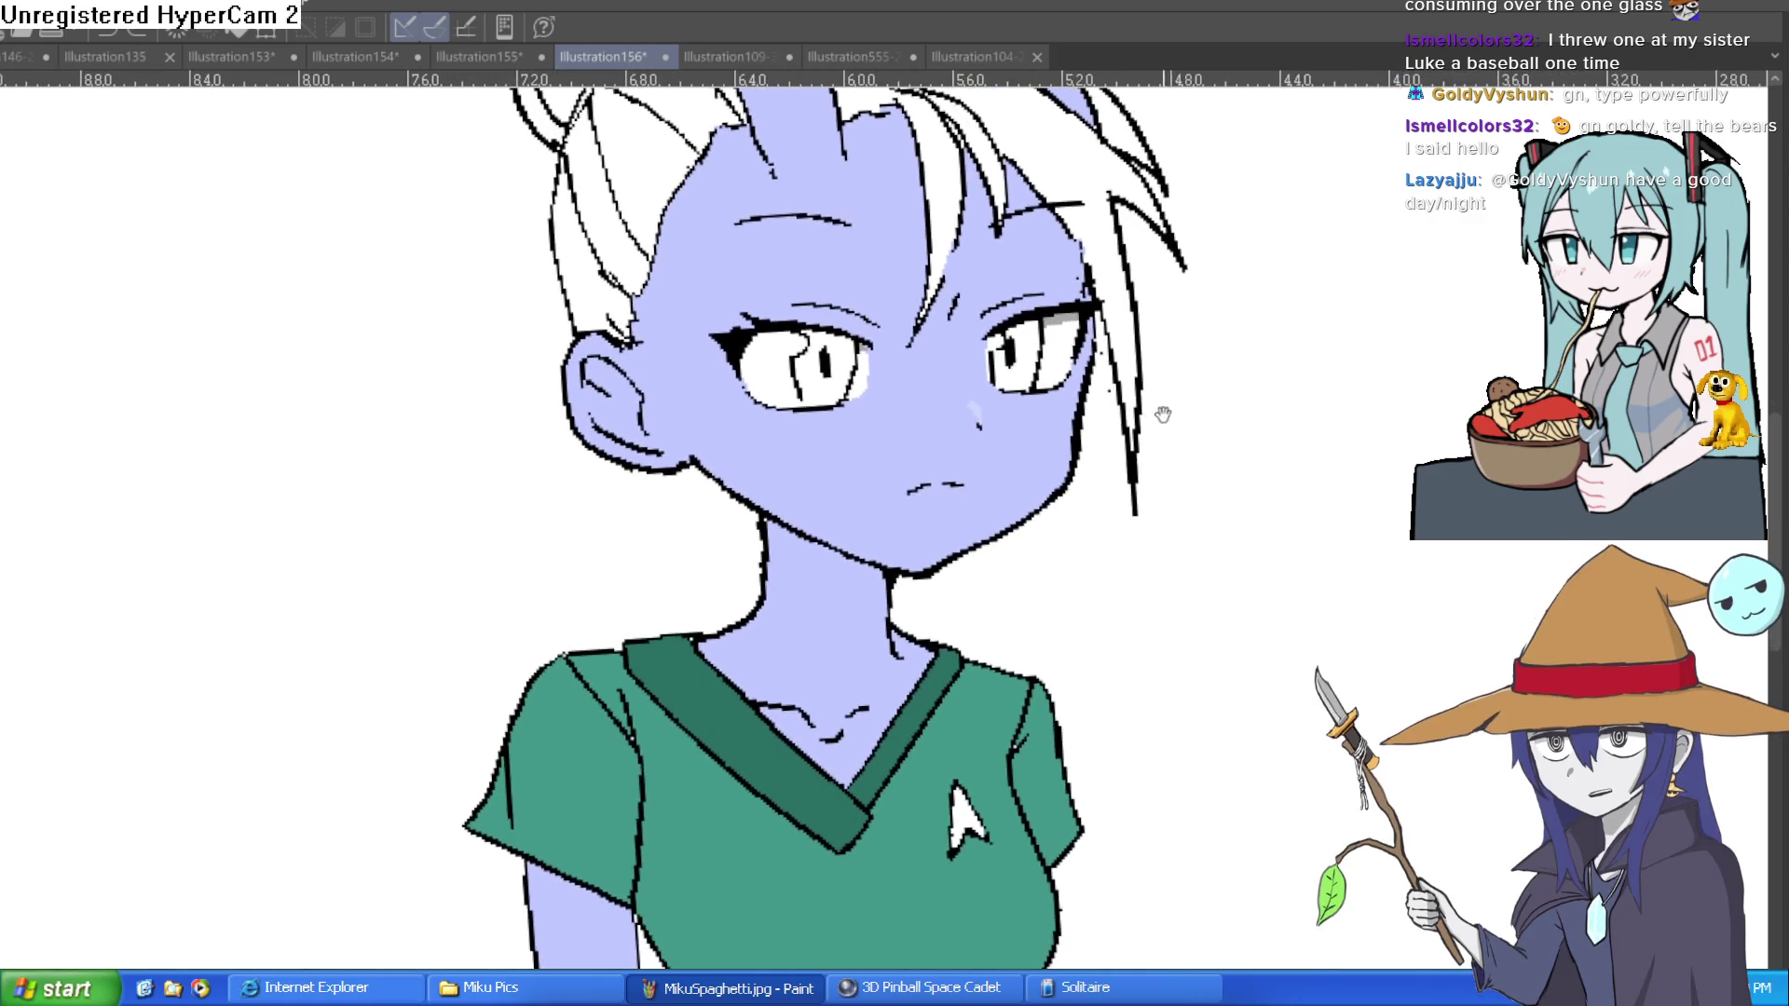
{"action": "scroll", "coordinate": [1216, 449], "scroll_direction": "down", "scroll_amount": 3}
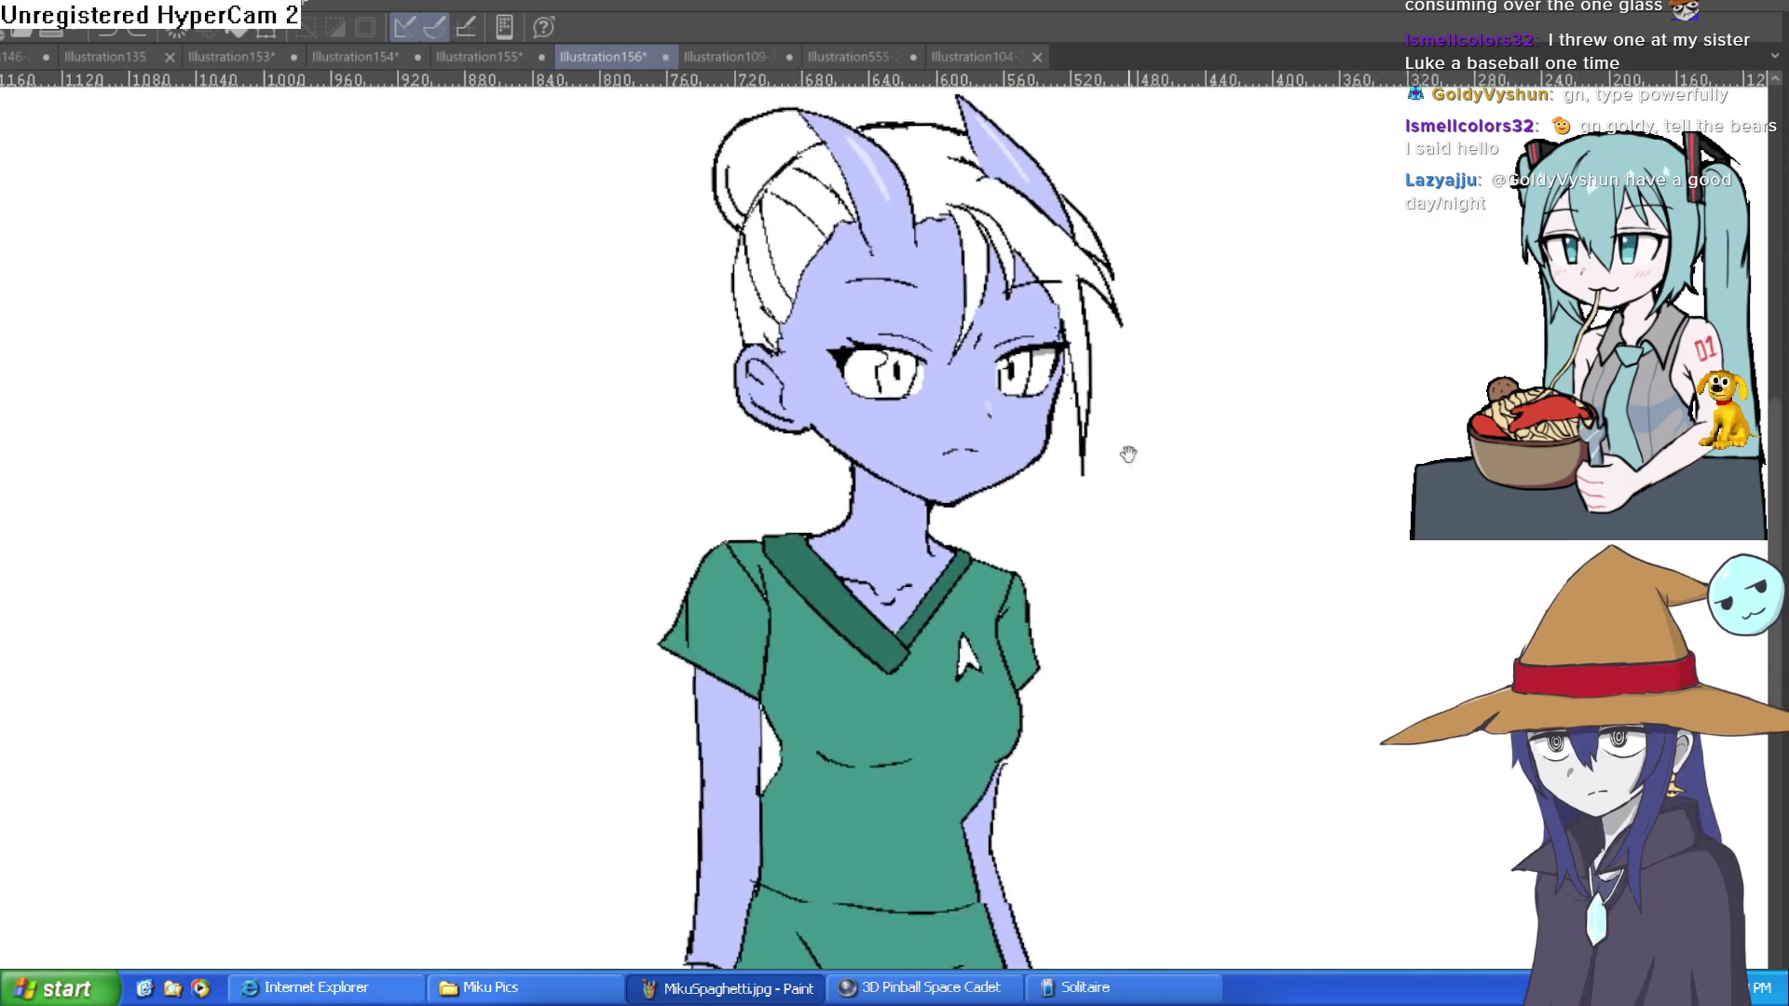
{"action": "scroll", "coordinate": [1162, 447], "scroll_direction": "down", "scroll_amount": 4}
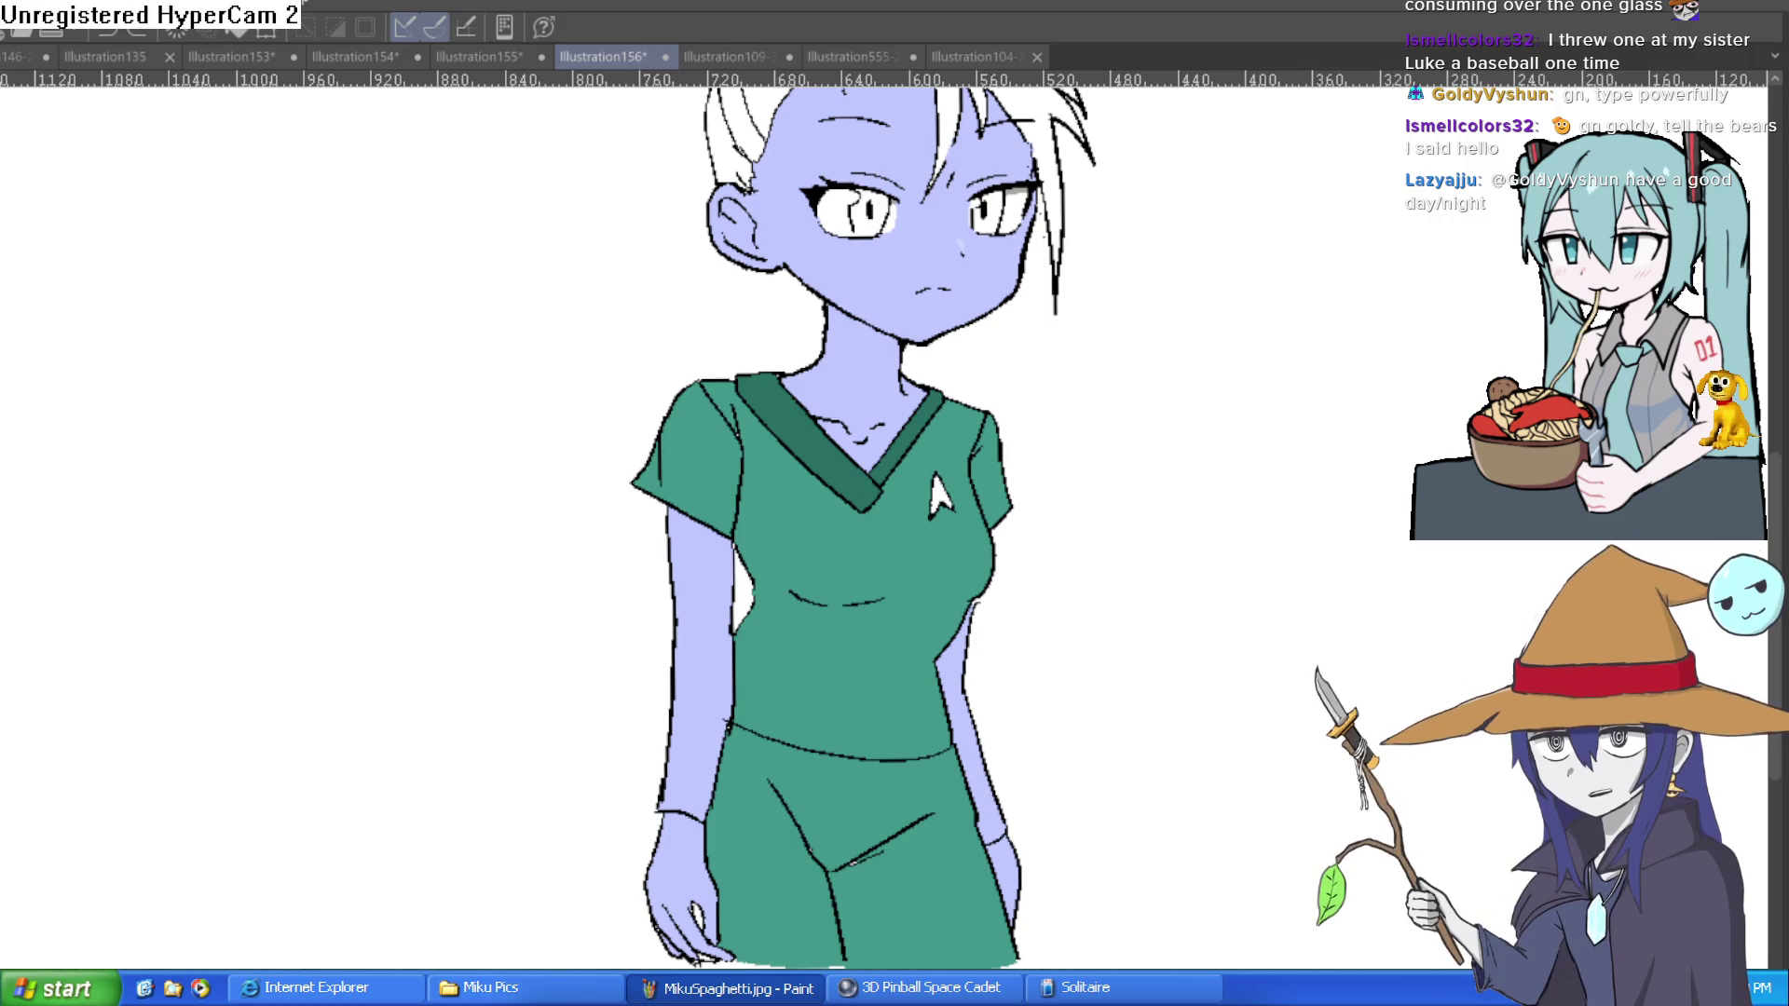
{"action": "scroll", "coordinate": [1130, 606], "scroll_direction": "up", "scroll_amount": 5}
{"action": "left_click", "coordinate": [922, 288]}
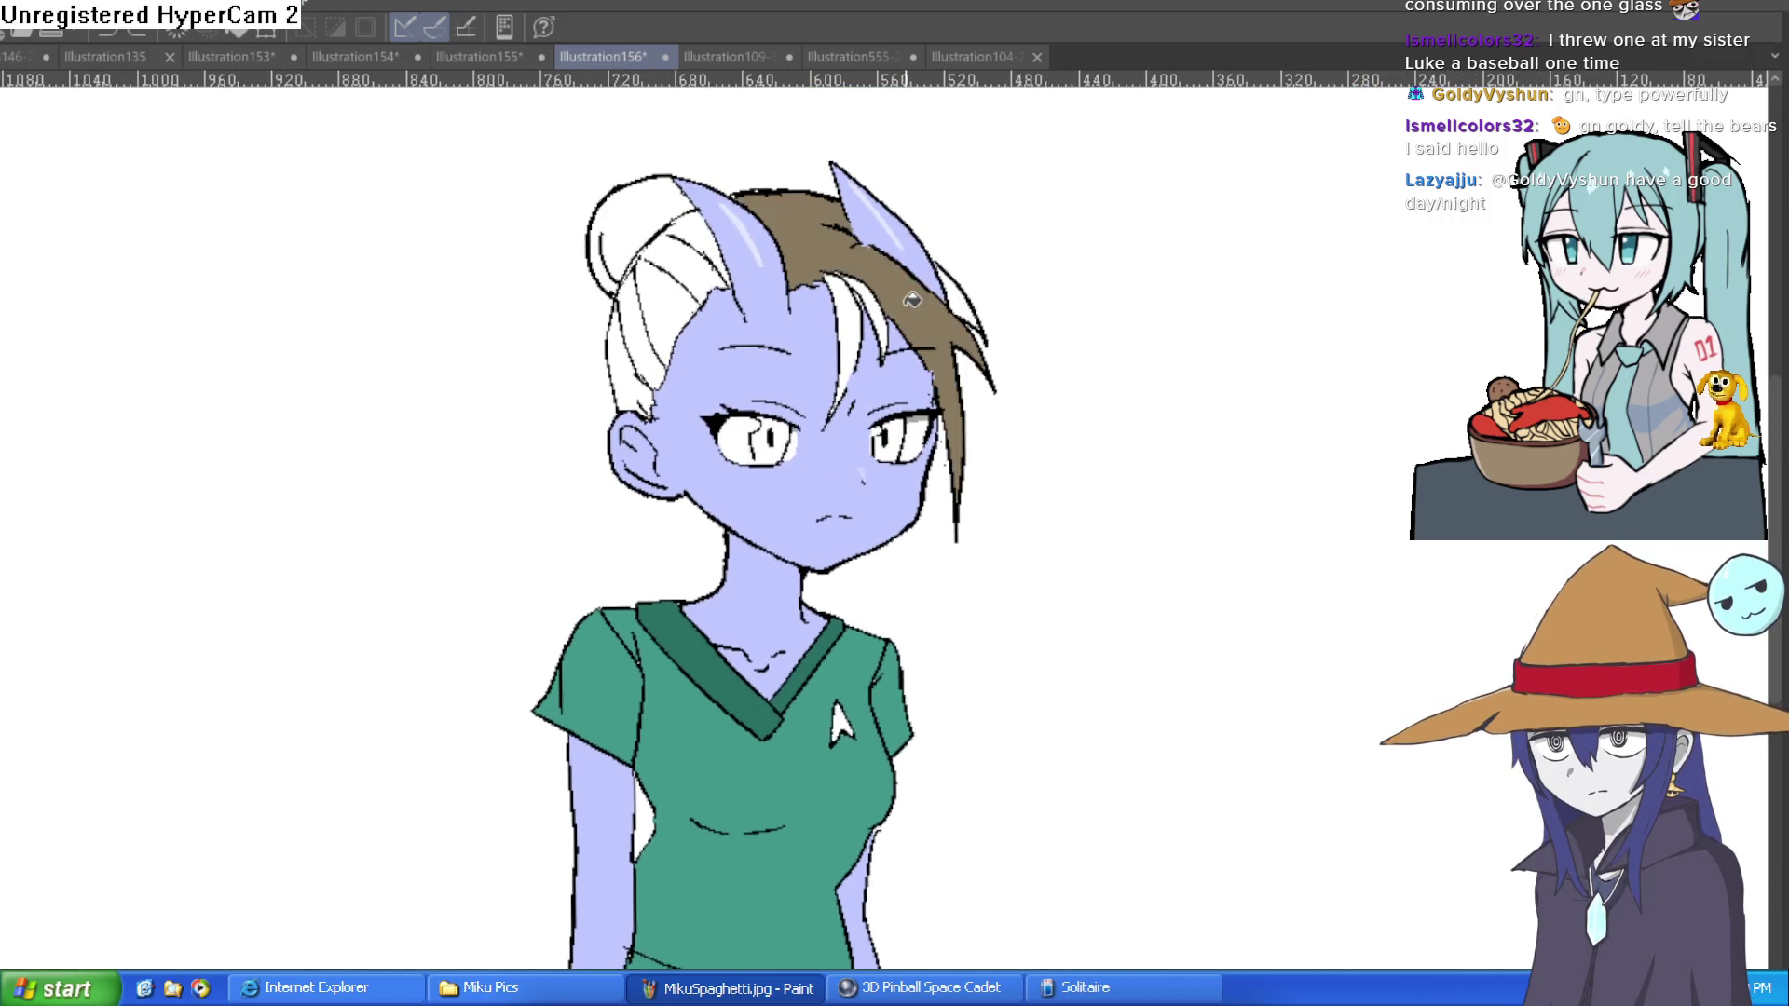
{"action": "left_click", "coordinate": [863, 317]}
{"action": "left_click", "coordinate": [967, 291]}
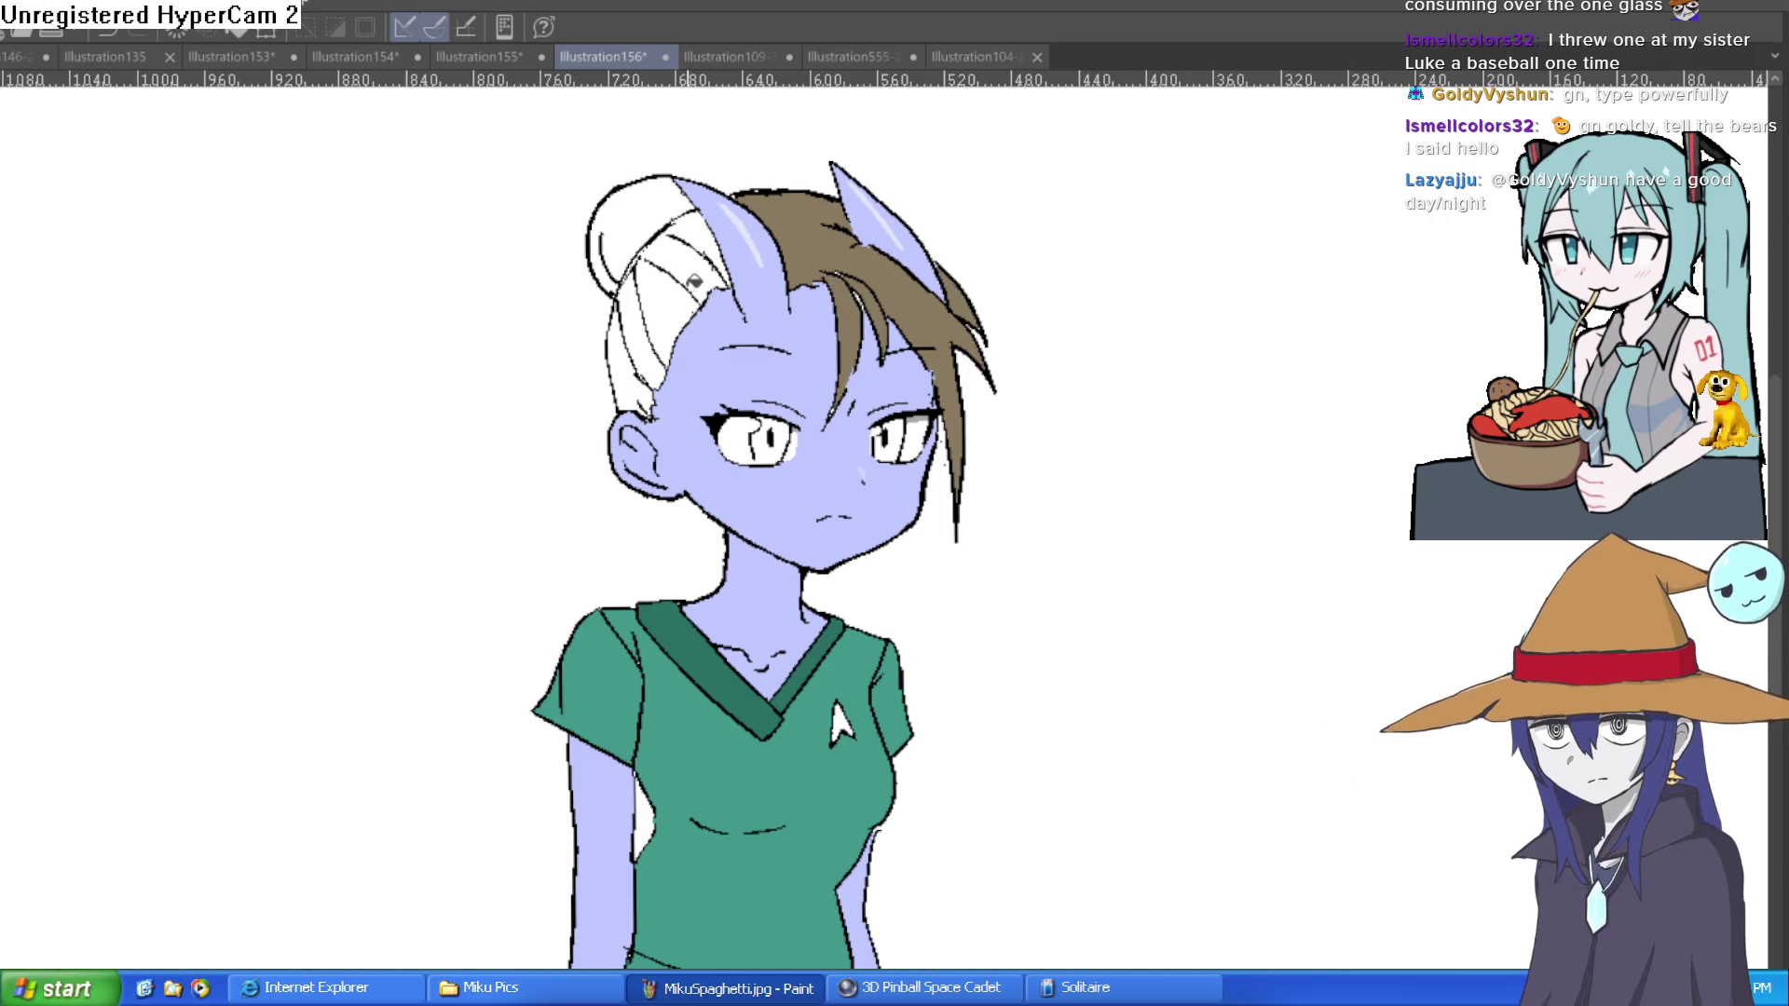
Step: Fill the hair behind the left horn, the bun and the remaining left strands brown
{"action": "left_click", "coordinate": [703, 263]}
{"action": "left_click", "coordinate": [671, 308]}
{"action": "left_click", "coordinate": [695, 238]}
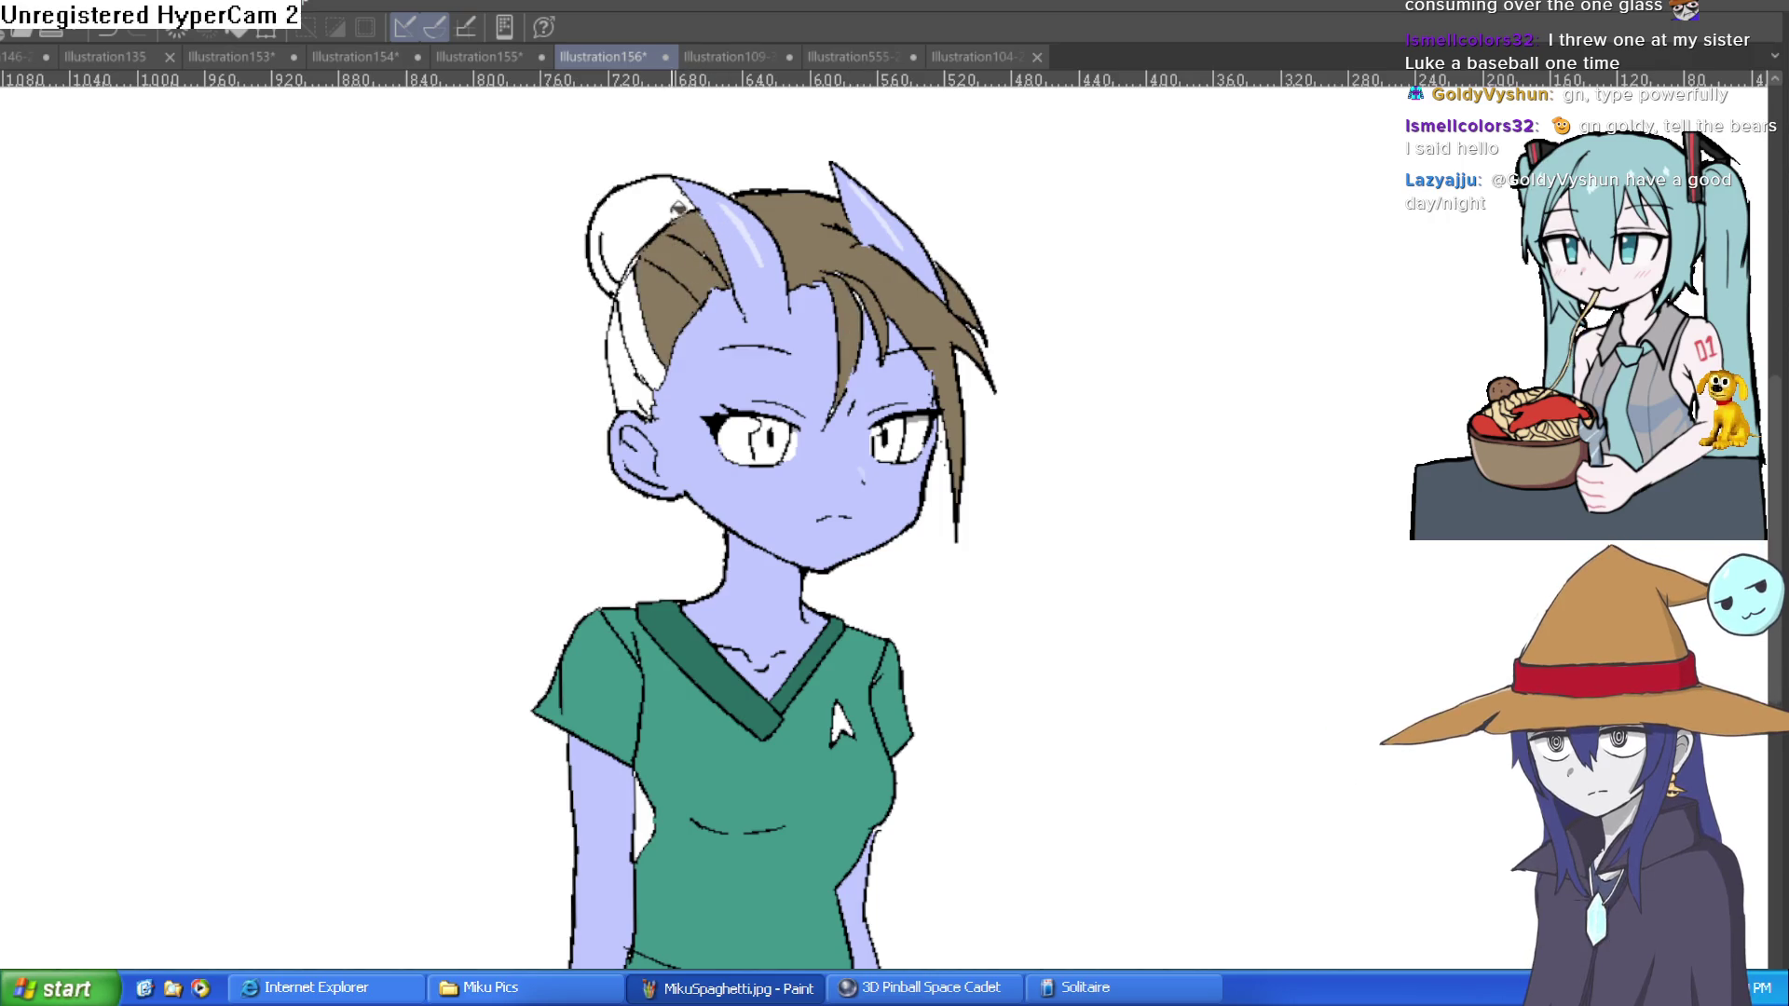
{"action": "left_click", "coordinate": [634, 224]}
{"action": "left_click", "coordinate": [643, 317]}
{"action": "left_click", "coordinate": [630, 375]}
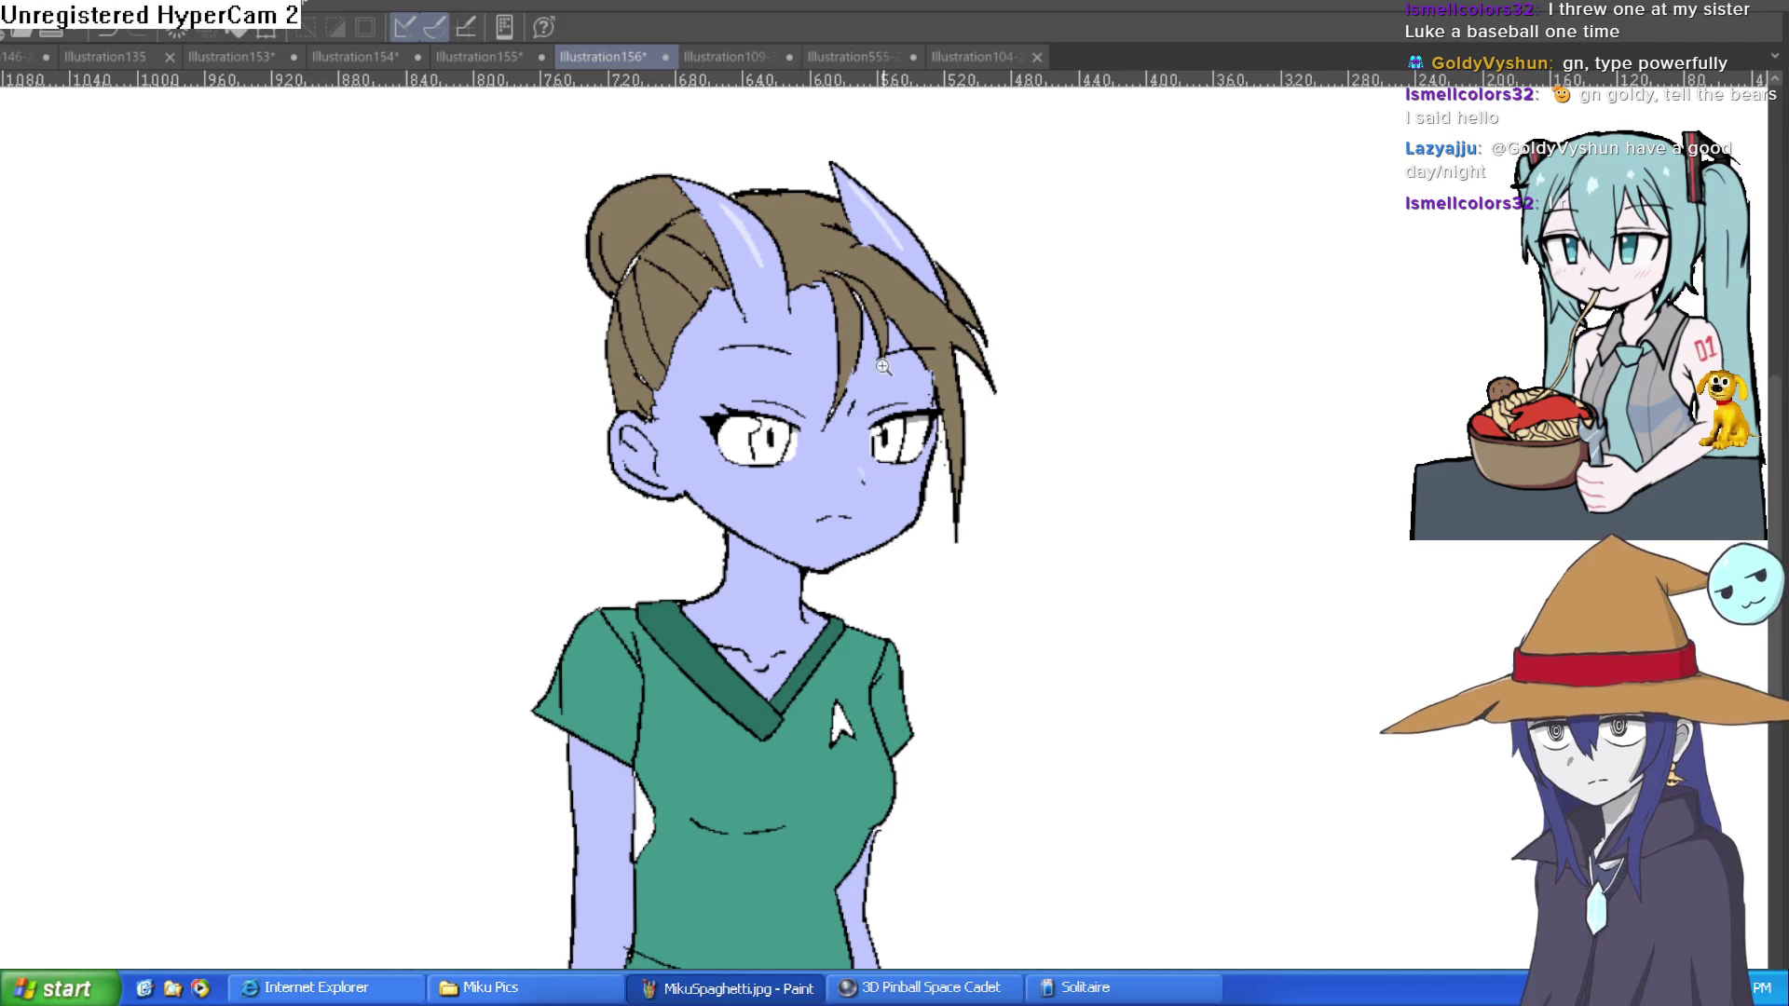
Step: Paint brown over the white gaps and streaks in the forehead hair strands
{"action": "scroll", "coordinate": [890, 313], "scroll_direction": "up", "scroll_amount": 5}
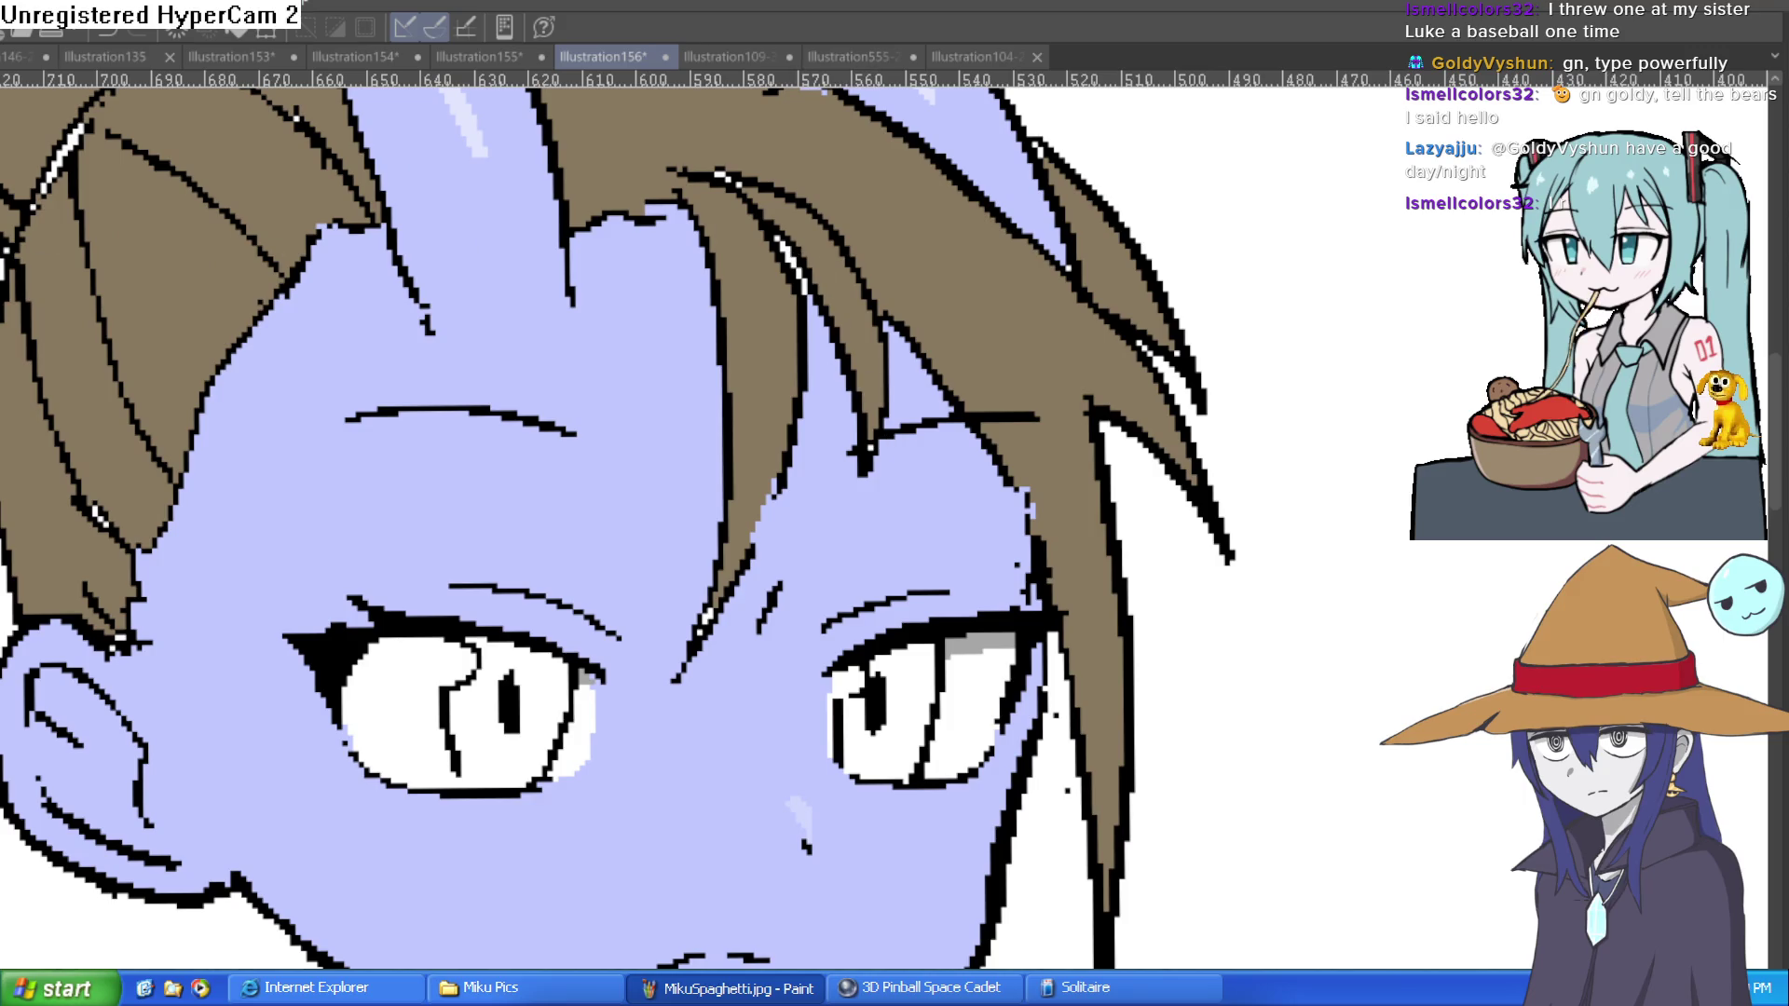
{"action": "left_click_drag", "start_coordinate": [783, 237], "coordinate": [722, 177]}
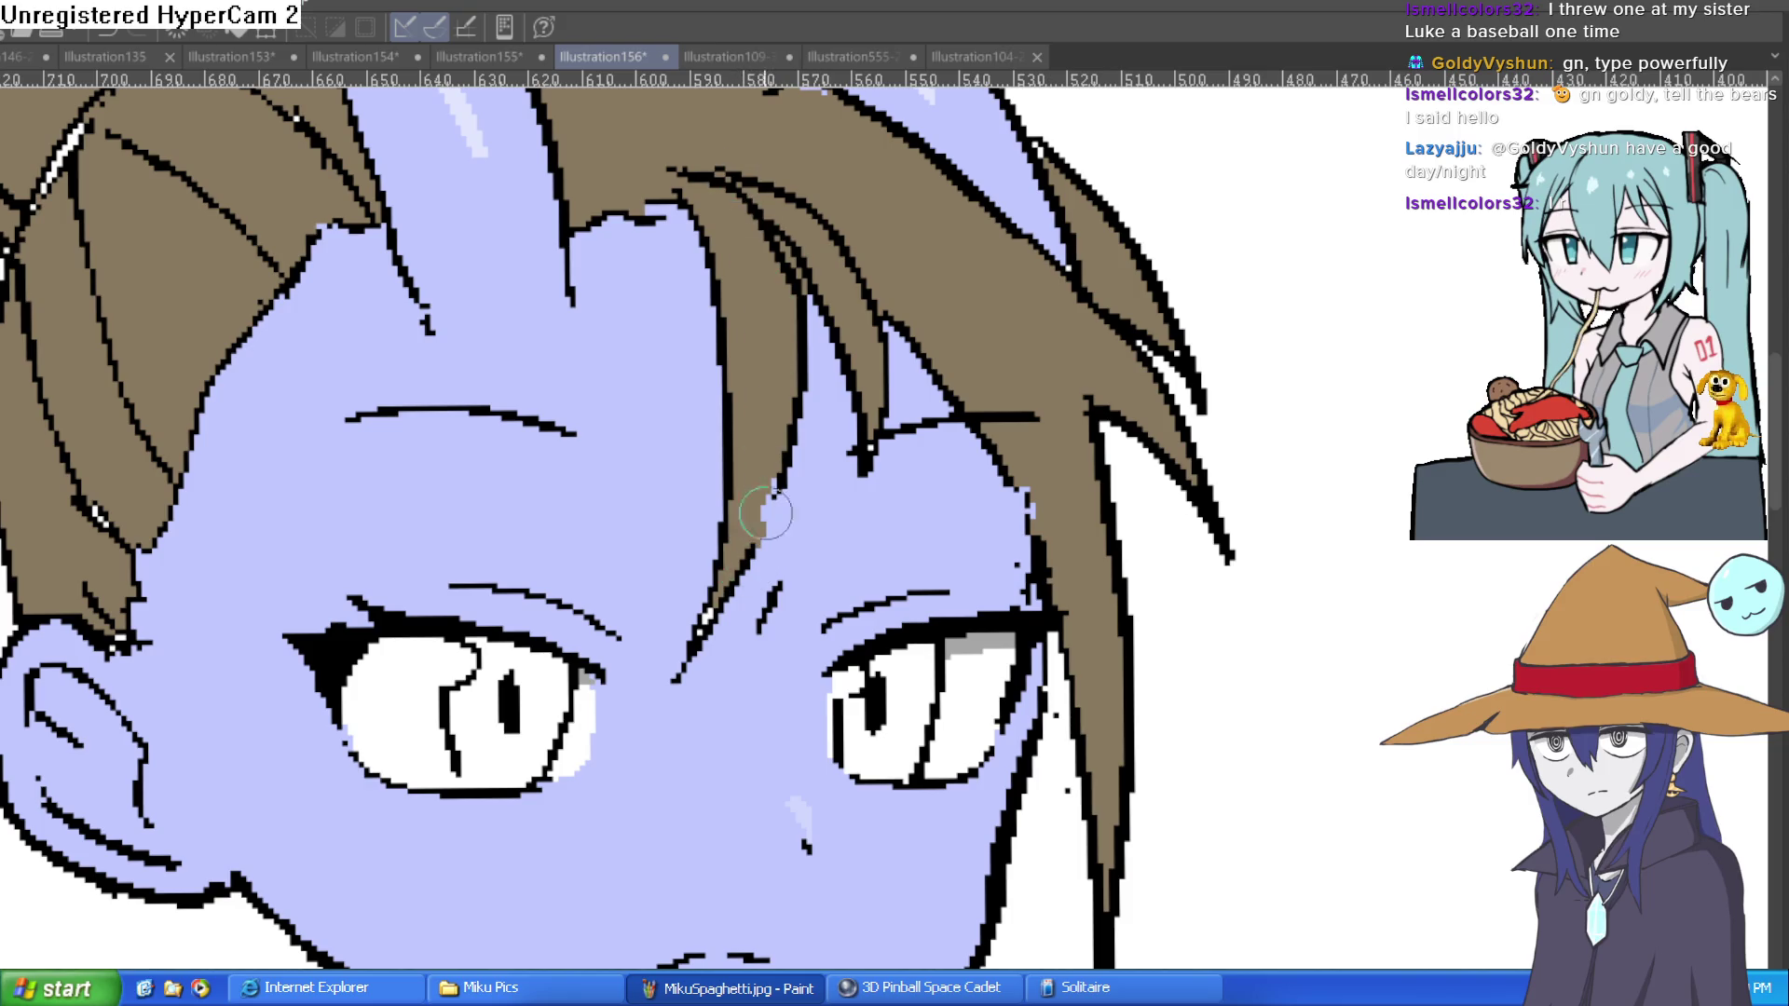
{"action": "left_click_drag", "start_coordinate": [727, 582], "coordinate": [697, 643]}
{"action": "scroll", "coordinate": [845, 466], "scroll_direction": "up", "scroll_amount": 2}
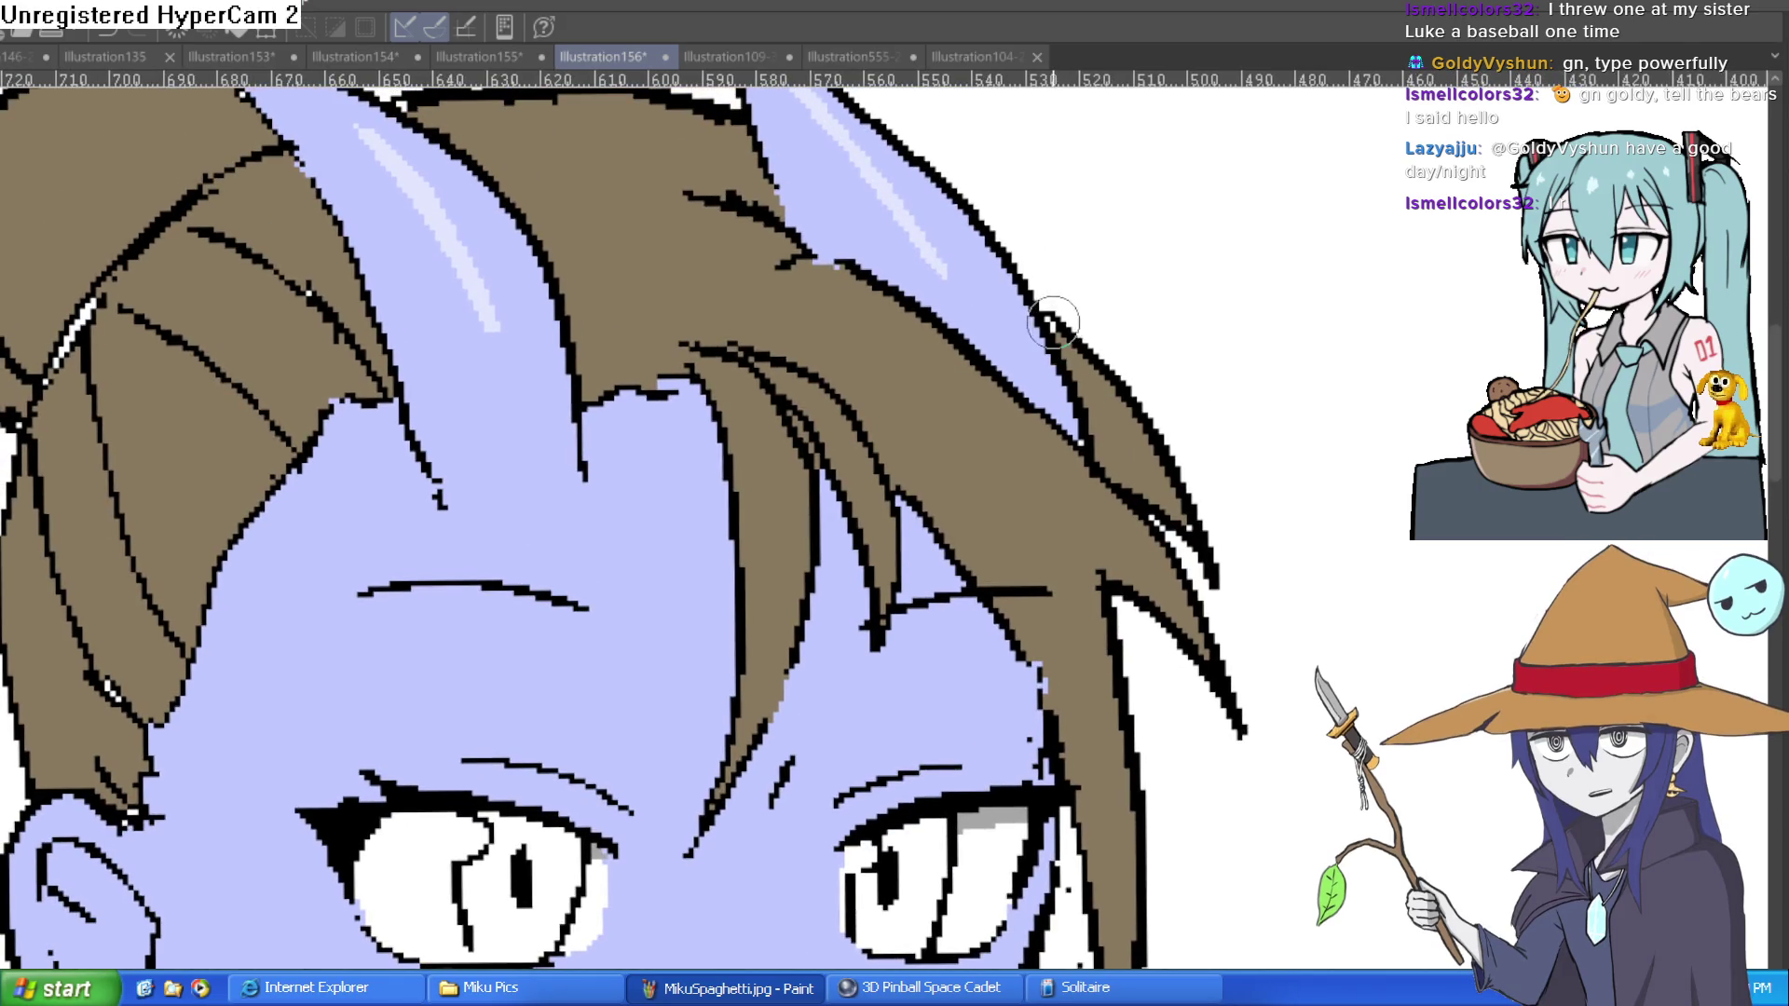
{"action": "left_click_drag", "start_coordinate": [100, 297], "coordinate": [79, 333]}
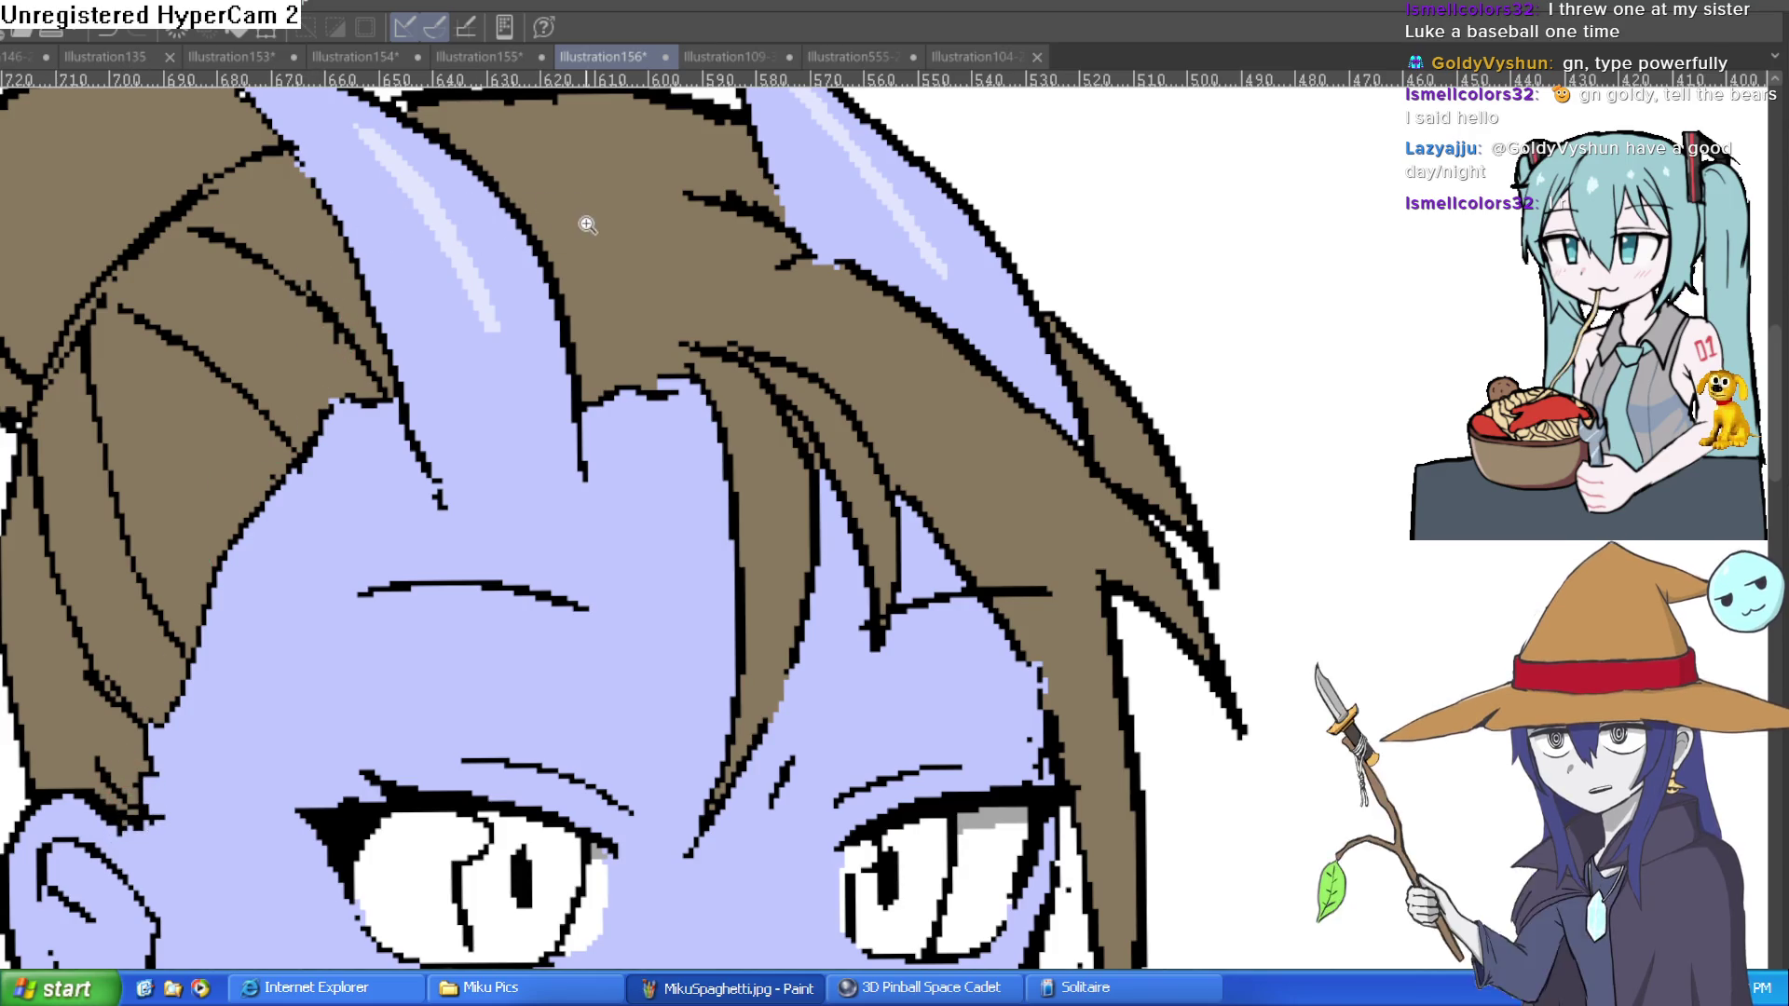
{"action": "scroll", "coordinate": [587, 225], "scroll_direction": "down", "scroll_amount": 3}
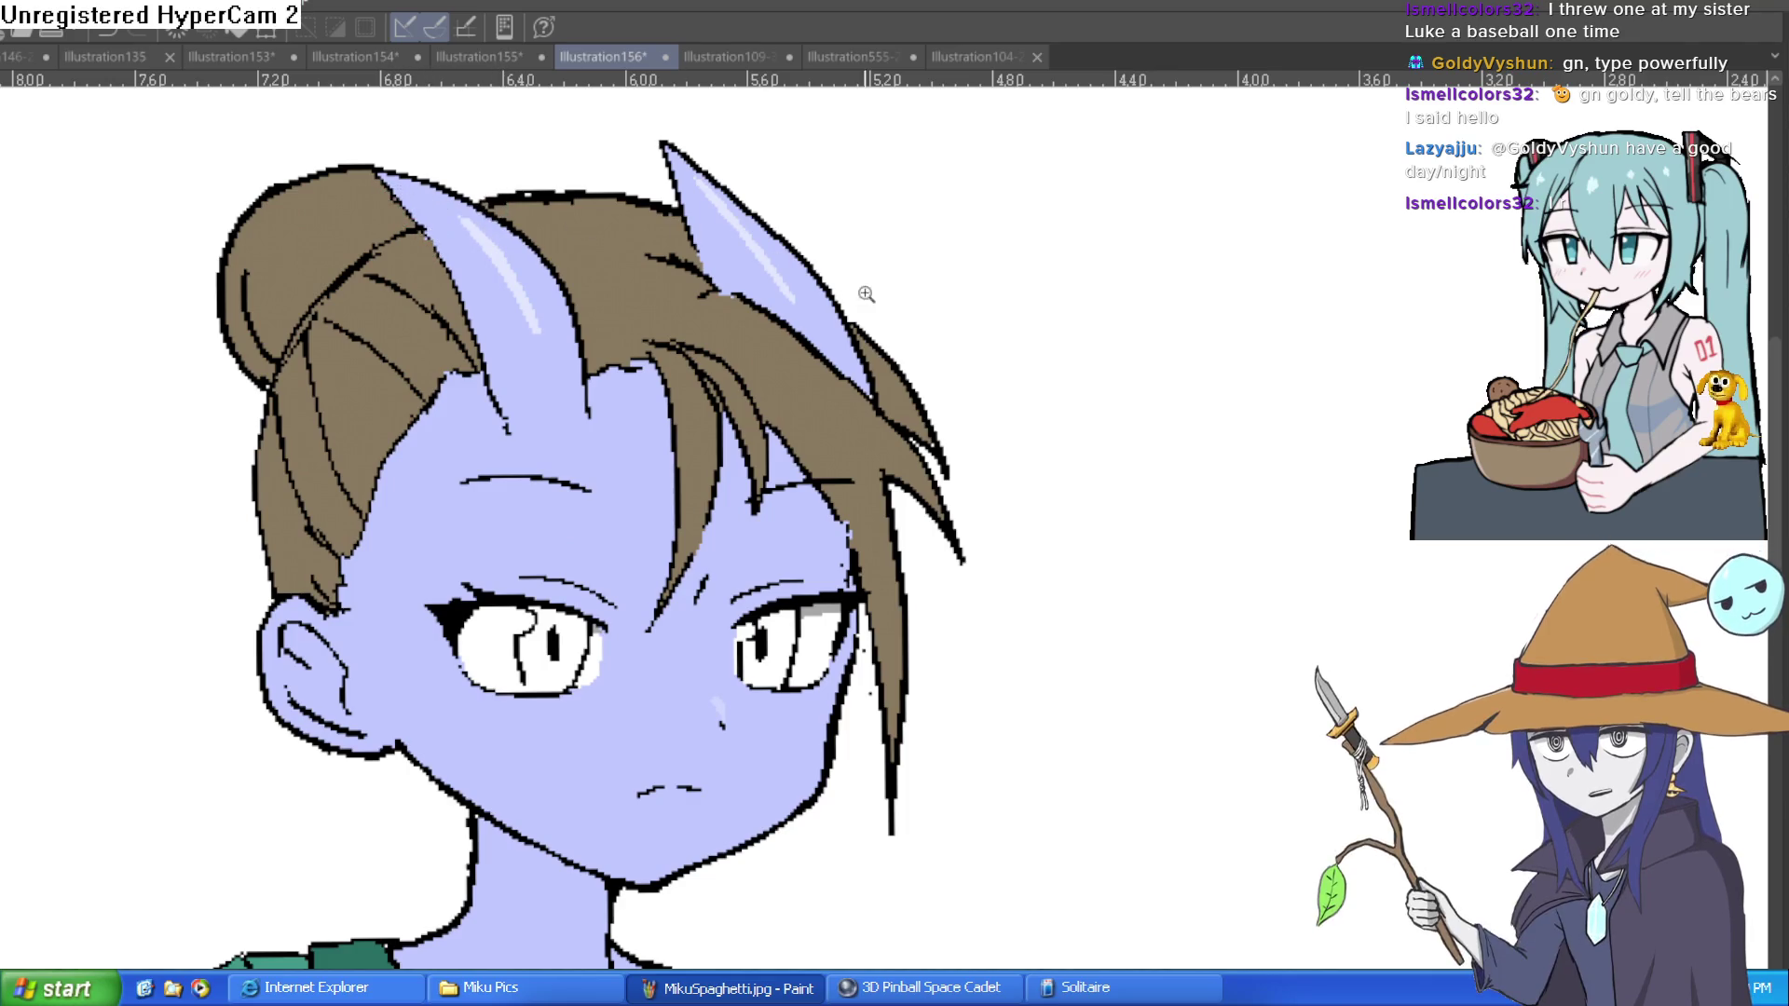
Step: Fit the page, zoom in and mirror the canvas horizontally to check the drawing
{"action": "key", "text": "ctrl+0"}
{"action": "left_click", "coordinate": [905, 360]}
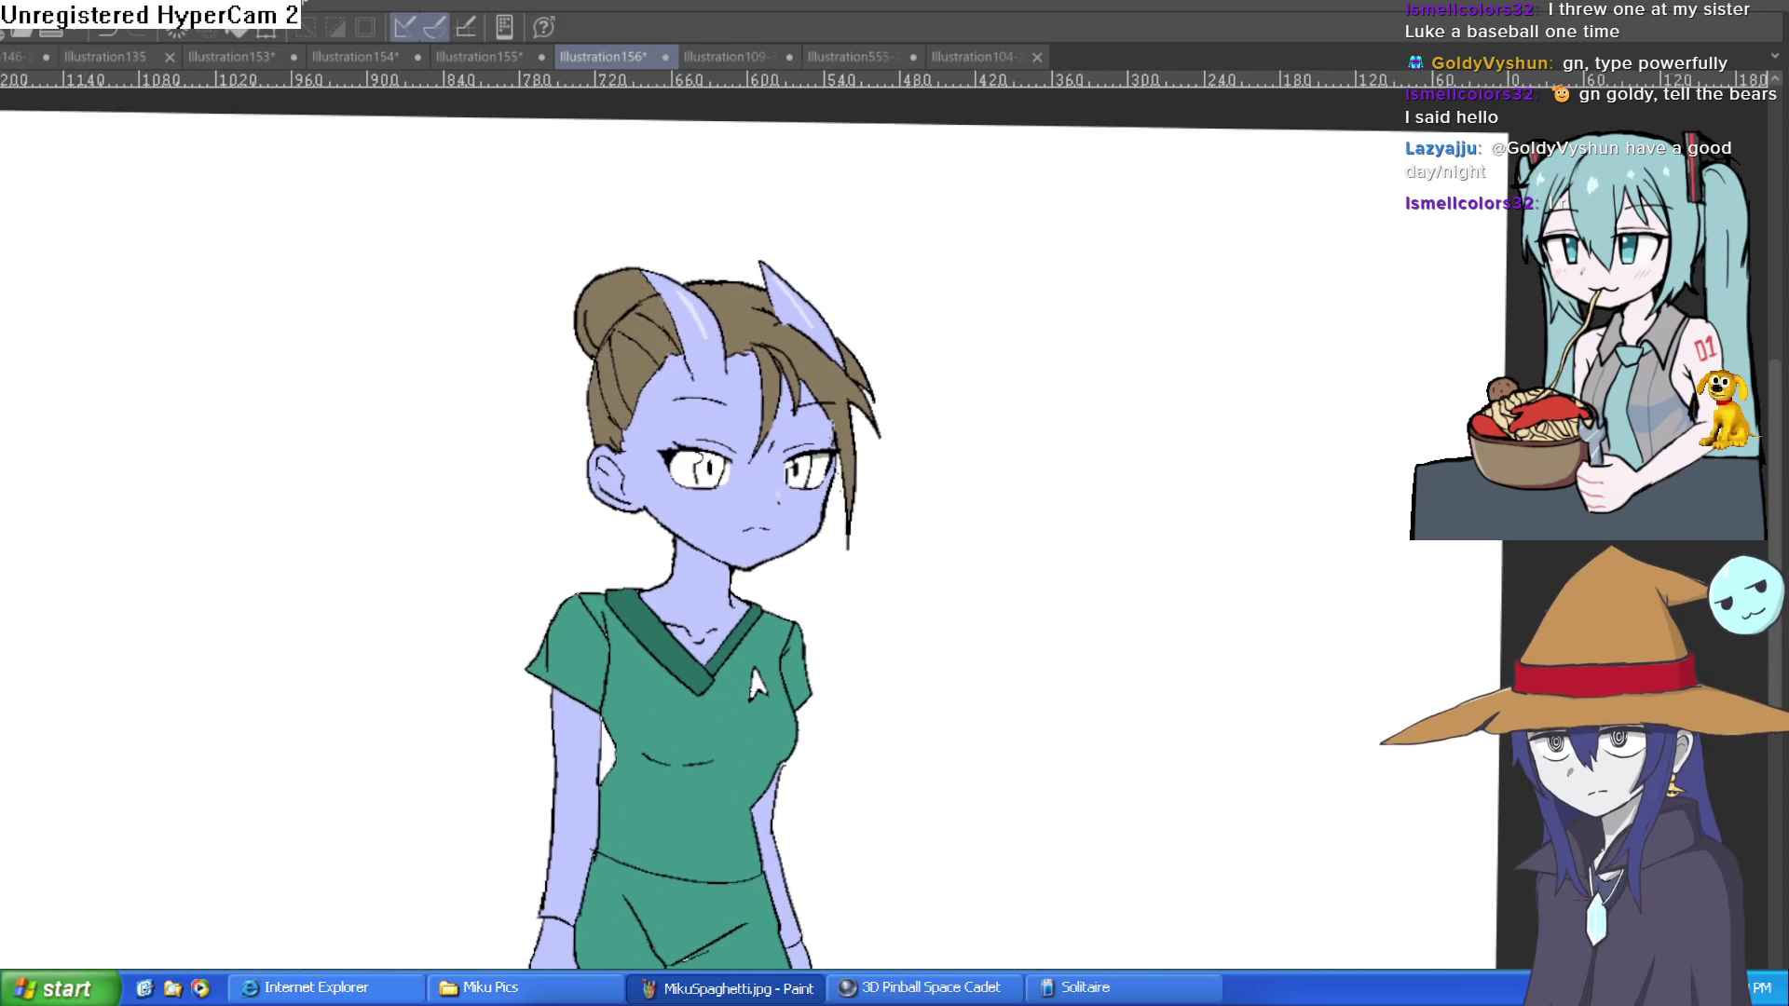
{"action": "key", "text": "h"}
{"action": "key", "text": "h"}
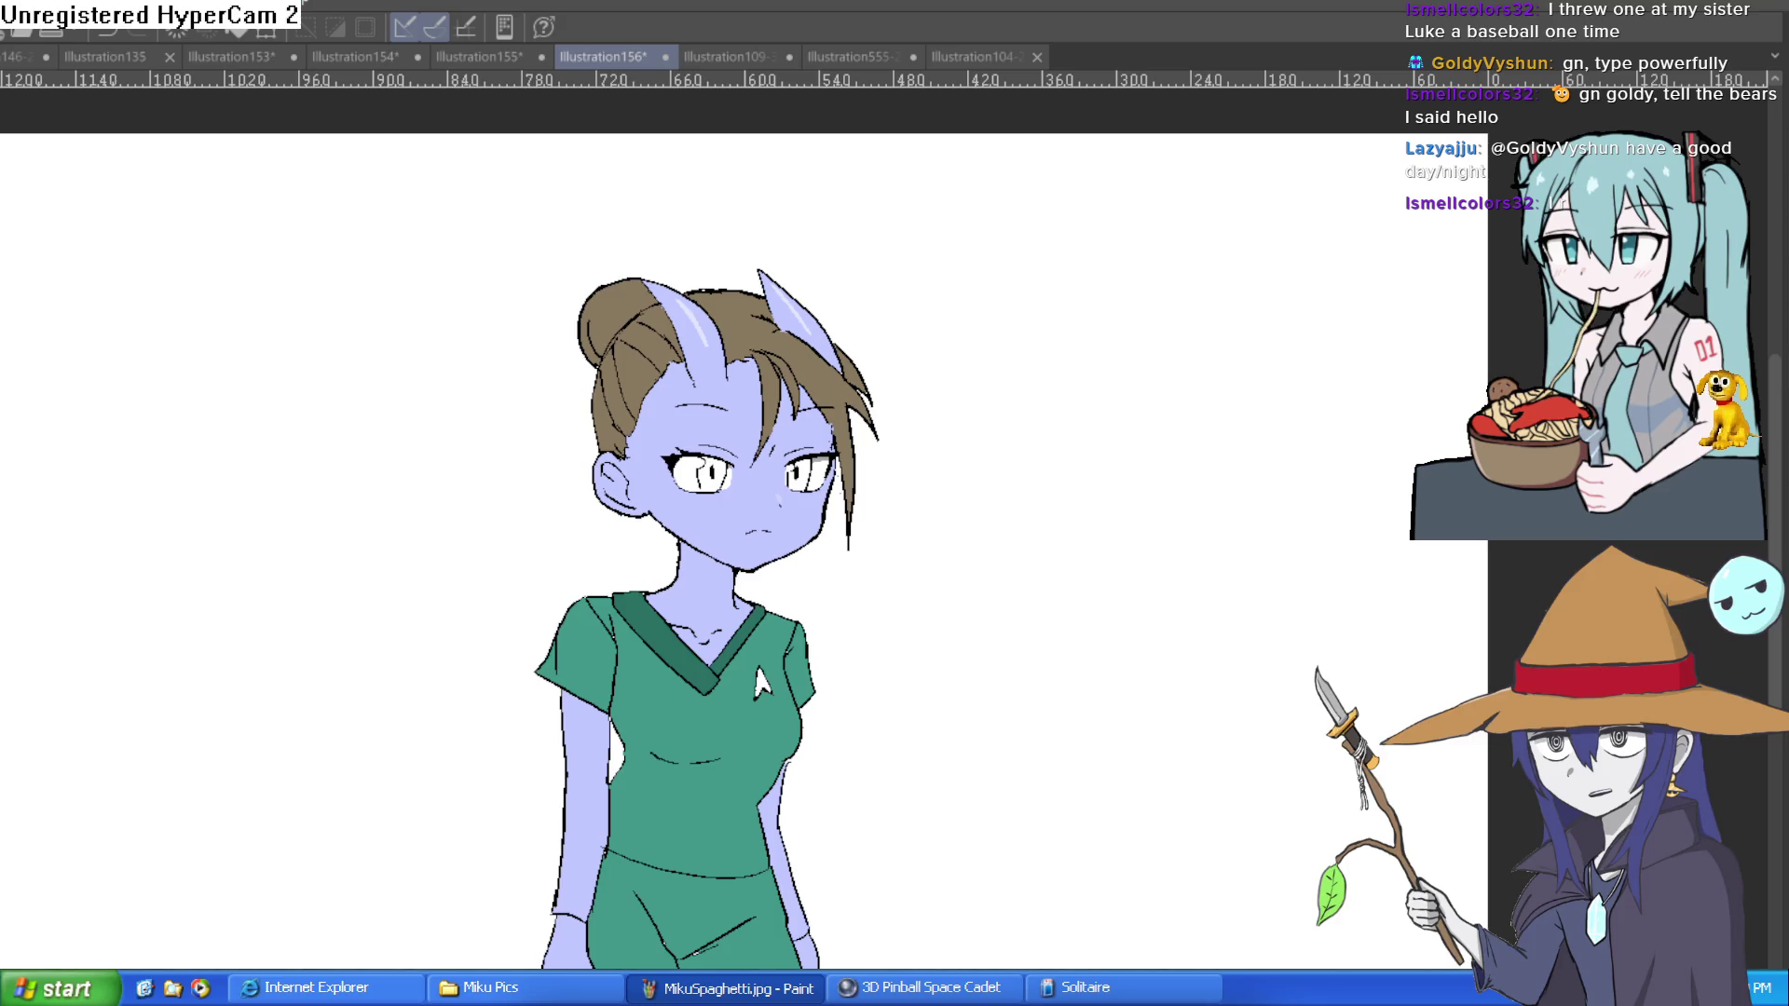
{"action": "scroll", "coordinate": [946, 396], "scroll_direction": "up", "scroll_amount": 3}
{"action": "mouse_move", "coordinate": [978, 559]}
{"action": "left_mouse_down"}
{"action": "mouse_move", "coordinate": [946, 396]}
{"action": "mouse_move", "coordinate": [912, 391]}
{"action": "mouse_move", "coordinate": [923, 373]}
{"action": "mouse_move", "coordinate": [943, 400]}
{"action": "left_mouse_up"}
{"action": "scroll", "coordinate": [939, 403], "scroll_direction": "down", "scroll_amount": 2}
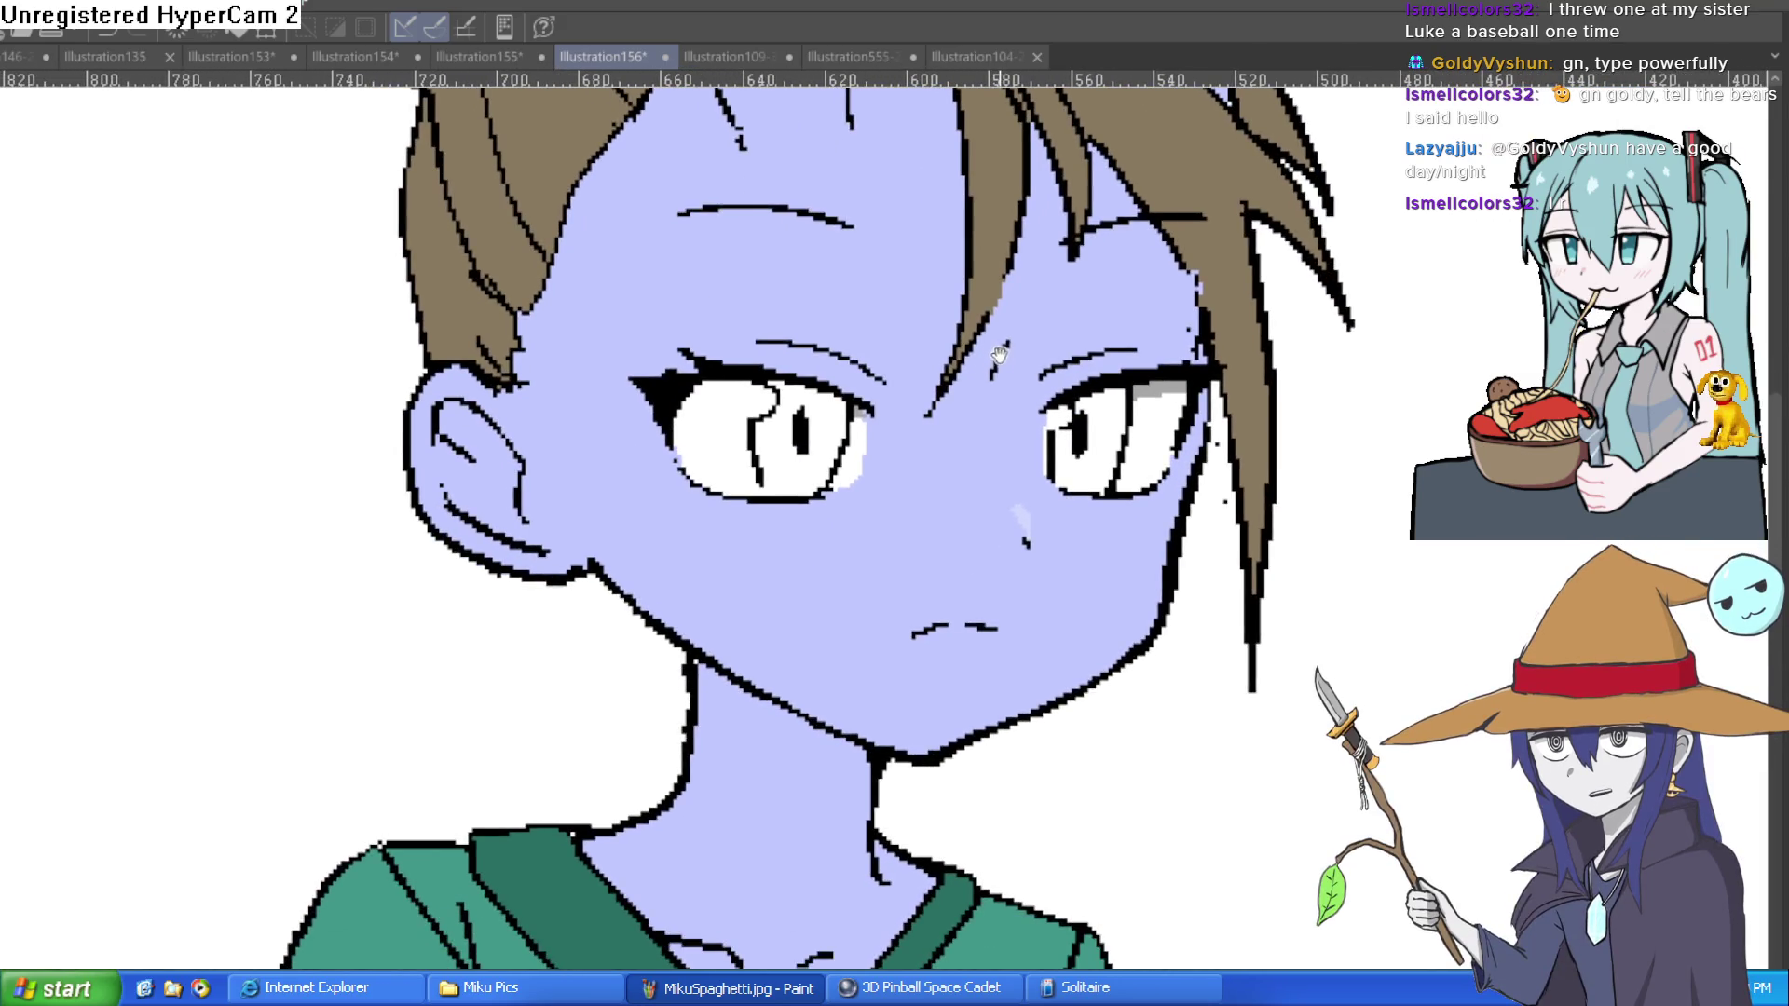
{"action": "scroll", "coordinate": [1021, 419], "scroll_direction": "up", "scroll_amount": 2}
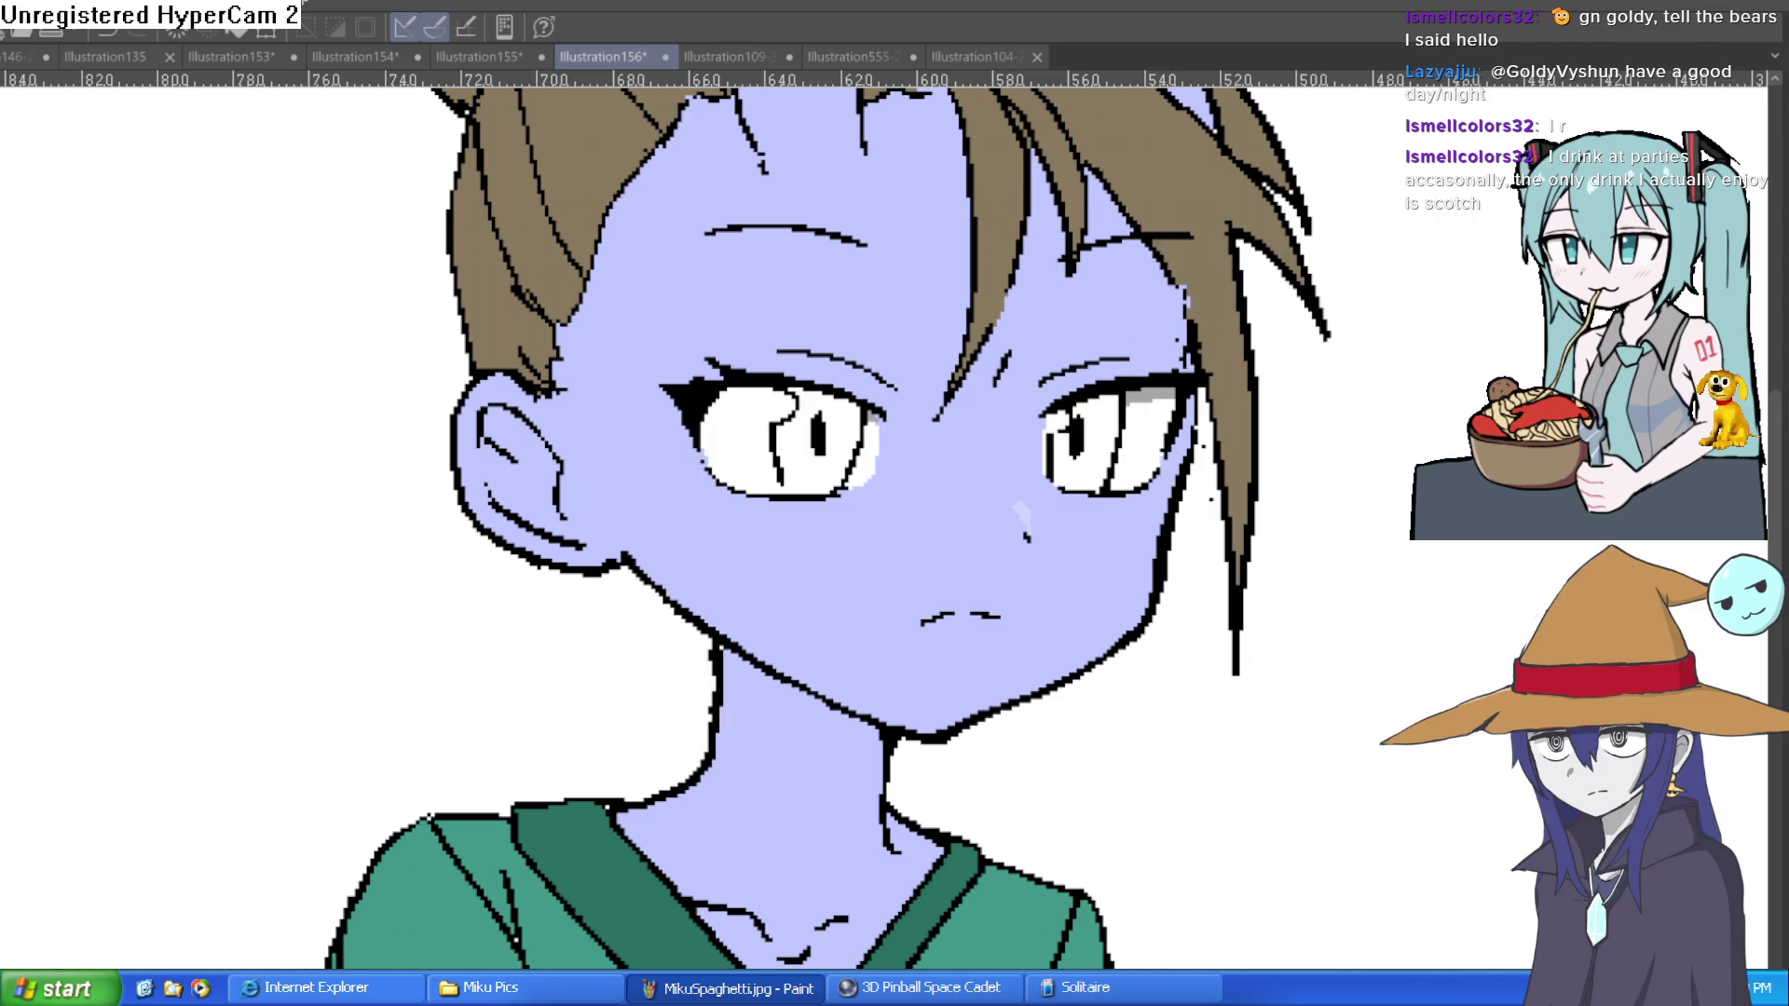
{"action": "mouse_move", "coordinate": [1214, 249]}
{"action": "left_mouse_down"}
{"action": "mouse_move", "coordinate": [1195, 379]}
{"action": "mouse_move", "coordinate": [1254, 530]}
{"action": "left_mouse_up"}
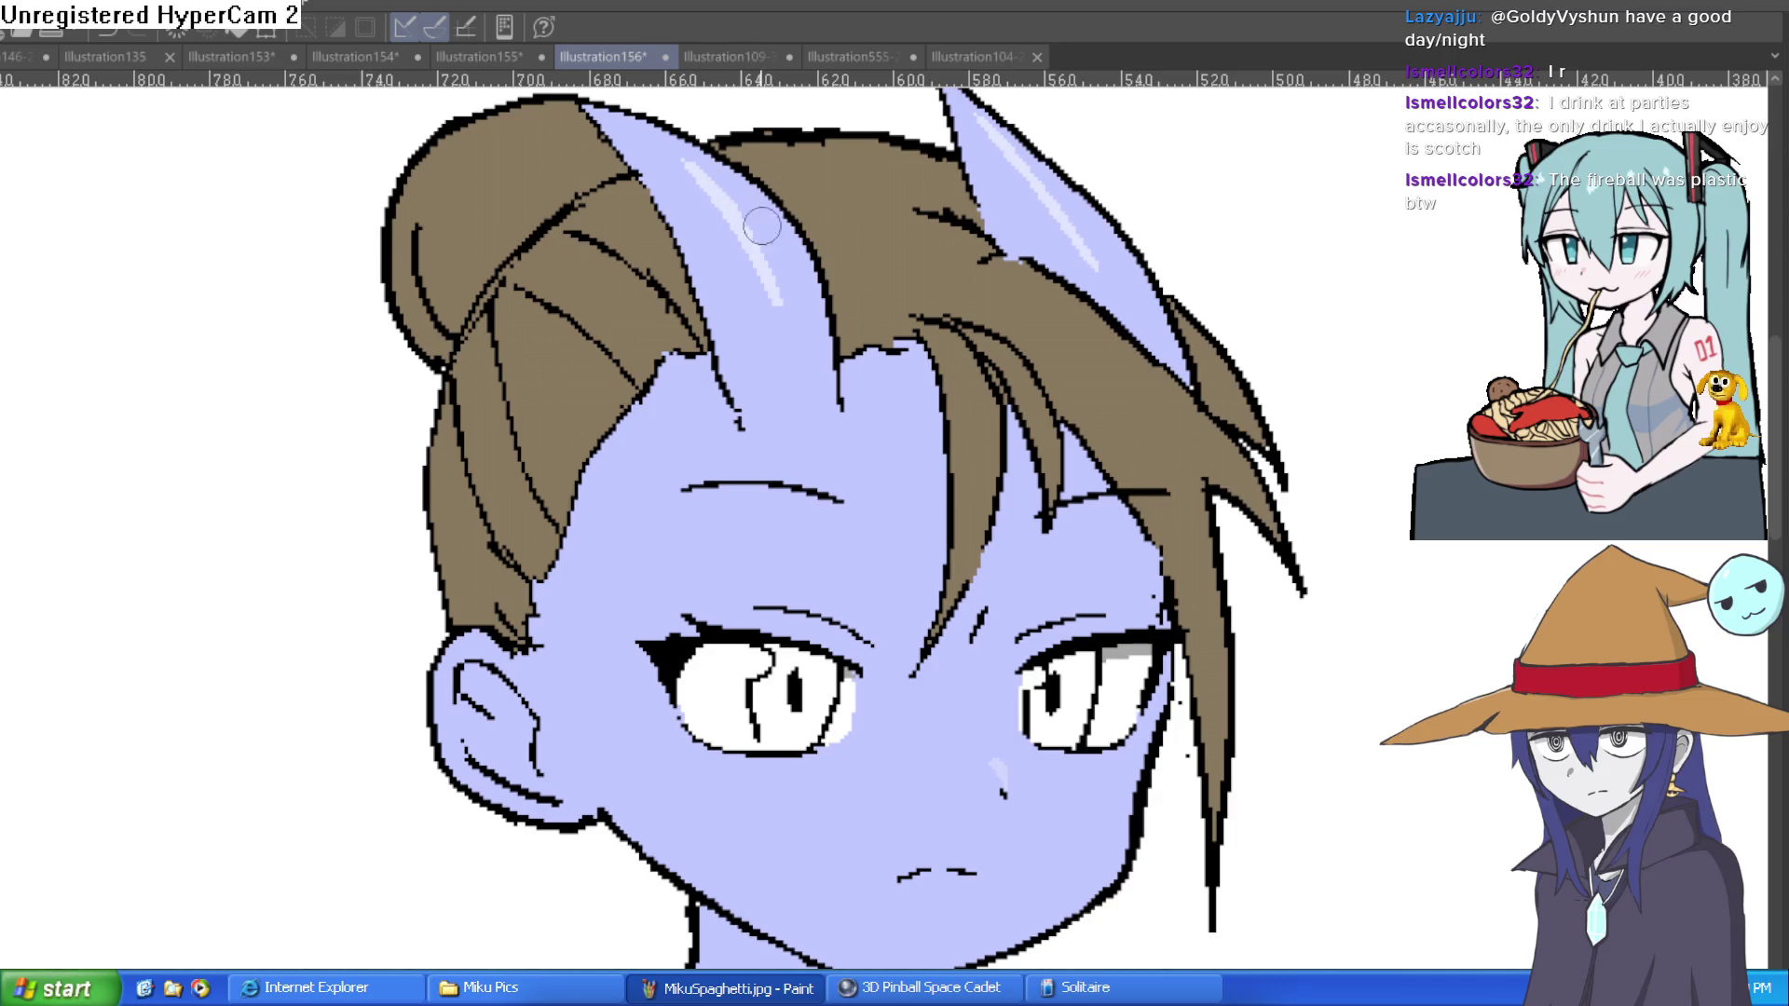
{"action": "scroll", "coordinate": [674, 178], "scroll_direction": "down", "scroll_amount": 5}
{"action": "scroll", "coordinate": [1086, 386], "scroll_direction": "up", "scroll_amount": 5}
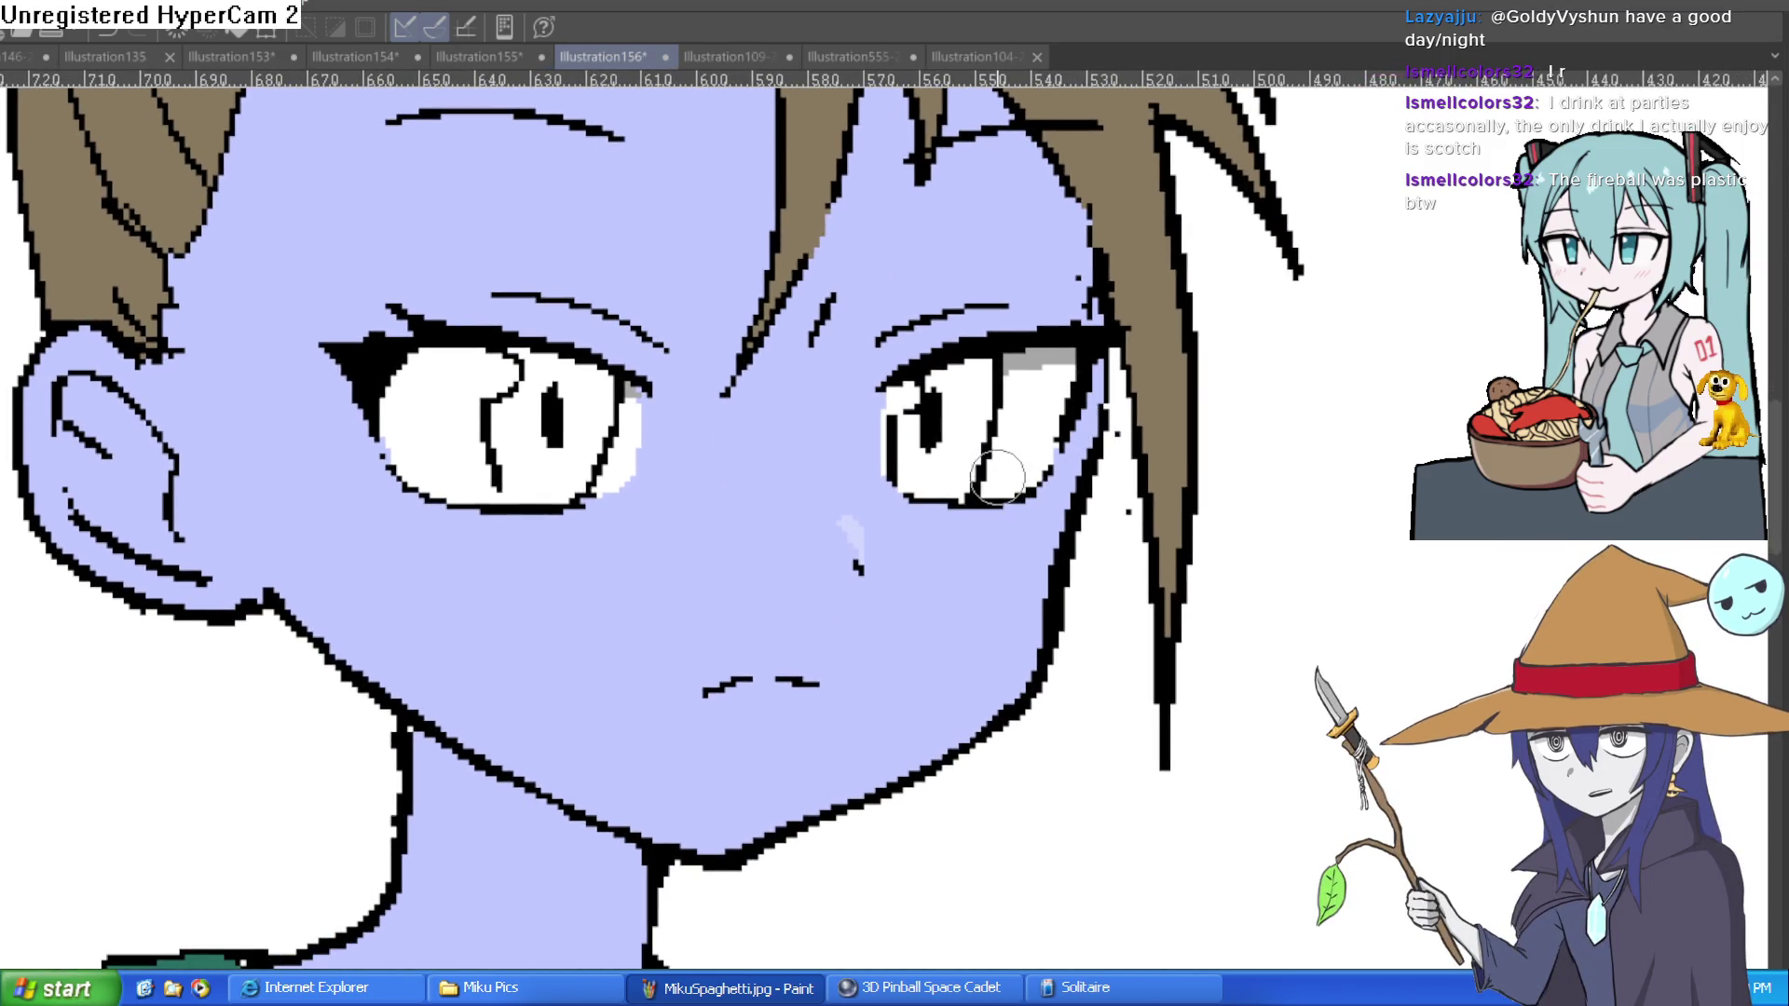
{"action": "scroll", "coordinate": [996, 487], "scroll_direction": "down", "scroll_amount": 1}
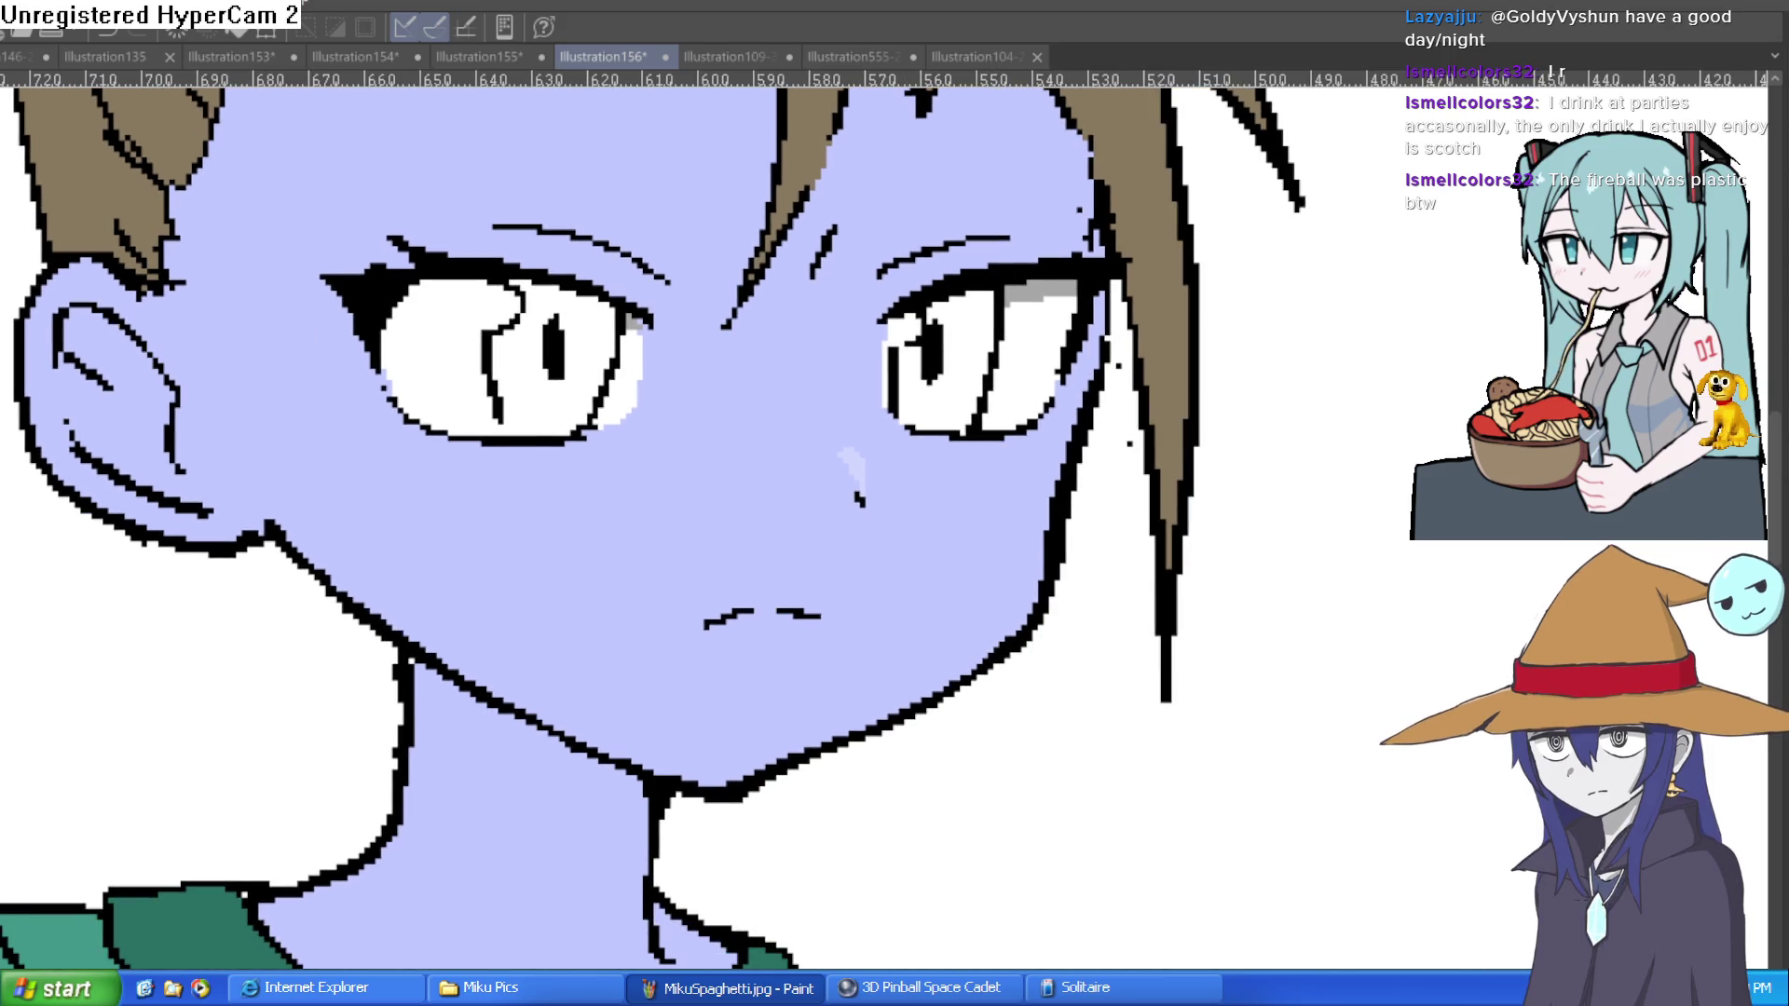
{"action": "left_click", "coordinate": [561, 379]}
Step: Fill the right iris with teal and hide the canvas rulers
{"action": "left_click", "coordinate": [981, 373]}
{"action": "scroll", "coordinate": [981, 359], "scroll_direction": "up", "scroll_amount": 2}
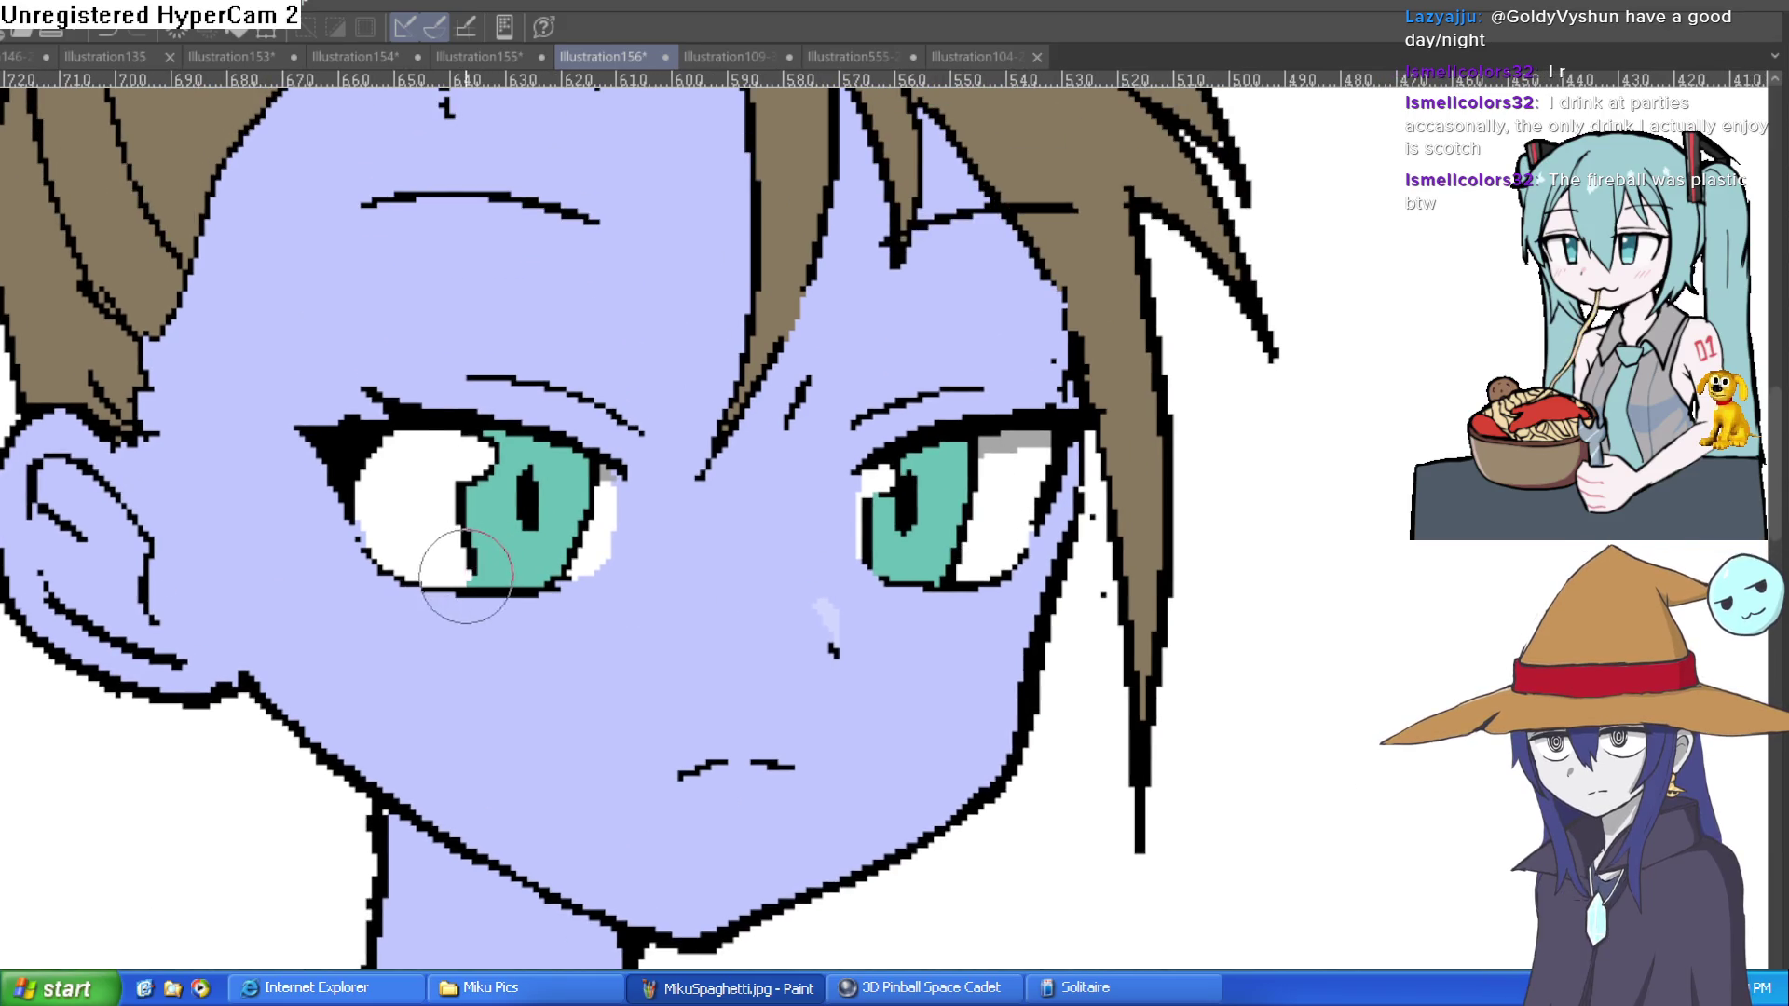
{"action": "left_click_drag", "start_coordinate": [857, 450], "coordinate": [866, 475]}
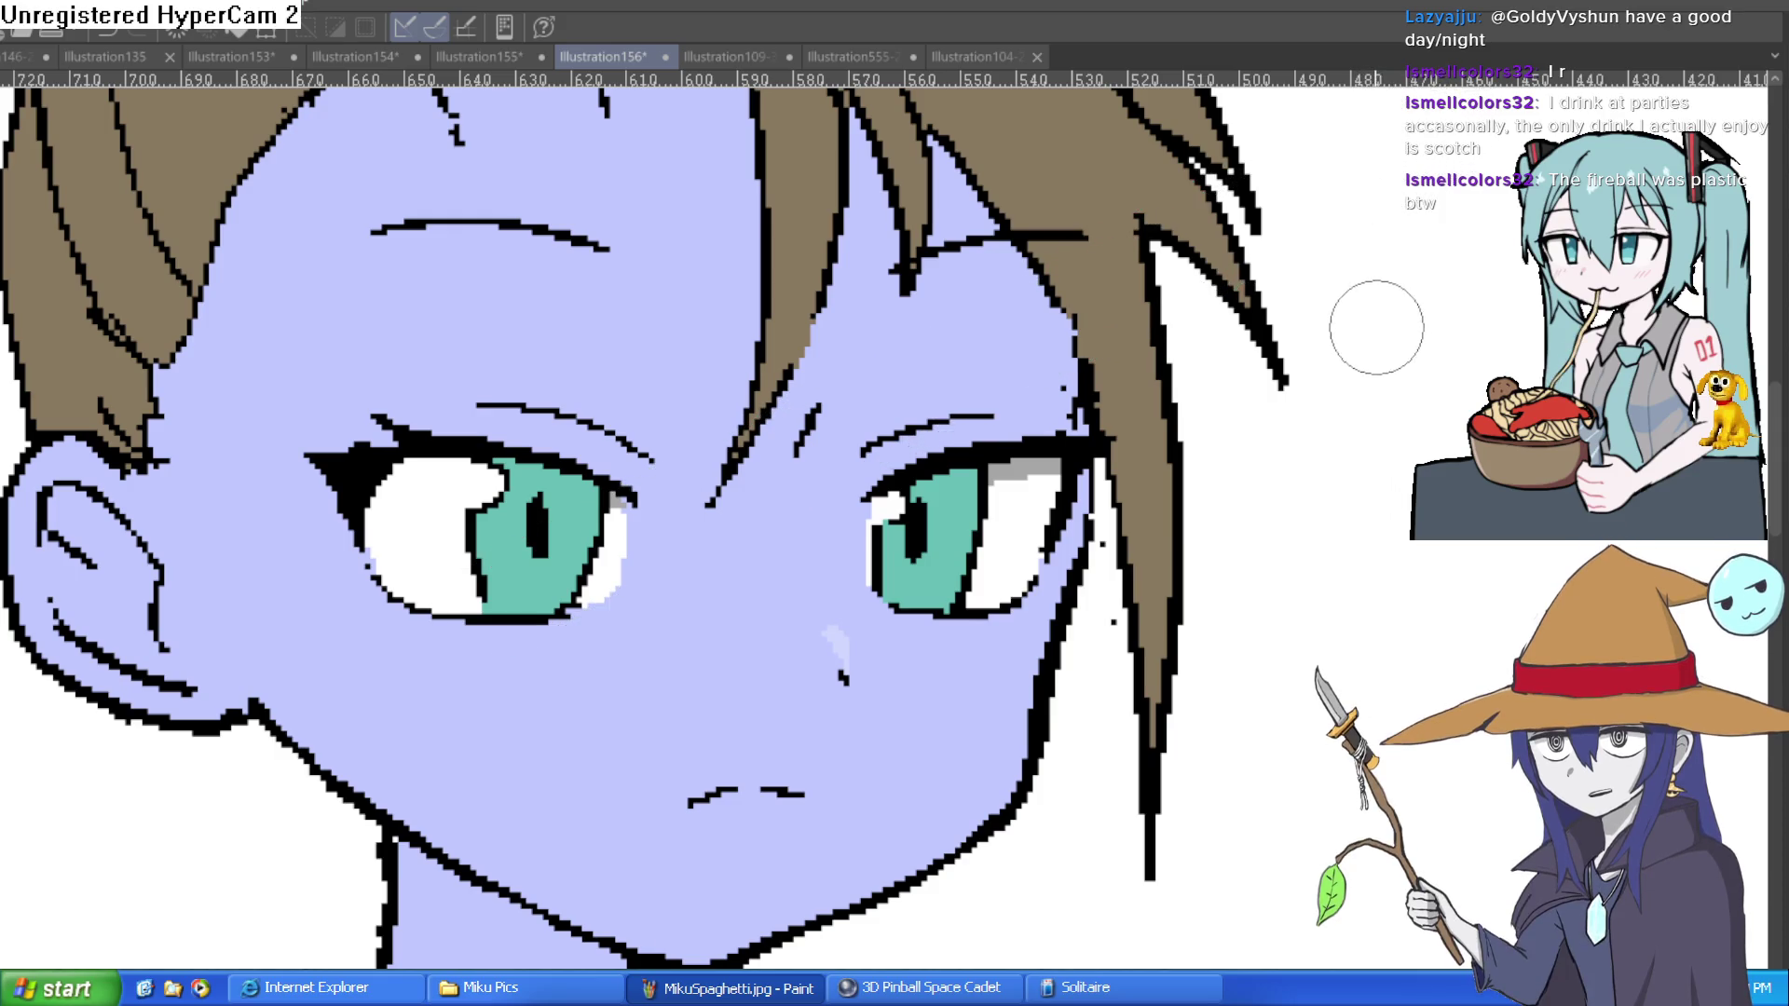
{"action": "key", "text": "ctrl+r"}
{"action": "scroll", "coordinate": [1378, 317], "scroll_direction": "up", "scroll_amount": 1}
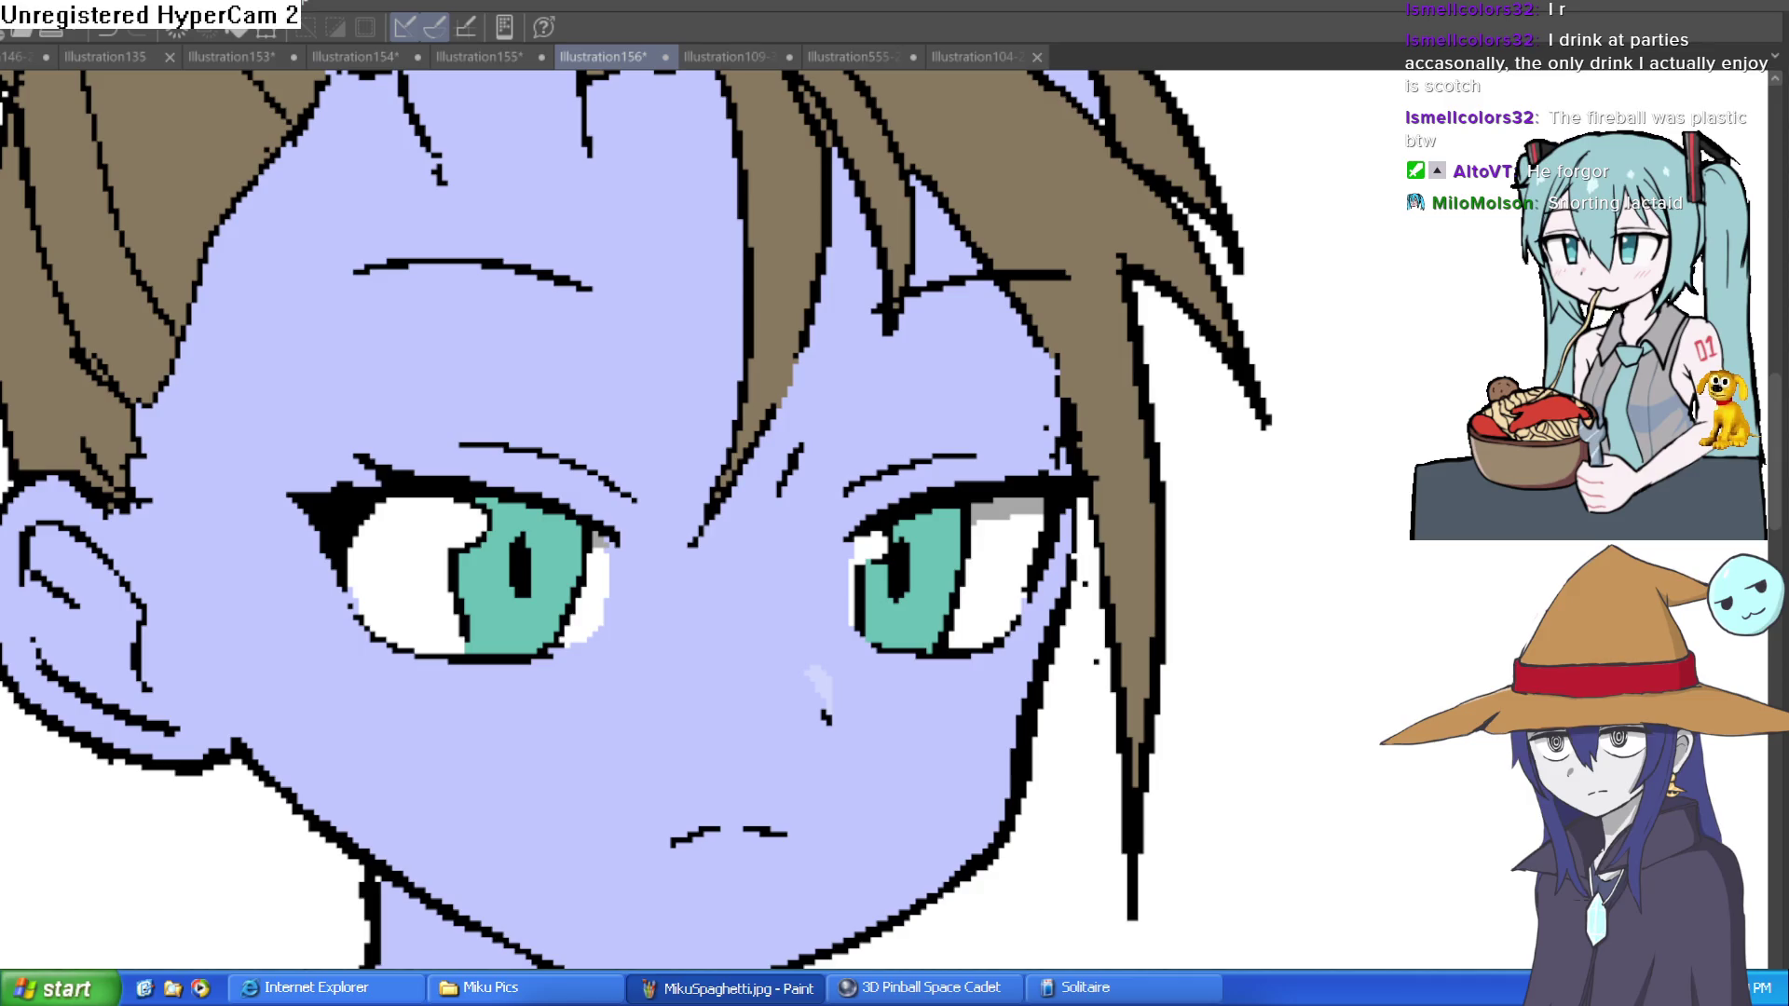
Step: Dab pale cyan highlights along the bottom of both irises, then zoom out to the whole head
{"action": "scroll", "coordinate": [1337, 466], "scroll_direction": "down", "scroll_amount": 6}
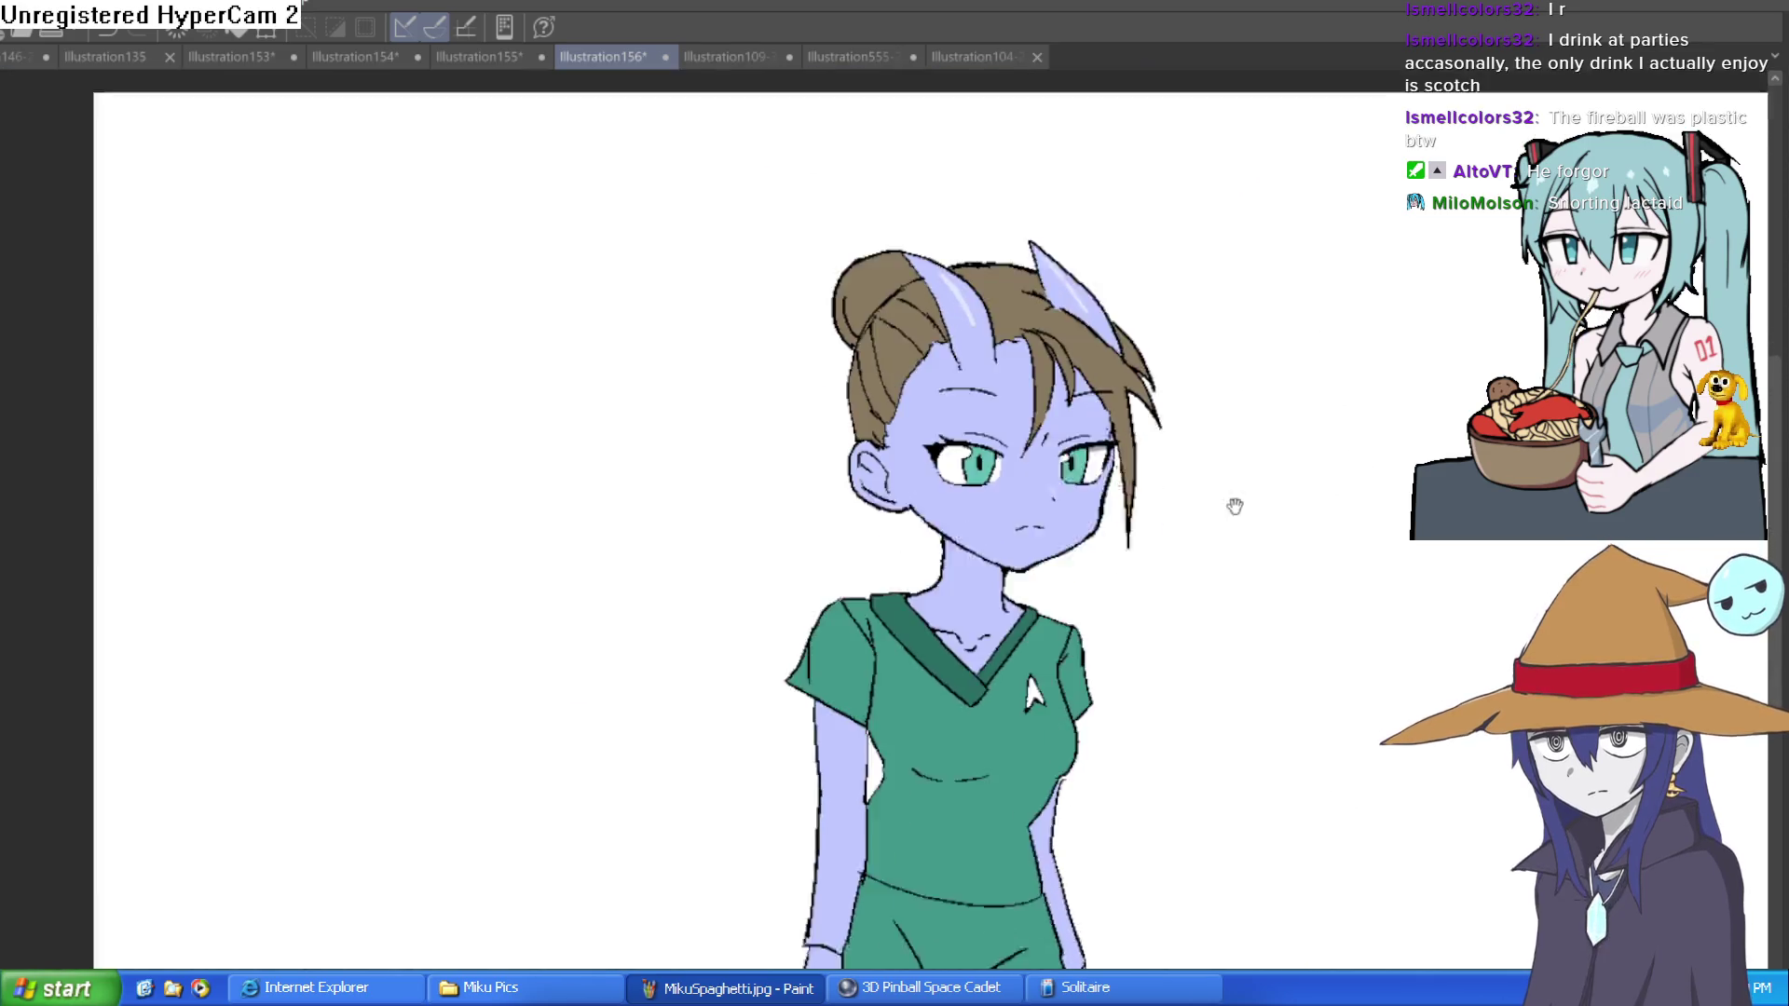
{"action": "mouse_move", "coordinate": [1234, 506]}
{"action": "left_mouse_down"}
{"action": "mouse_move", "coordinate": [1187, 371]}
{"action": "mouse_move", "coordinate": [1118, 507]}
{"action": "mouse_move", "coordinate": [1133, 468]}
{"action": "left_mouse_up"}
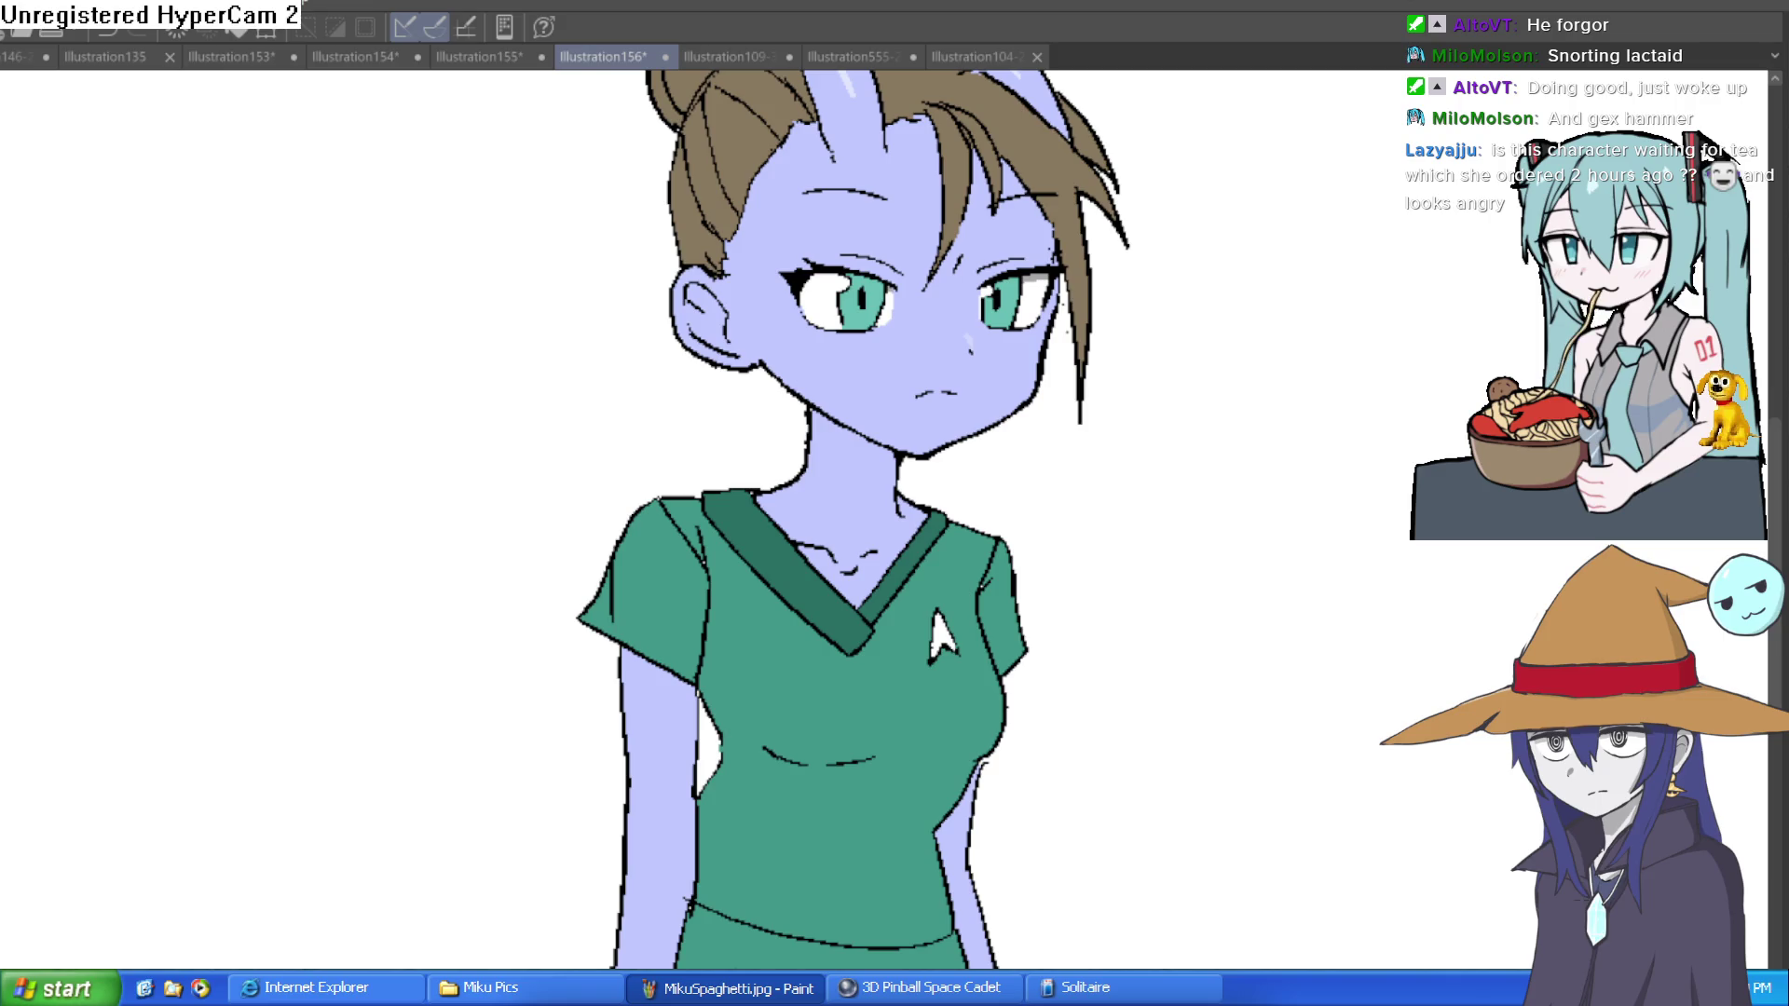
{"action": "scroll", "coordinate": [845, 294], "scroll_direction": "up", "scroll_amount": 5}
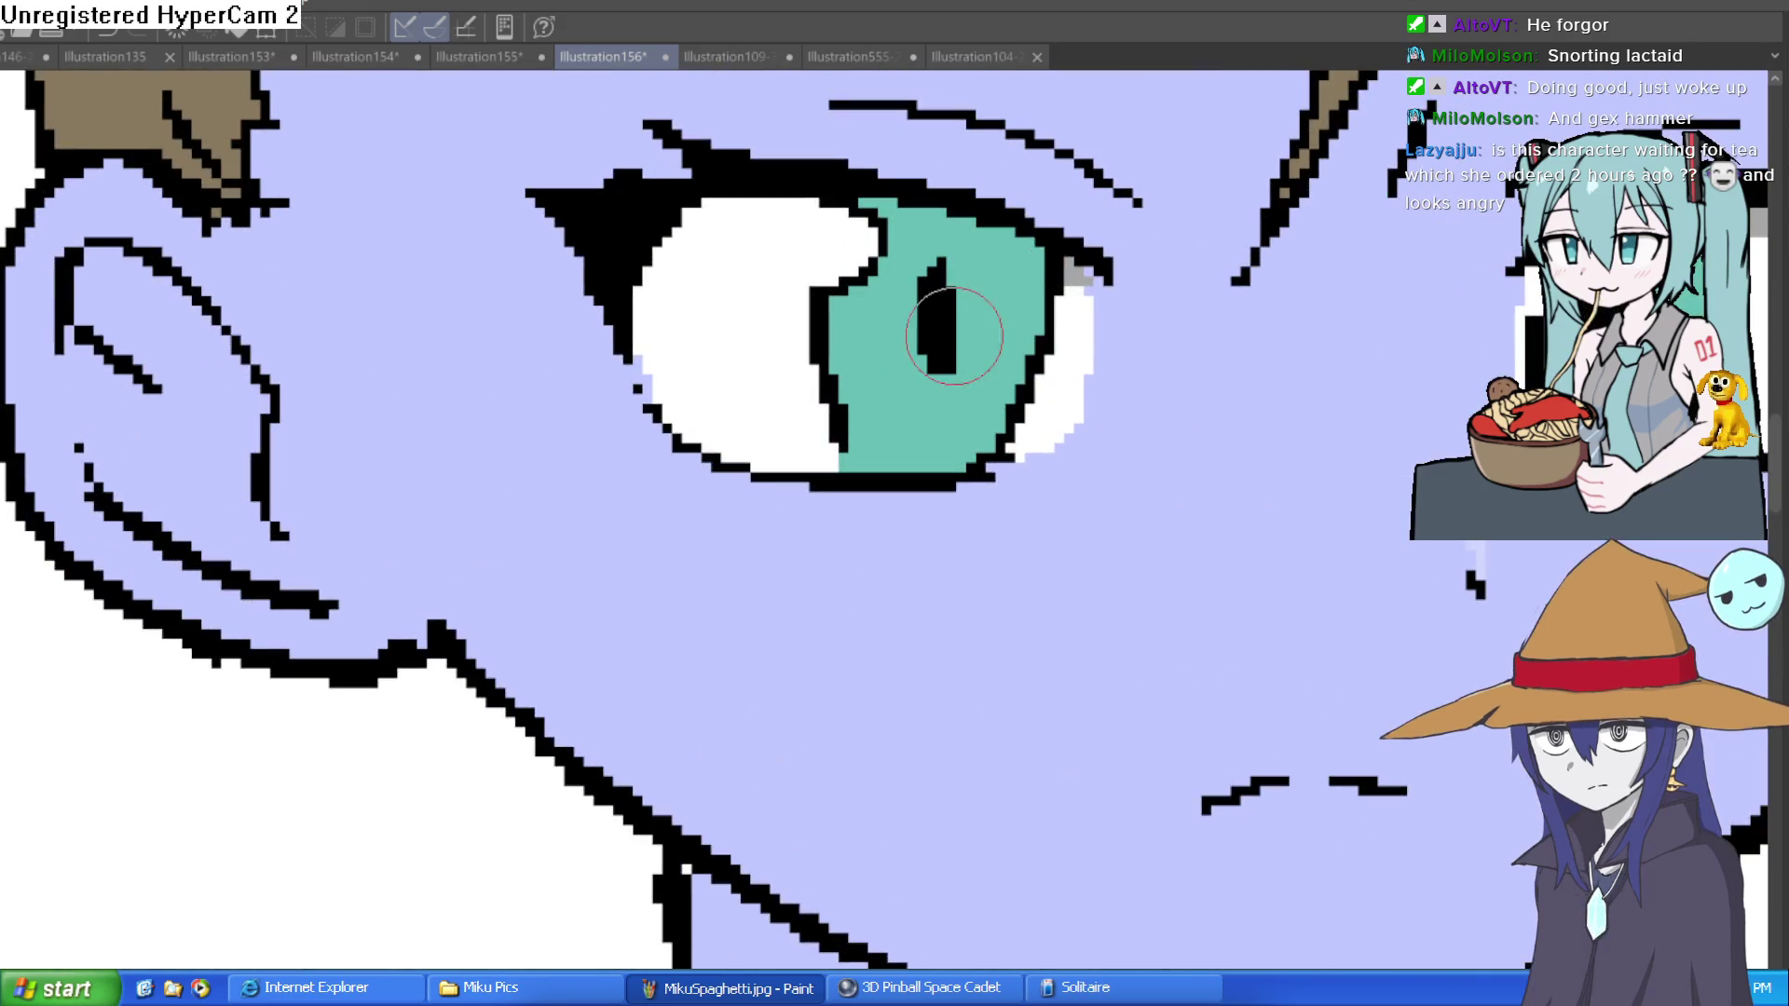
{"action": "mouse_move", "coordinate": [1602, 298]}
{"action": "left_mouse_down"}
{"action": "mouse_move", "coordinate": [1076, 378]}
{"action": "mouse_move", "coordinate": [1109, 354]}
{"action": "mouse_move", "coordinate": [1081, 345]}
{"action": "mouse_move", "coordinate": [1062, 457]}
{"action": "mouse_move", "coordinate": [1114, 503]}
{"action": "left_mouse_up"}
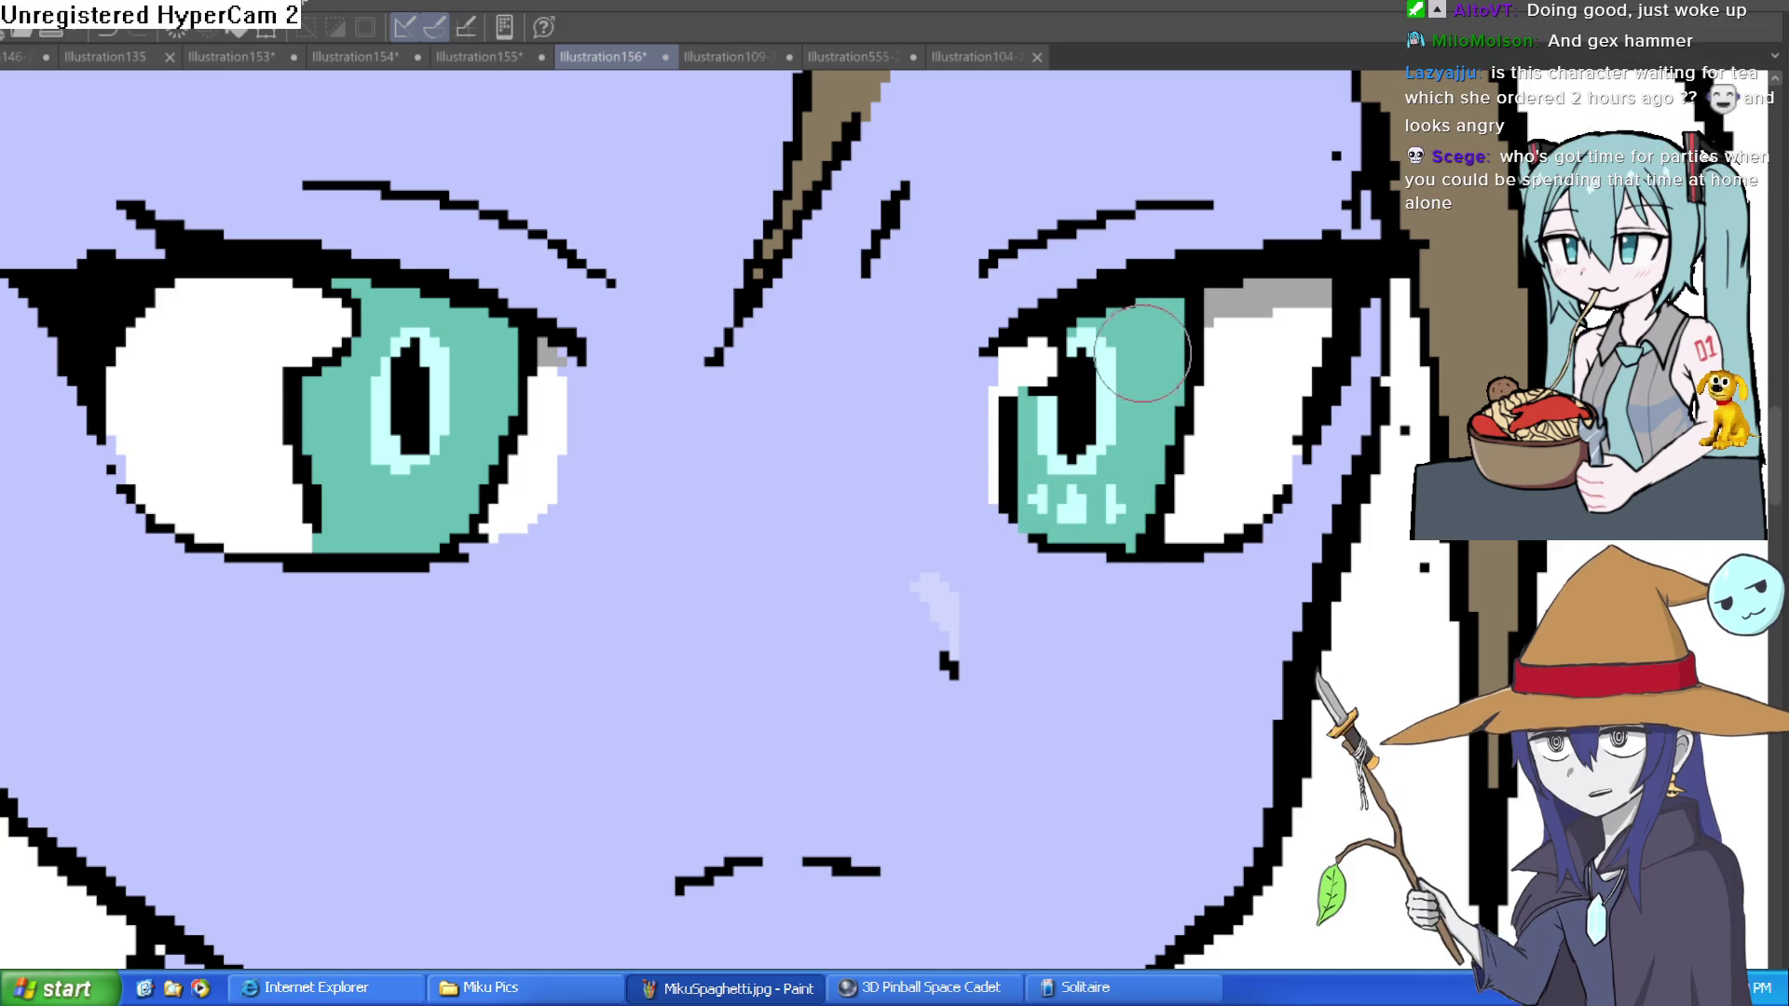
{"action": "left_click_drag", "start_coordinate": [352, 507], "coordinate": [452, 494]}
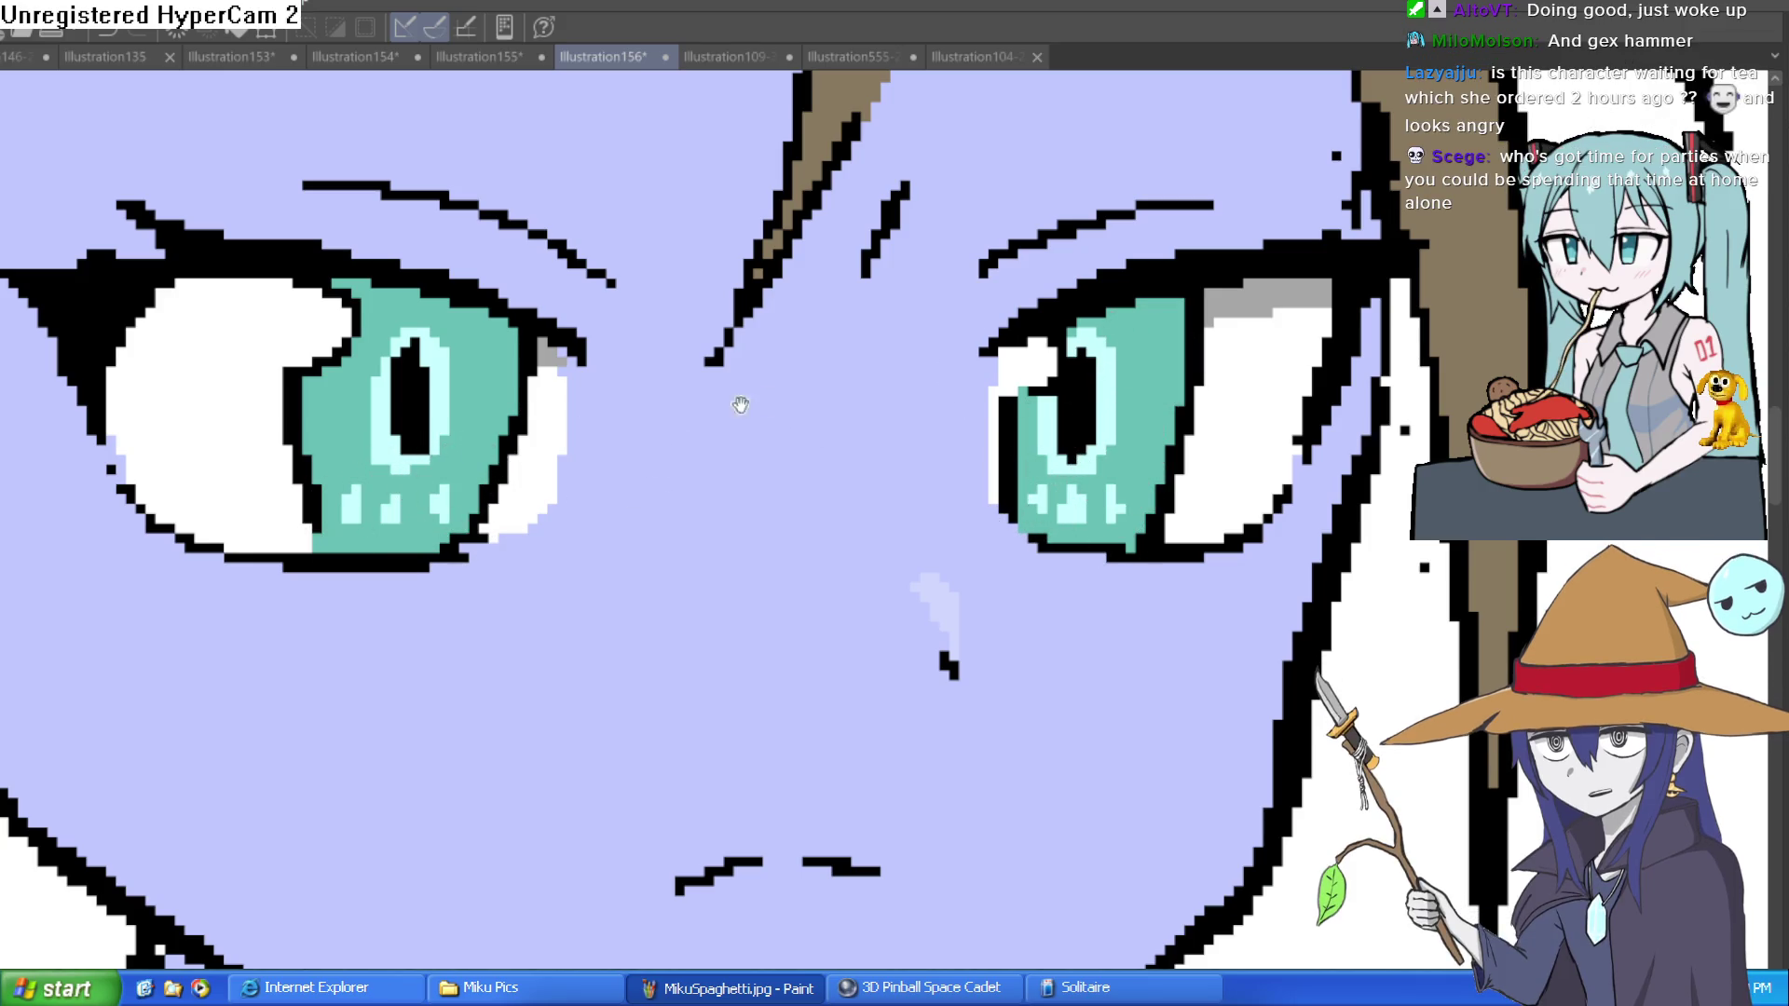
{"action": "left_click_drag", "start_coordinate": [1065, 337], "coordinate": [1000, 588]}
{"action": "key", "text": "ctrl+0"}
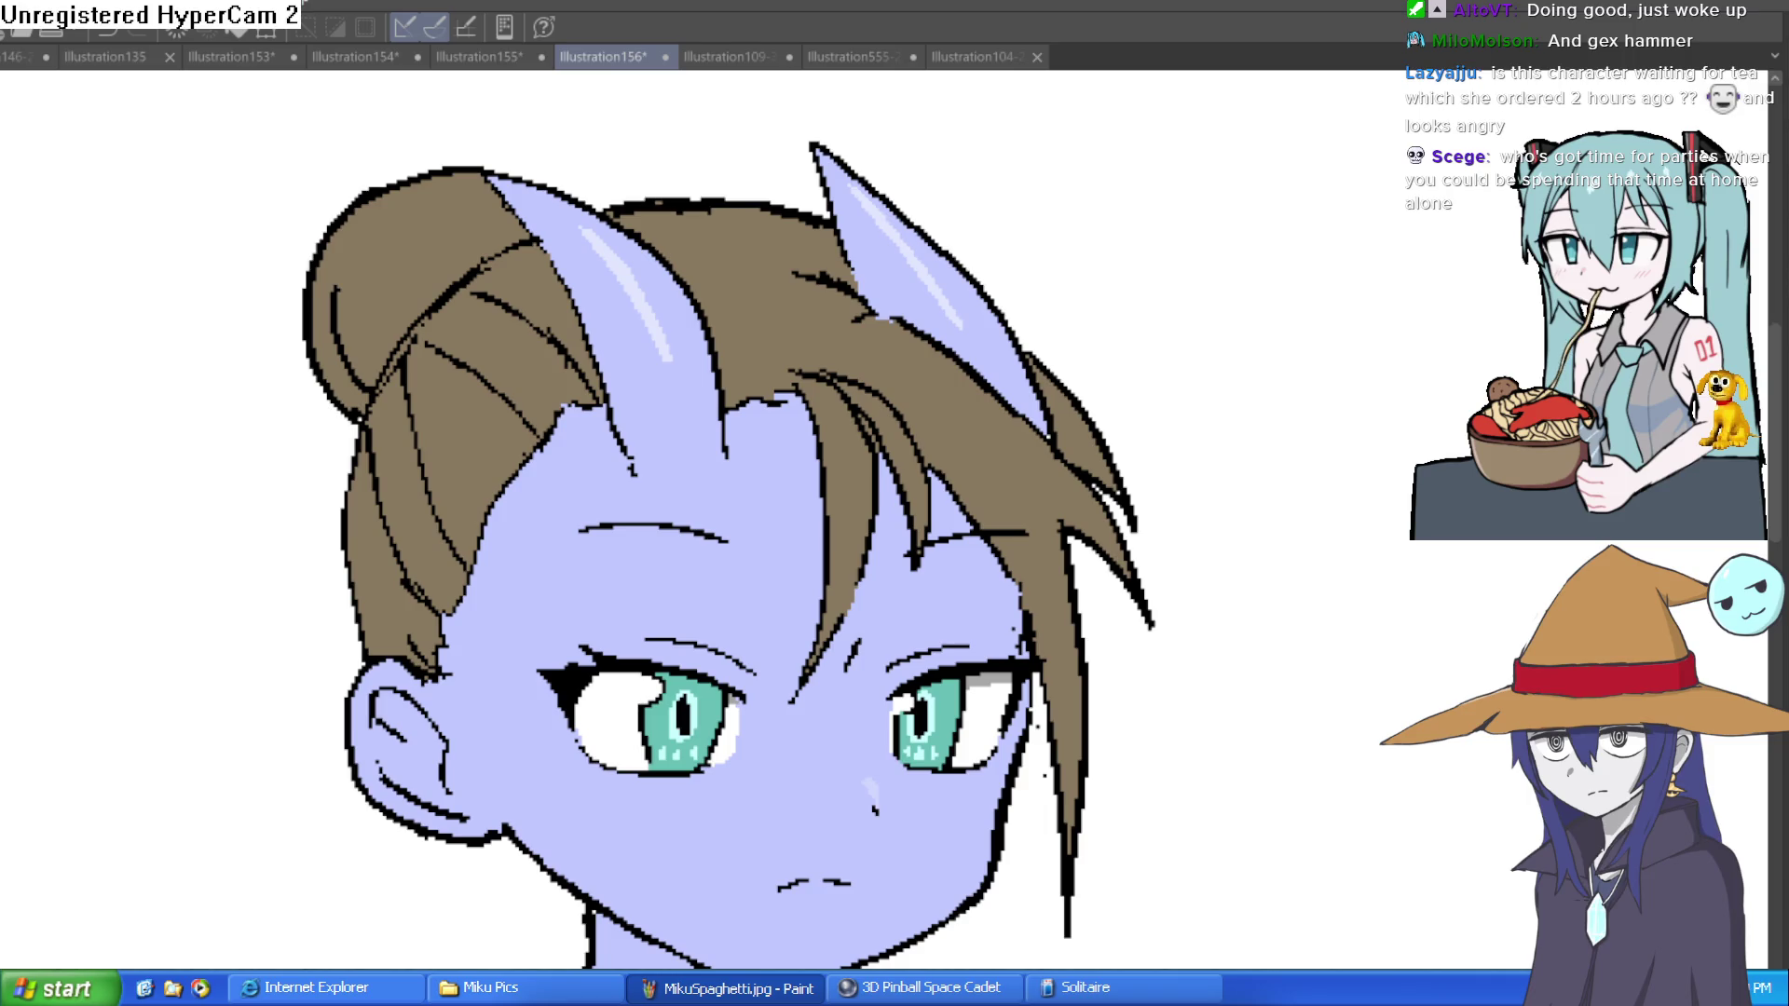
Step: Darken the upper part of the right iris with dark teal
{"action": "scroll", "coordinate": [906, 709], "scroll_direction": "up", "scroll_amount": 5}
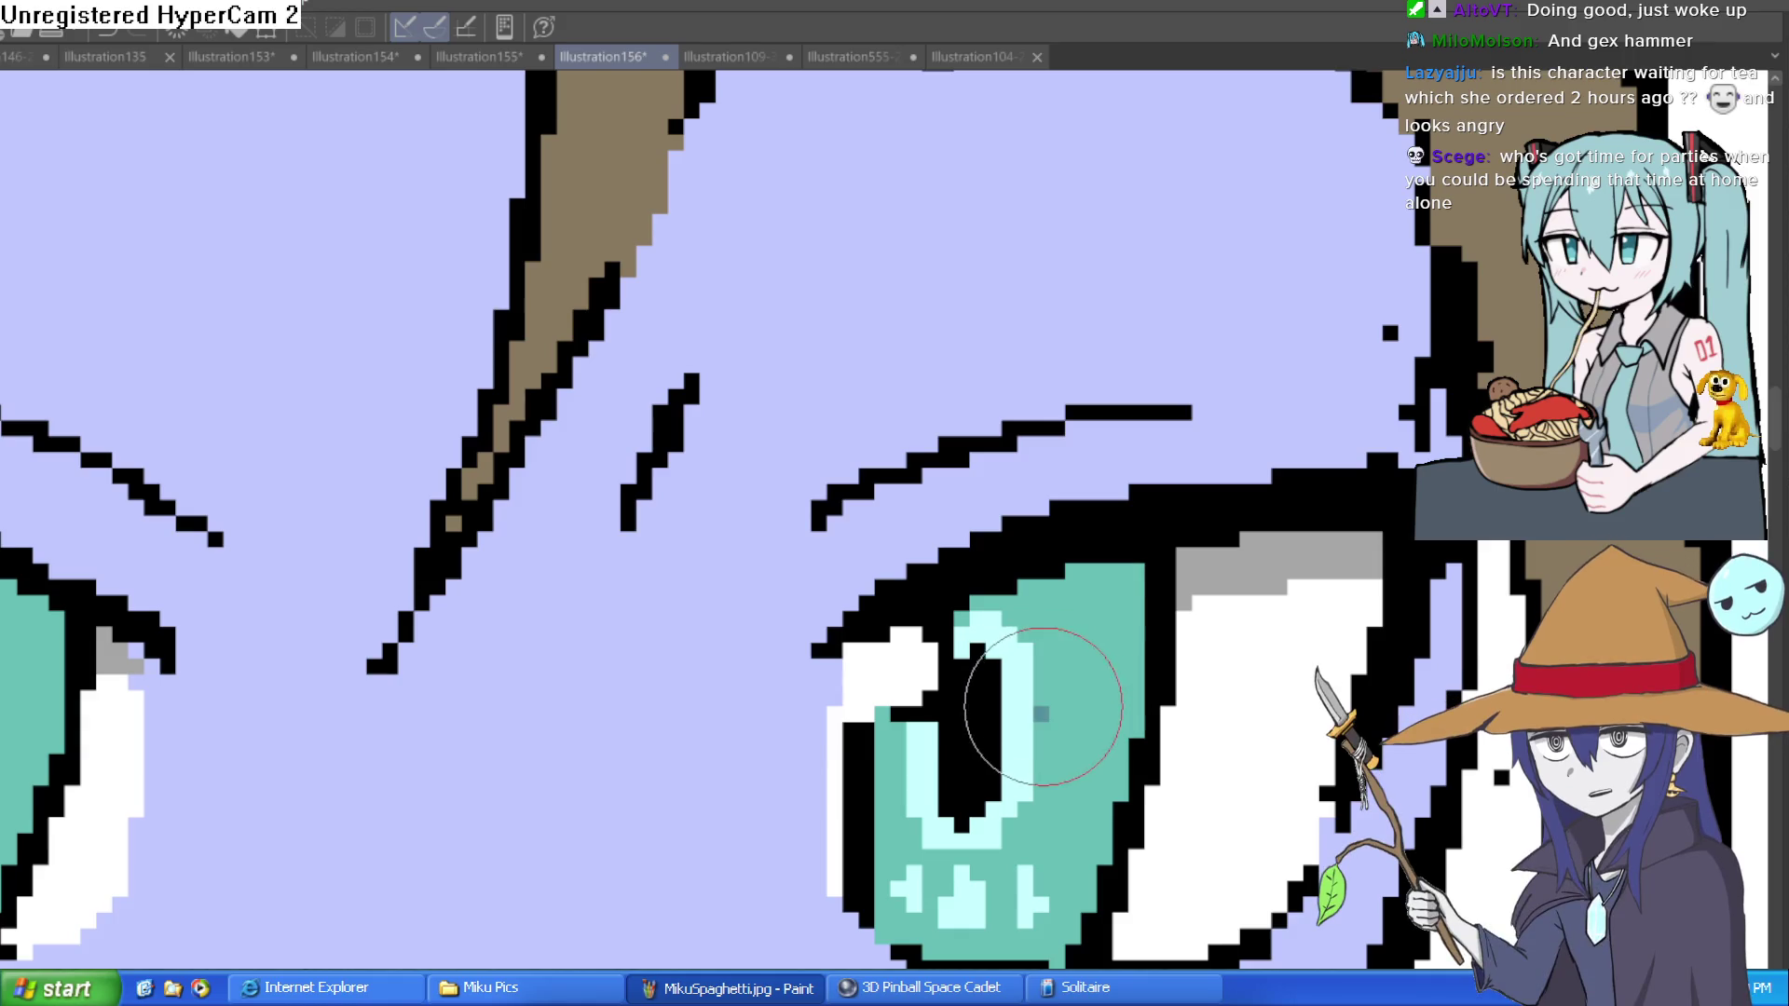
{"action": "left_click", "coordinate": [857, 738]}
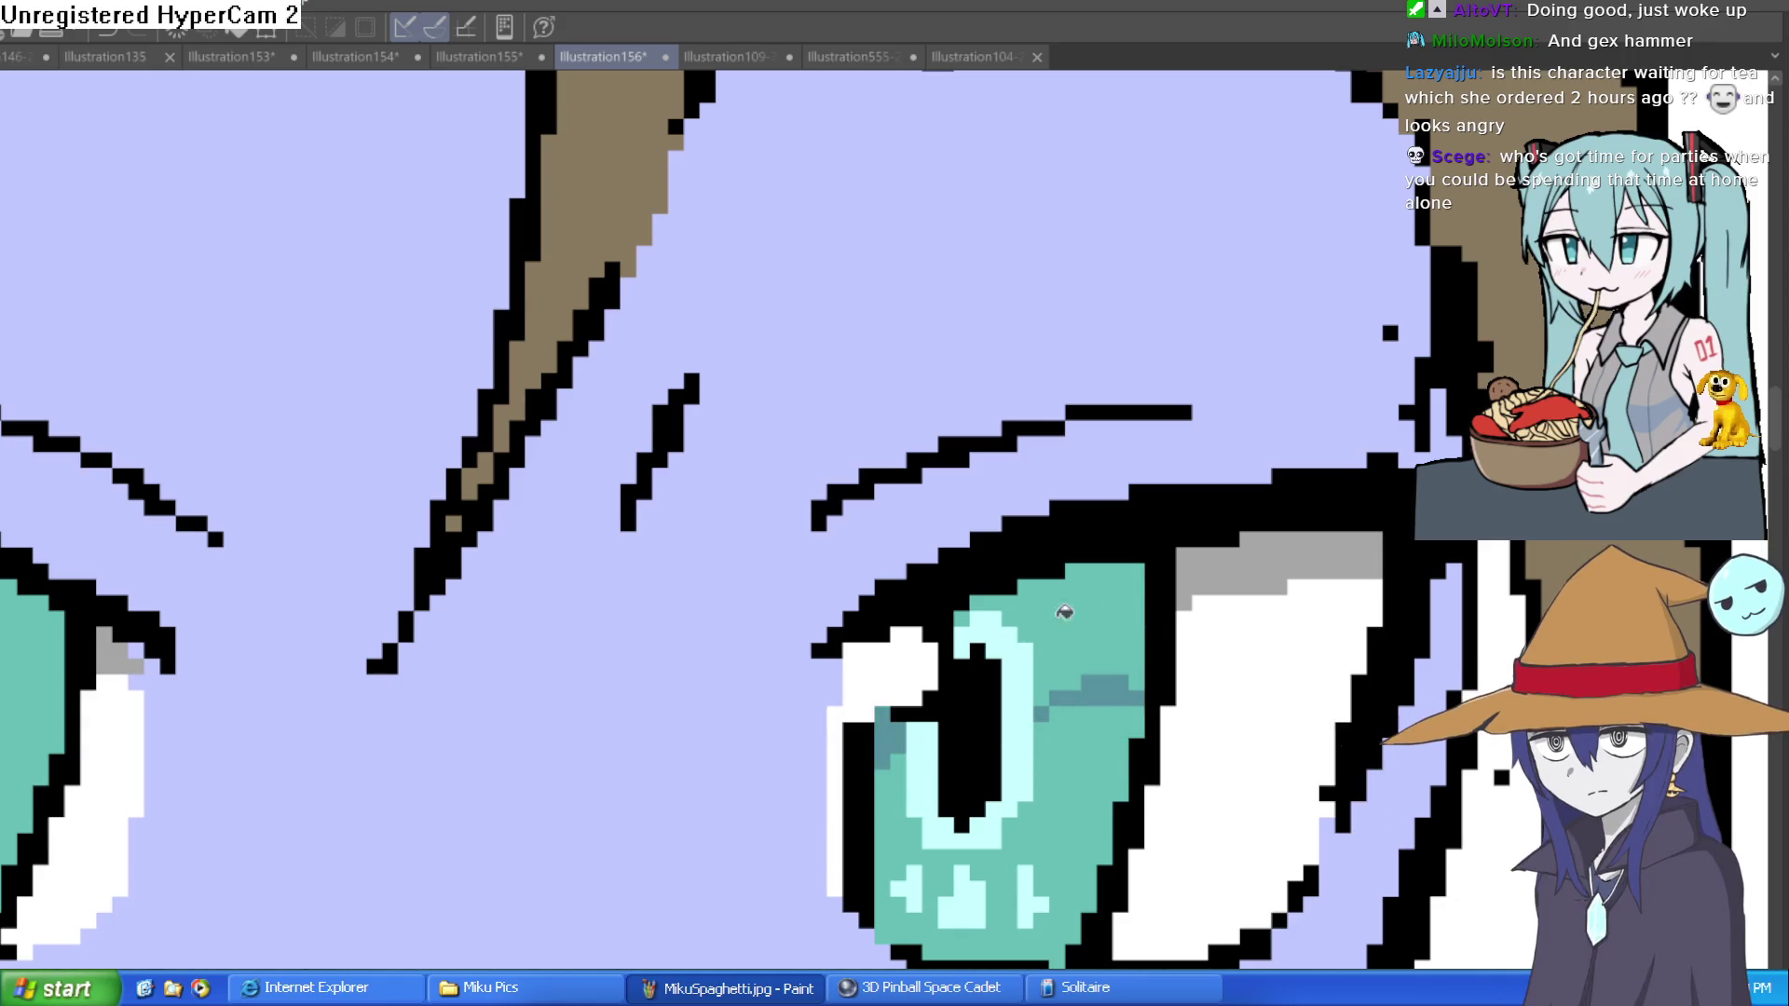
{"action": "left_click", "coordinate": [1119, 637]}
{"action": "scroll", "coordinate": [1119, 638], "scroll_direction": "down", "scroll_amount": 5}
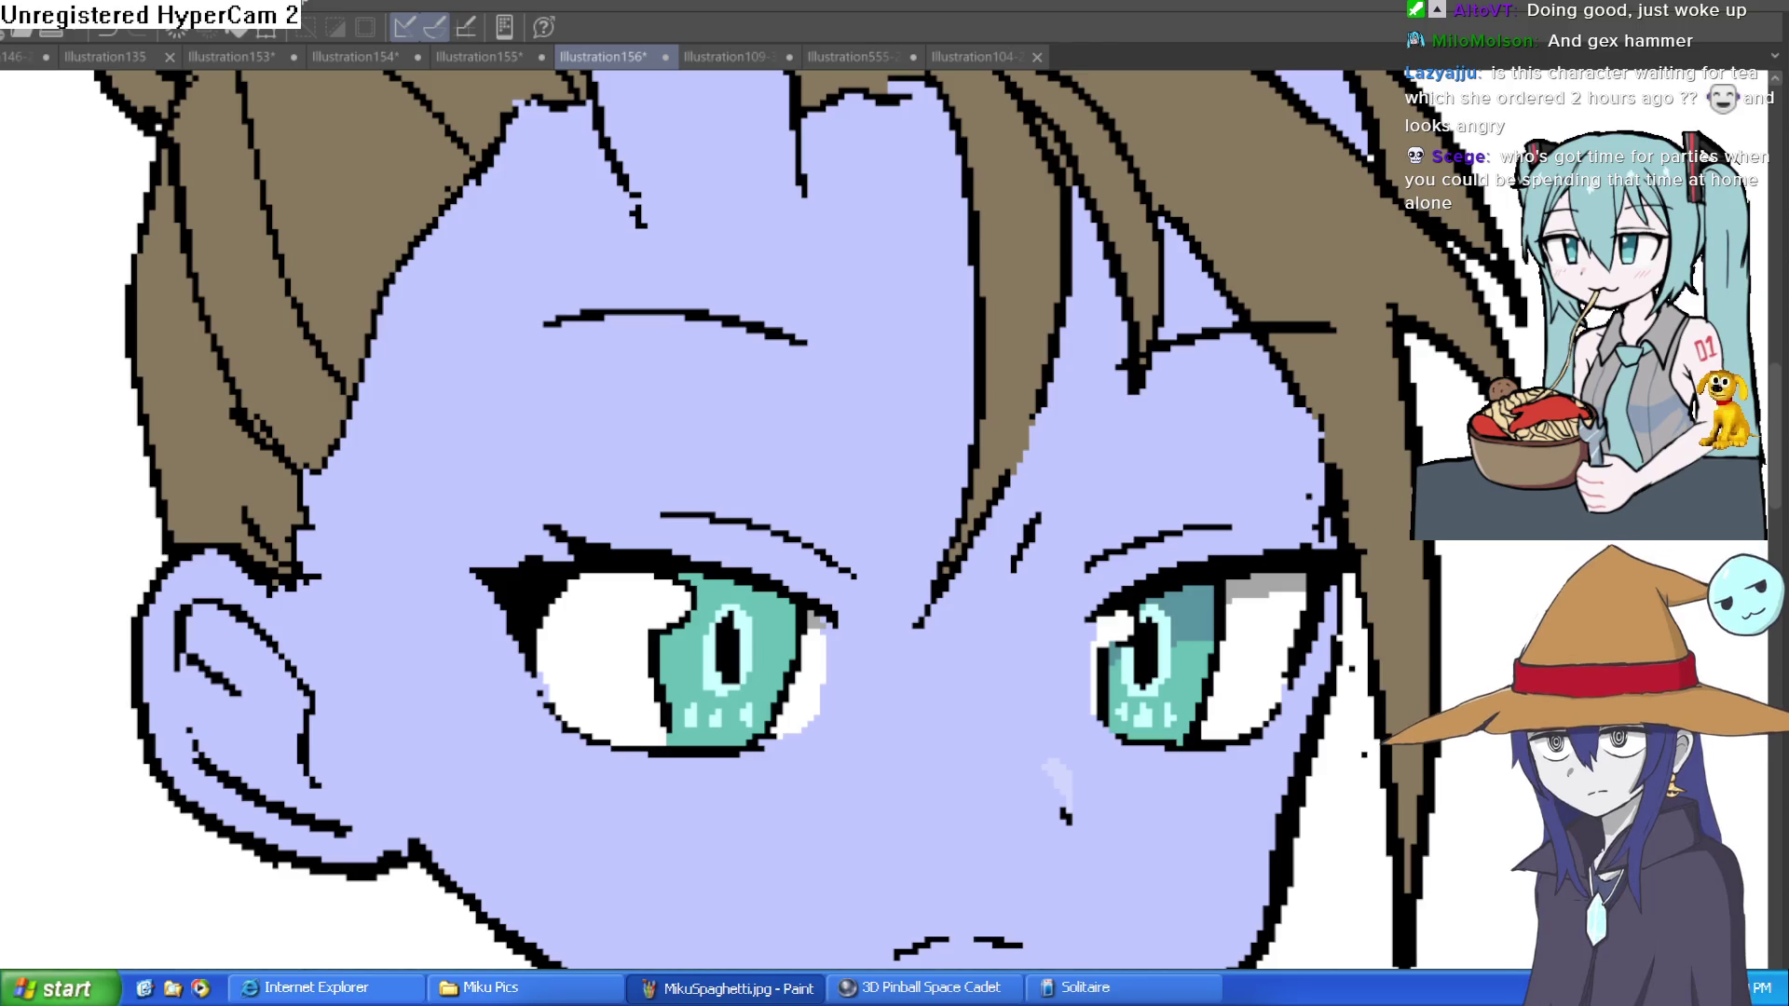
{"action": "scroll", "coordinate": [750, 675], "scroll_direction": "up", "scroll_amount": 3}
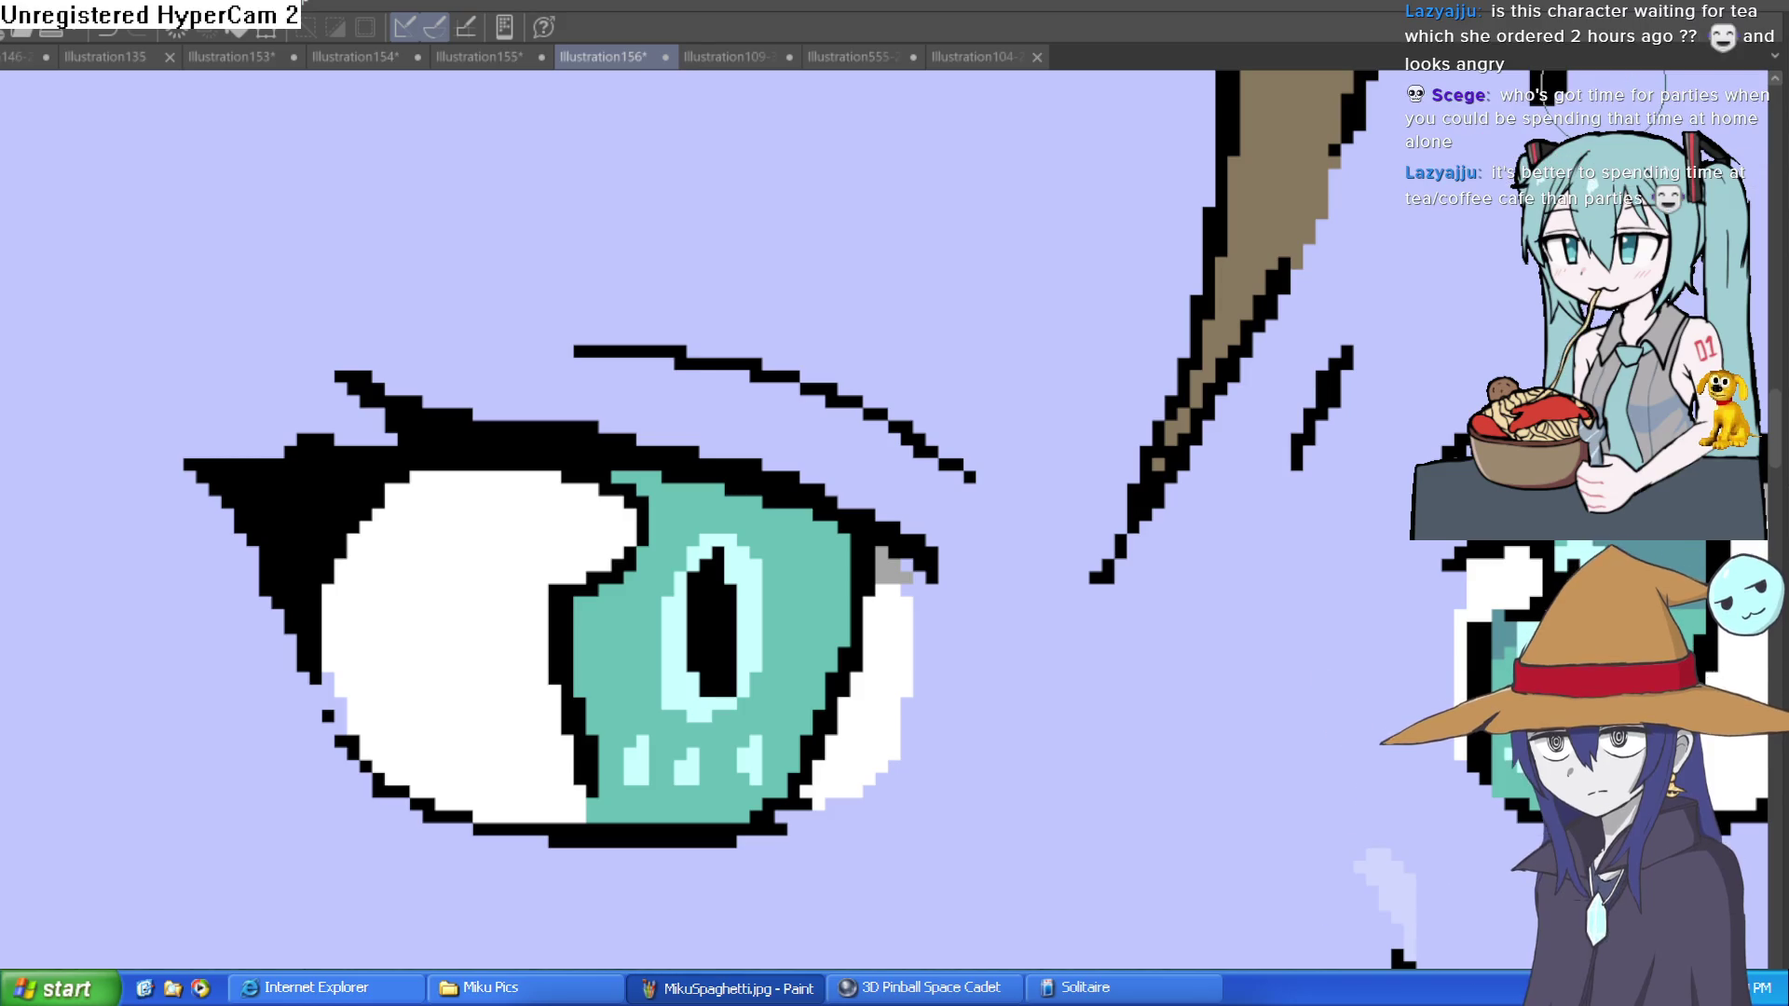
Step: Draw a dark teal line across the other iris around the pupil and fill its upper part
{"action": "left_click_drag", "start_coordinate": [765, 708], "coordinate": [765, 587]}
{"action": "scroll", "coordinate": [799, 359], "scroll_direction": "up", "scroll_amount": 3}
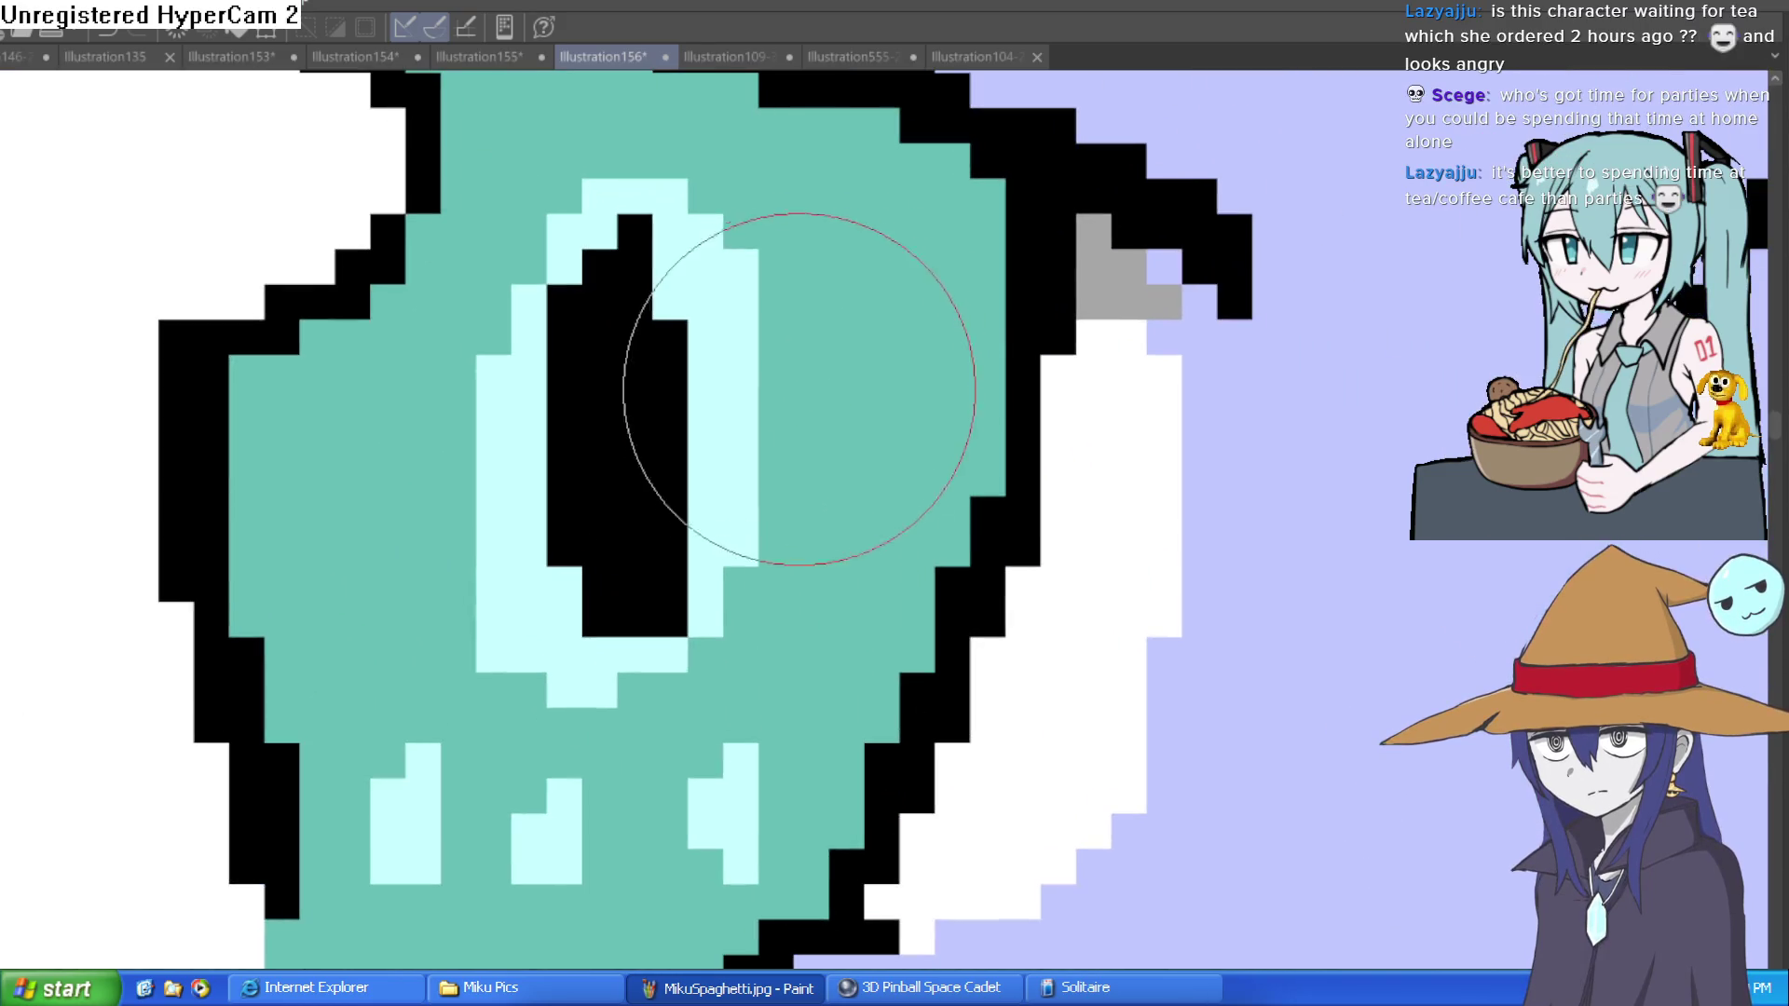
{"action": "left_click_drag", "start_coordinate": [774, 438], "coordinate": [901, 431]}
{"action": "left_click_drag", "start_coordinate": [398, 439], "coordinate": [340, 399]}
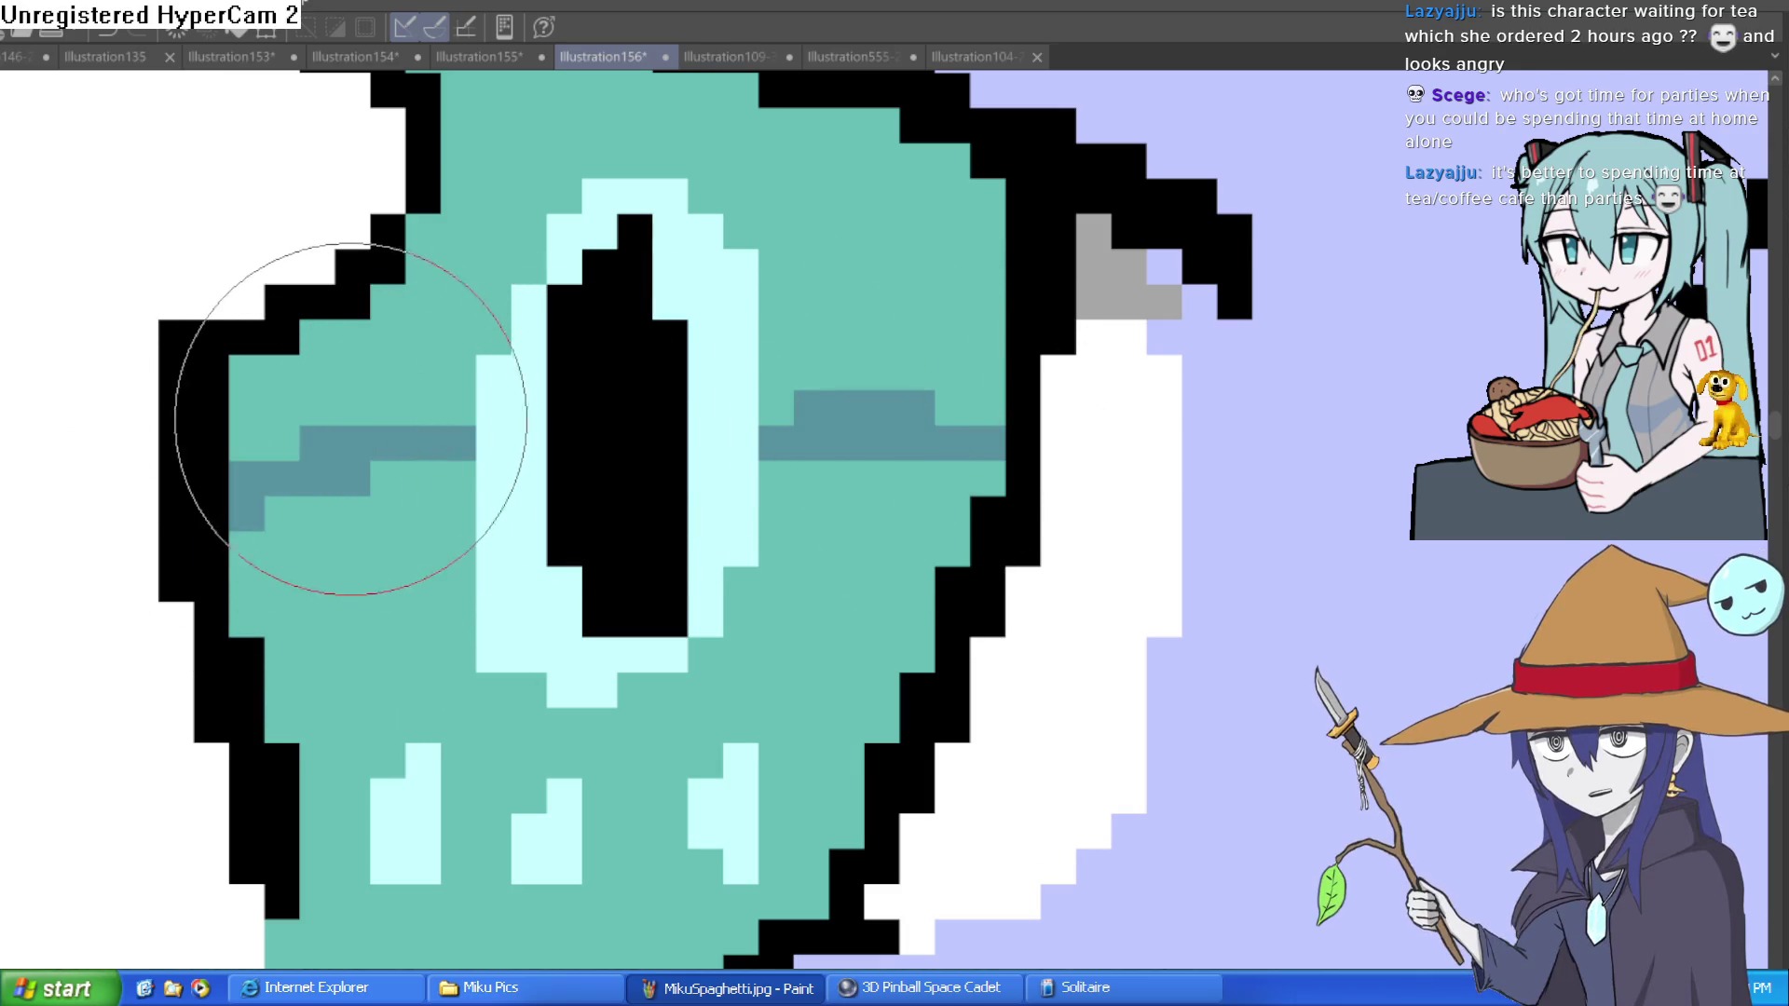
{"action": "key", "text": "g"}
{"action": "left_click", "coordinate": [445, 332]}
{"action": "scroll", "coordinate": [1045, 383], "scroll_direction": "down", "scroll_amount": 5}
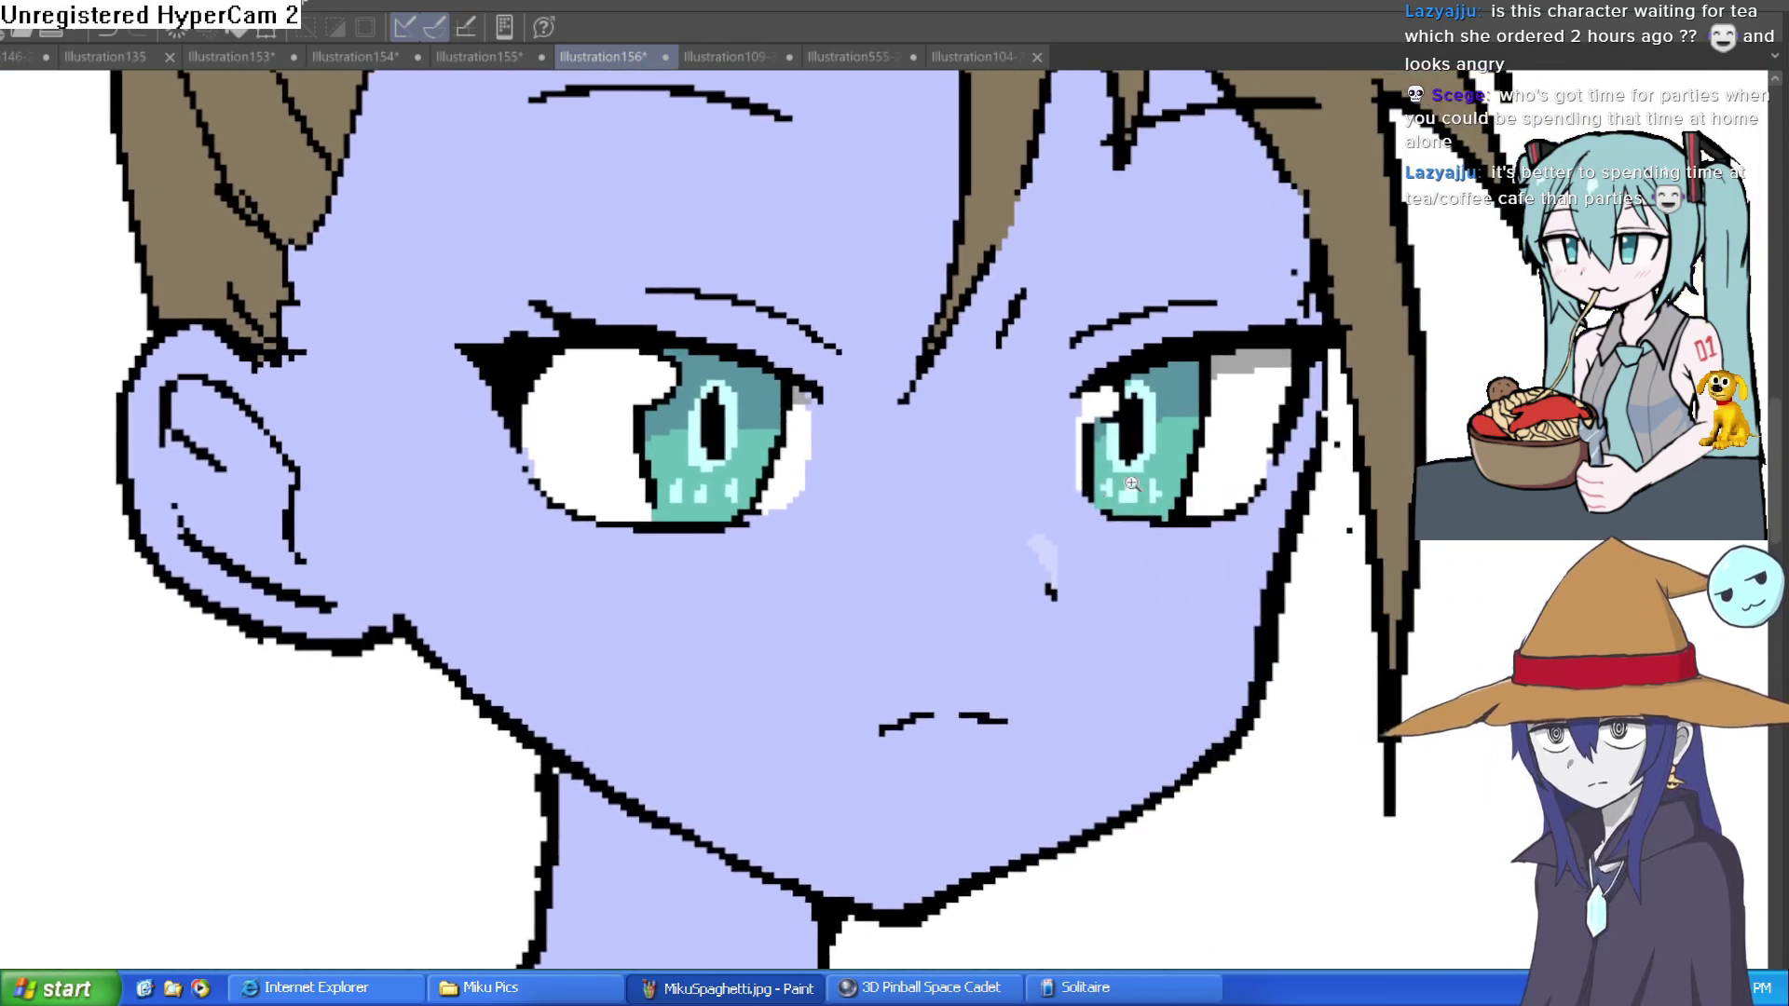
{"action": "scroll", "coordinate": [1260, 487], "scroll_direction": "up", "scroll_amount": 5}
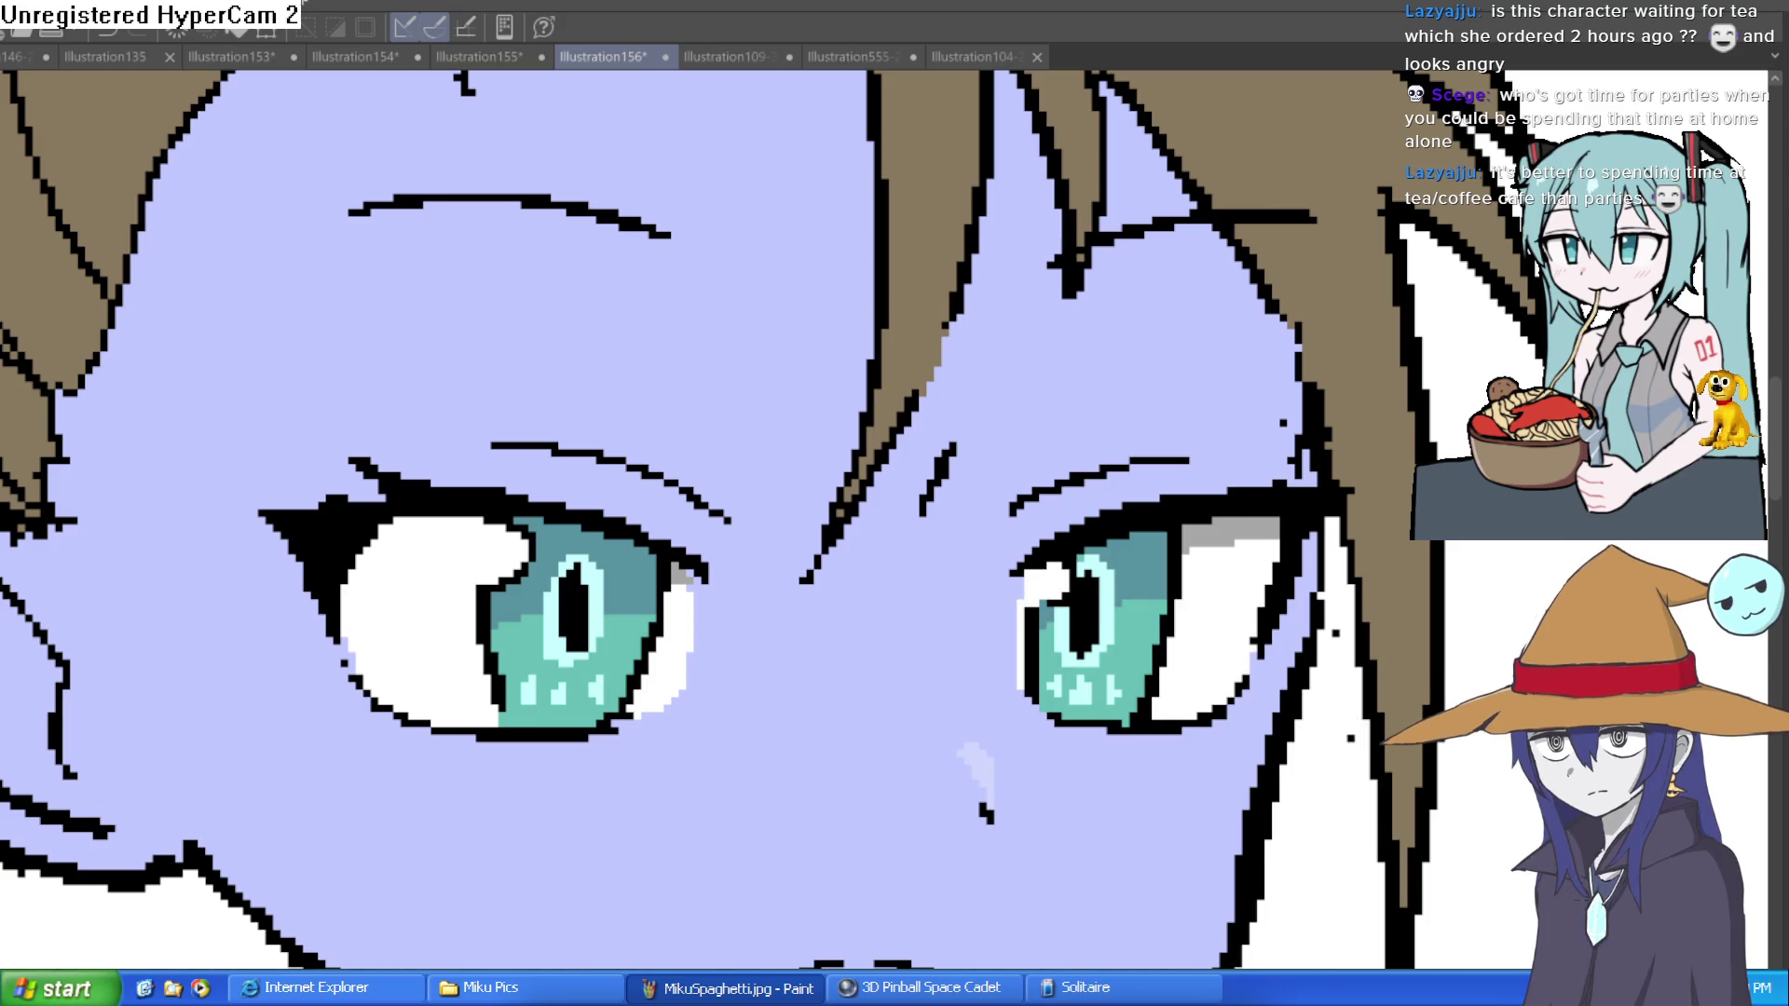
{"action": "scroll", "coordinate": [1071, 655], "scroll_direction": "up", "scroll_amount": 5}
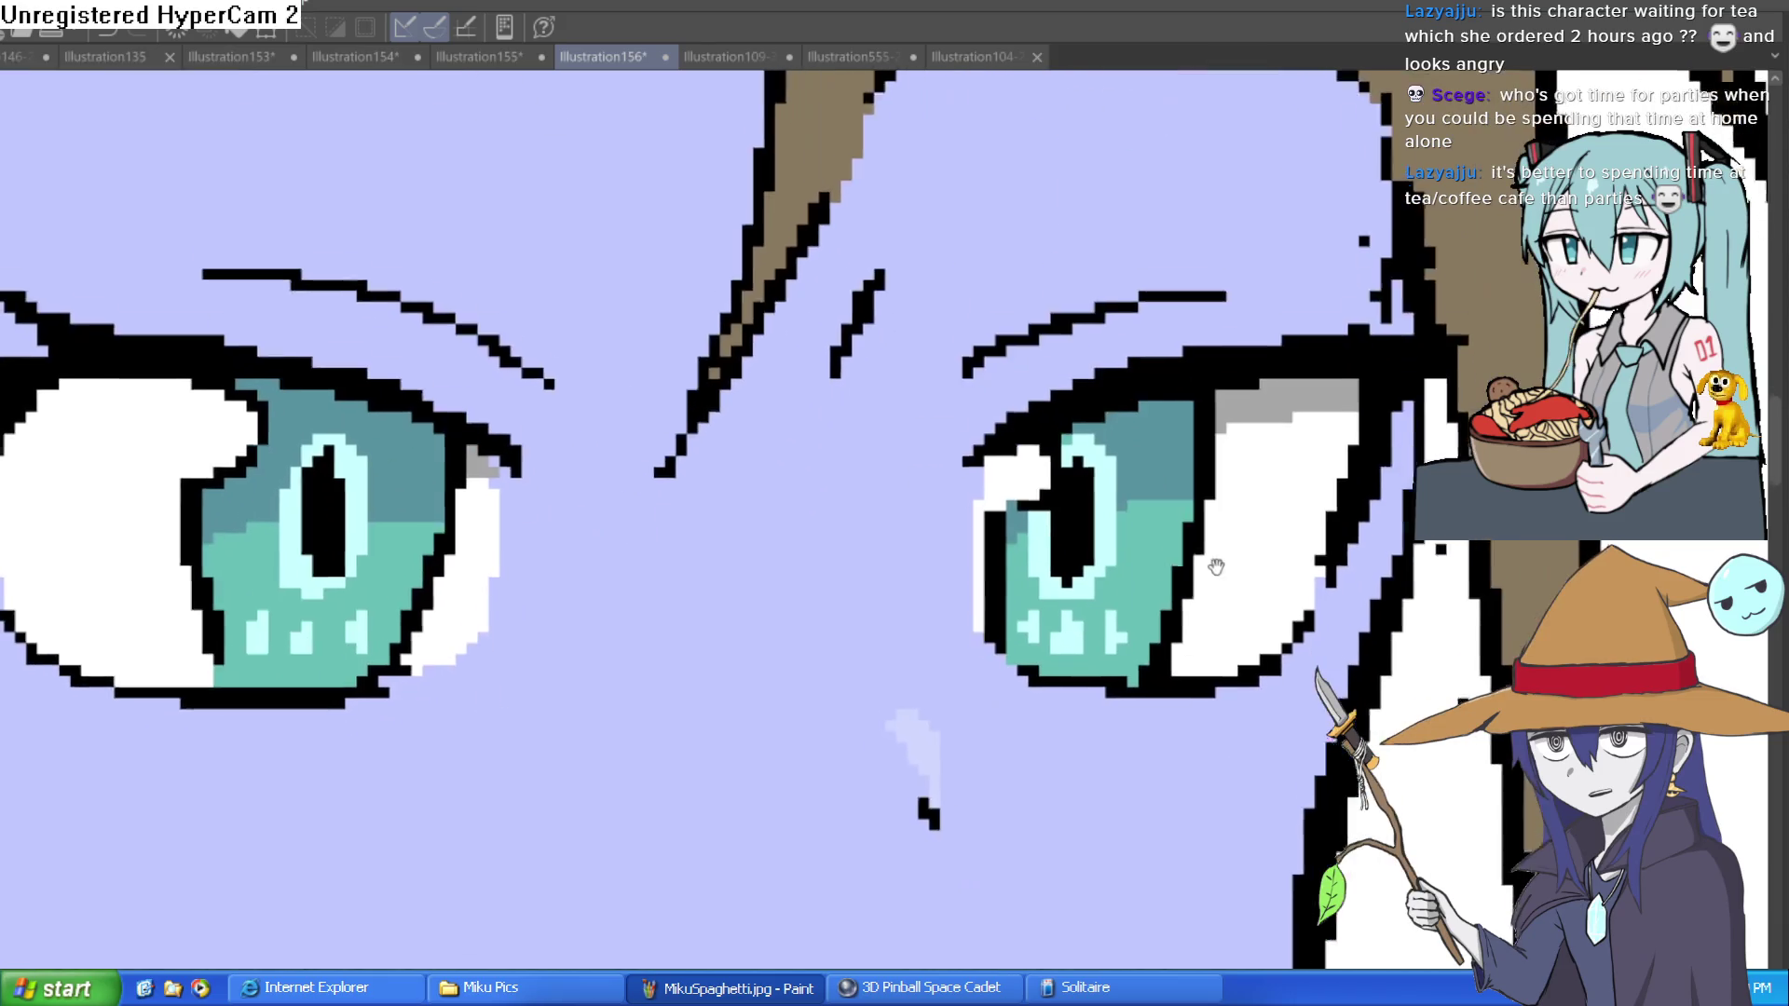
Step: Brush a pale cyan strip along the right iris's bottom edge, then bring both eyes into view
{"action": "mouse_move", "coordinate": [1019, 659]}
{"action": "left_mouse_down"}
{"action": "mouse_move", "coordinate": [1247, 668]}
{"action": "mouse_move", "coordinate": [1034, 663]}
{"action": "left_mouse_up"}
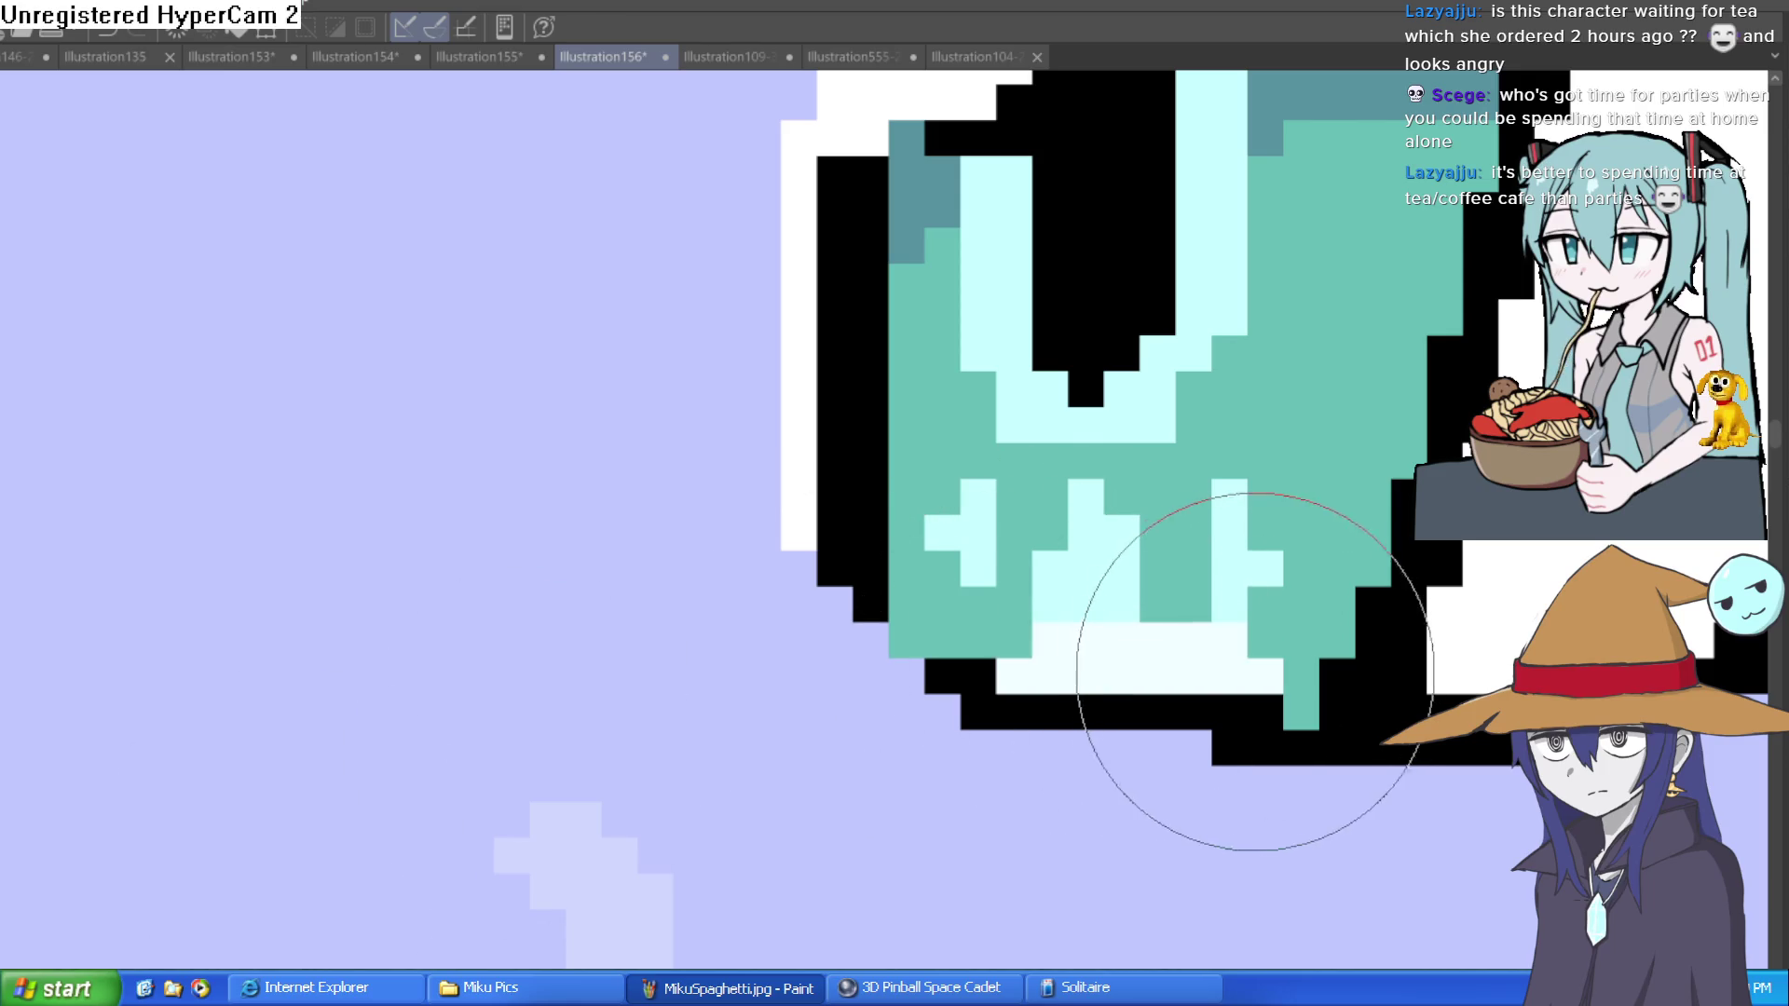
{"action": "mouse_move", "coordinate": [730, 779]}
{"action": "left_mouse_down"}
{"action": "mouse_move", "coordinate": [1099, 707]}
{"action": "mouse_move", "coordinate": [458, 629]}
{"action": "mouse_move", "coordinate": [1530, 489]}
{"action": "left_mouse_up"}
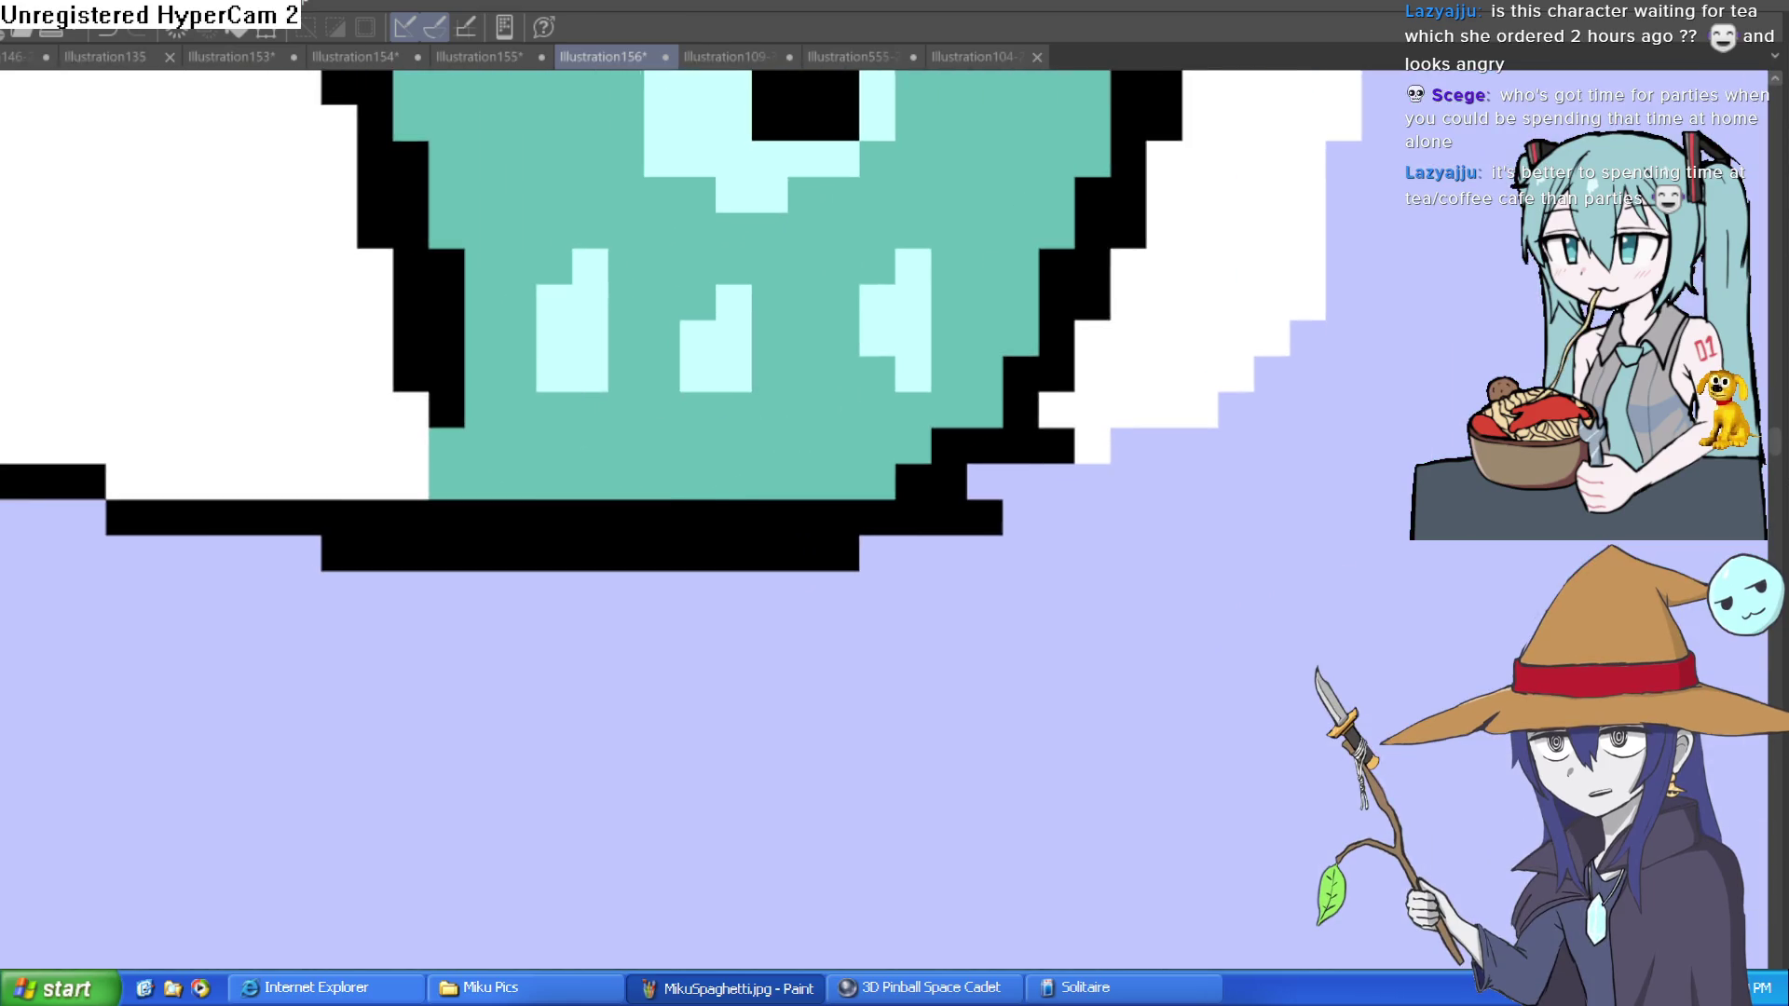
{"action": "mouse_move", "coordinate": [851, 447]}
{"action": "left_mouse_down"}
{"action": "mouse_move", "coordinate": [599, 439]}
{"action": "mouse_move", "coordinate": [556, 480]}
{"action": "mouse_move", "coordinate": [838, 447]}
{"action": "mouse_move", "coordinate": [894, 459]}
{"action": "left_mouse_up"}
{"action": "scroll", "coordinate": [863, 830], "scroll_direction": "down", "scroll_amount": 3}
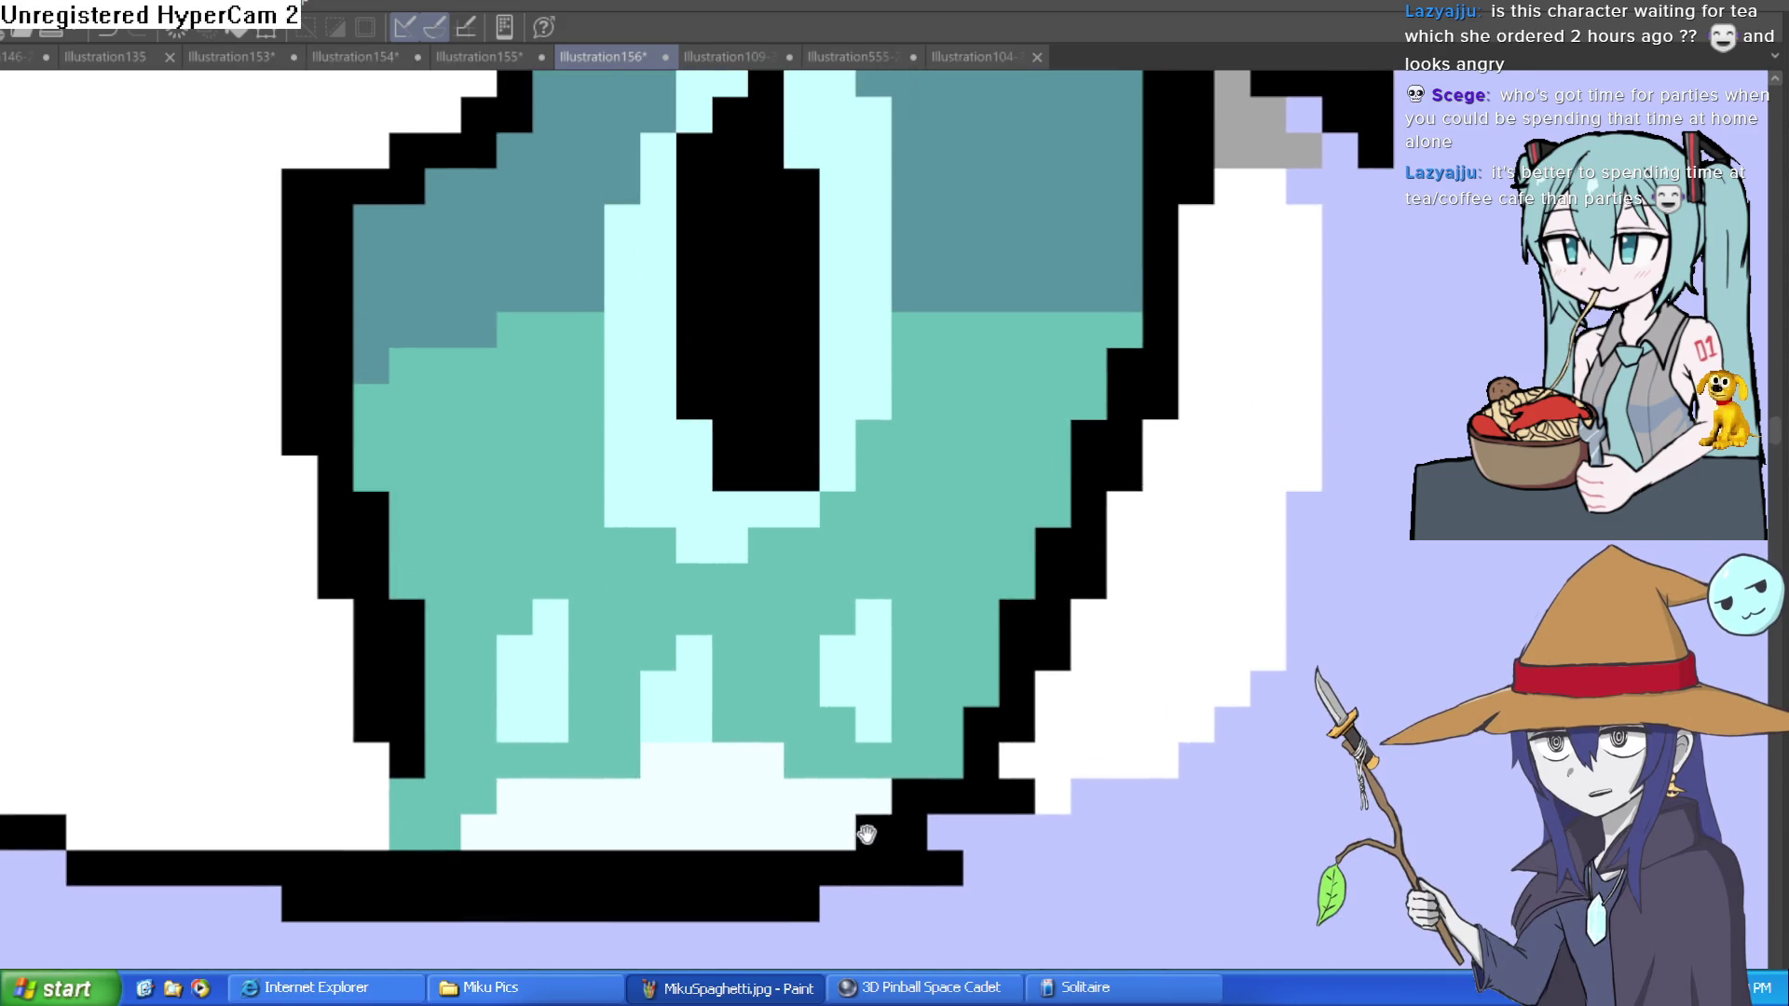
{"action": "scroll", "coordinate": [1341, 522], "scroll_direction": "down", "scroll_amount": 2}
{"action": "mouse_move", "coordinate": [1342, 523]}
{"action": "left_mouse_down"}
{"action": "mouse_move", "coordinate": [907, 700]}
{"action": "mouse_move", "coordinate": [1145, 616]}
{"action": "mouse_move", "coordinate": [1151, 718]}
{"action": "left_mouse_up"}
{"action": "scroll", "coordinate": [1148, 711], "scroll_direction": "down", "scroll_amount": 3}
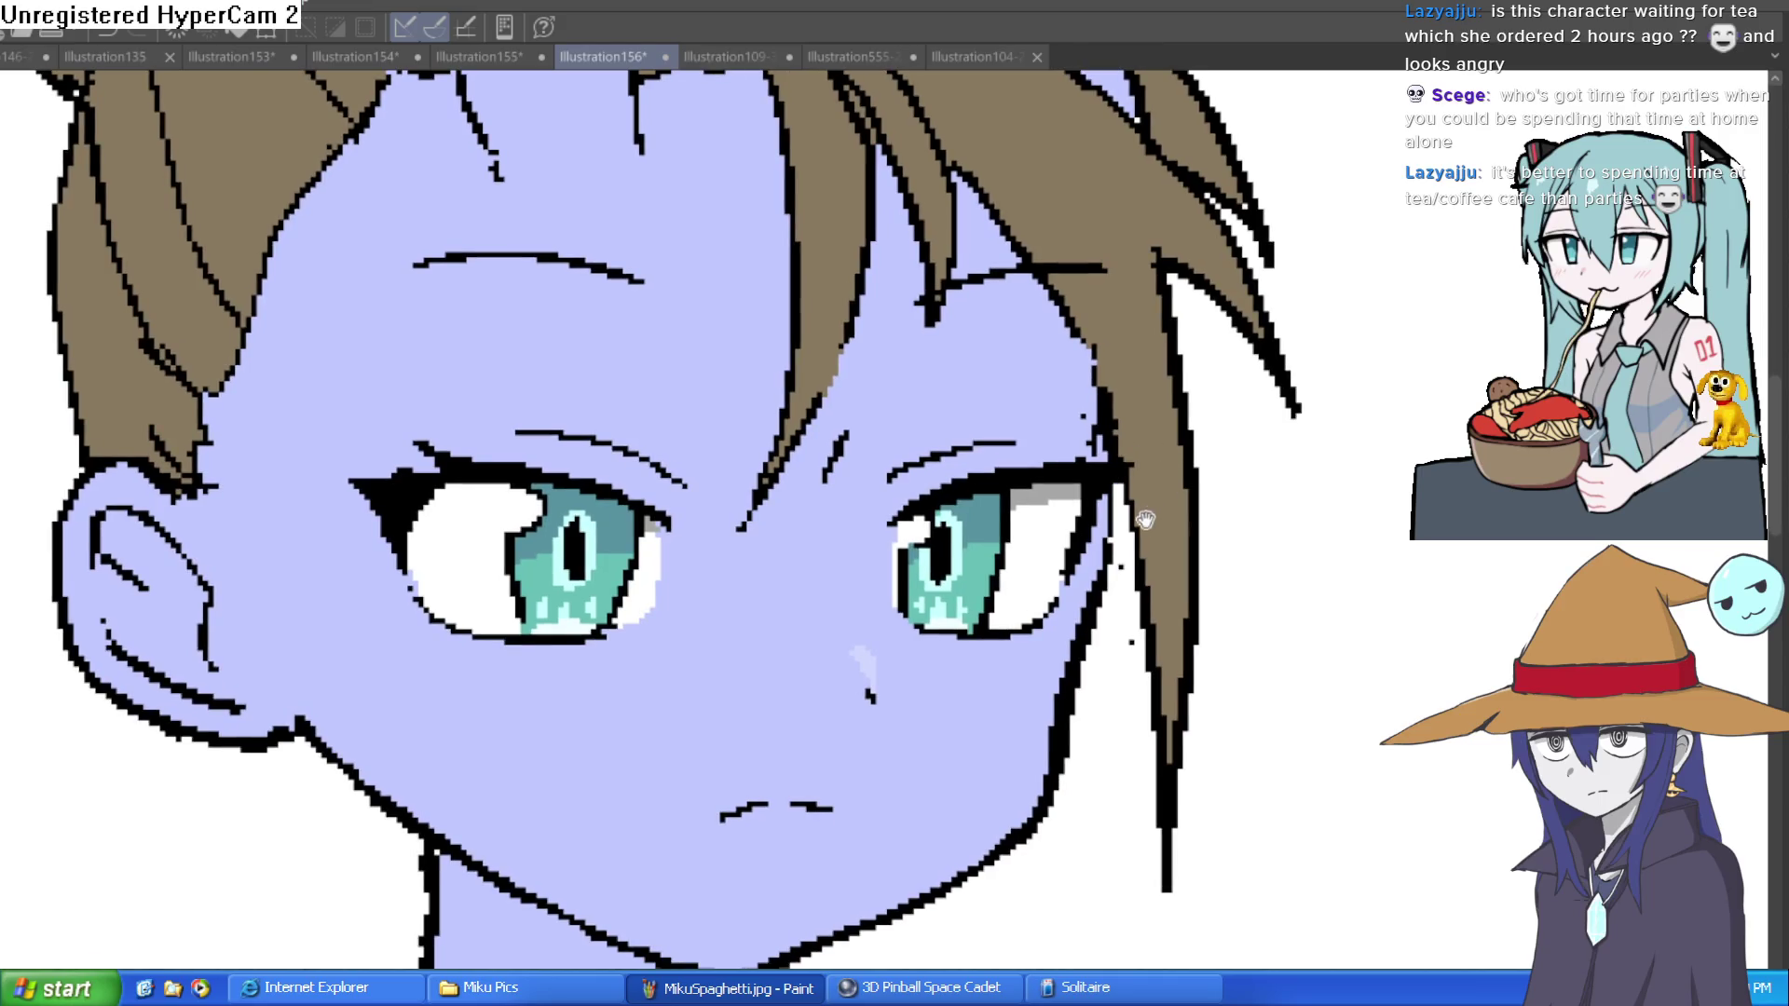
{"action": "scroll", "coordinate": [1025, 643], "scroll_direction": "up", "scroll_amount": 3}
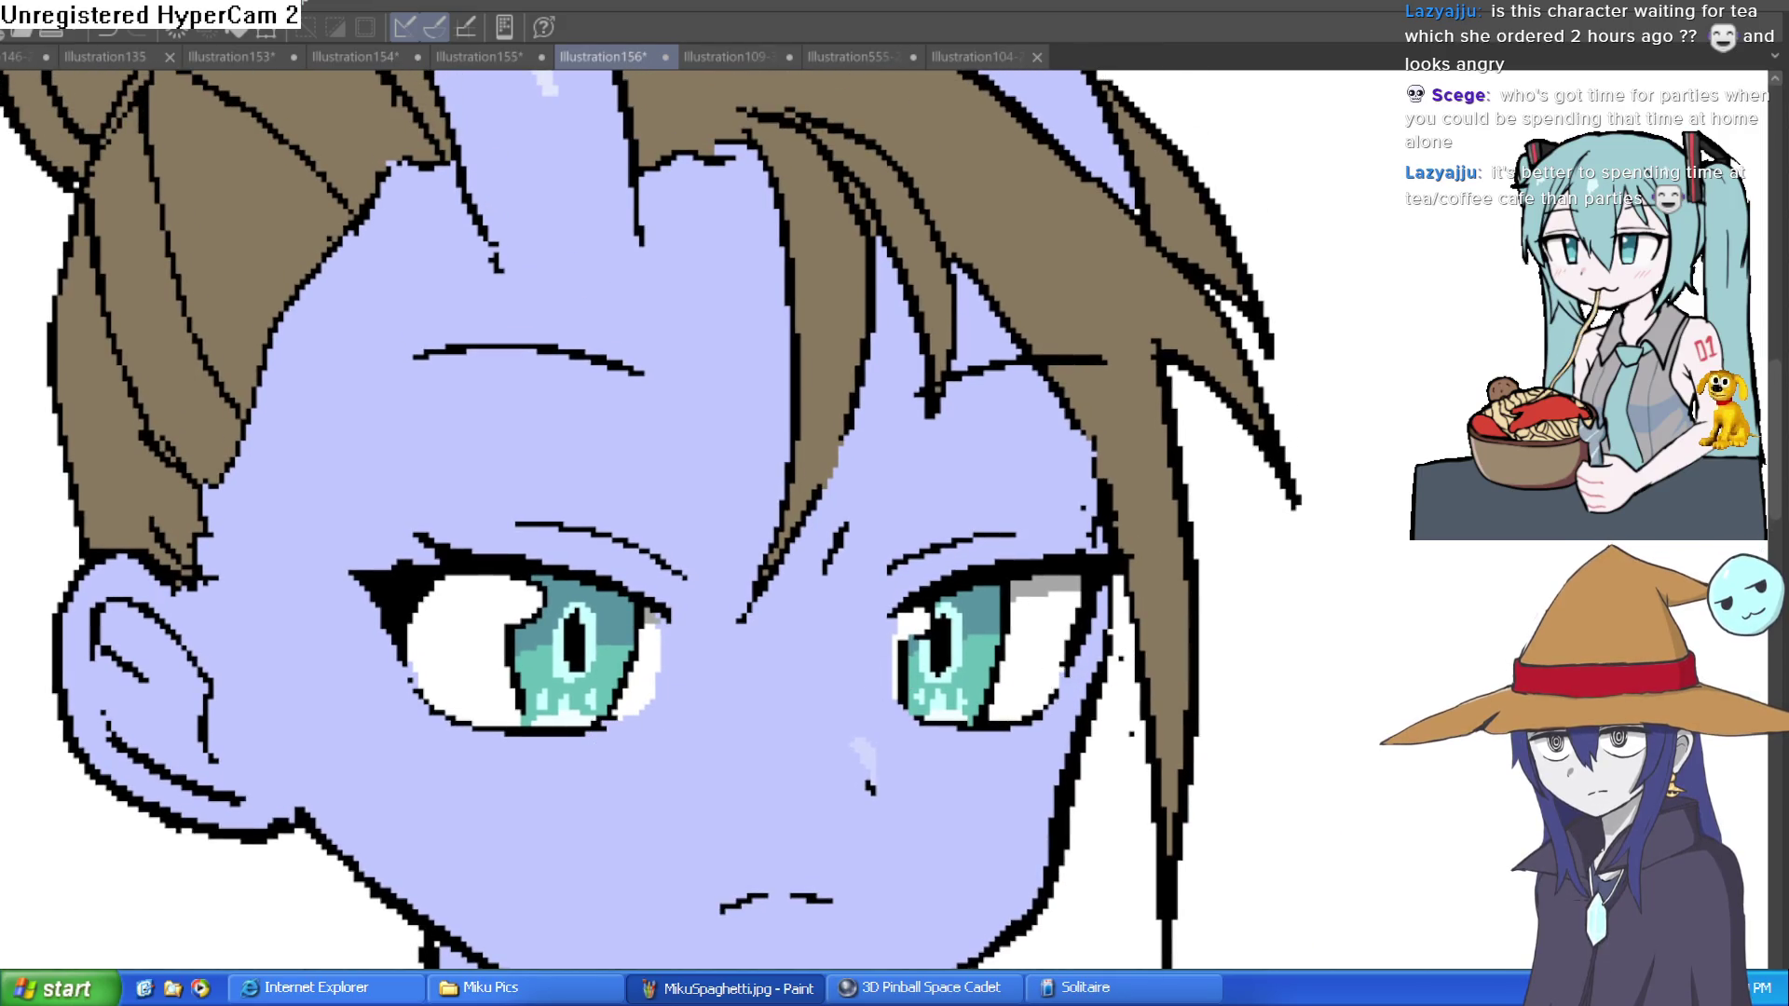
{"action": "left_click", "coordinate": [992, 638]}
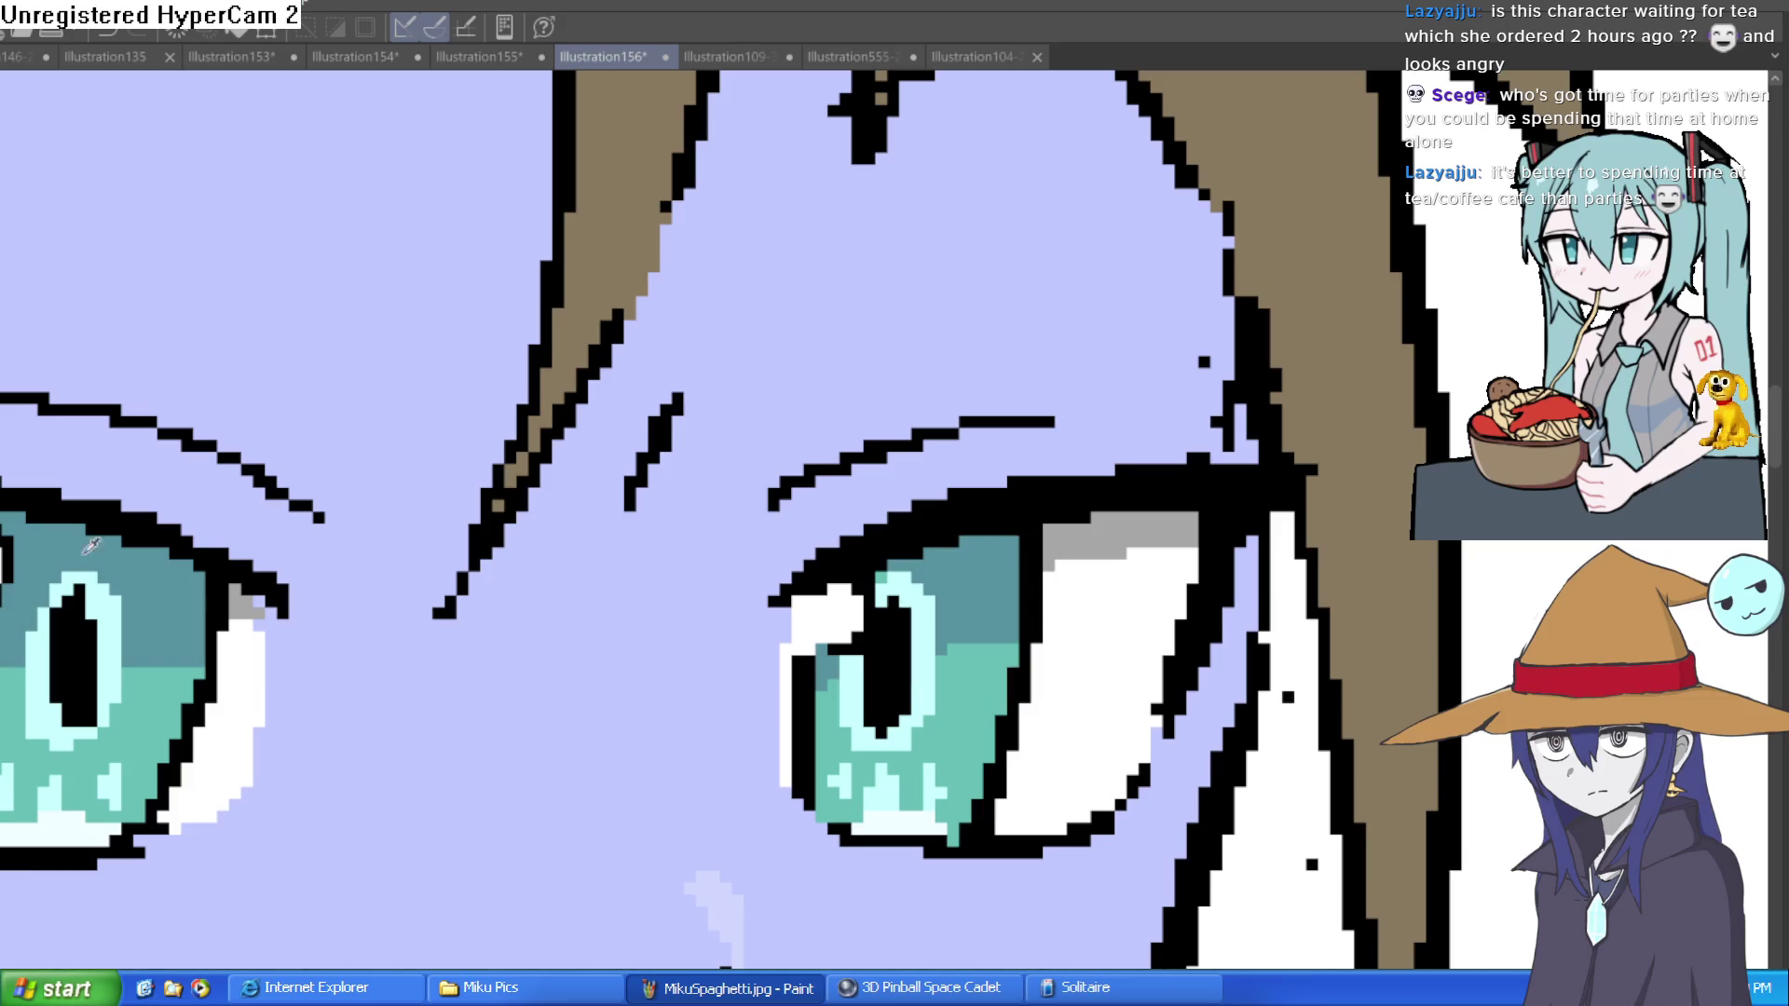
{"action": "left_click_drag", "start_coordinate": [932, 559], "coordinate": [1030, 508]}
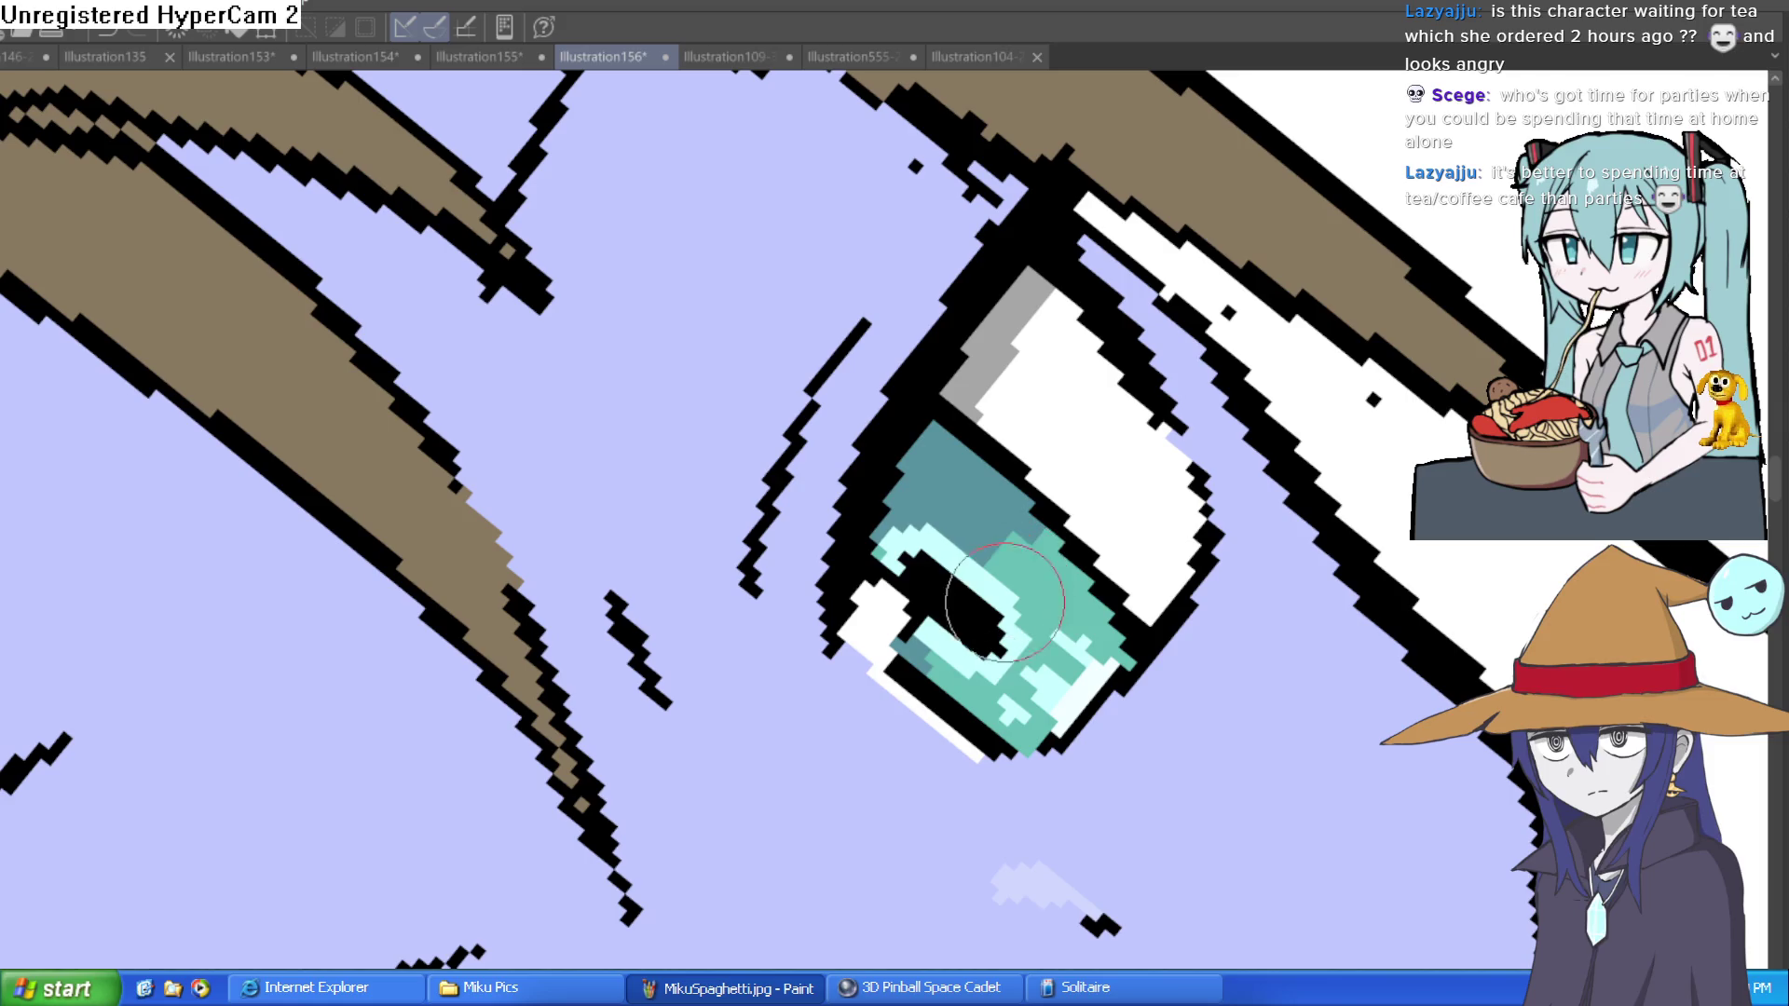
{"action": "left_click_drag", "start_coordinate": [1292, 457], "coordinate": [1281, 434]}
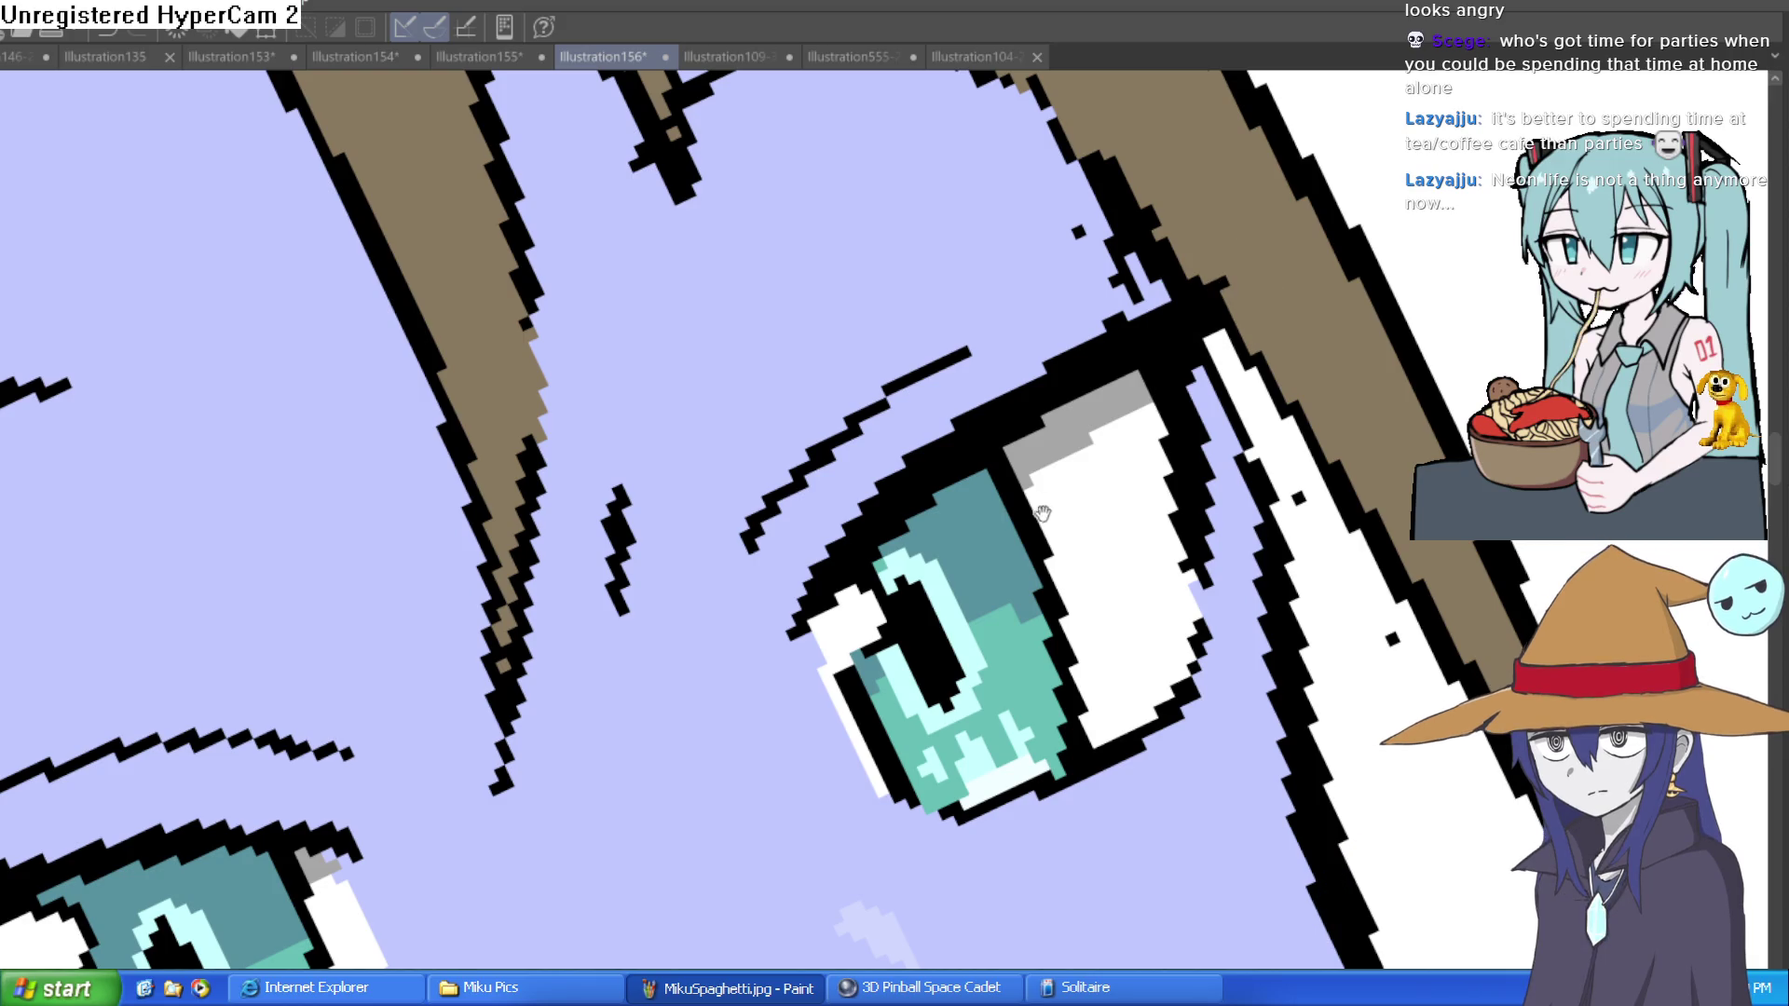
{"action": "key", "text": "ctrl+0"}
{"action": "scroll", "coordinate": [1195, 422], "scroll_direction": "up", "scroll_amount": 3}
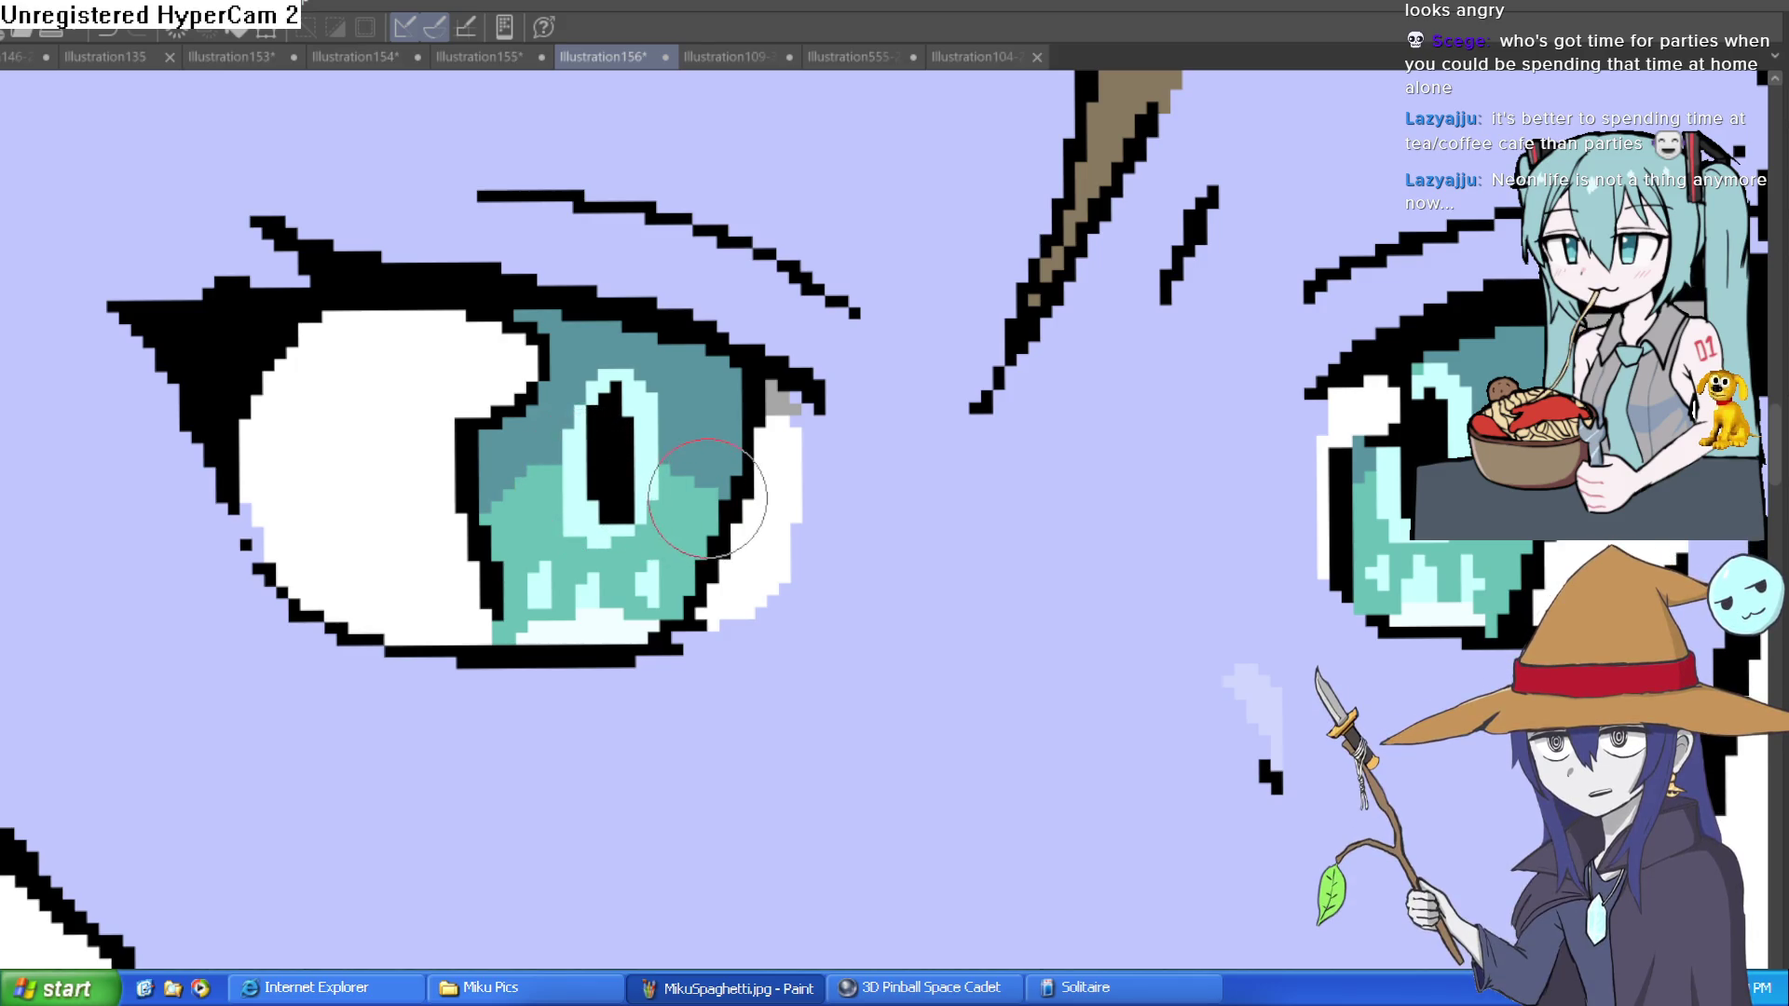
{"action": "scroll", "coordinate": [1039, 492], "scroll_direction": "down", "scroll_amount": 3}
{"action": "scroll", "coordinate": [1039, 492], "scroll_direction": "down", "scroll_amount": 3}
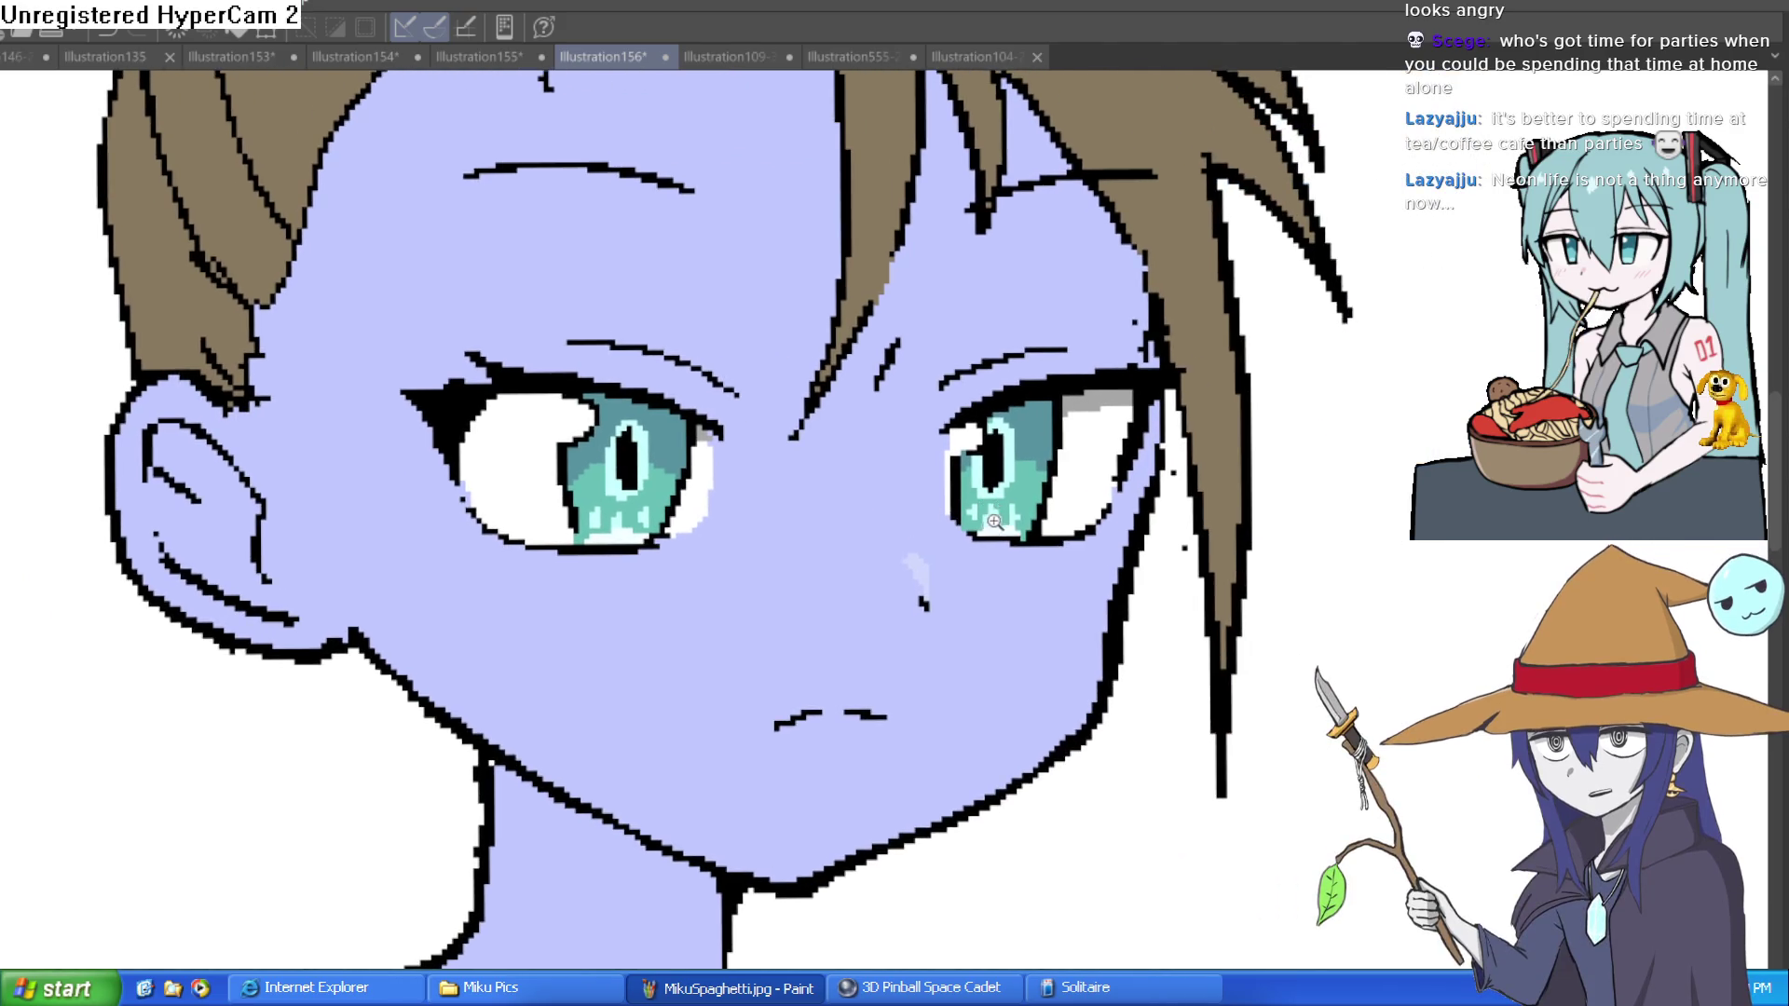
{"action": "scroll", "coordinate": [985, 524], "scroll_direction": "down", "scroll_amount": 2}
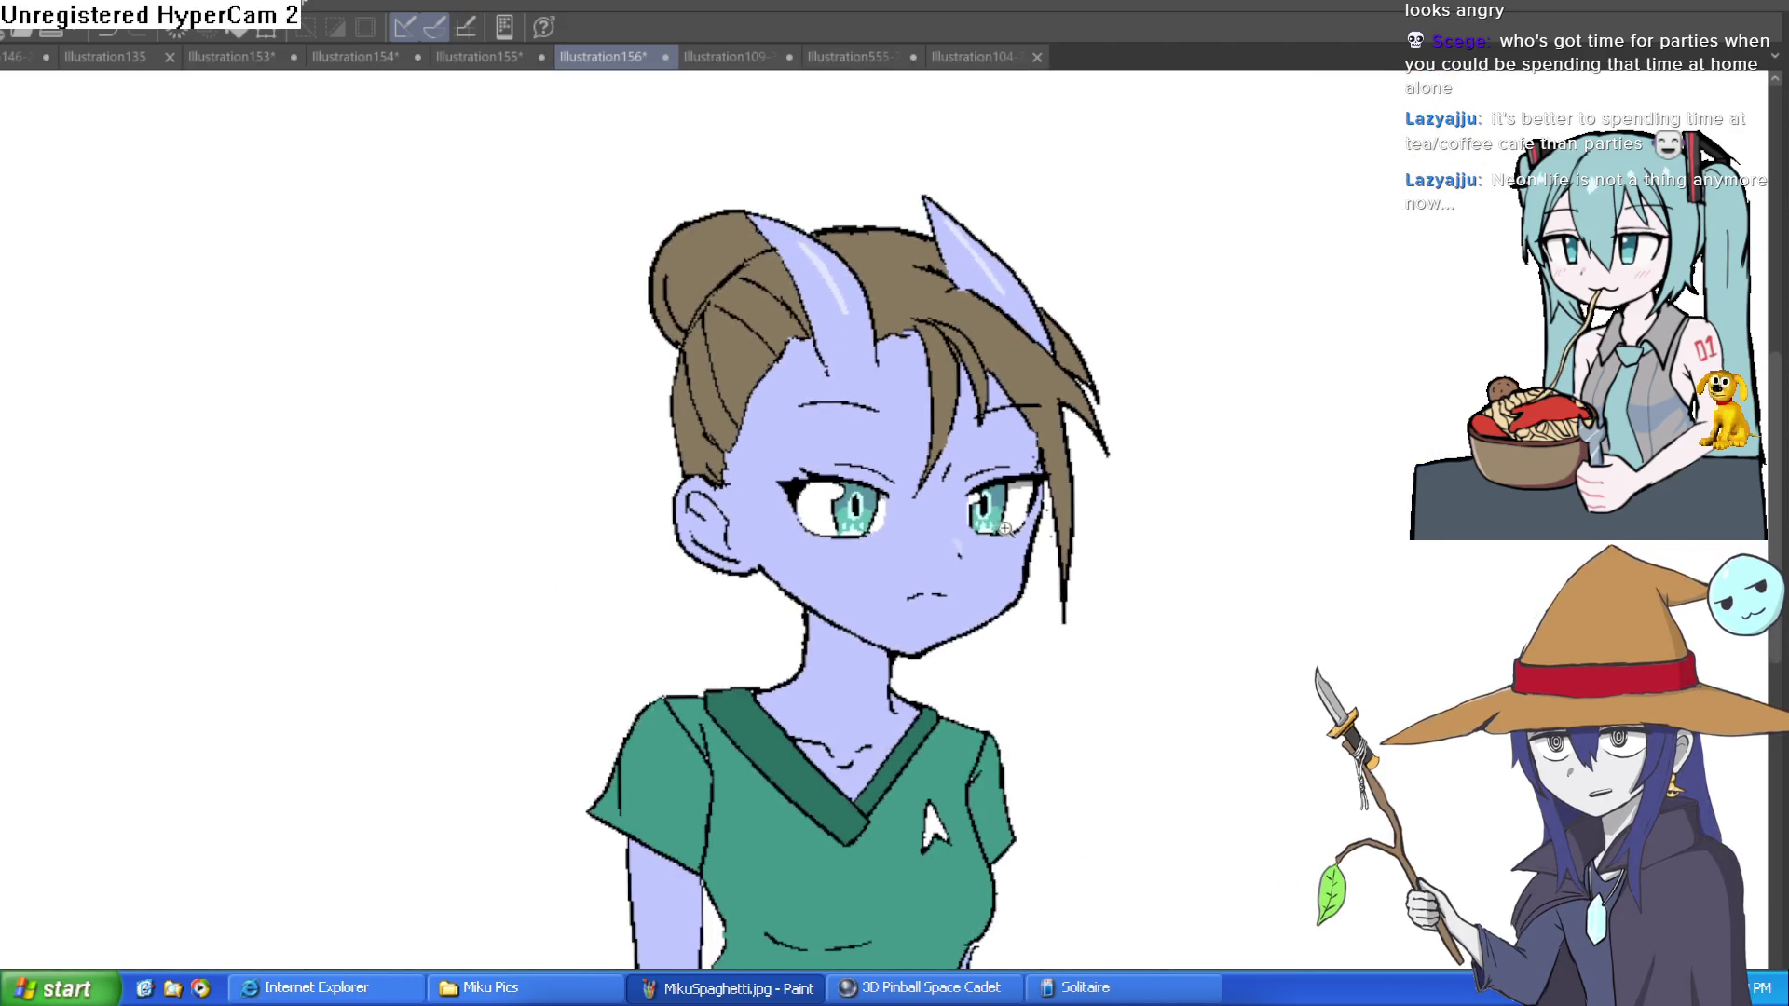
{"action": "scroll", "coordinate": [986, 527], "scroll_direction": "up", "scroll_amount": 3}
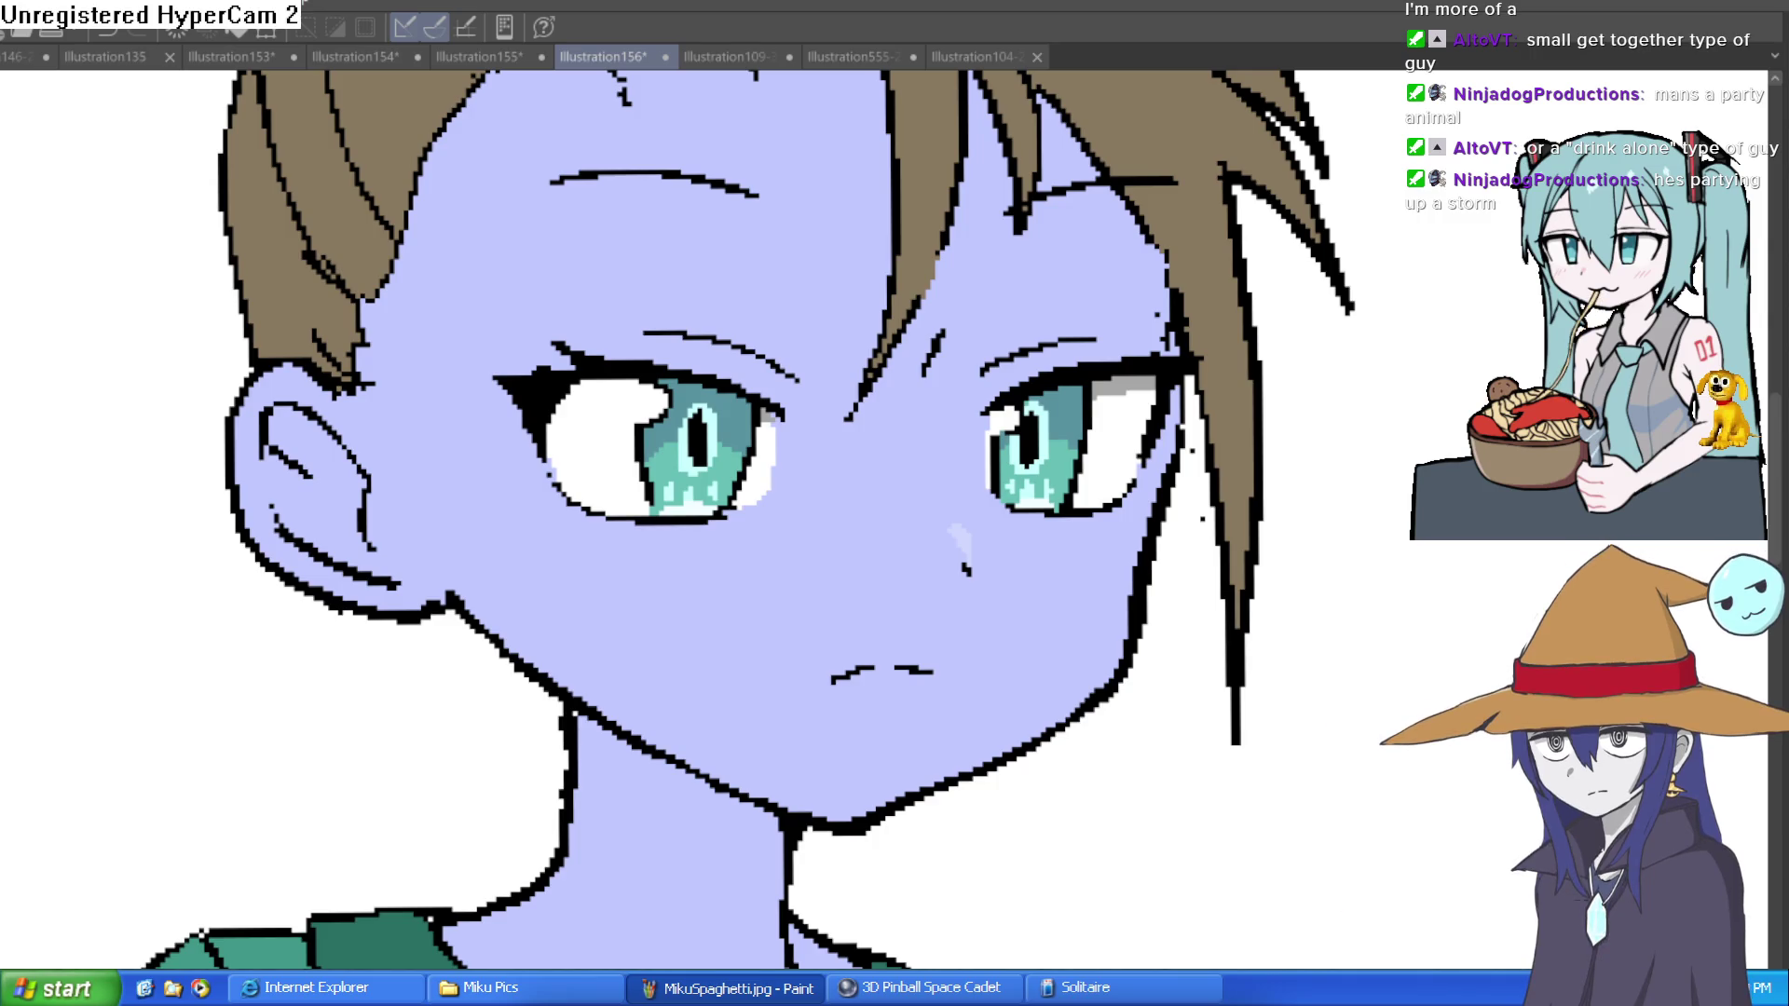
{"action": "scroll", "coordinate": [1009, 453], "scroll_direction": "up", "scroll_amount": 4}
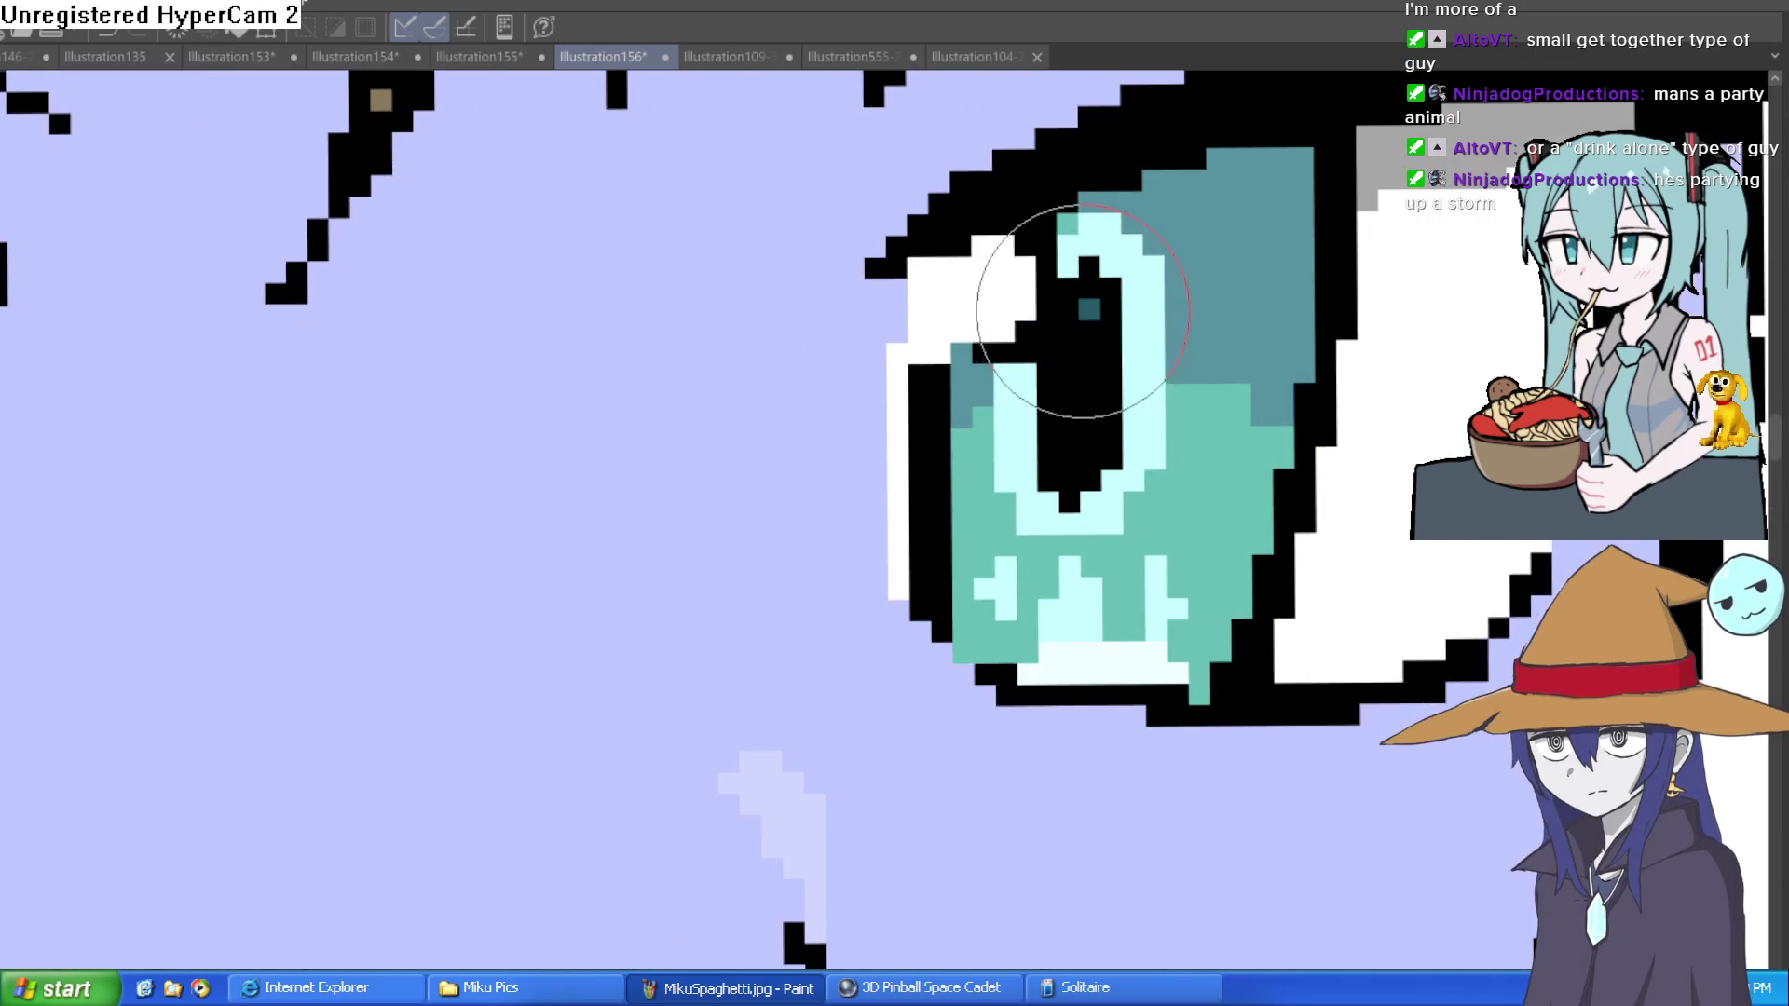
{"action": "left_click_drag", "start_coordinate": [1076, 396], "coordinate": [1081, 410]}
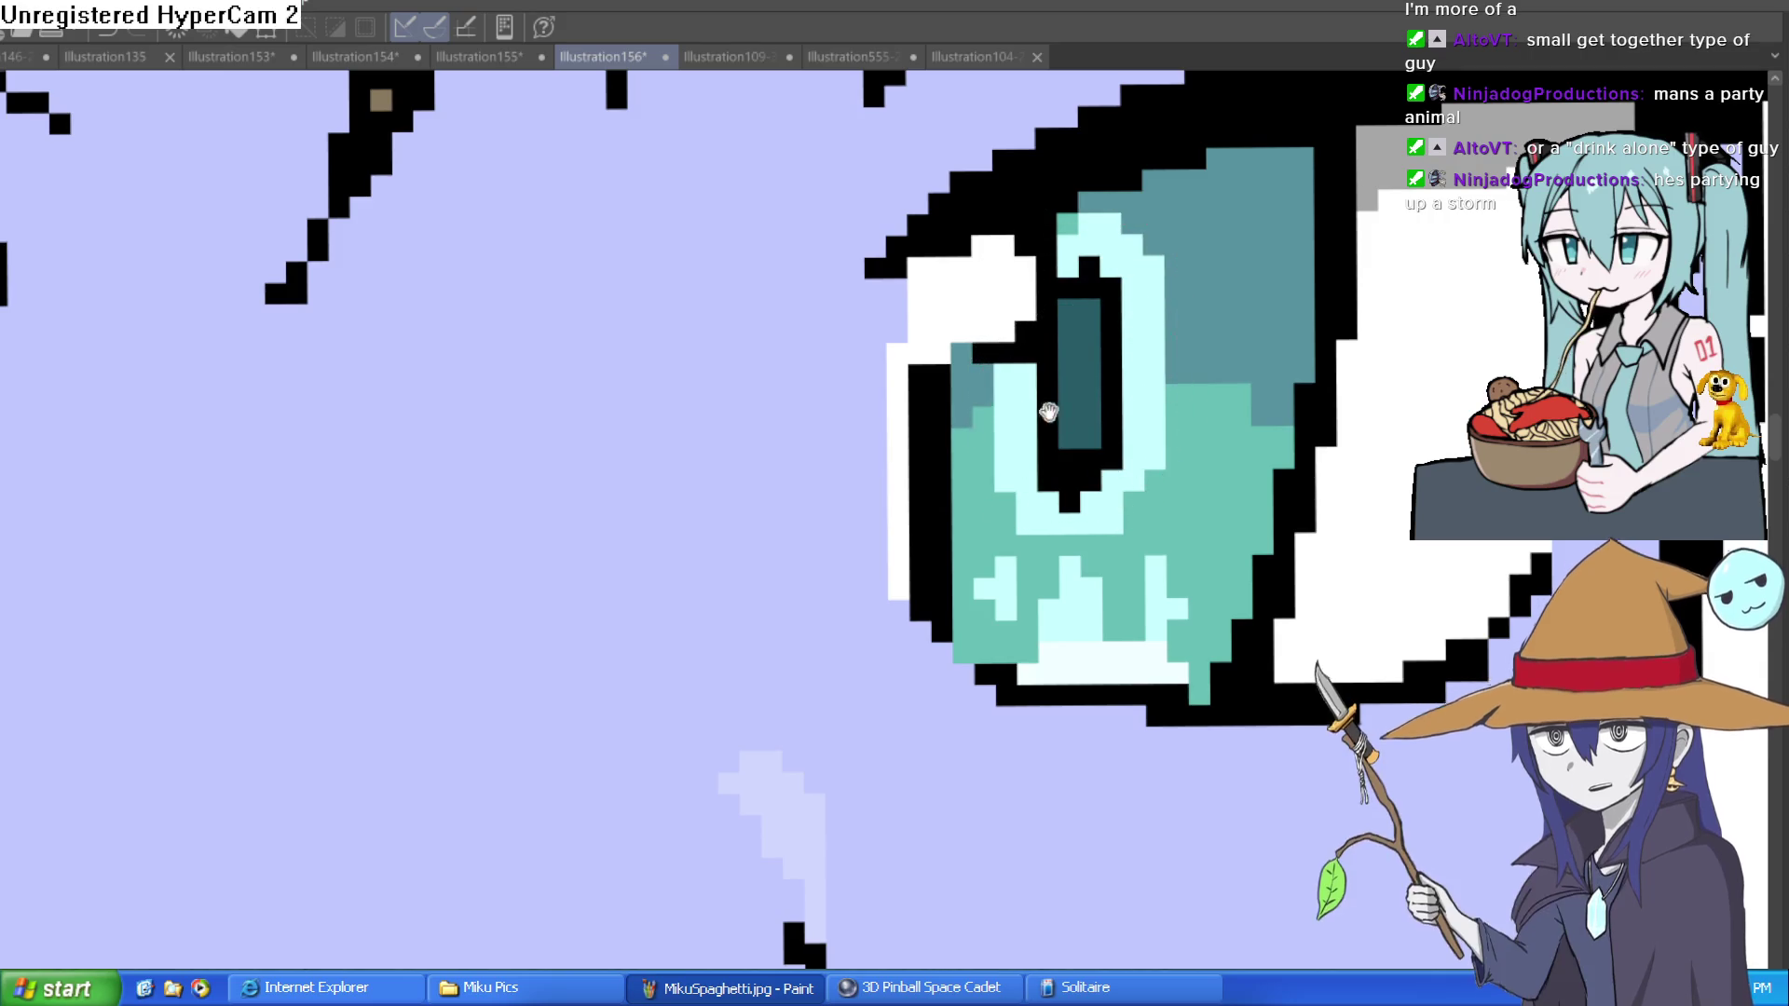
{"action": "scroll", "coordinate": [1200, 643], "scroll_direction": "right", "scroll_amount": 8}
{"action": "scroll", "coordinate": [1201, 643], "scroll_direction": "left", "scroll_amount": 2}
{"action": "mouse_move", "coordinate": [400, 352]}
{"action": "left_mouse_down"}
{"action": "mouse_move", "coordinate": [499, 319]}
{"action": "mouse_move", "coordinate": [711, 300]}
{"action": "left_mouse_up"}
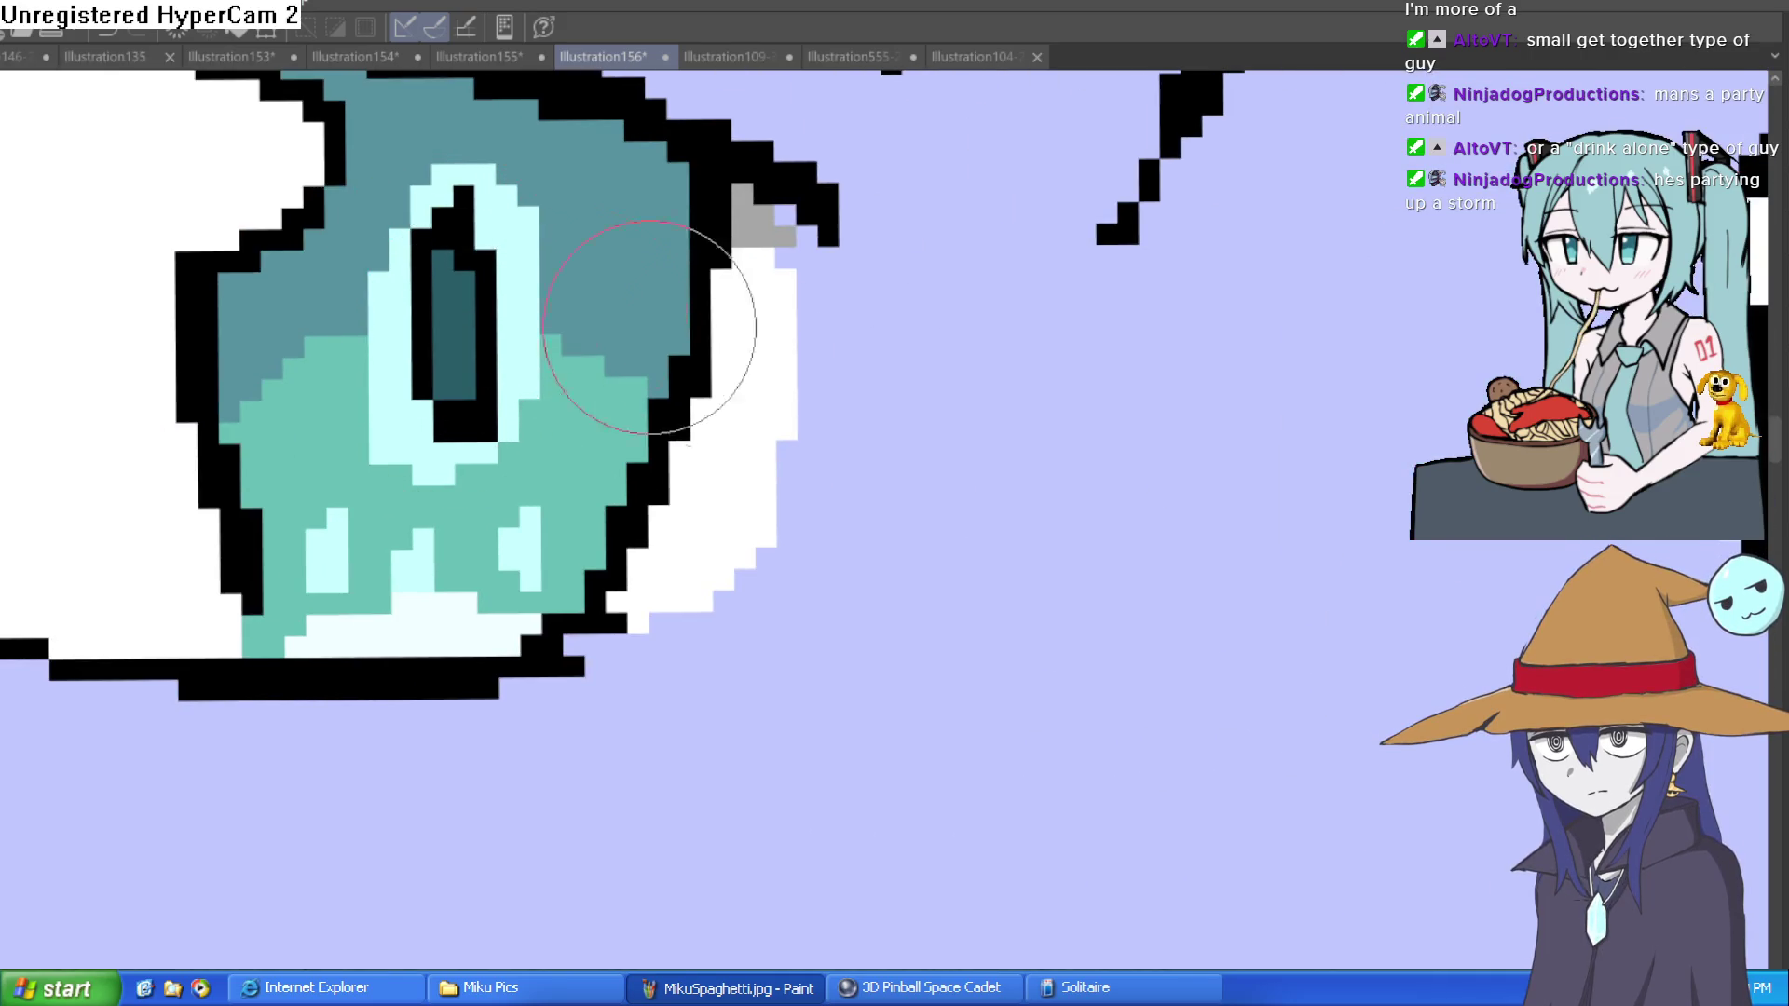
{"action": "scroll", "coordinate": [1206, 453], "scroll_direction": "down", "scroll_amount": 6}
{"action": "scroll", "coordinate": [1207, 453], "scroll_direction": "down", "scroll_amount": 2}
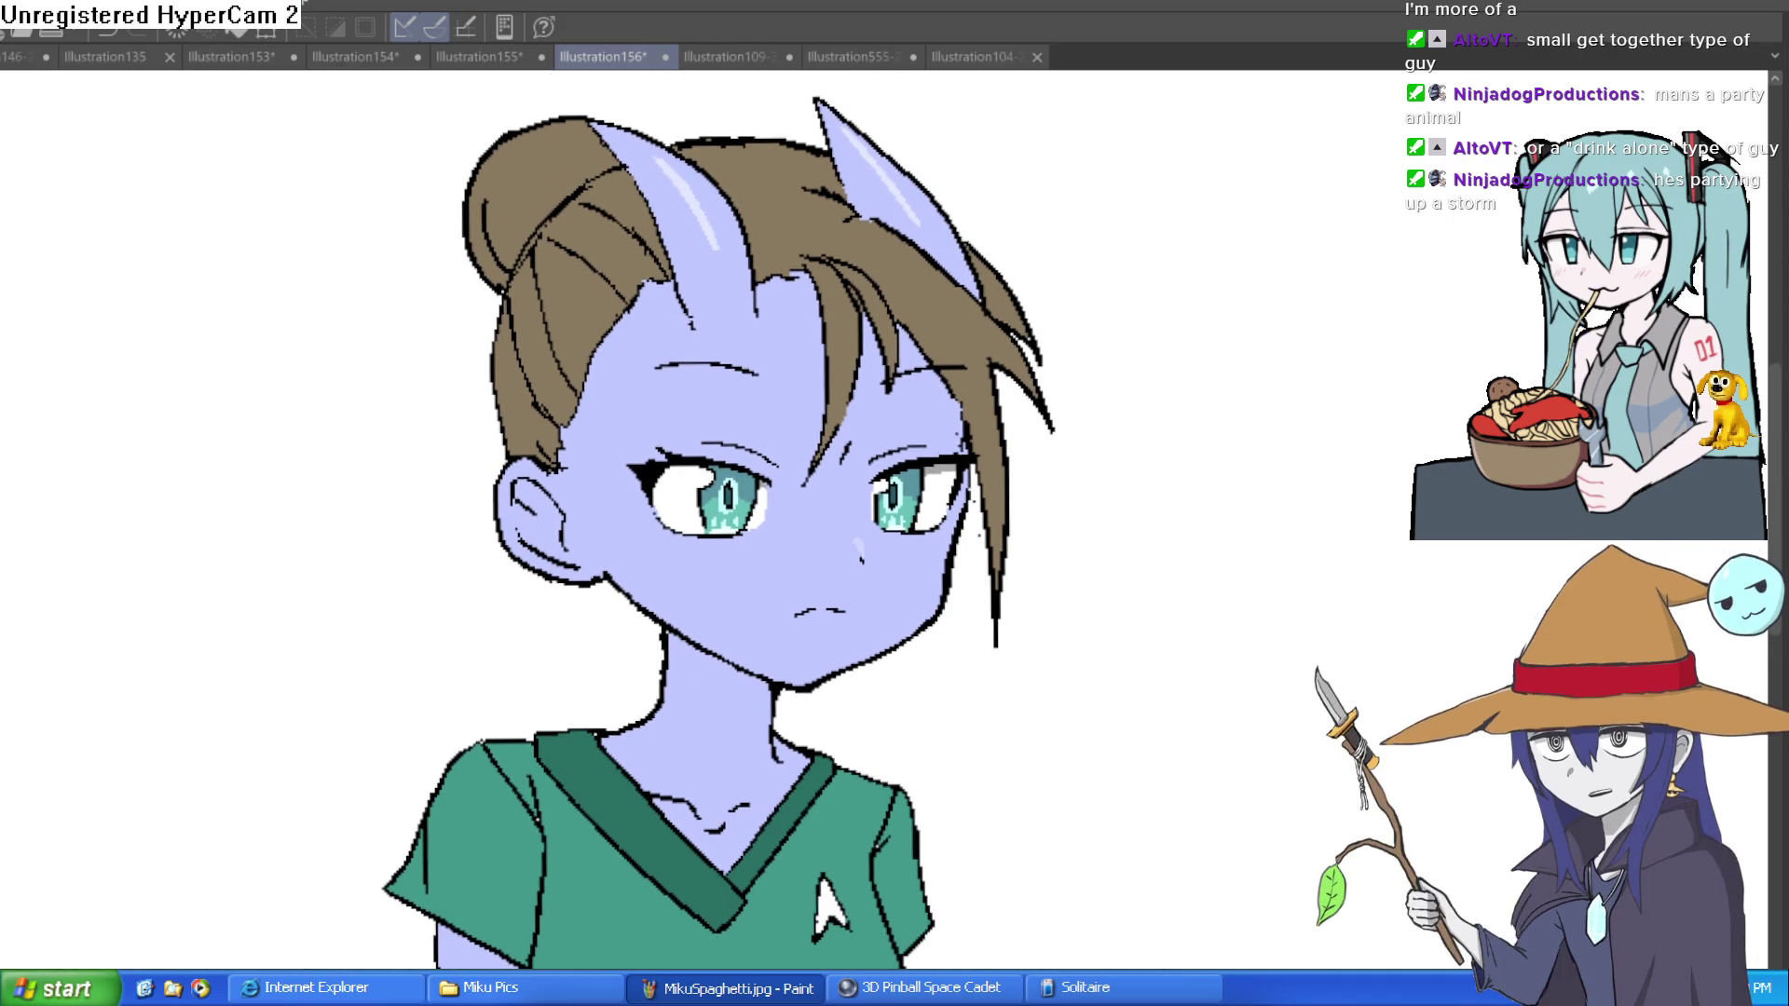
{"action": "scroll", "coordinate": [847, 364], "scroll_direction": "up", "scroll_amount": 8}
{"action": "scroll", "coordinate": [1009, 539], "scroll_direction": "down", "scroll_amount": 7}
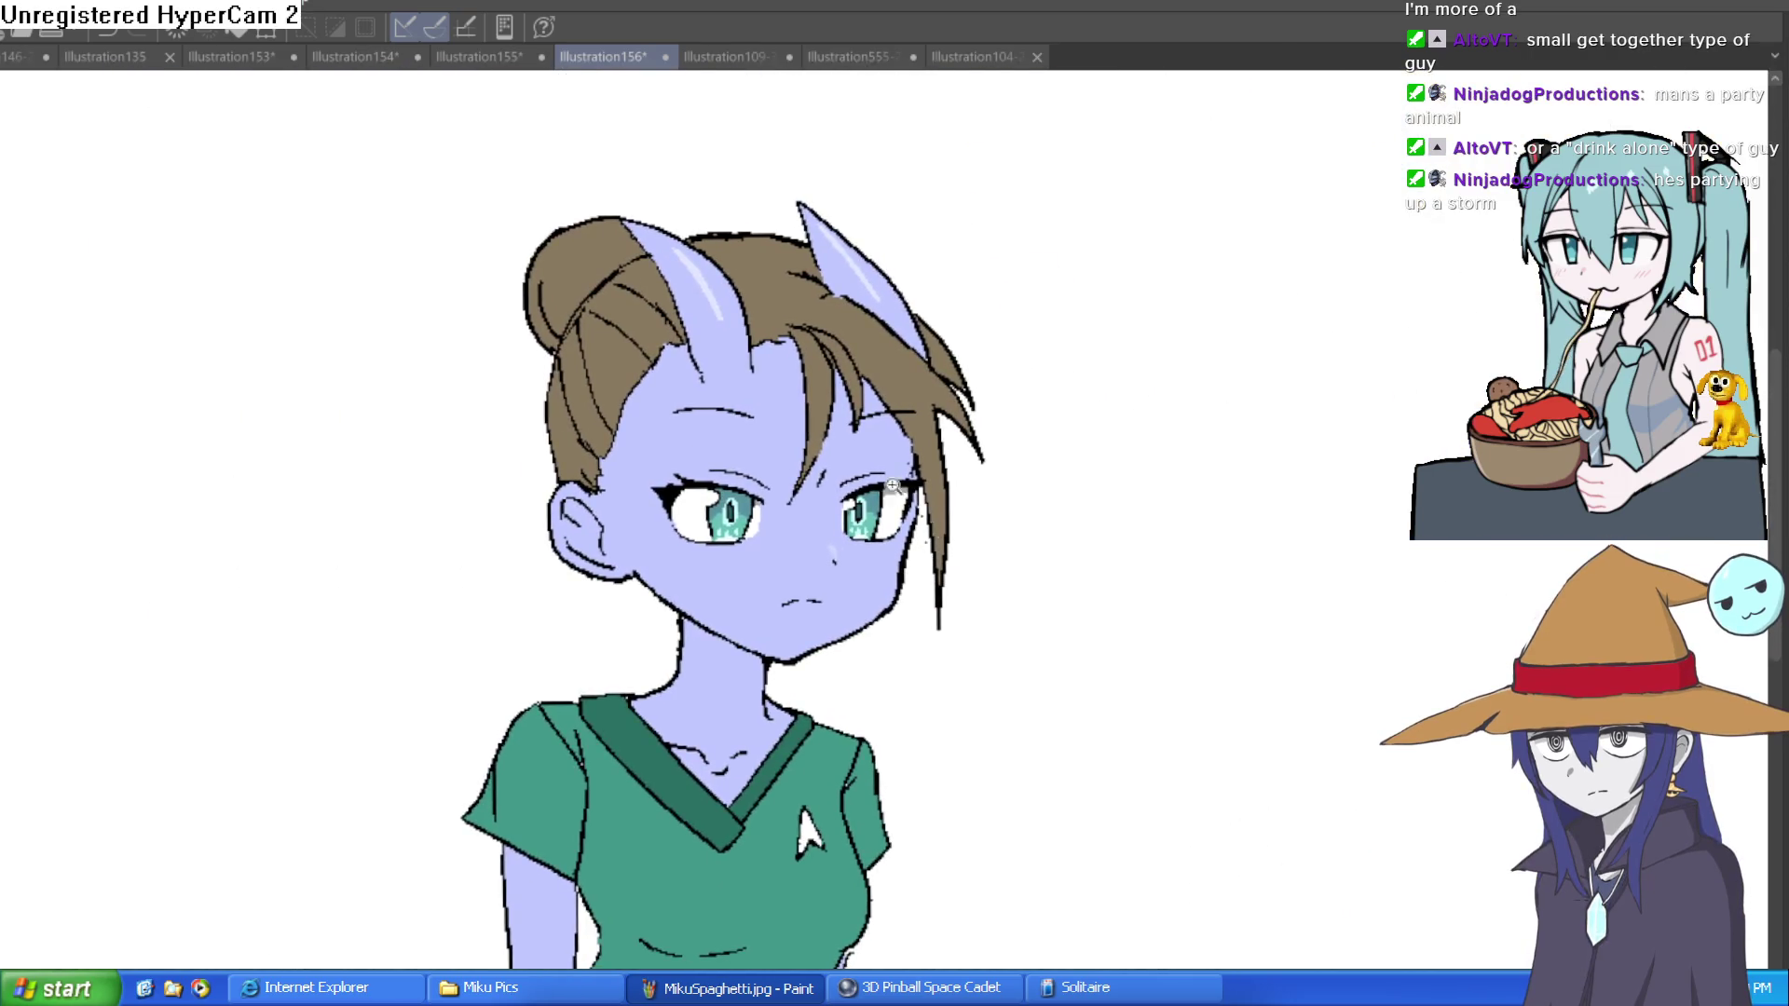
{"action": "scroll", "coordinate": [1068, 559], "scroll_direction": "up", "scroll_amount": 6}
{"action": "key", "text": "h"}
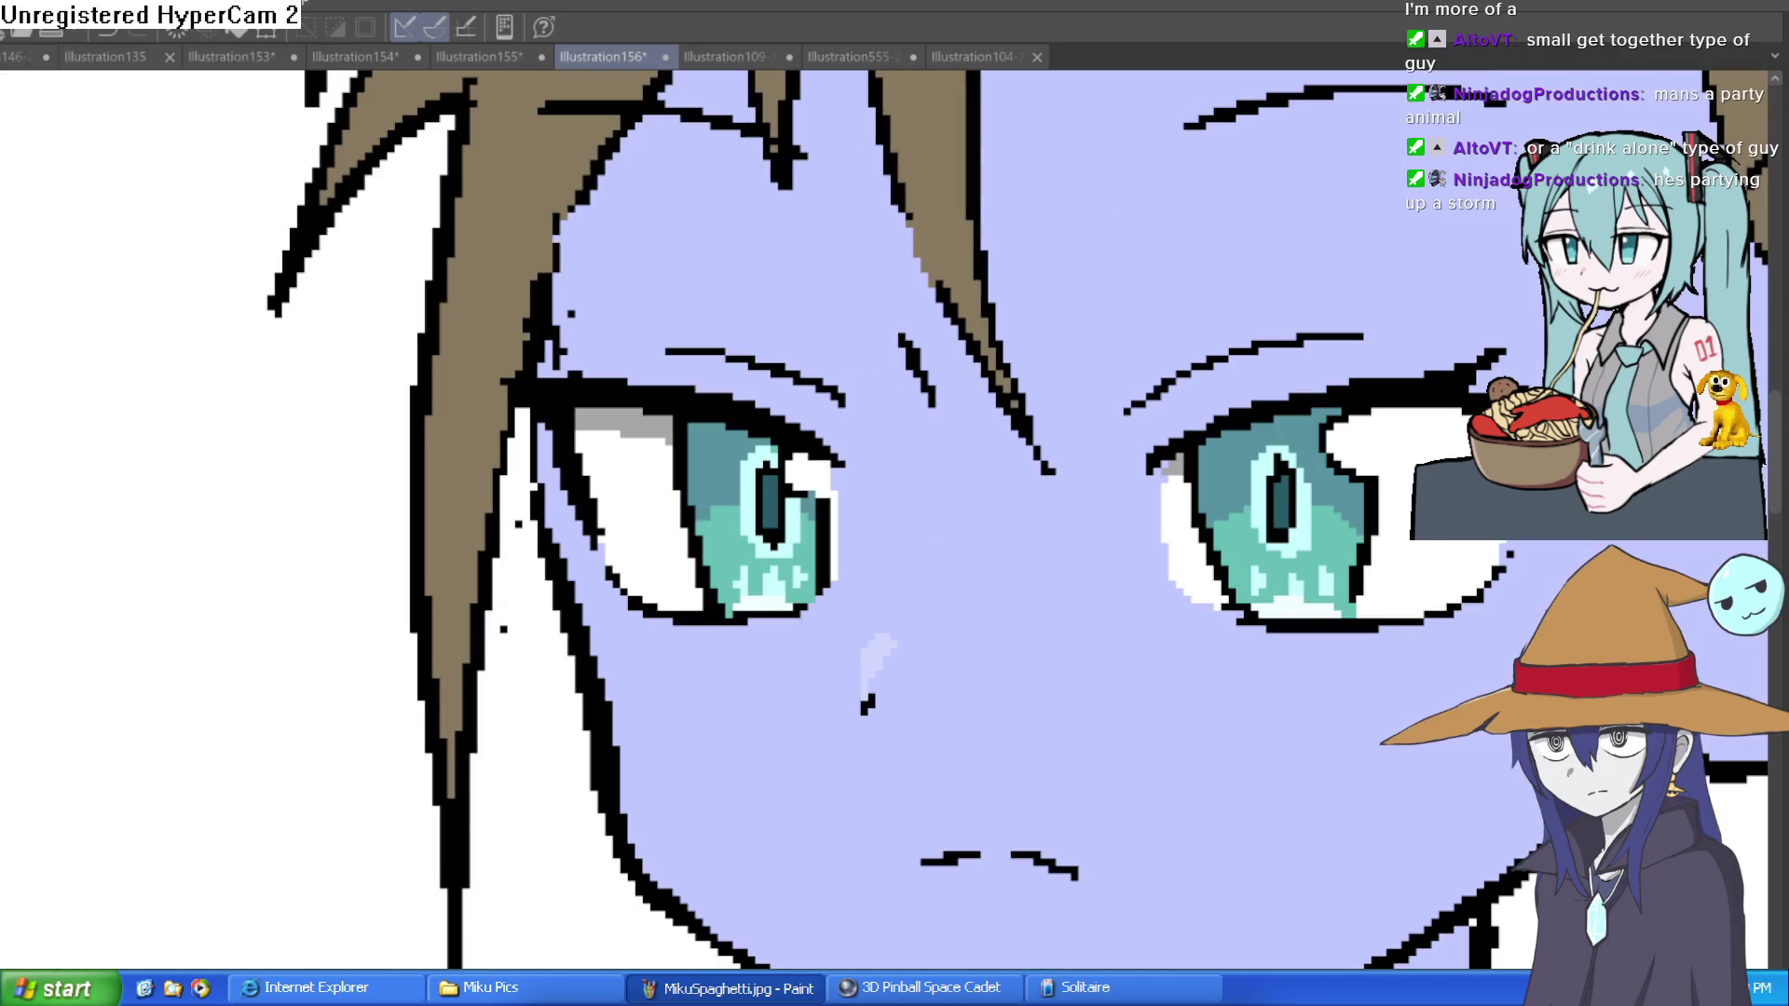
{"action": "key", "text": "h"}
{"action": "scroll", "coordinate": [1463, 432], "scroll_direction": "down", "scroll_amount": 5}
{"action": "left_click_drag", "start_coordinate": [1463, 432], "coordinate": [1462, 345]}
{"action": "scroll", "coordinate": [1463, 345], "scroll_direction": "down", "scroll_amount": 2}
{"action": "scroll", "coordinate": [1273, 387], "scroll_direction": "down", "scroll_amount": 1}
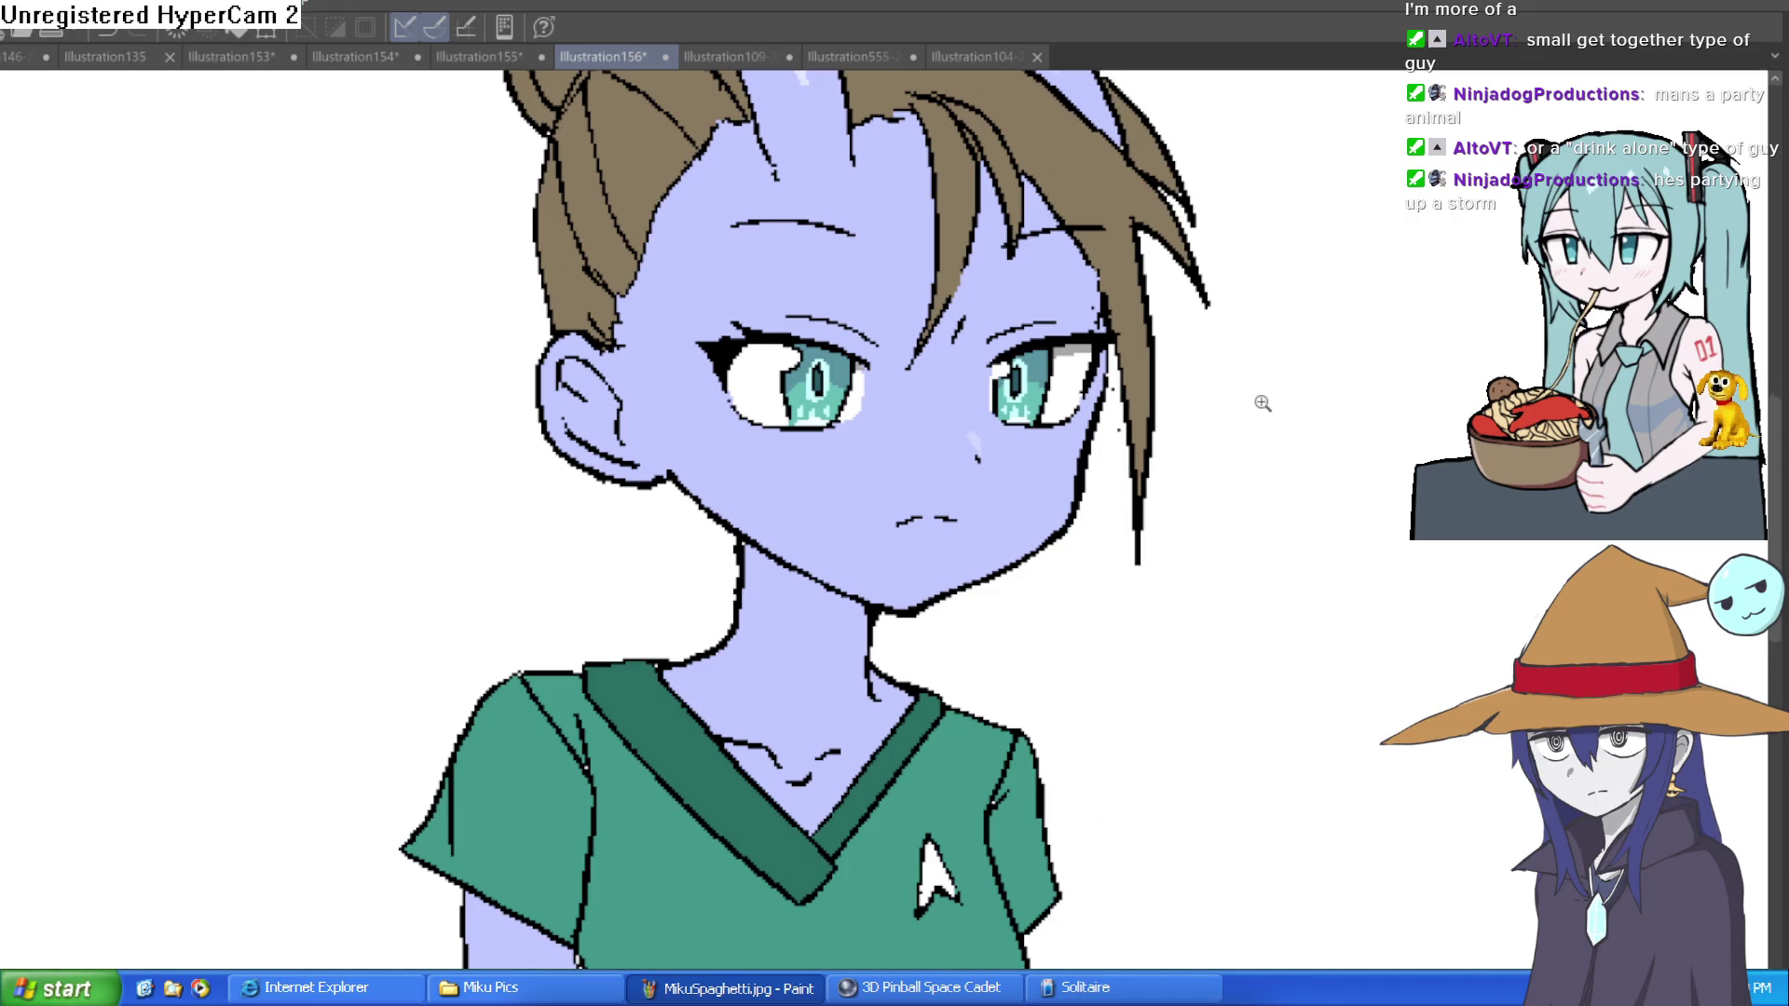
{"action": "scroll", "coordinate": [1262, 400], "scroll_direction": "down", "scroll_amount": 1}
{"action": "left_click_drag", "start_coordinate": [1258, 444], "coordinate": [1142, 392]}
{"action": "scroll", "coordinate": [1041, 400], "scroll_direction": "up", "scroll_amount": 5}
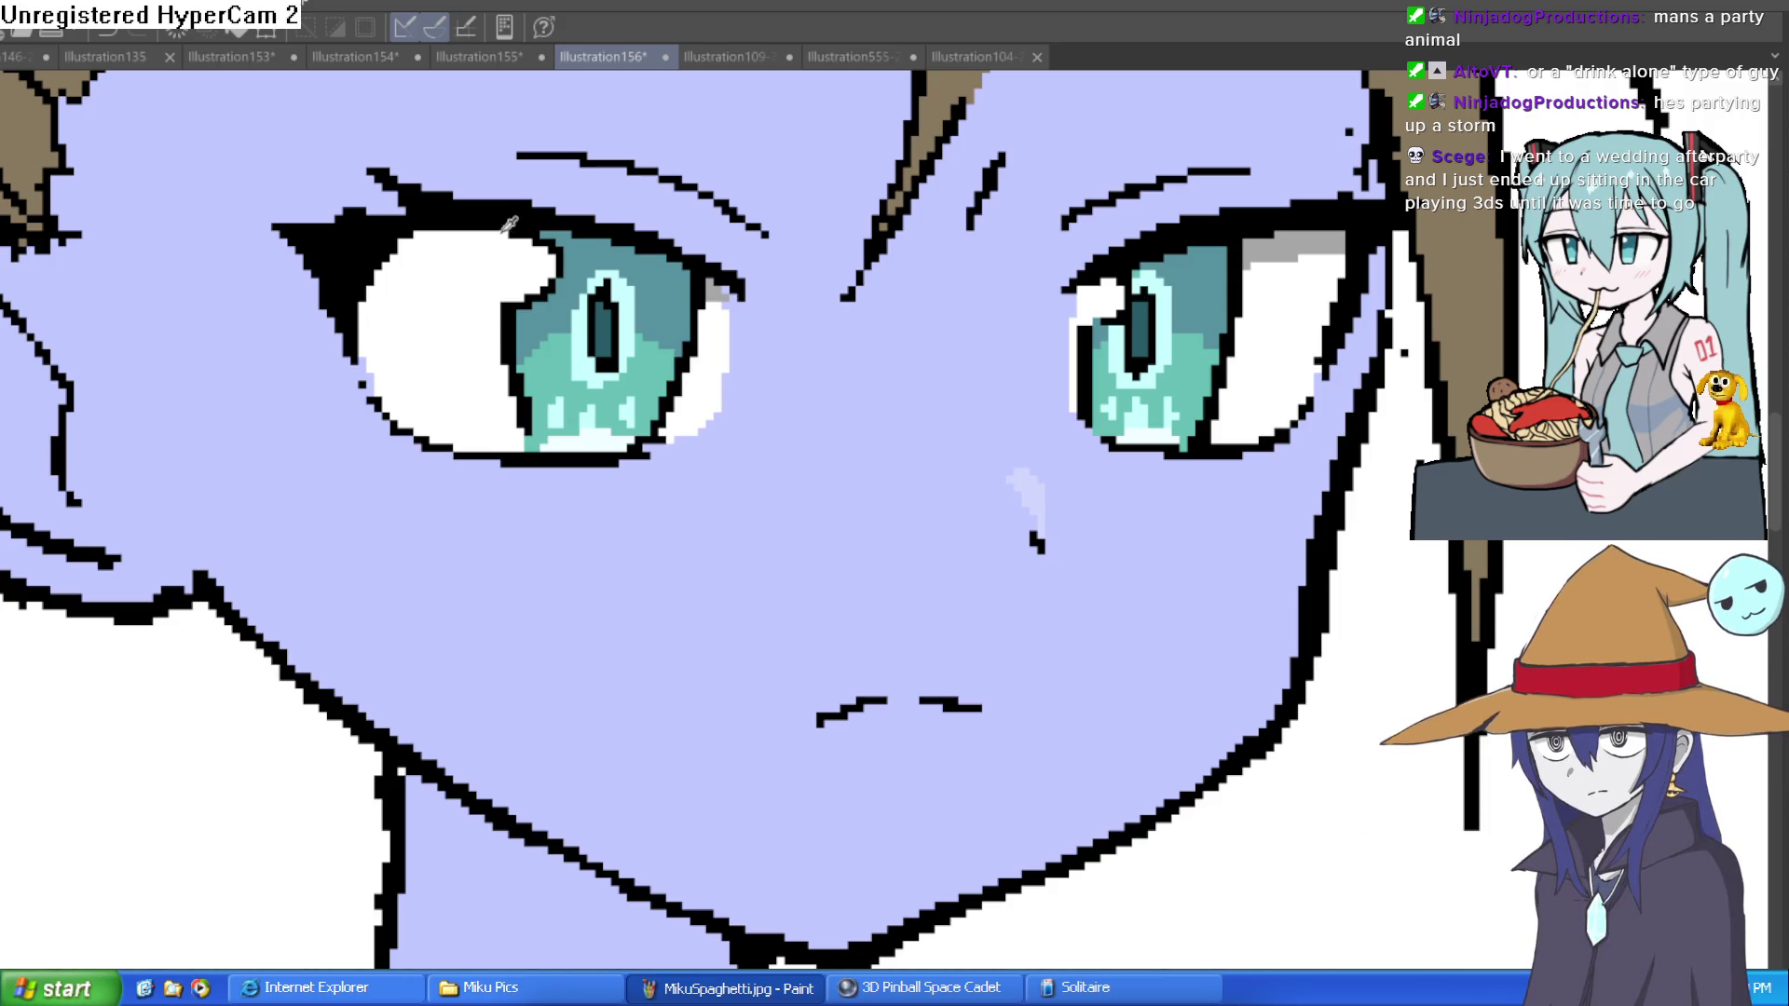
Step: Sample the eyelid grey and shade the upper white of the left eye, tilting the view temporarily
{"action": "left_click", "coordinate": [1300, 217]}
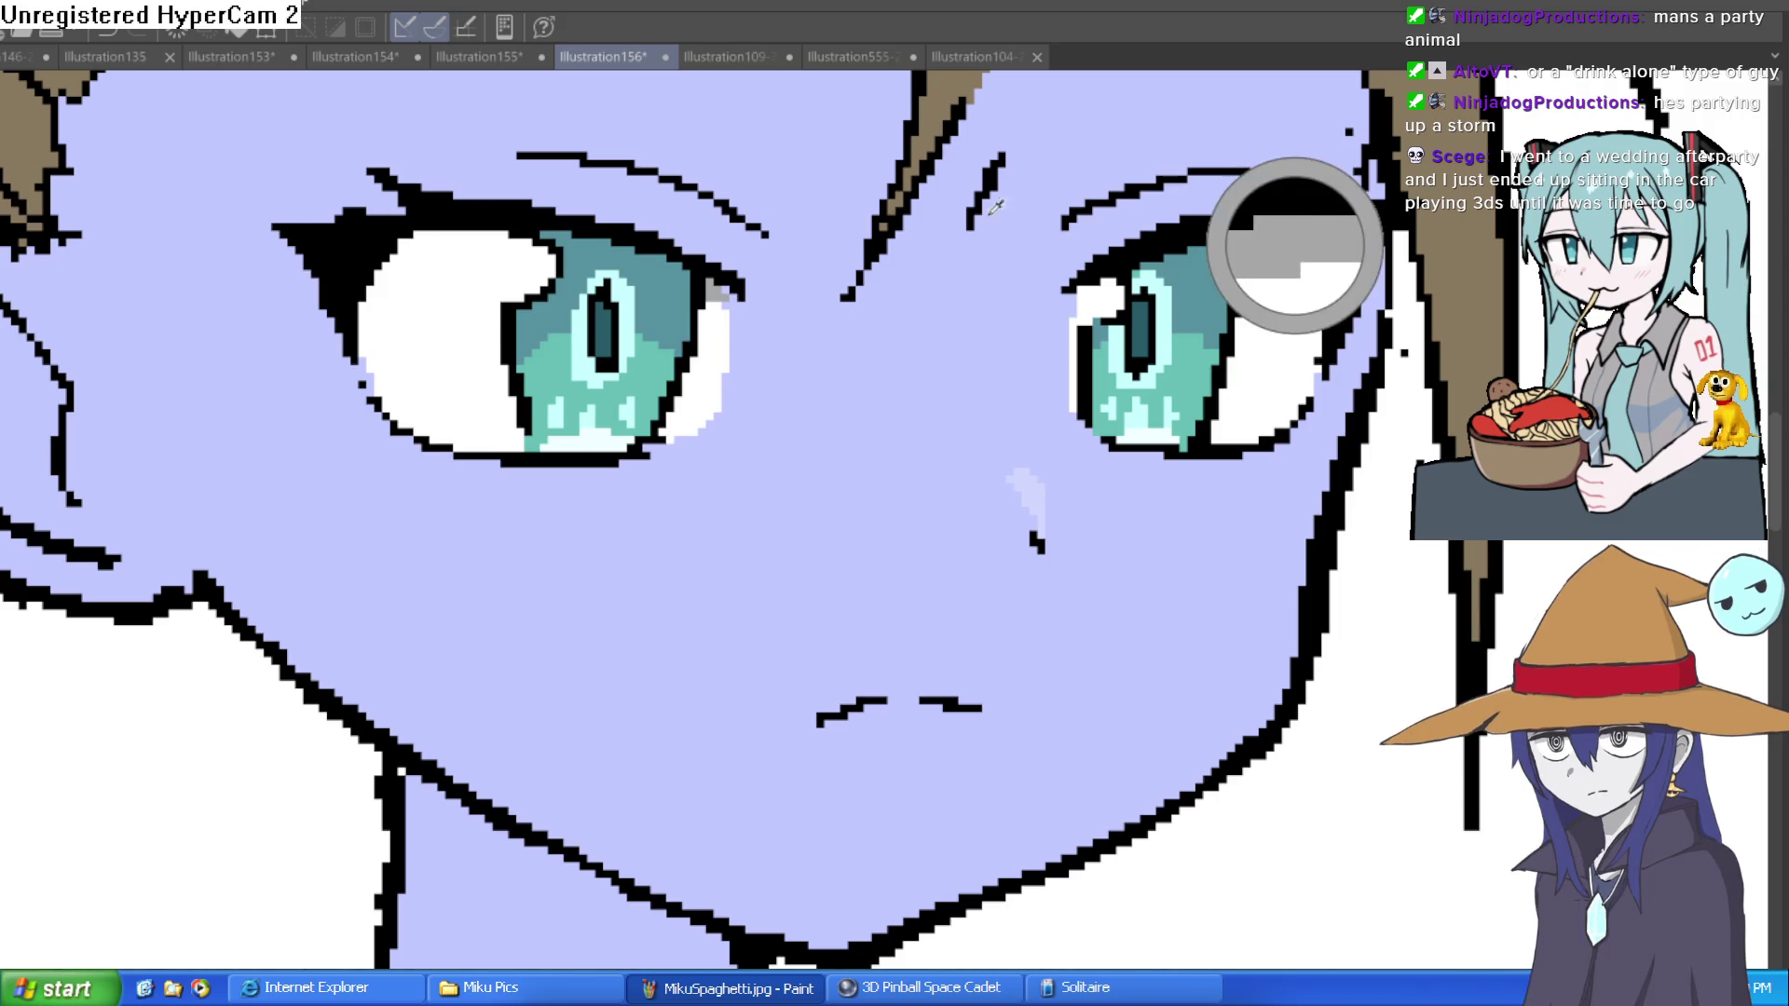
{"action": "key", "text": "minus"}
{"action": "key", "text": "minus"}
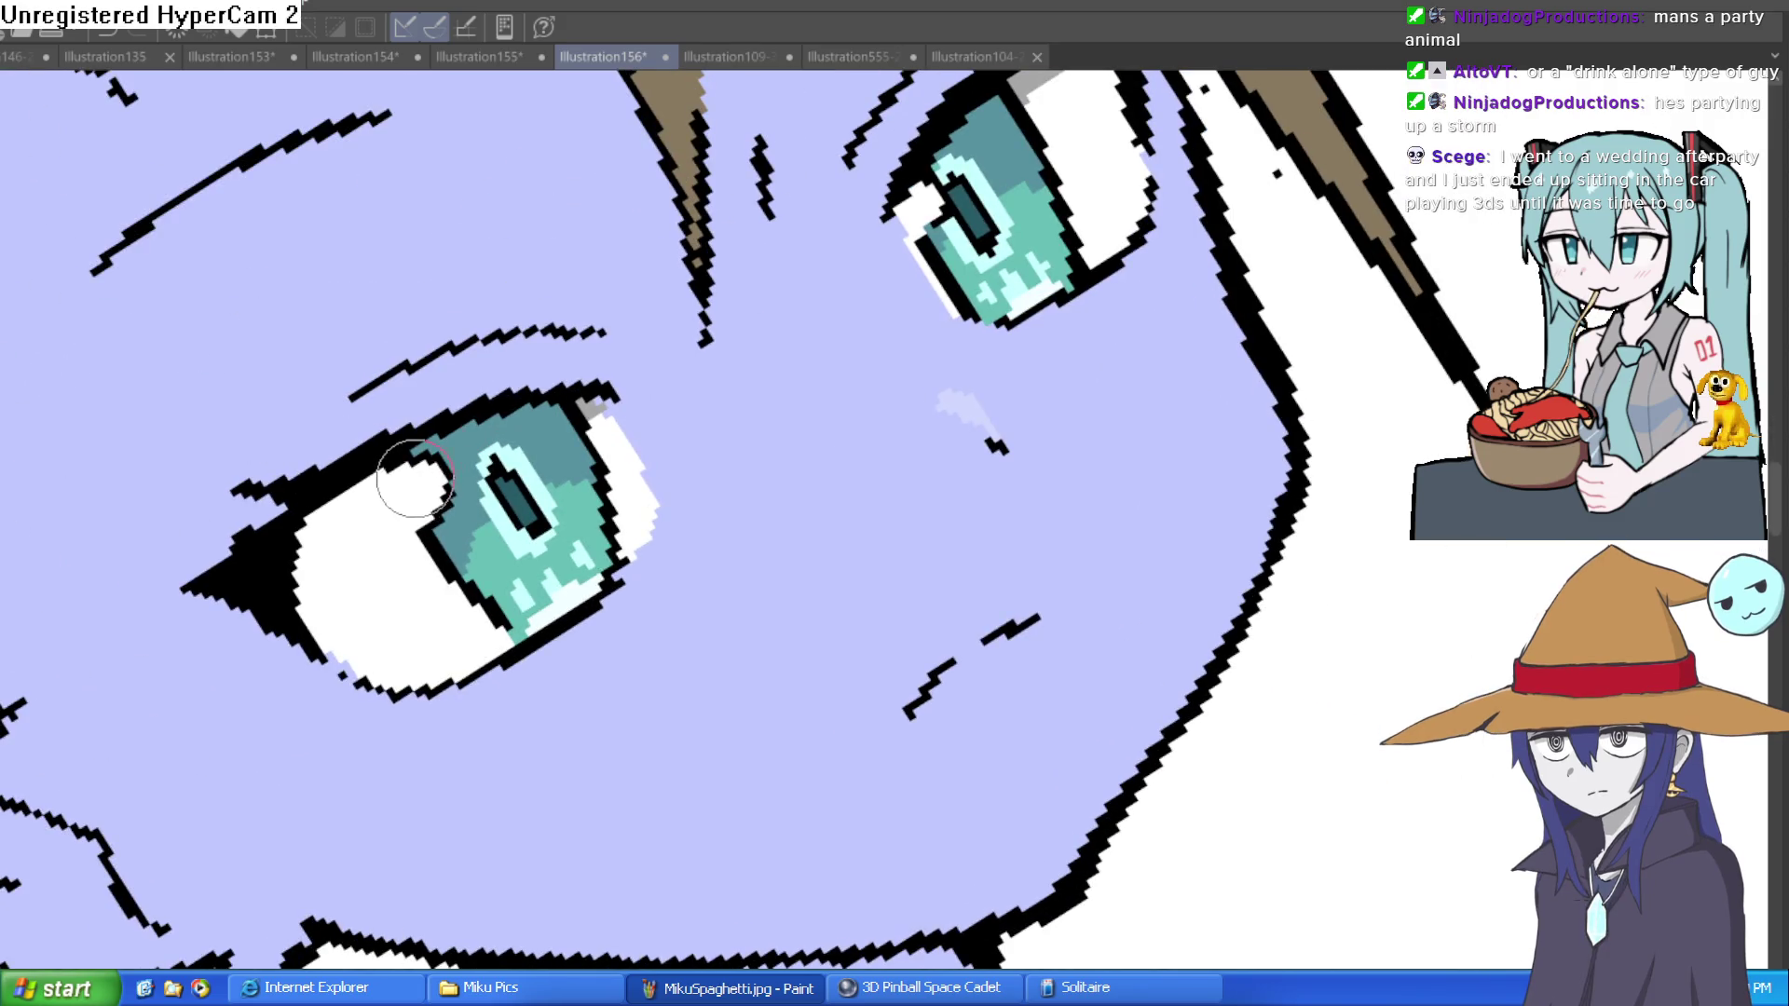
{"action": "mouse_move", "coordinate": [296, 573]}
{"action": "left_mouse_down"}
{"action": "mouse_move", "coordinate": [335, 517]}
{"action": "mouse_move", "coordinate": [317, 545]}
{"action": "mouse_move", "coordinate": [414, 471]}
{"action": "mouse_move", "coordinate": [382, 494]}
{"action": "left_mouse_up"}
{"action": "scroll", "coordinate": [503, 508], "scroll_direction": "down", "scroll_amount": 3}
{"action": "key", "text": "asciicircum"}
{"action": "key", "text": "asciicircum"}
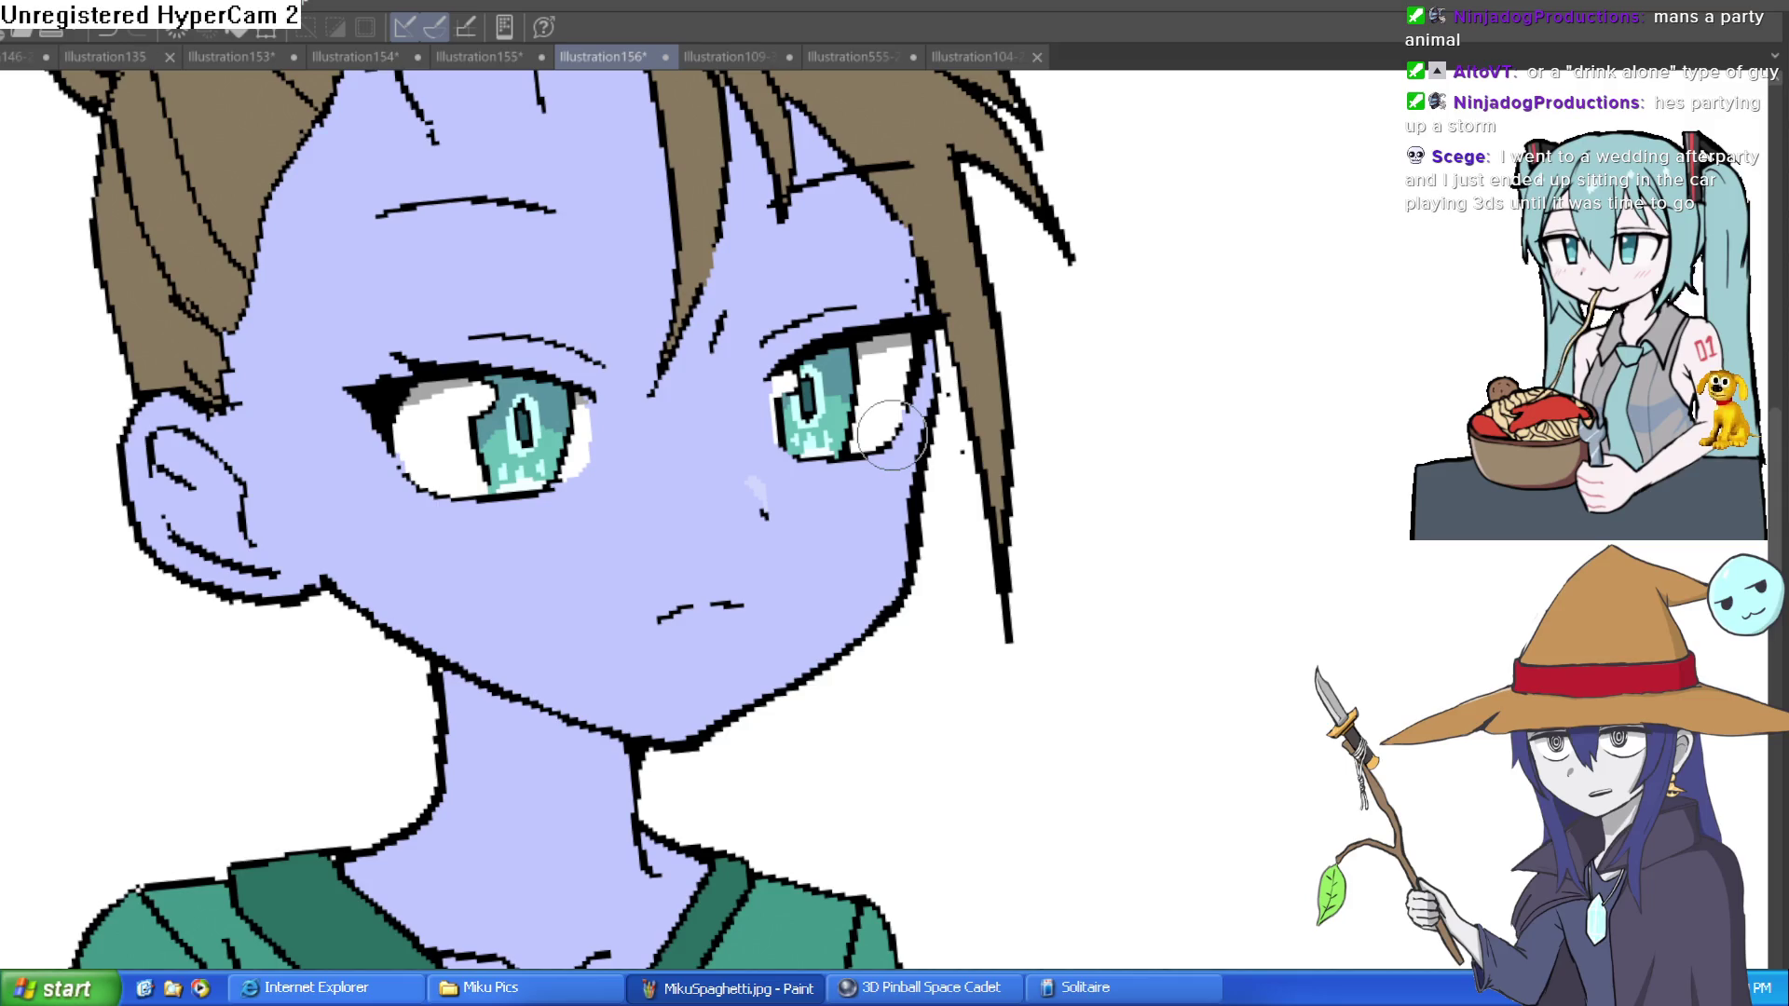
{"action": "scroll", "coordinate": [932, 447], "scroll_direction": "down", "scroll_amount": 4}
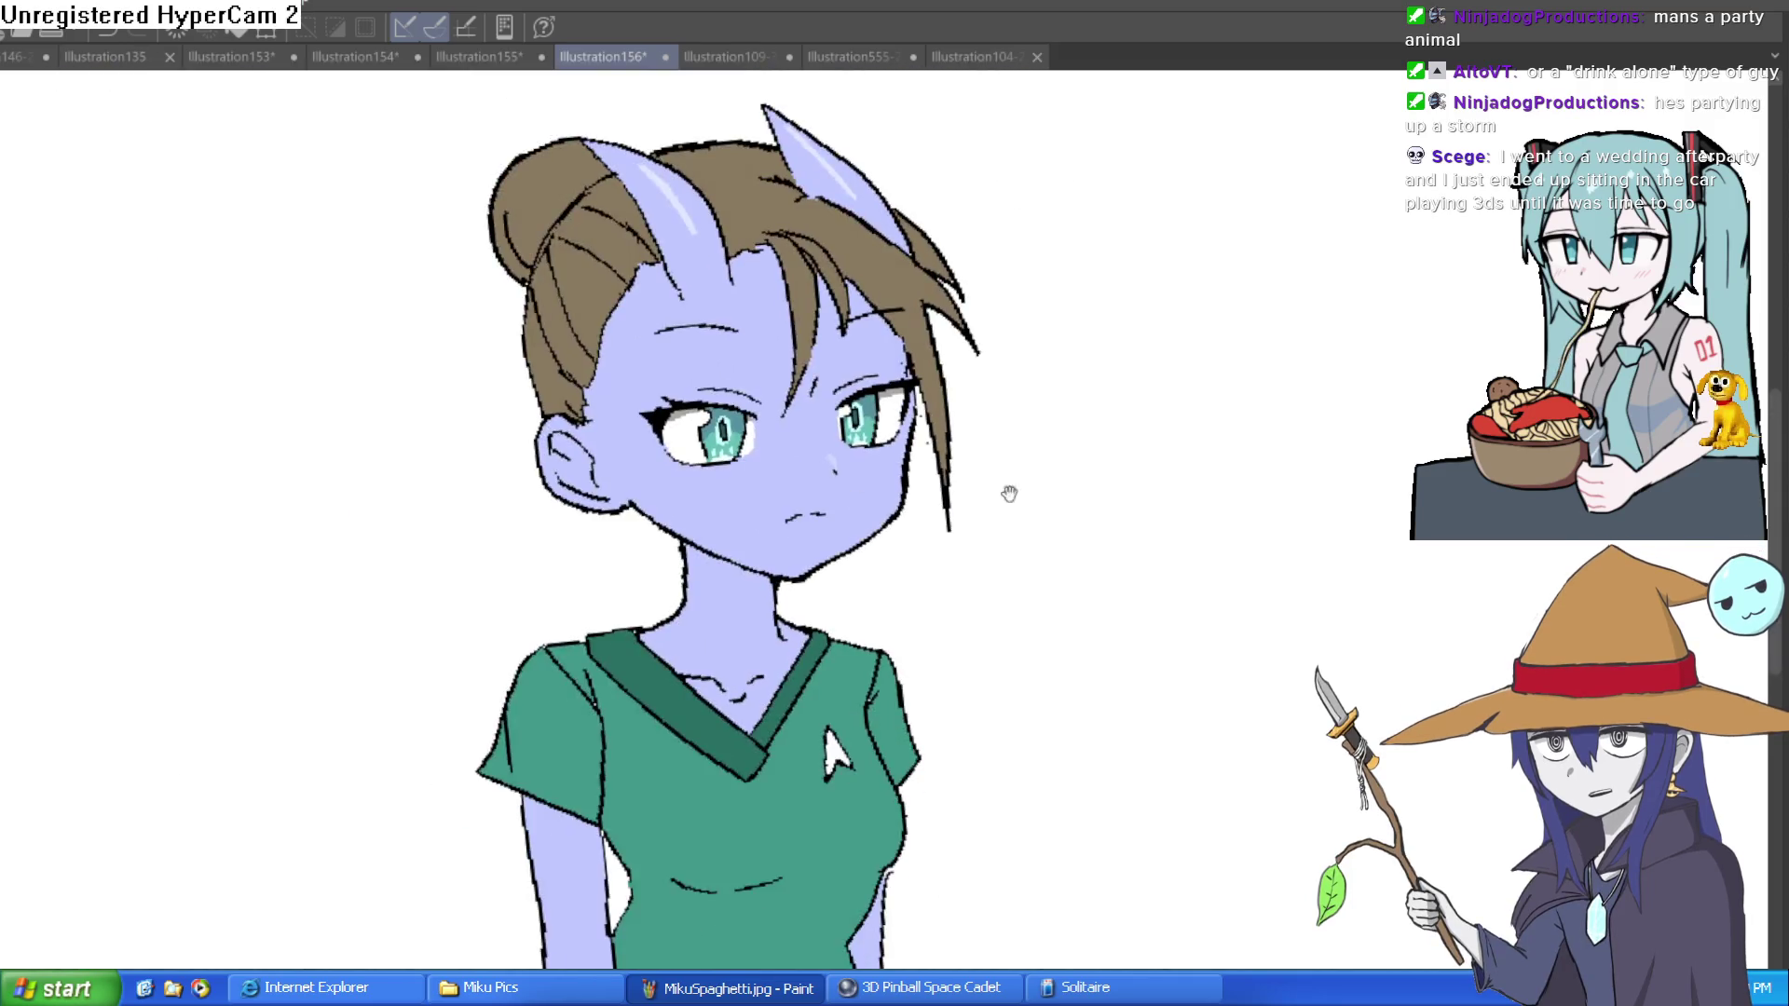
{"action": "scroll", "coordinate": [1110, 432], "scroll_direction": "down", "scroll_amount": 3}
{"action": "mouse_move", "coordinate": [1094, 367]}
{"action": "left_mouse_down"}
{"action": "mouse_move", "coordinate": [1077, 450]}
{"action": "mouse_move", "coordinate": [1098, 395]}
{"action": "left_mouse_up"}
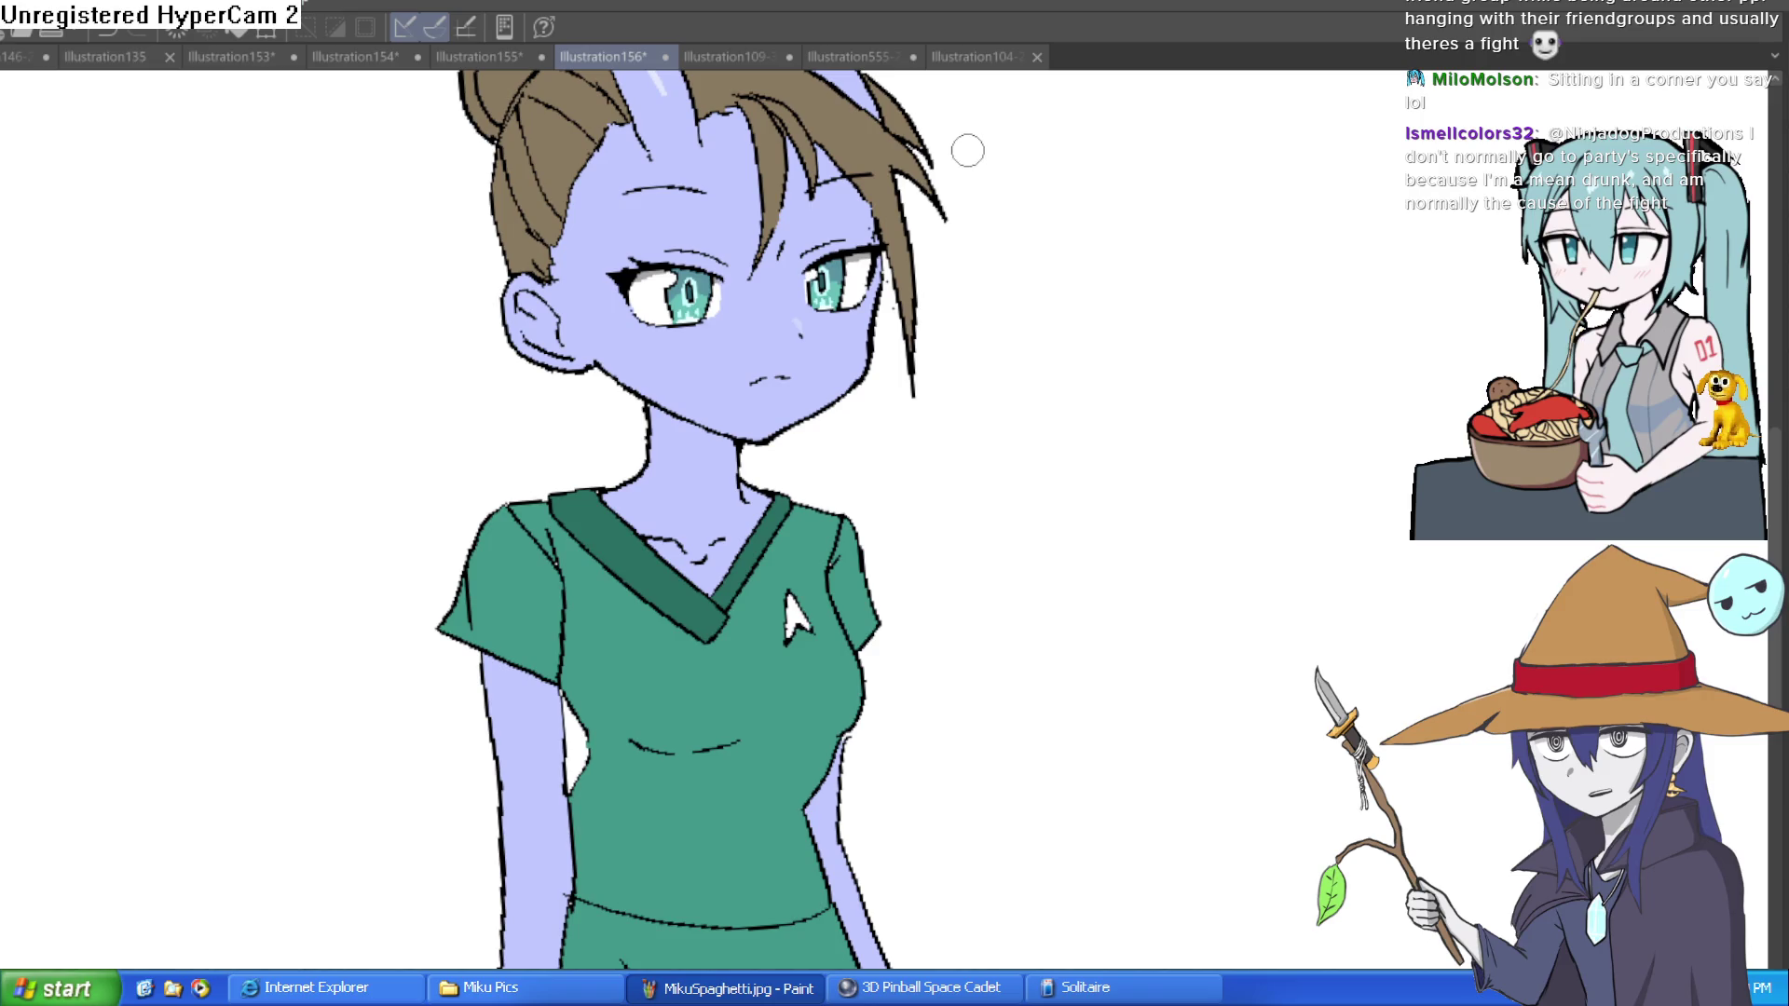
{"action": "left_click_drag", "start_coordinate": [1042, 330], "coordinate": [1046, 468]}
{"action": "mouse_move", "coordinate": [1071, 383]}
{"action": "left_mouse_down"}
{"action": "mouse_move", "coordinate": [1122, 403]}
{"action": "mouse_move", "coordinate": [1134, 447]}
{"action": "mouse_move", "coordinate": [1071, 352]}
{"action": "left_mouse_up"}
{"action": "mouse_move", "coordinate": [1098, 437]}
{"action": "left_mouse_down"}
{"action": "mouse_move", "coordinate": [1087, 400]}
{"action": "mouse_move", "coordinate": [1022, 423]}
{"action": "mouse_move", "coordinate": [1030, 443]}
{"action": "left_mouse_up"}
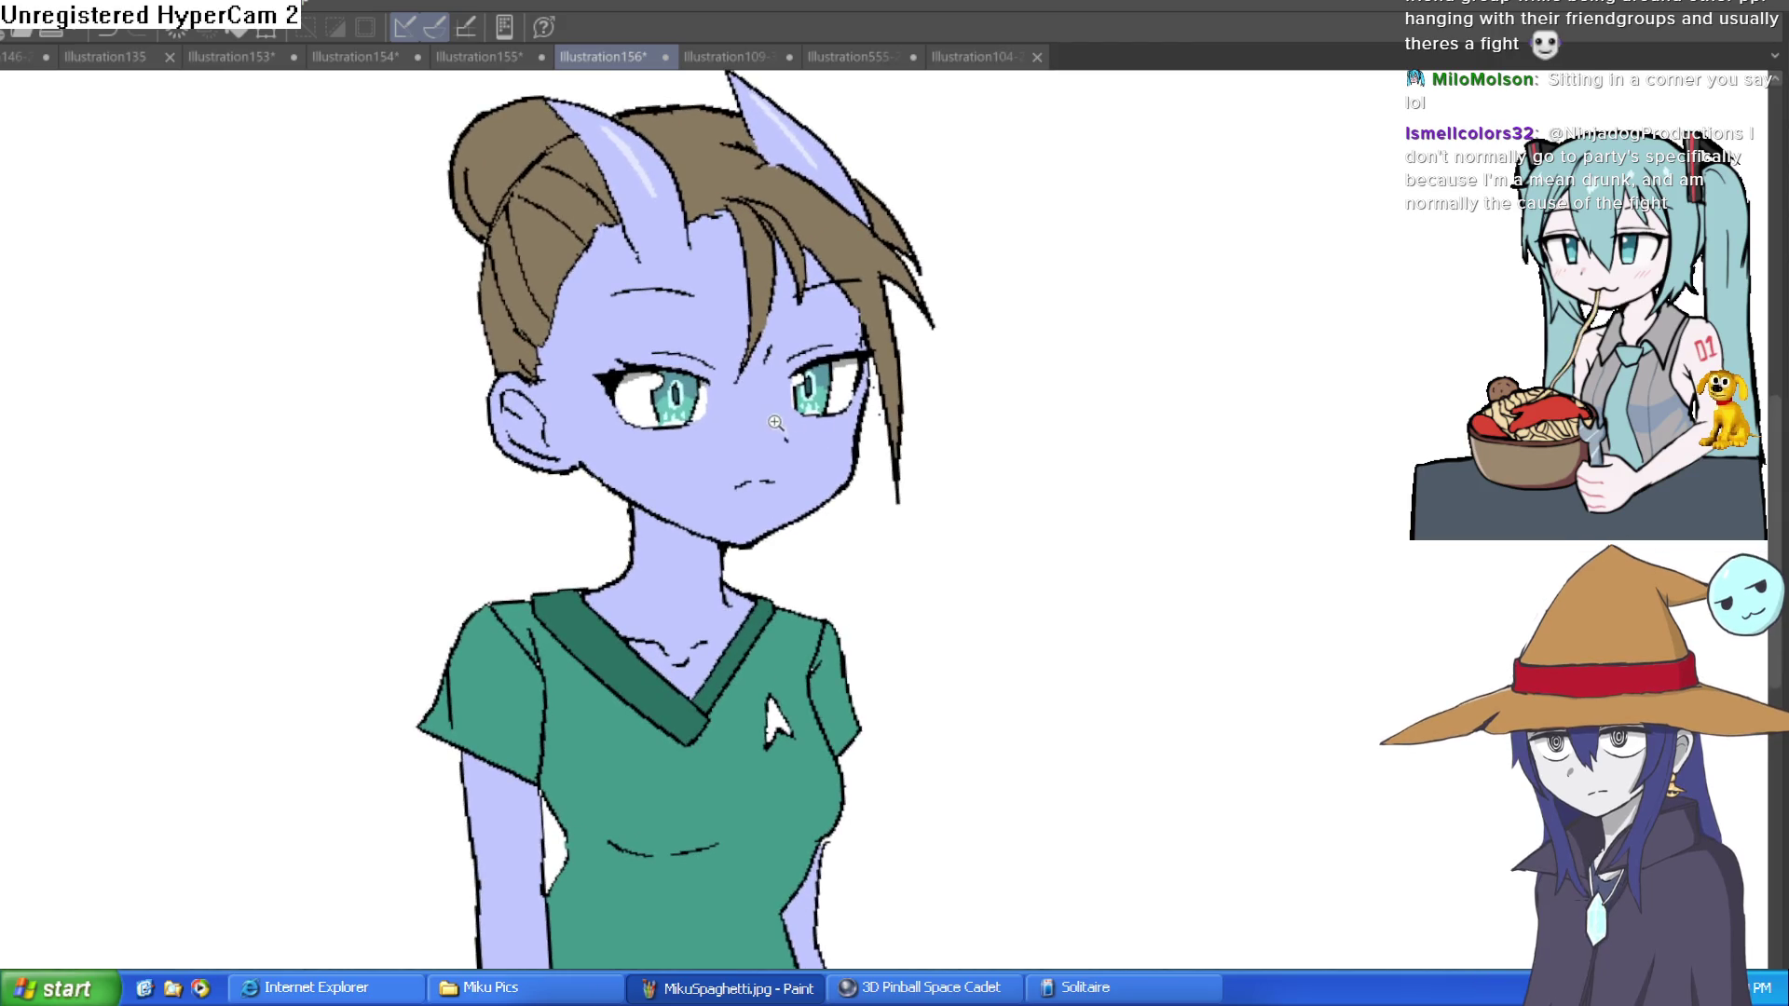
{"action": "left_click", "coordinate": [777, 423]}
{"action": "left_click", "coordinate": [1037, 348], "text": "alt"}
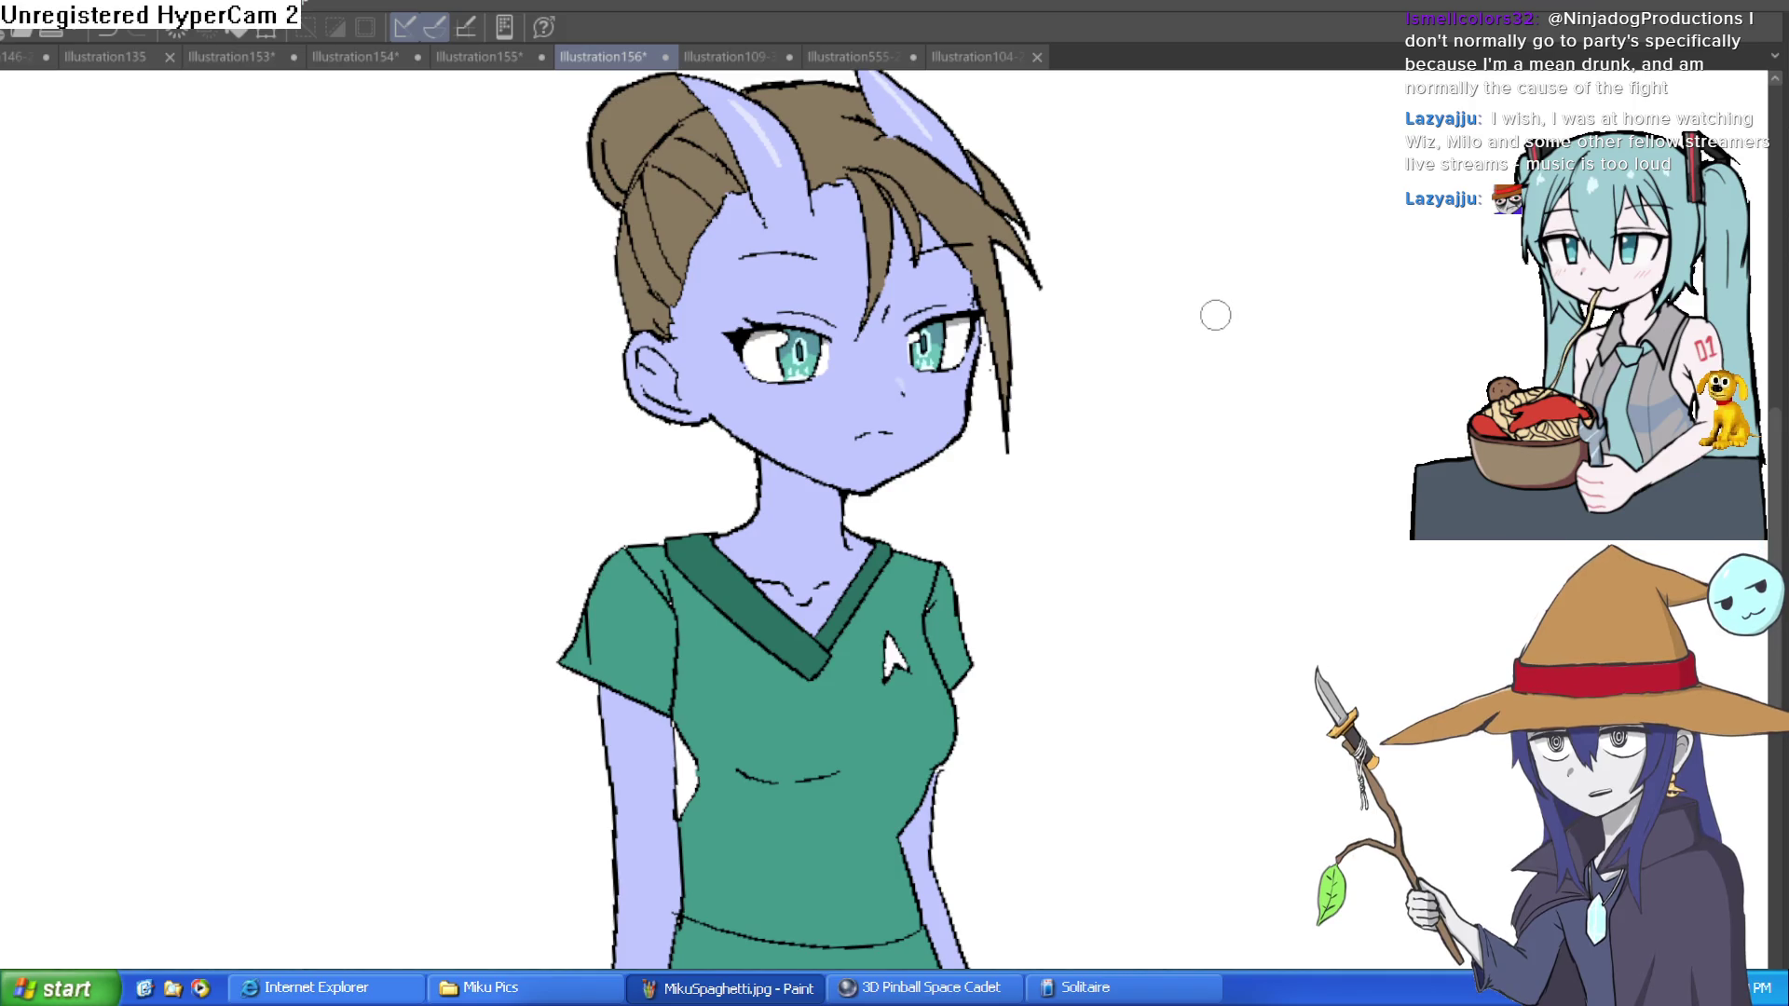
{"action": "left_click_drag", "start_coordinate": [1106, 468], "coordinate": [1122, 470]}
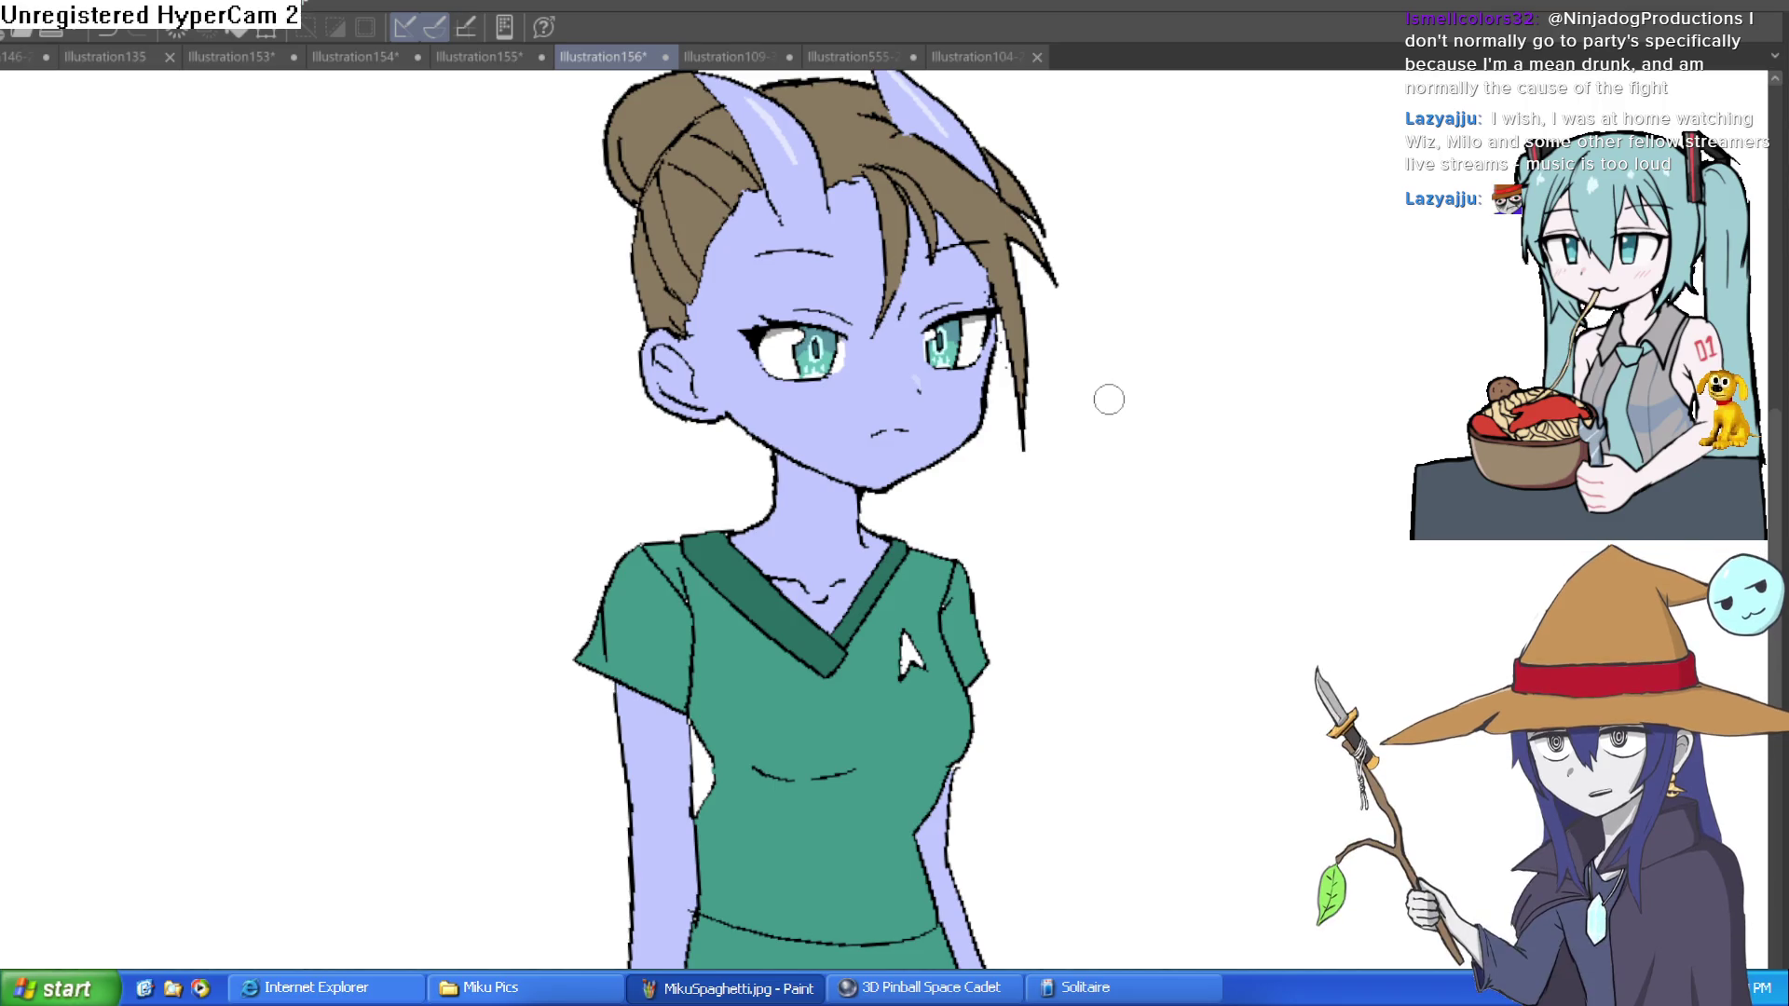
{"action": "mouse_move", "coordinate": [1055, 585]}
{"action": "left_mouse_down"}
{"action": "mouse_move", "coordinate": [1059, 543]}
{"action": "mouse_move", "coordinate": [1017, 472]}
{"action": "mouse_move", "coordinate": [1010, 551]}
{"action": "mouse_move", "coordinate": [998, 495]}
{"action": "mouse_move", "coordinate": [974, 550]}
{"action": "left_mouse_up"}
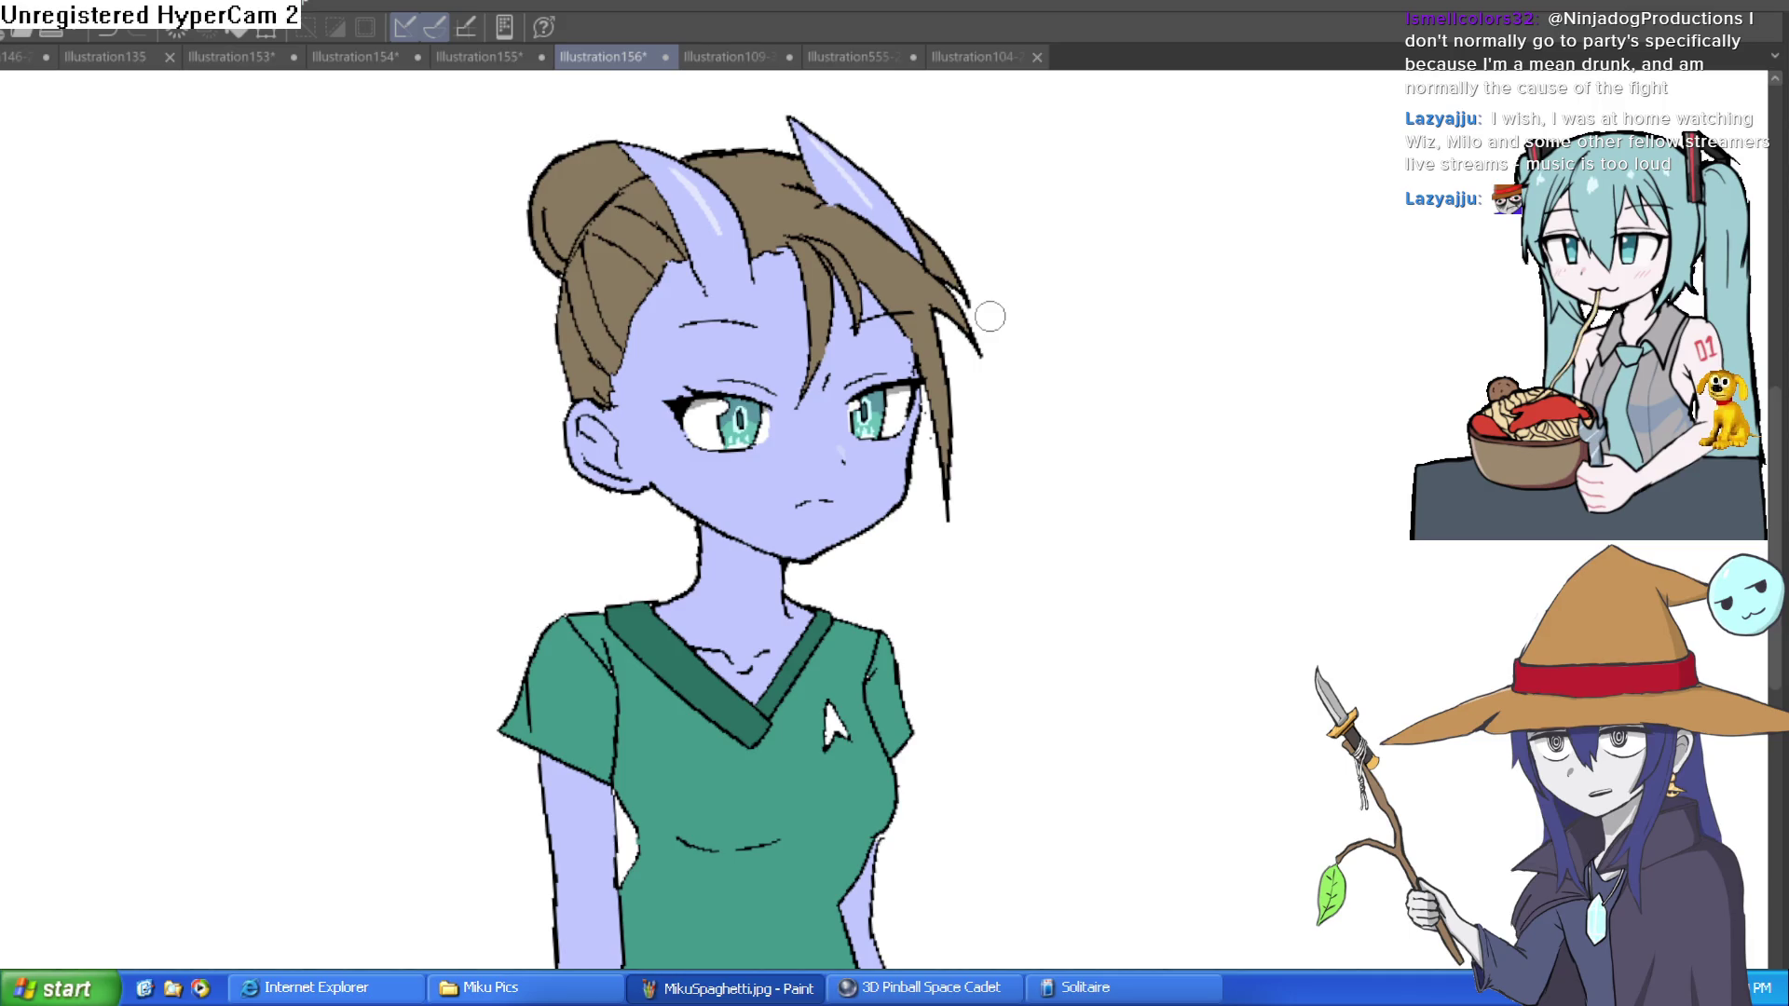
{"action": "left_click_drag", "start_coordinate": [965, 454], "coordinate": [930, 379]}
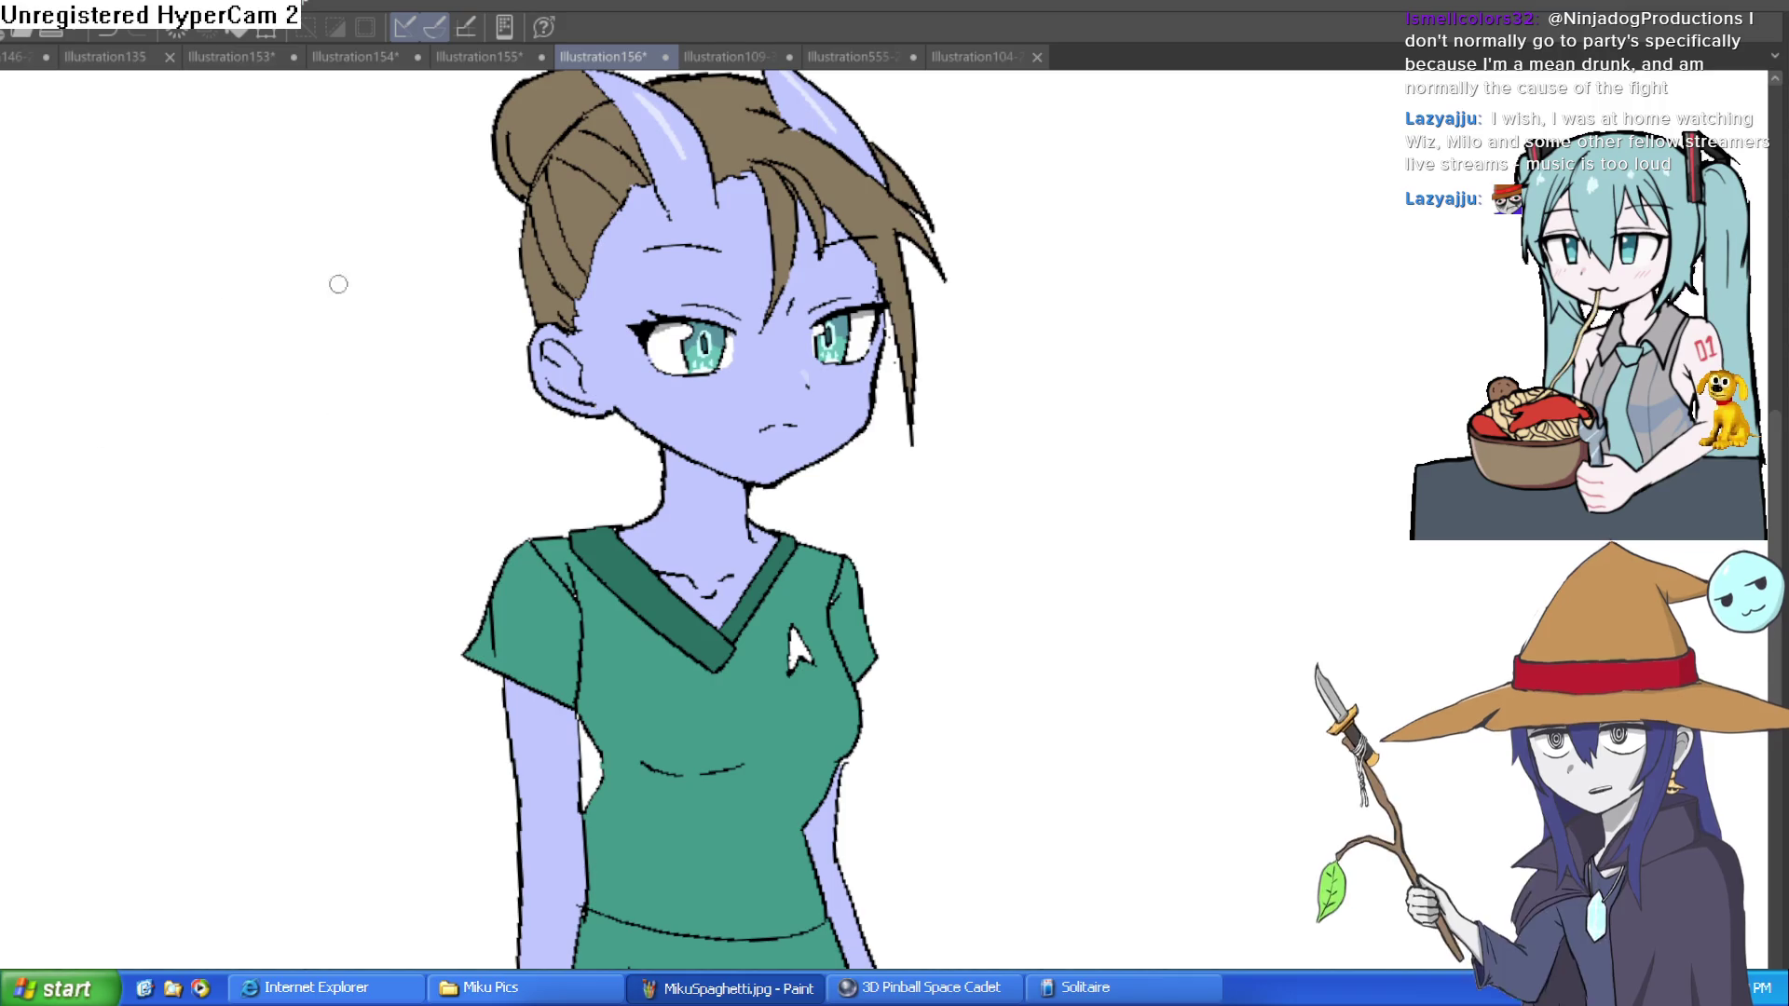
Step: Outline a neck shadow from the jaw corner down and fill it with darker purple
{"action": "scroll", "coordinate": [880, 387], "scroll_direction": "up", "scroll_amount": 4}
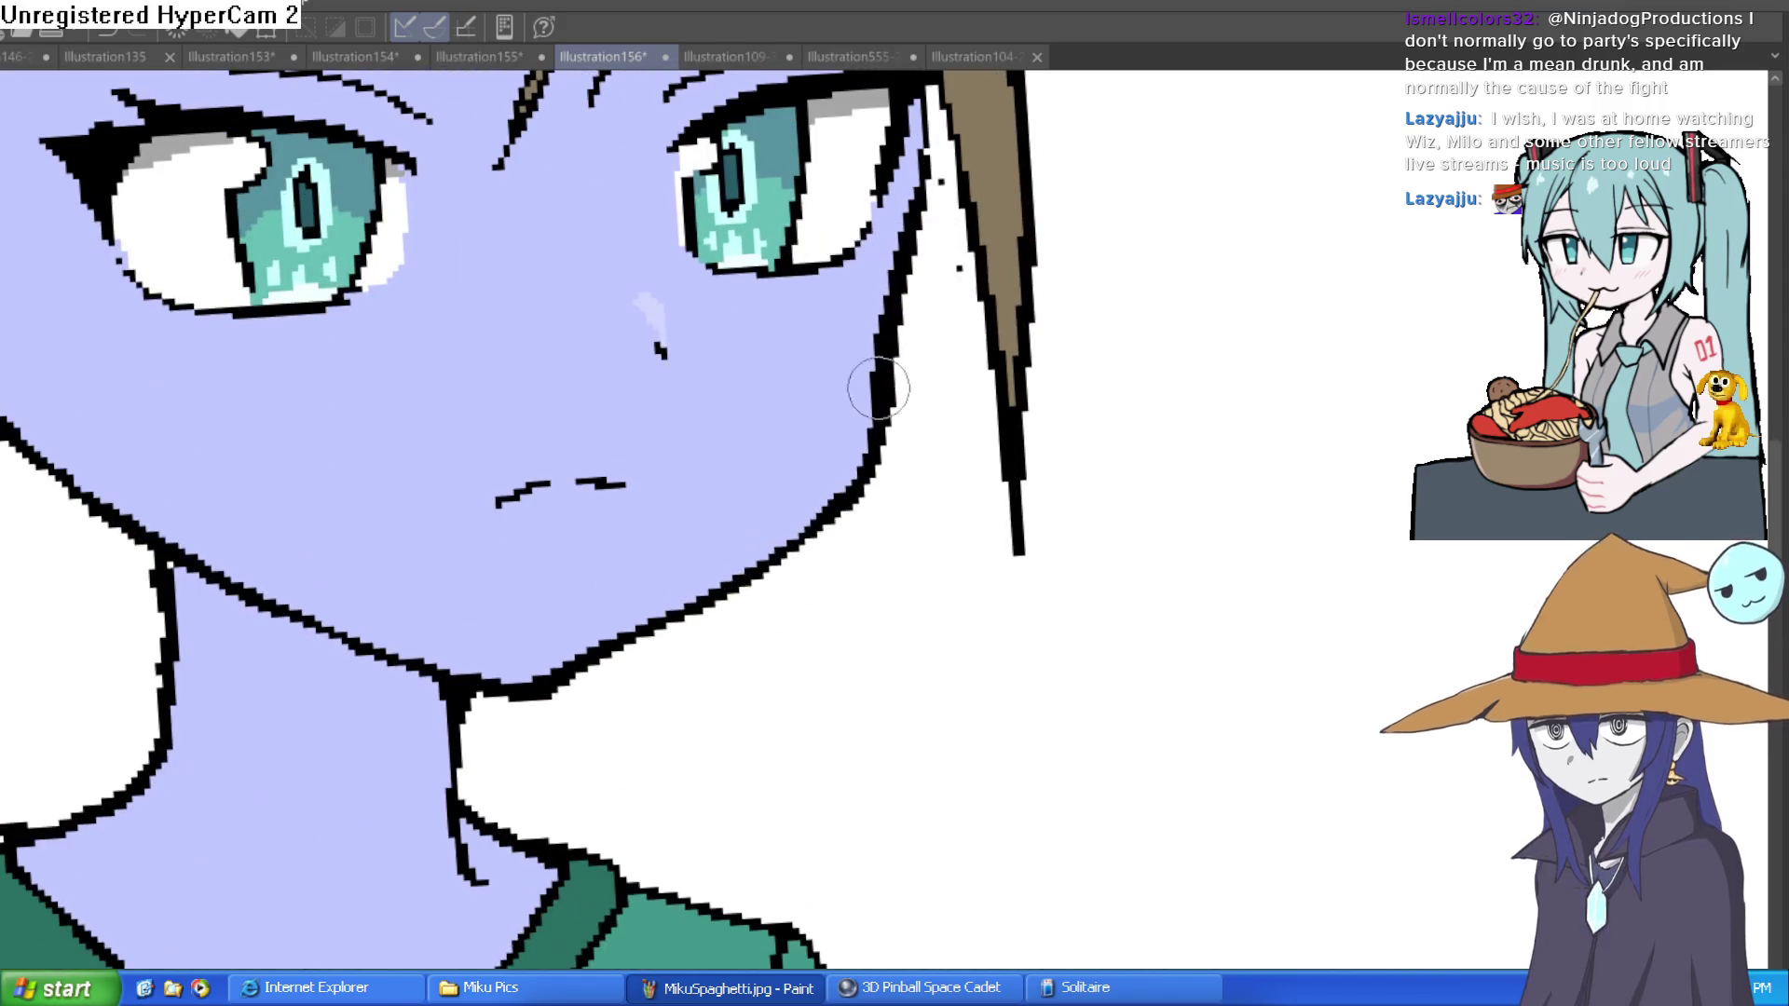
{"action": "scroll", "coordinate": [1070, 587], "scroll_direction": "down", "scroll_amount": 4}
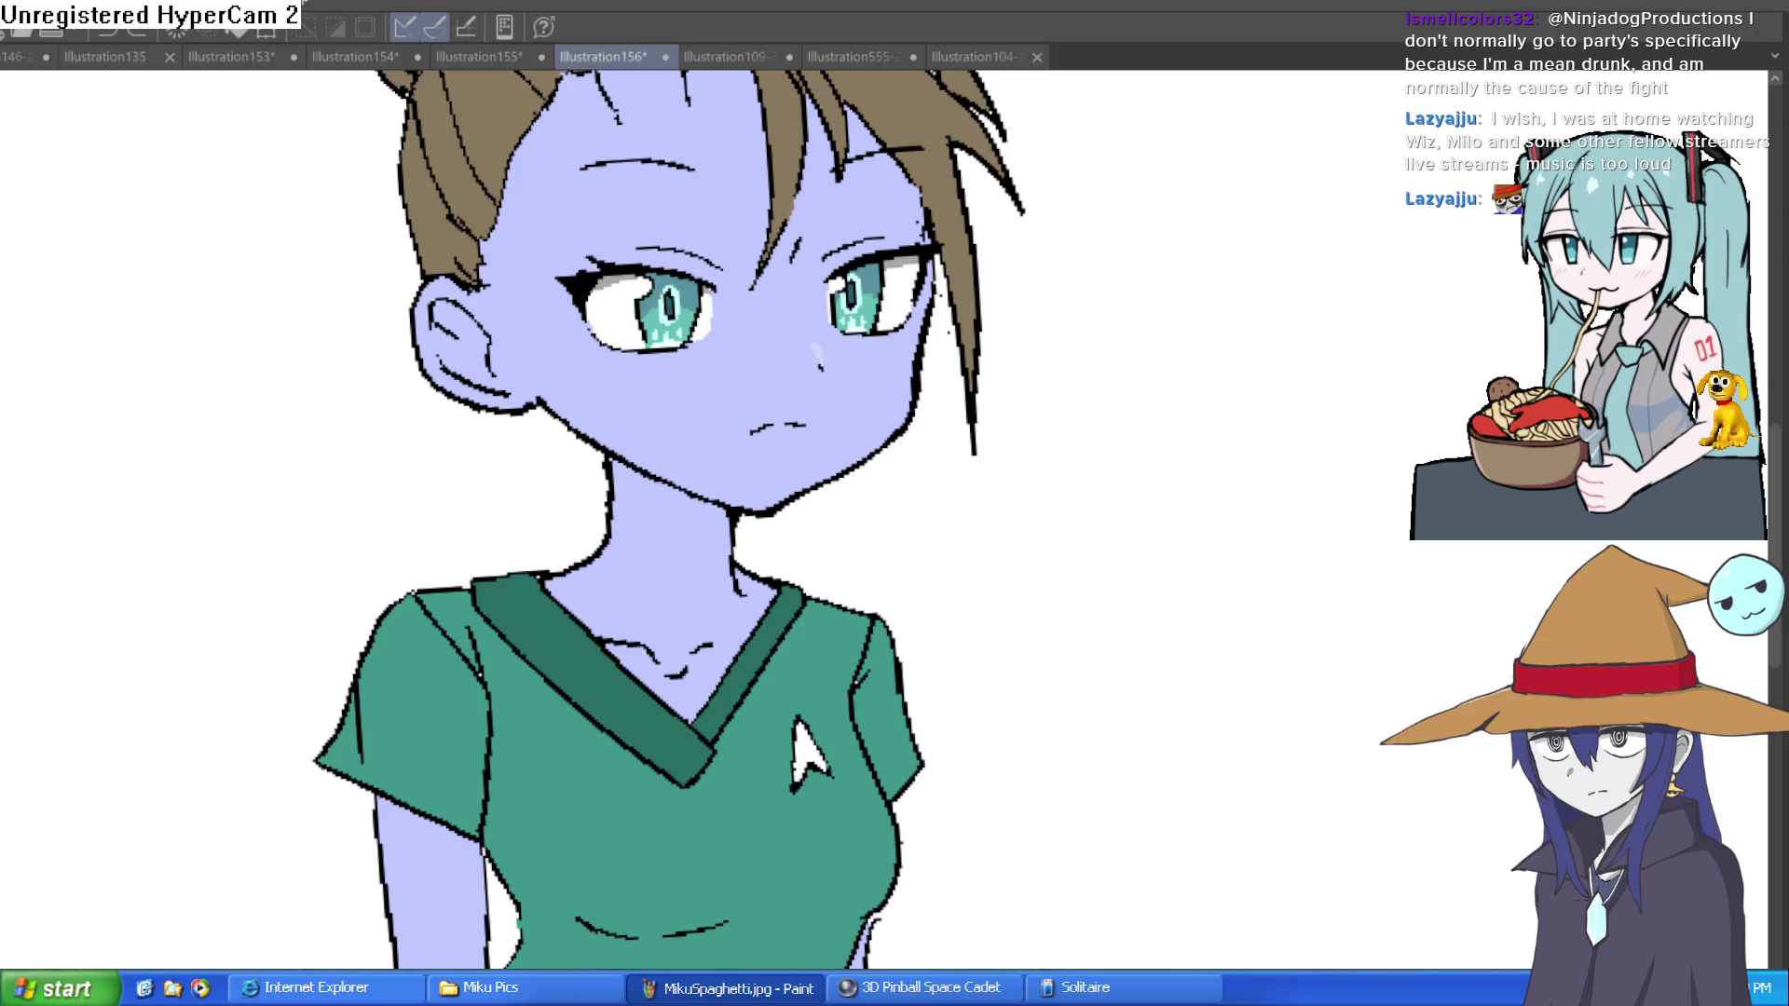
{"action": "scroll", "coordinate": [708, 559], "scroll_direction": "up", "scroll_amount": 3}
{"action": "mouse_move", "coordinate": [503, 342]}
{"action": "left_mouse_down"}
{"action": "mouse_move", "coordinate": [734, 559]}
{"action": "mouse_move", "coordinate": [876, 567]}
{"action": "left_mouse_up"}
{"action": "key", "text": "ctrl+z"}
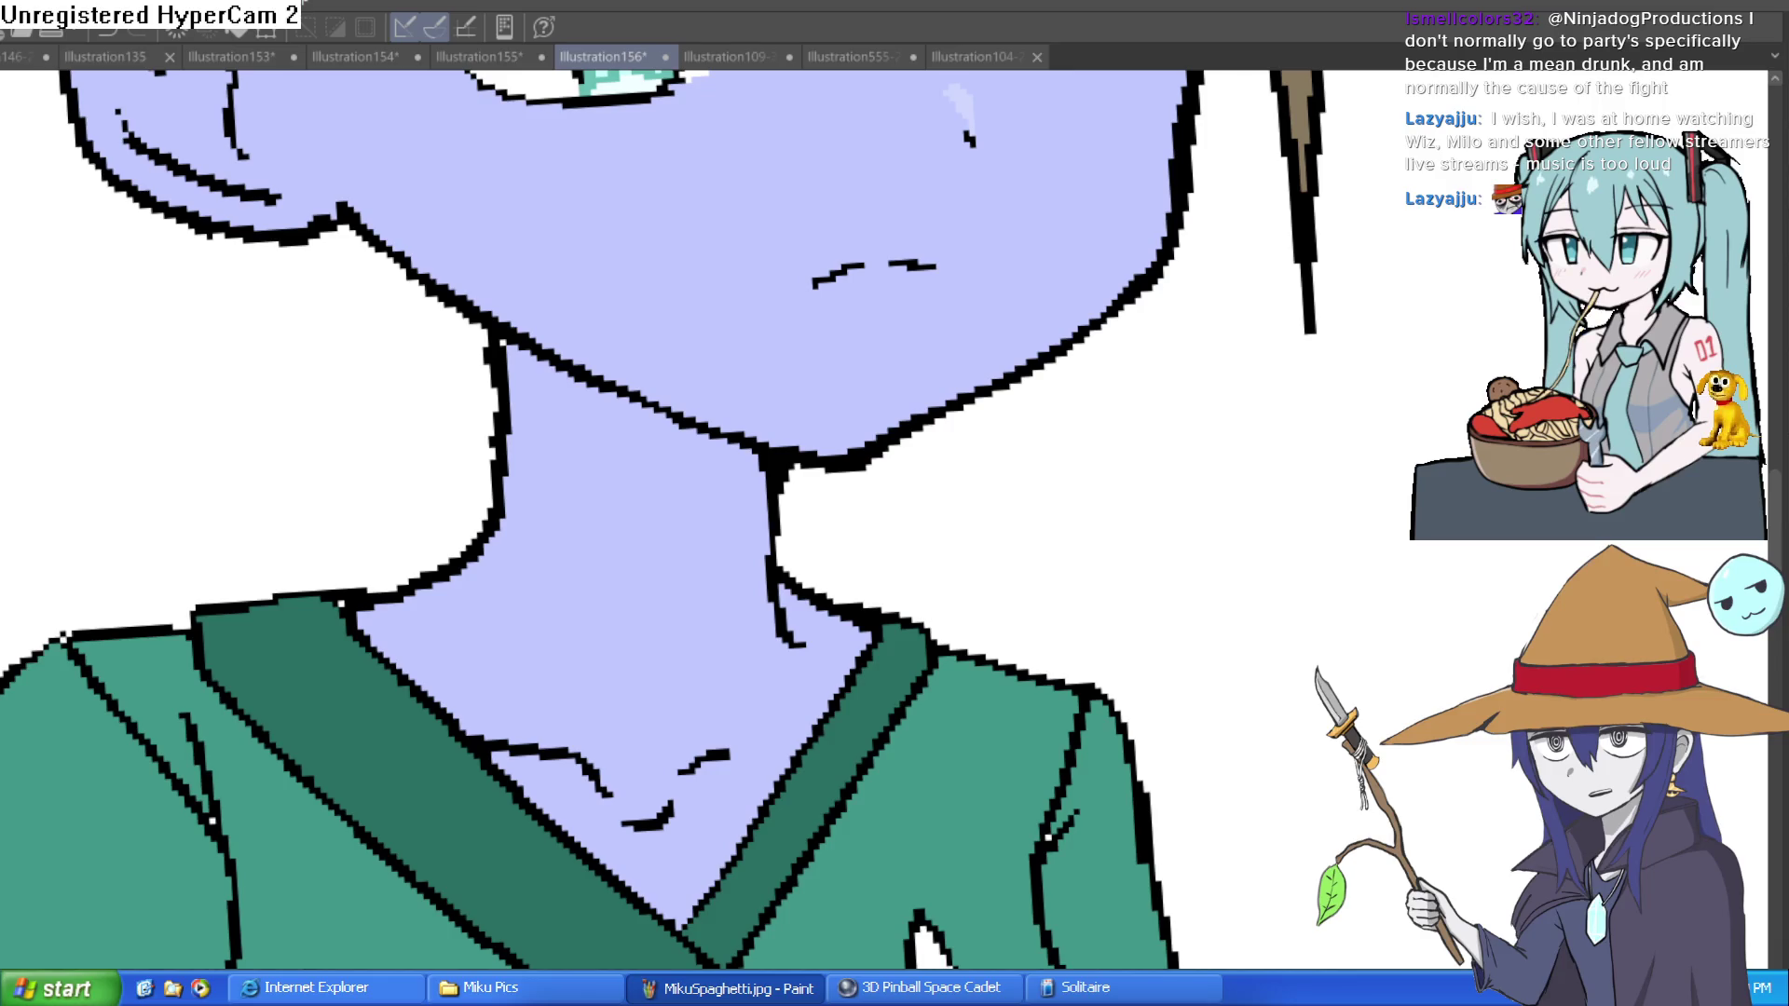
{"action": "left_click_drag", "start_coordinate": [504, 342], "coordinate": [769, 555]}
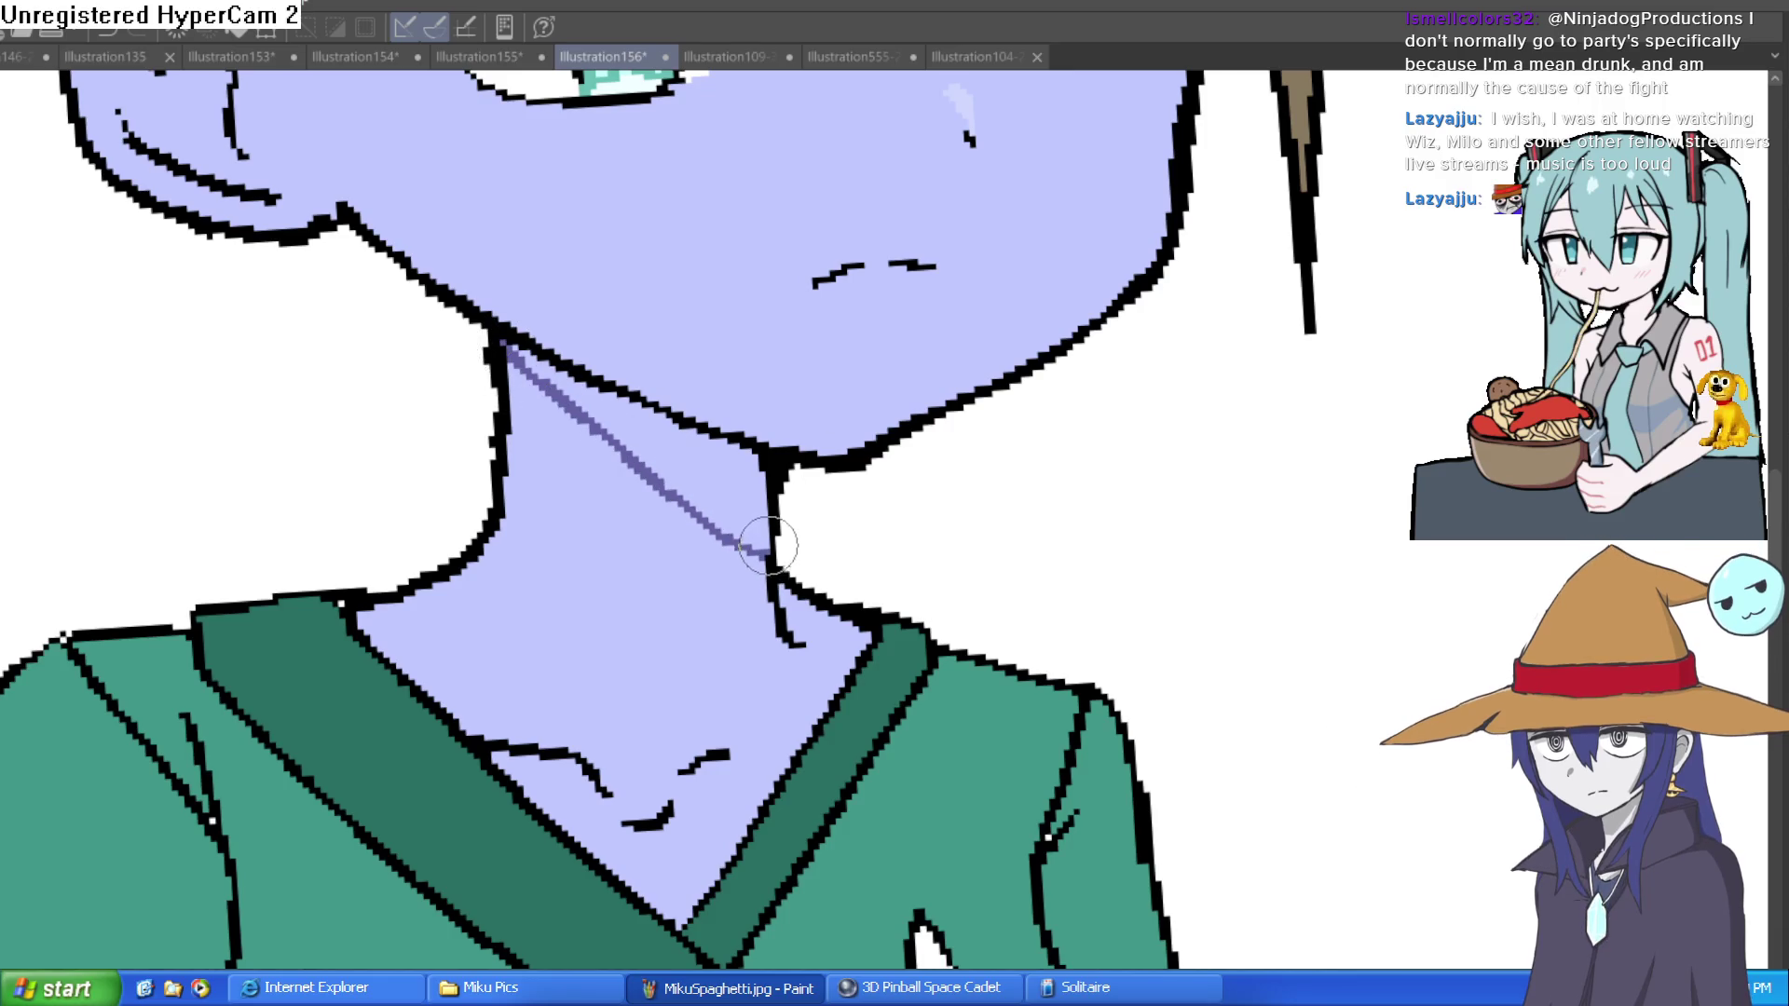
{"action": "left_click", "coordinate": [756, 490]}
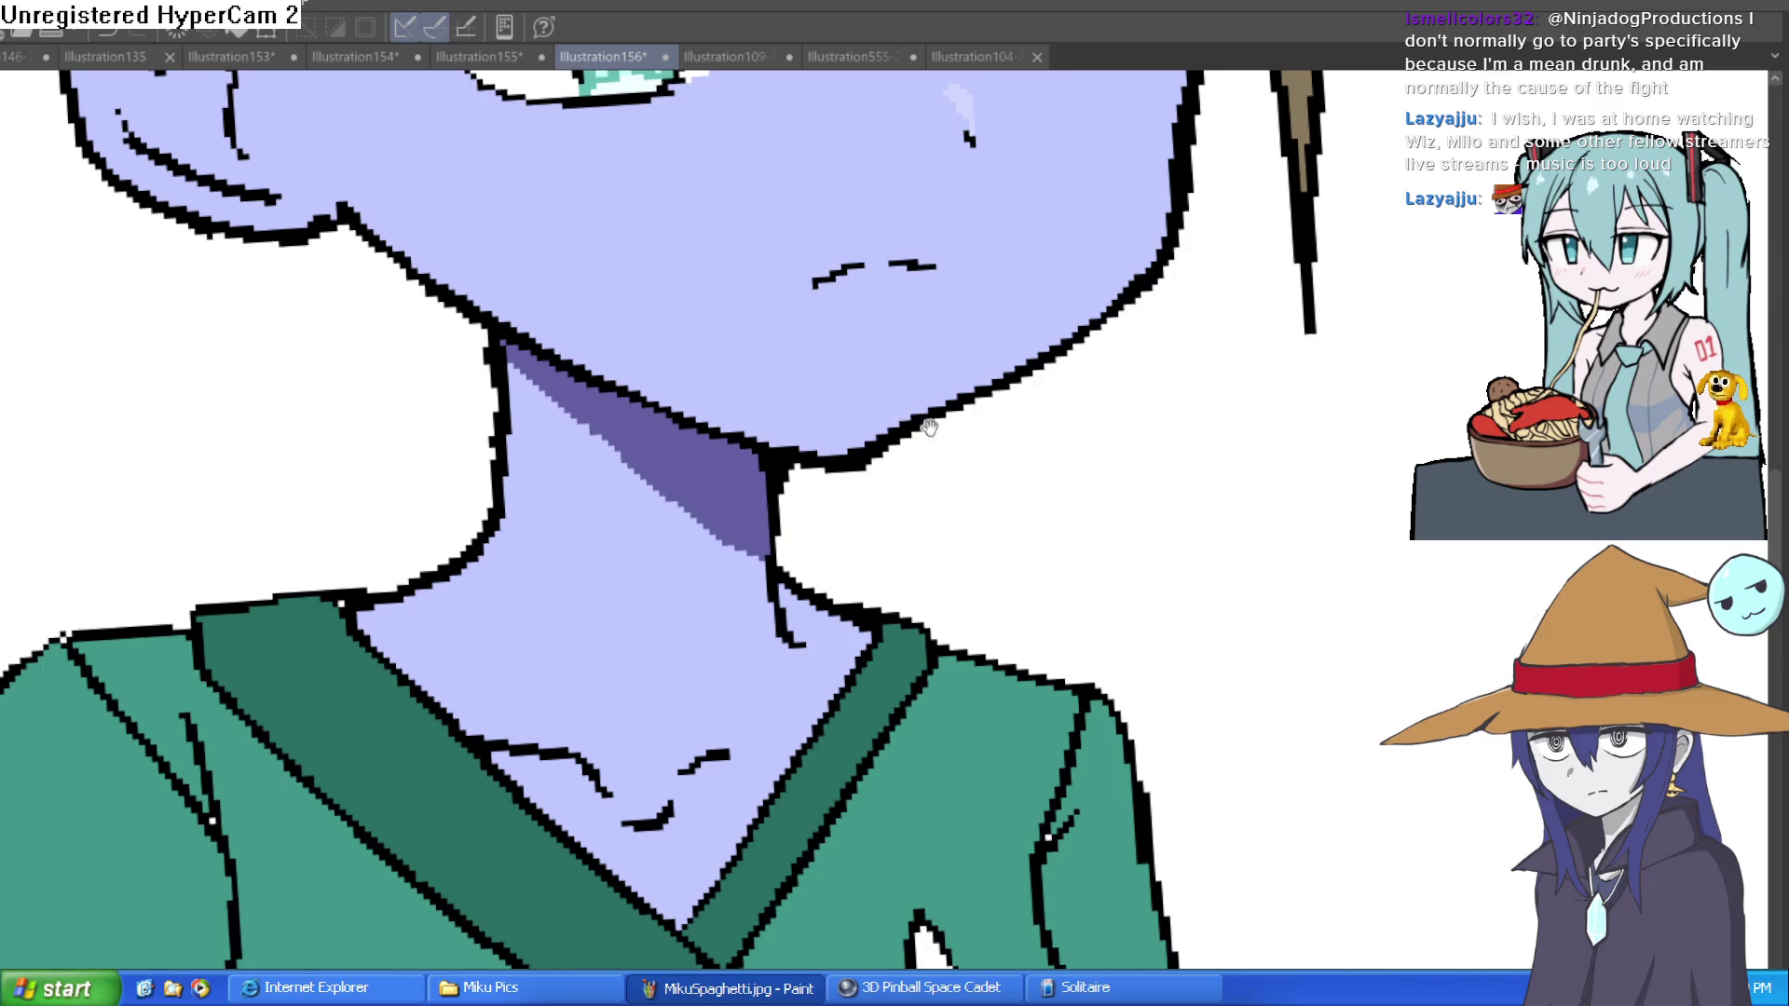
{"action": "left_click_drag", "start_coordinate": [930, 427], "coordinate": [879, 492]}
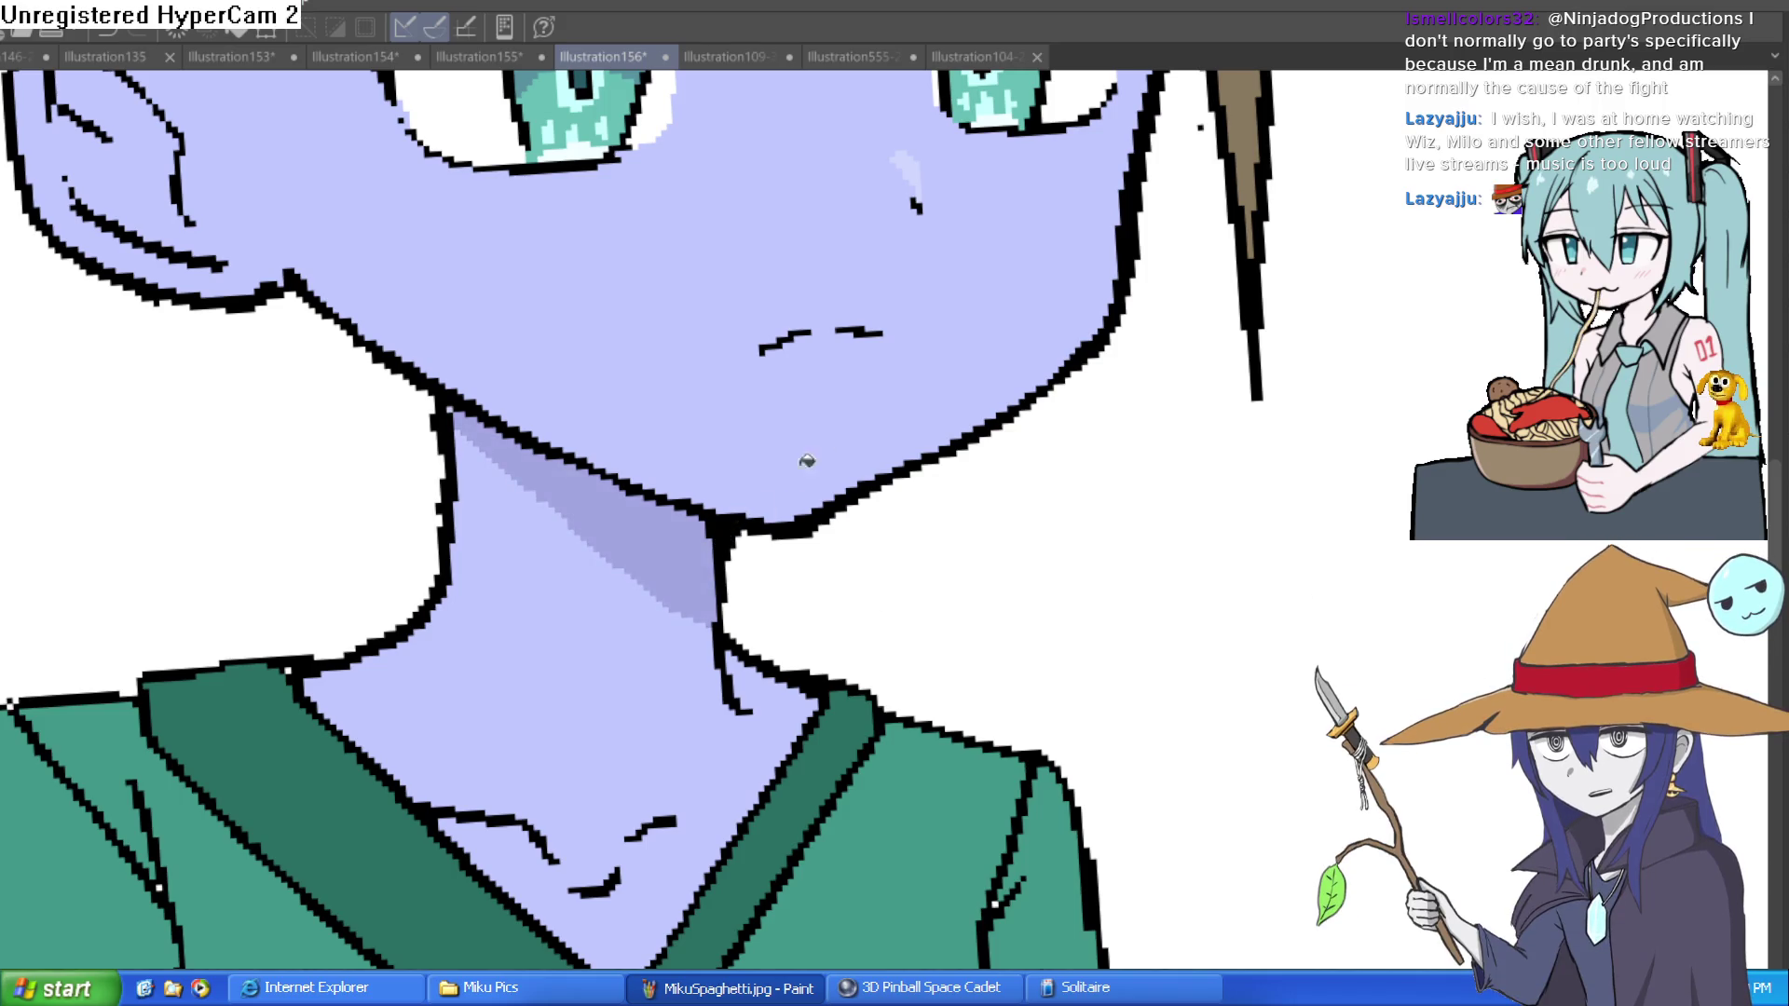
{"action": "scroll", "coordinate": [886, 510], "scroll_direction": "down", "scroll_amount": 2}
Step: Paint lavender shading strokes along the horn edge and darken its tip
{"action": "scroll", "coordinate": [855, 550], "scroll_direction": "up", "scroll_amount": 1}
{"action": "scroll", "coordinate": [868, 609], "scroll_direction": "up", "scroll_amount": 5}
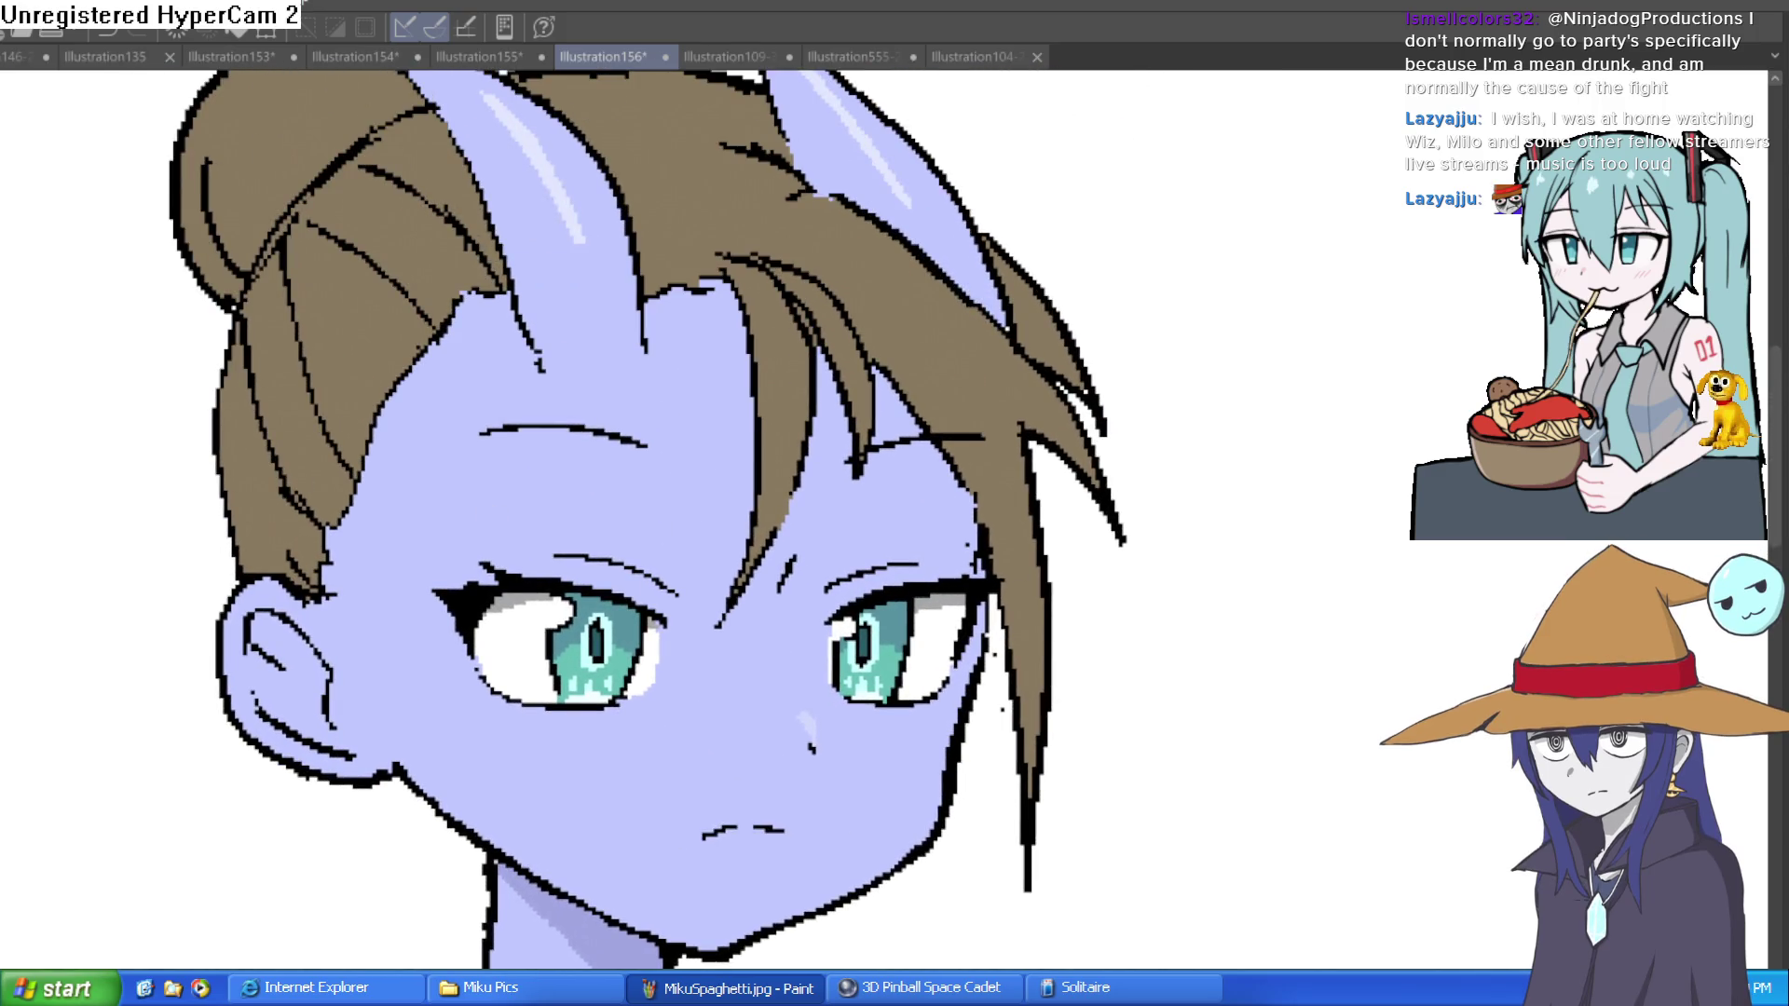
{"action": "left_click_drag", "start_coordinate": [240, 150], "coordinate": [300, 266]}
{"action": "mouse_move", "coordinate": [445, 153]}
{"action": "left_mouse_down"}
{"action": "mouse_move", "coordinate": [517, 237]}
{"action": "mouse_move", "coordinate": [629, 498]}
{"action": "left_mouse_up"}
{"action": "left_click_drag", "start_coordinate": [576, 373], "coordinate": [616, 444]}
{"action": "scroll", "coordinate": [577, 308], "scroll_direction": "up", "scroll_amount": 3}
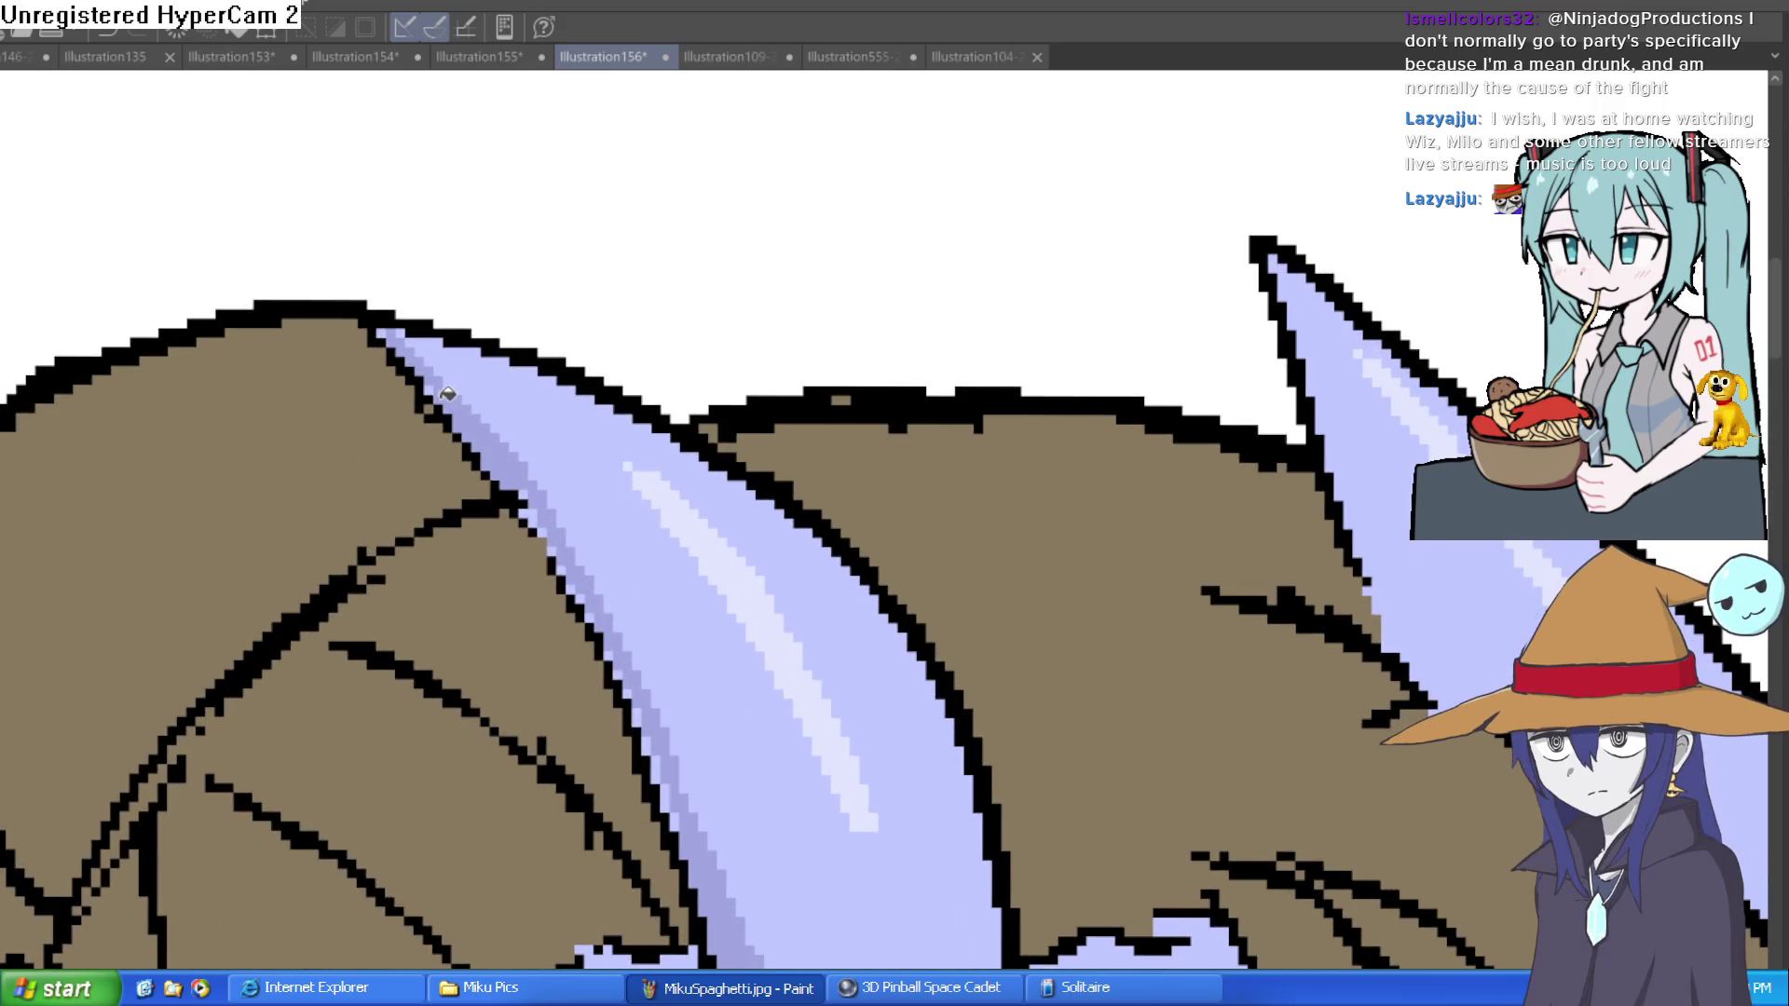
Step: Pan and zoom around the left horn to inspect its shaded edge
{"action": "left_click_drag", "start_coordinate": [734, 466], "coordinate": [711, 394]}
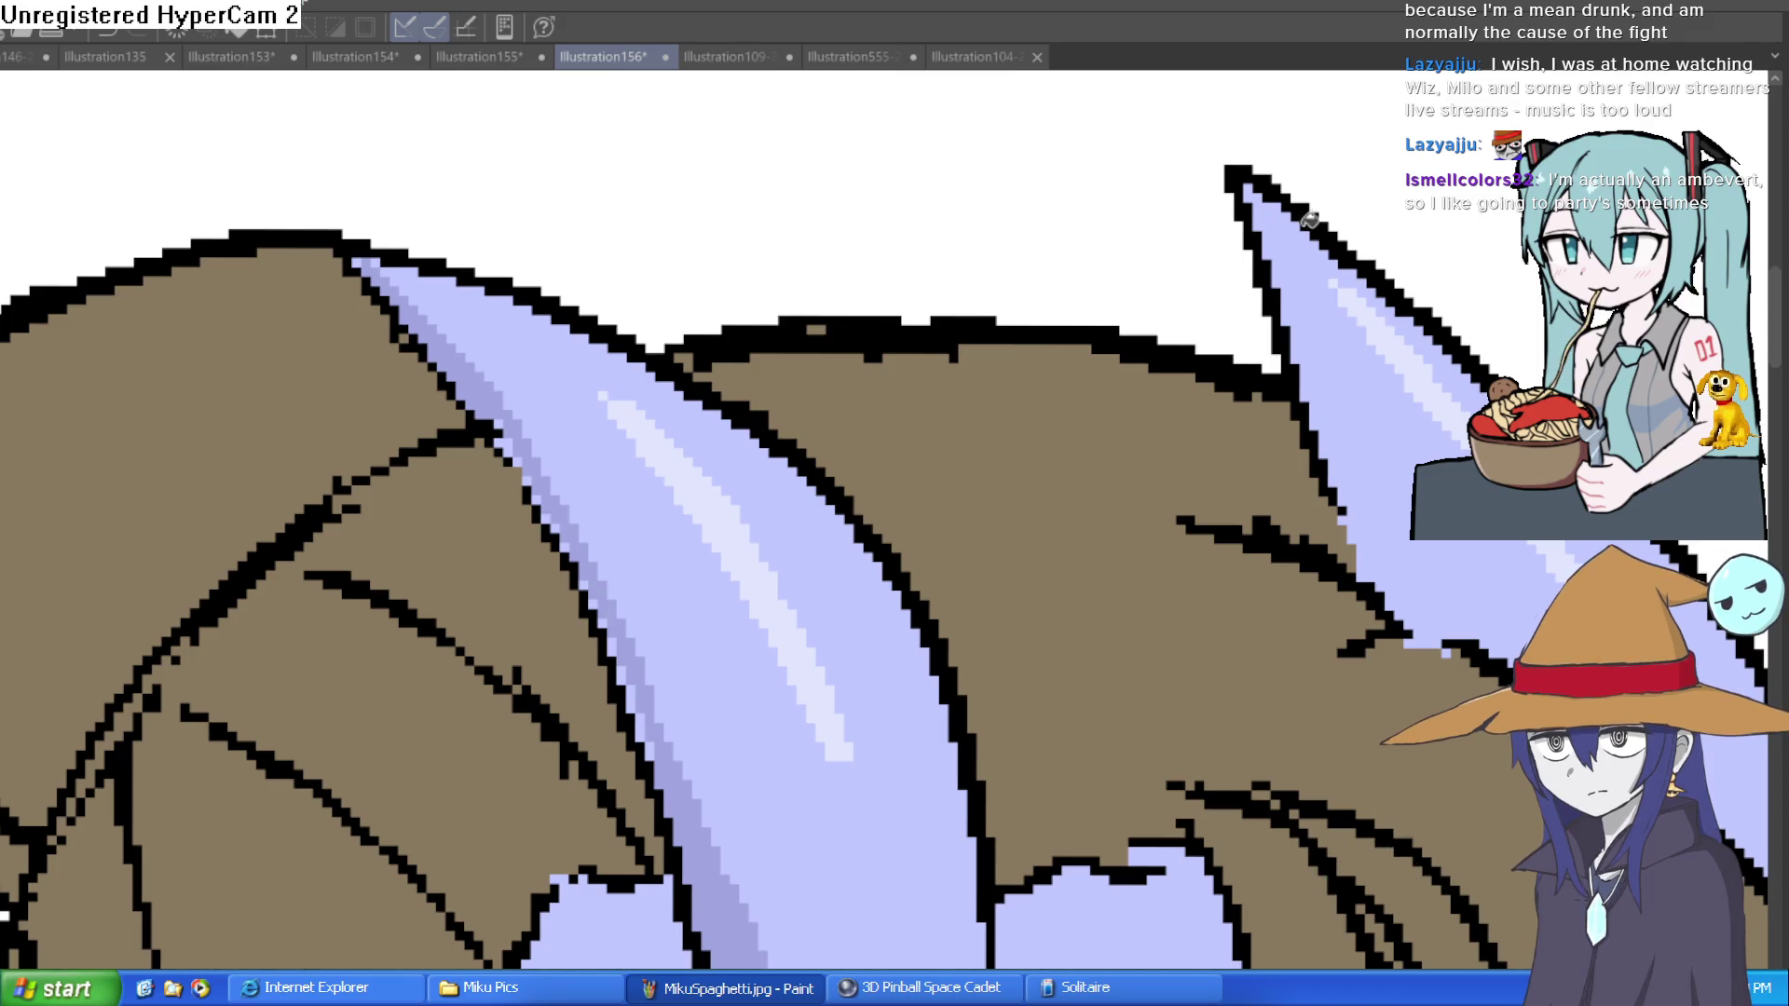
{"action": "left_click_drag", "start_coordinate": [559, 443], "coordinate": [479, 368]}
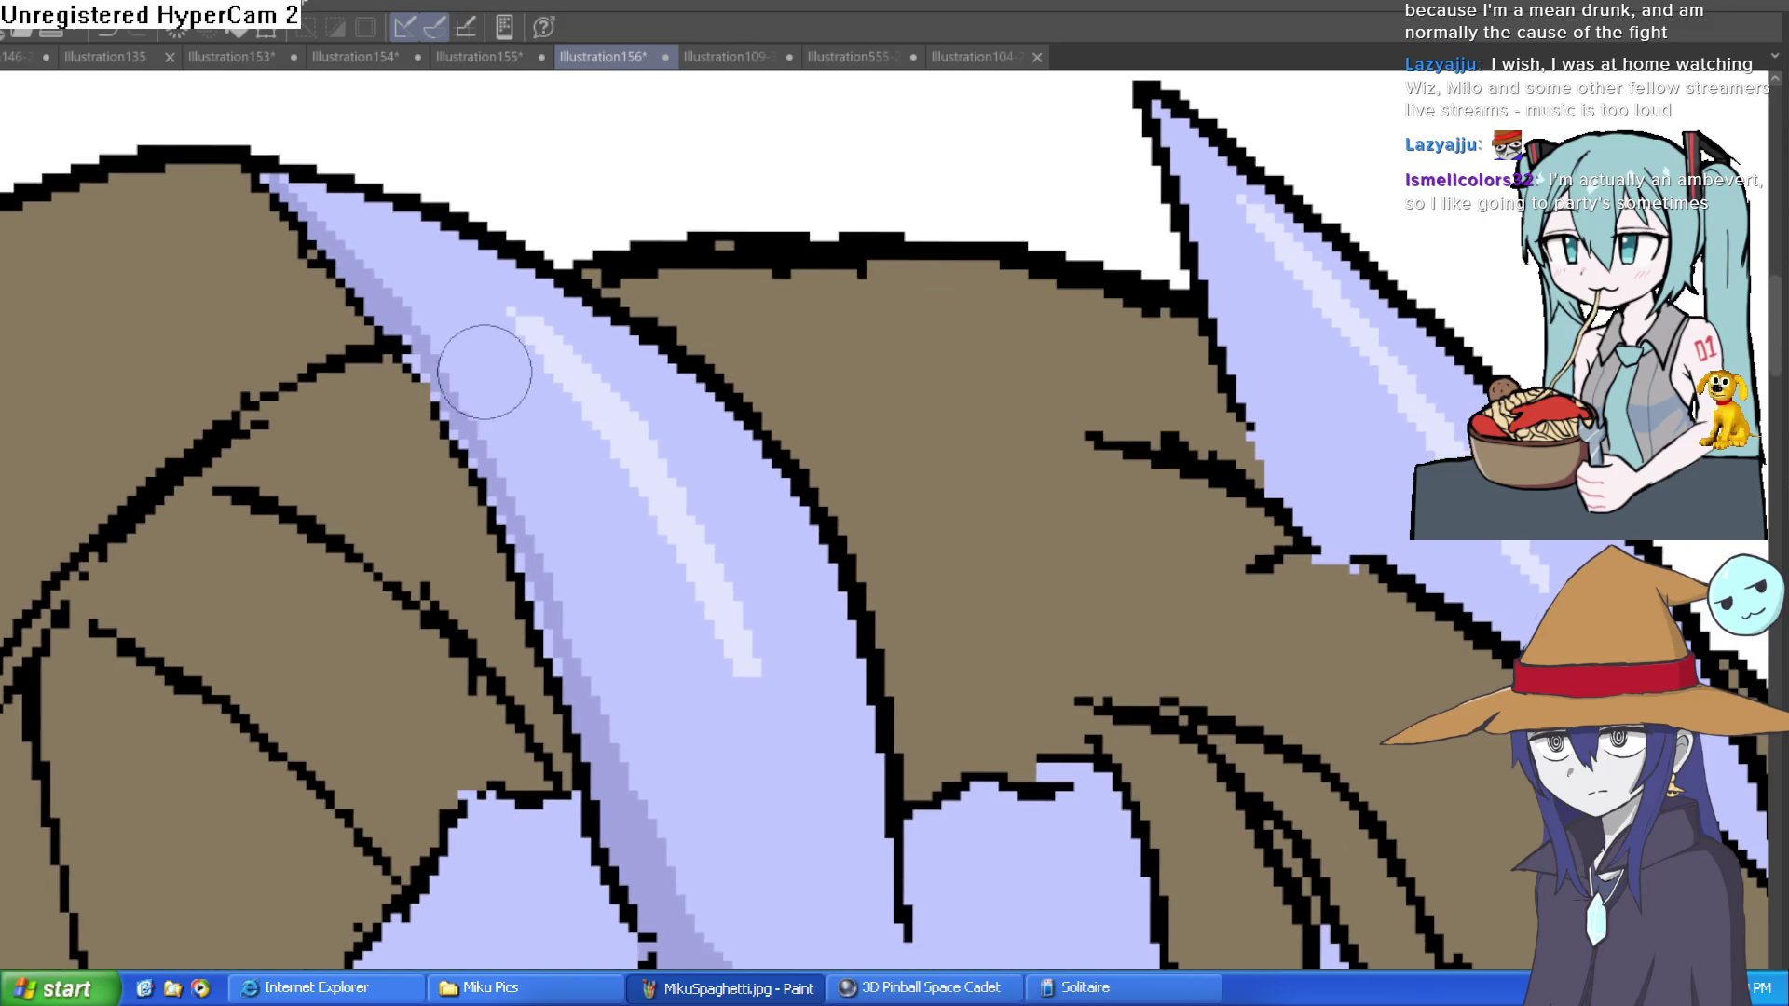
{"action": "scroll", "coordinate": [494, 487], "scroll_direction": "up", "scroll_amount": 2}
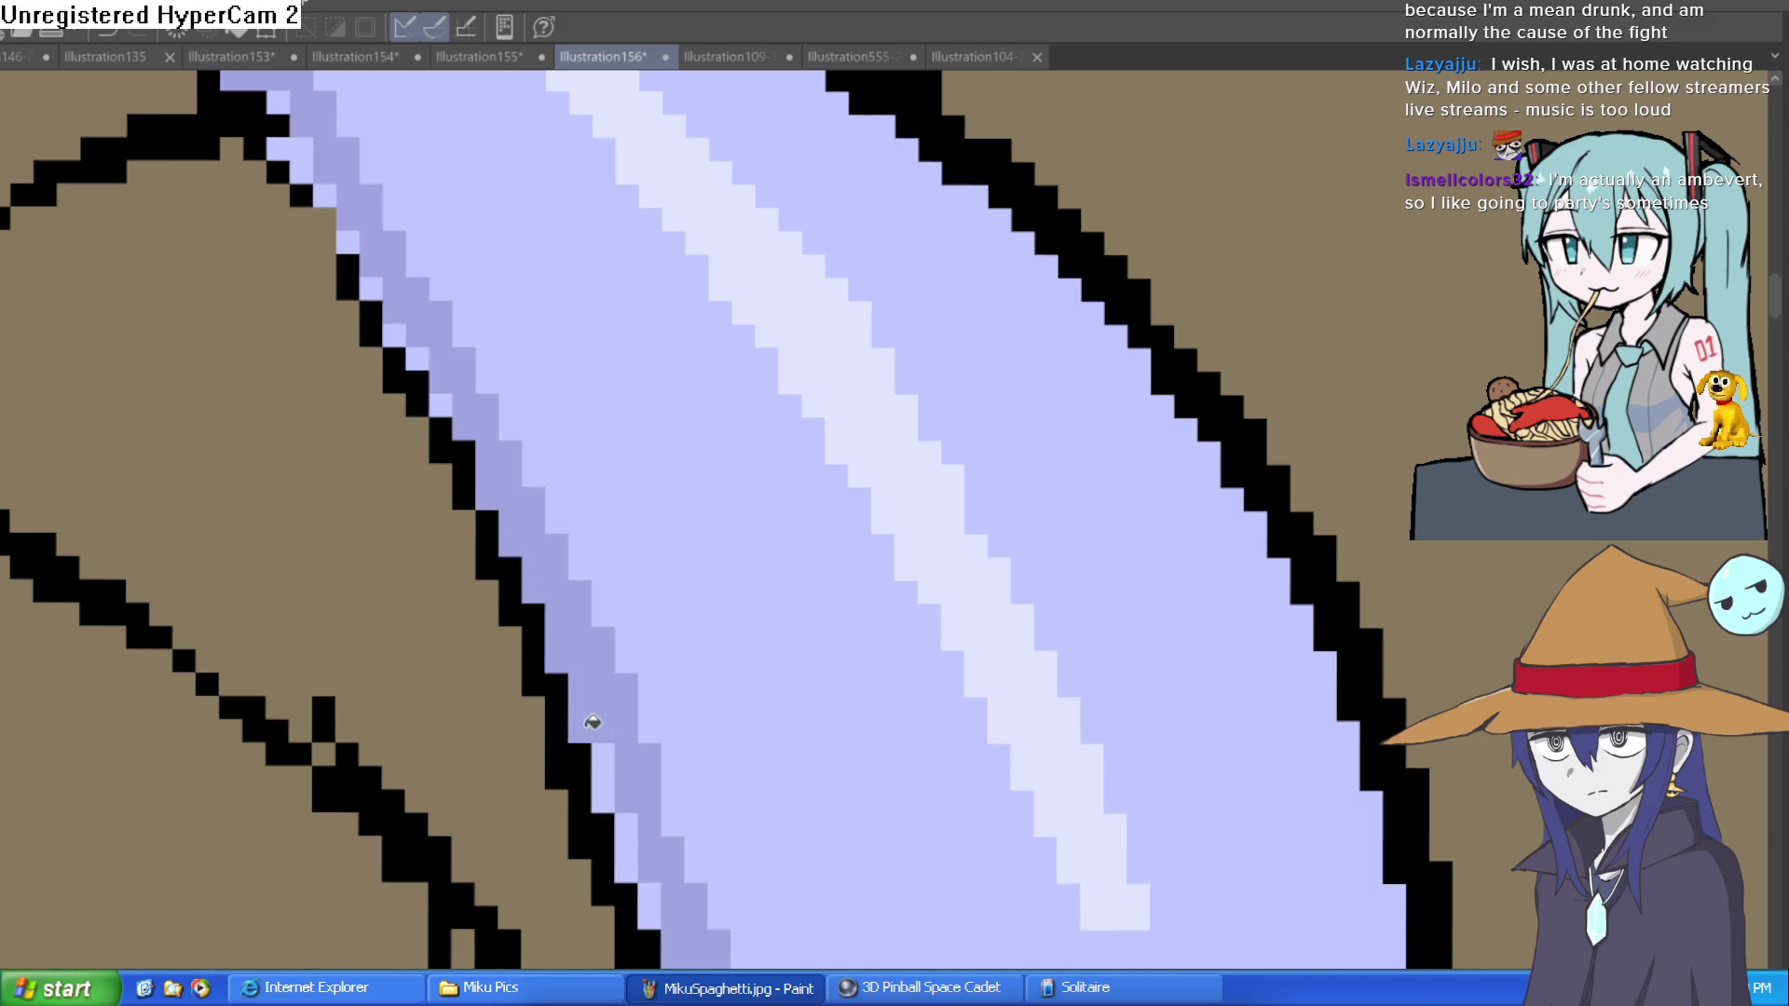
{"action": "left_click_drag", "start_coordinate": [583, 587], "coordinate": [647, 580]}
{"action": "scroll", "coordinate": [647, 580], "scroll_direction": "down", "scroll_amount": 1}
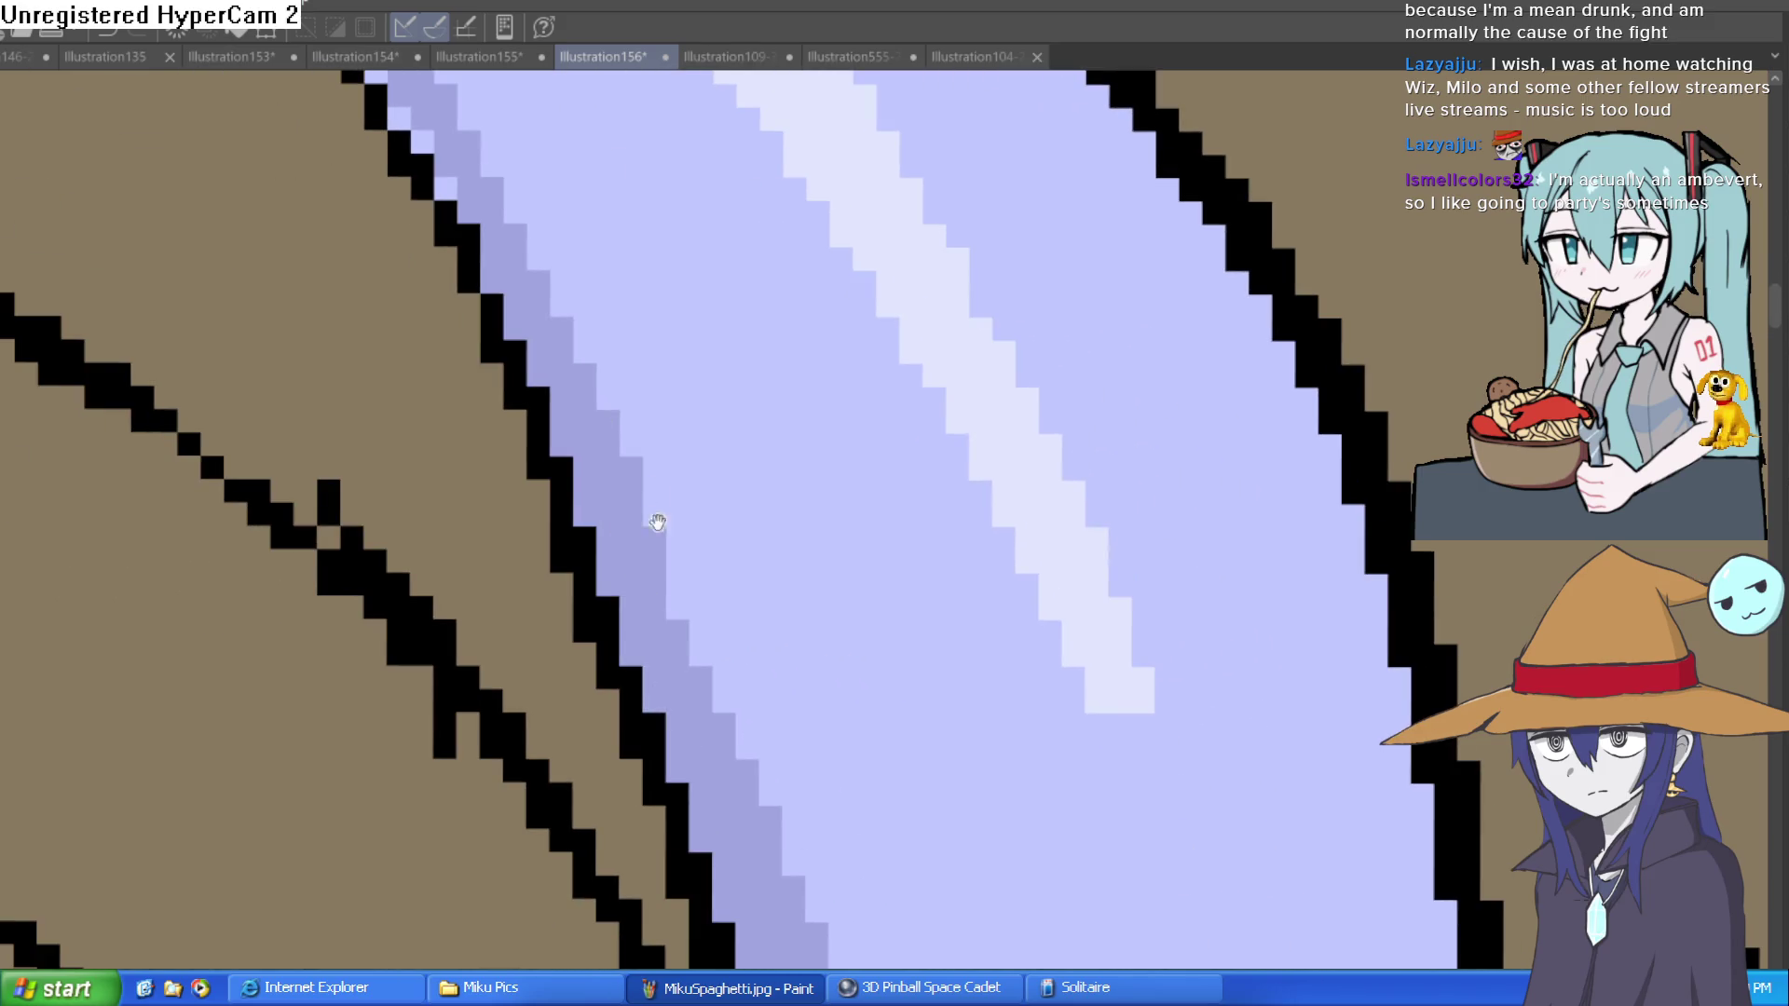
{"action": "scroll", "coordinate": [651, 519], "scroll_direction": "up", "scroll_amount": 1}
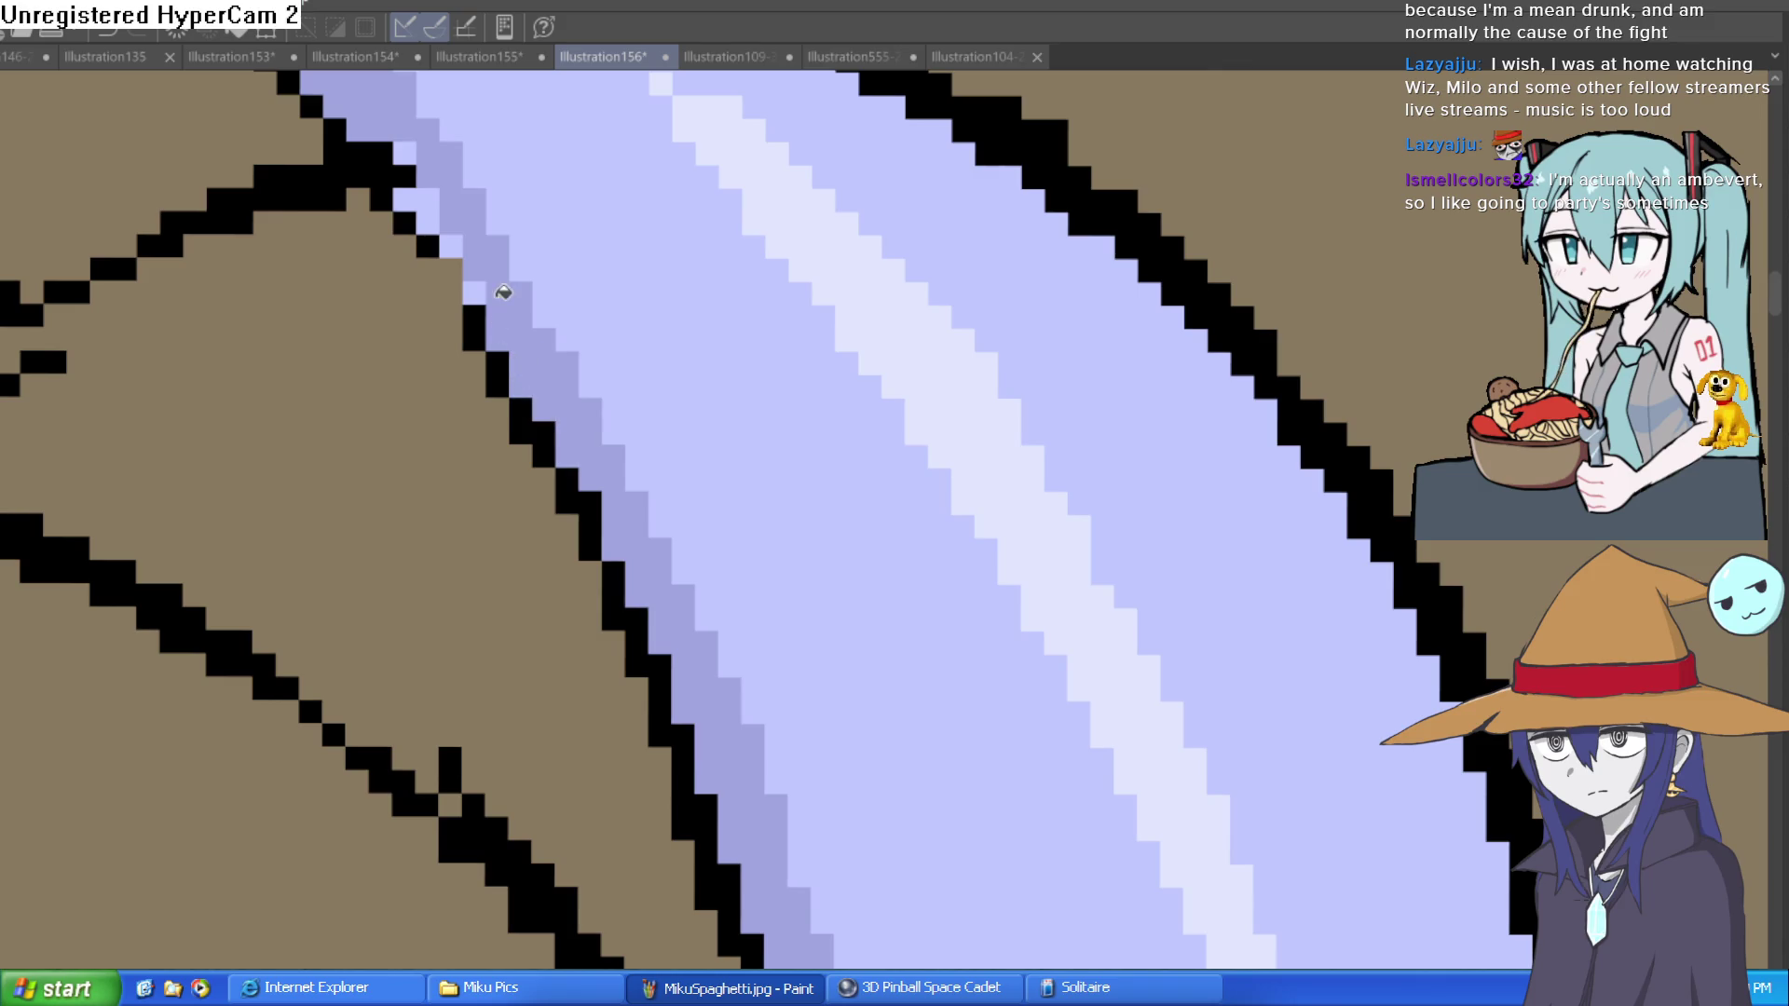